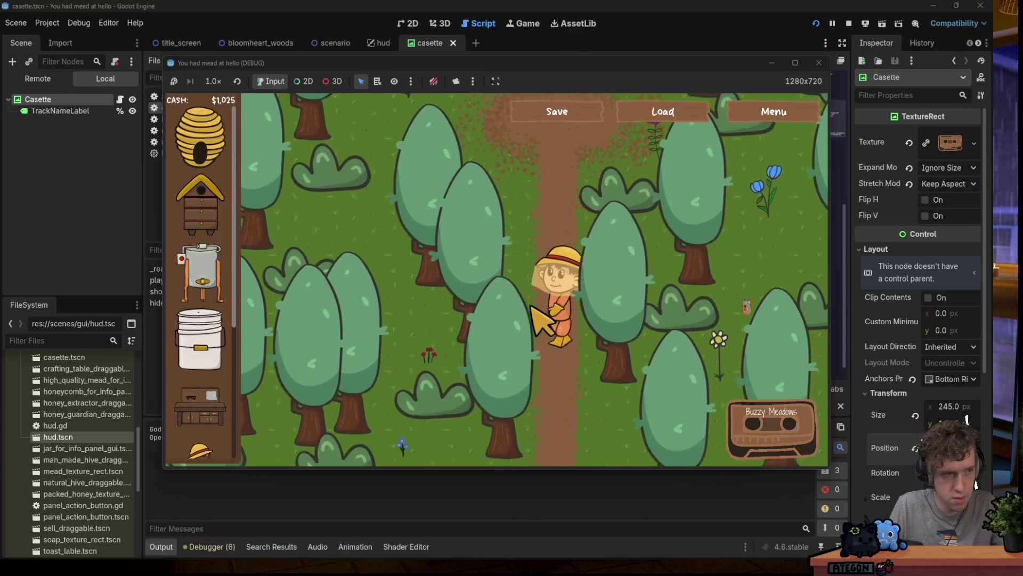
Step: Walk the beekeeper down and up-left through the forest, then close the running game window
key("s")
key("a")
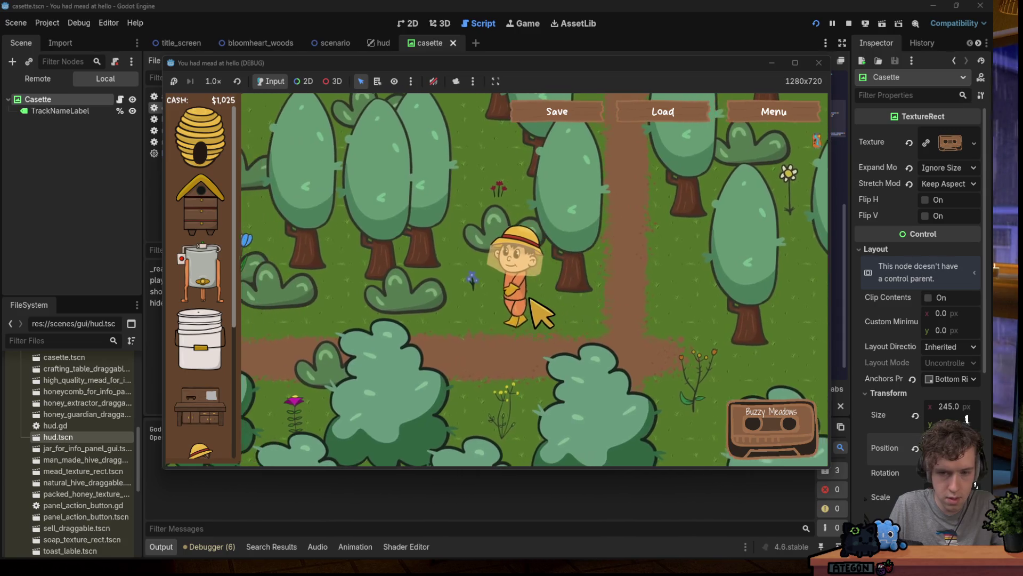
key("w")
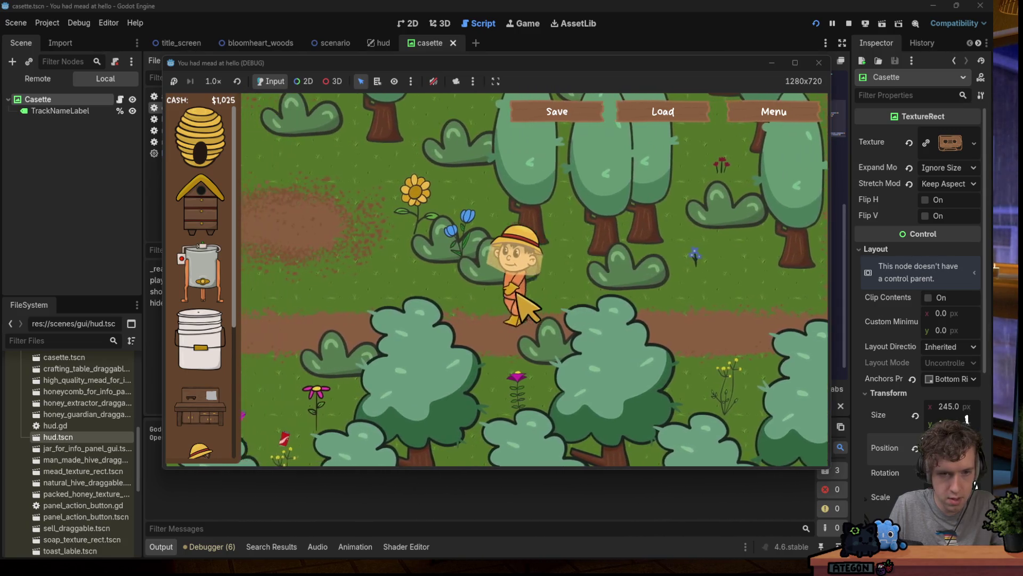
key("w")
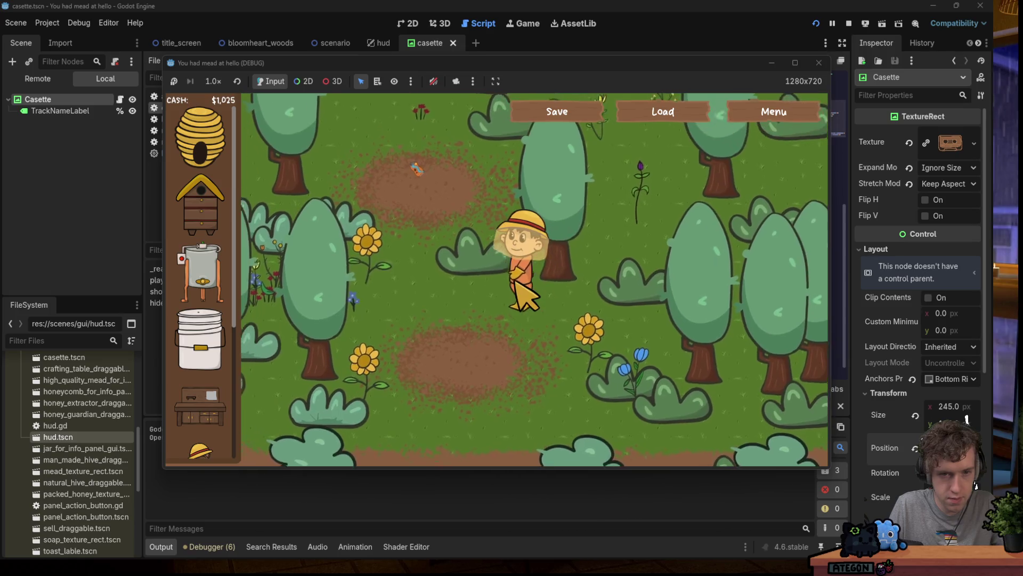
key("w")
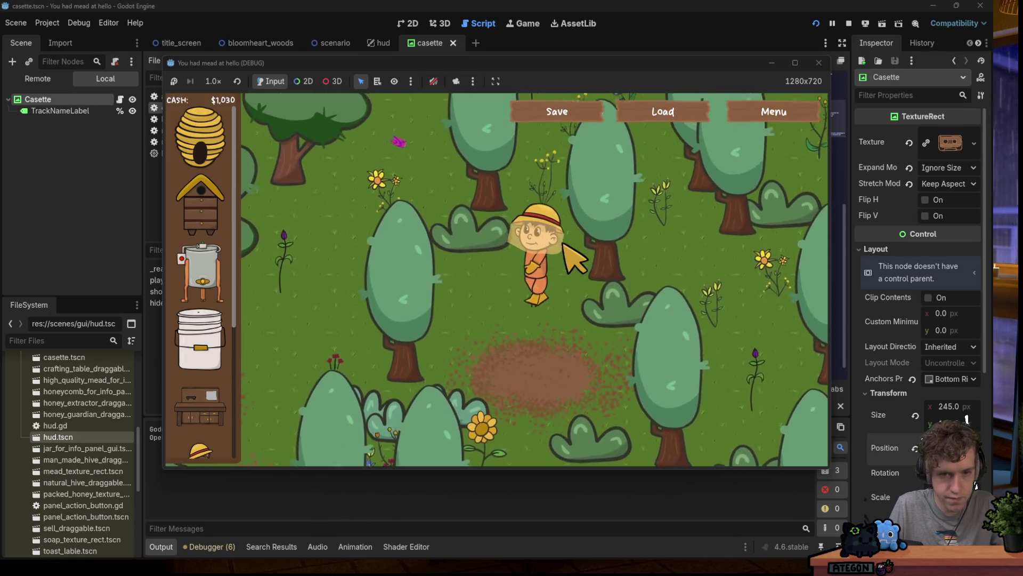
left_click(819, 63)
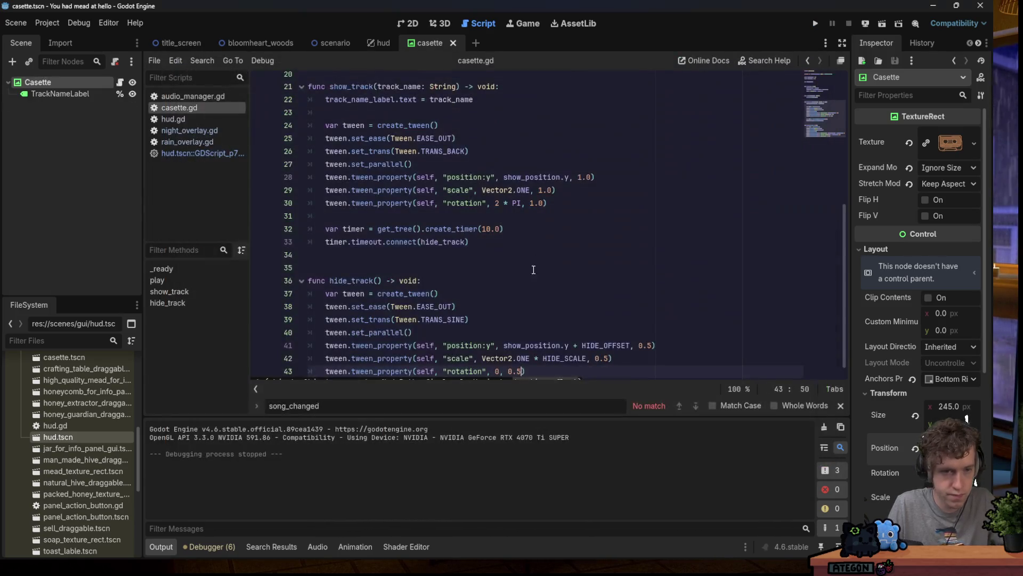
Step: Insert a randf_range call after 2 * PI in line 30's rotation target
left_click(521, 358)
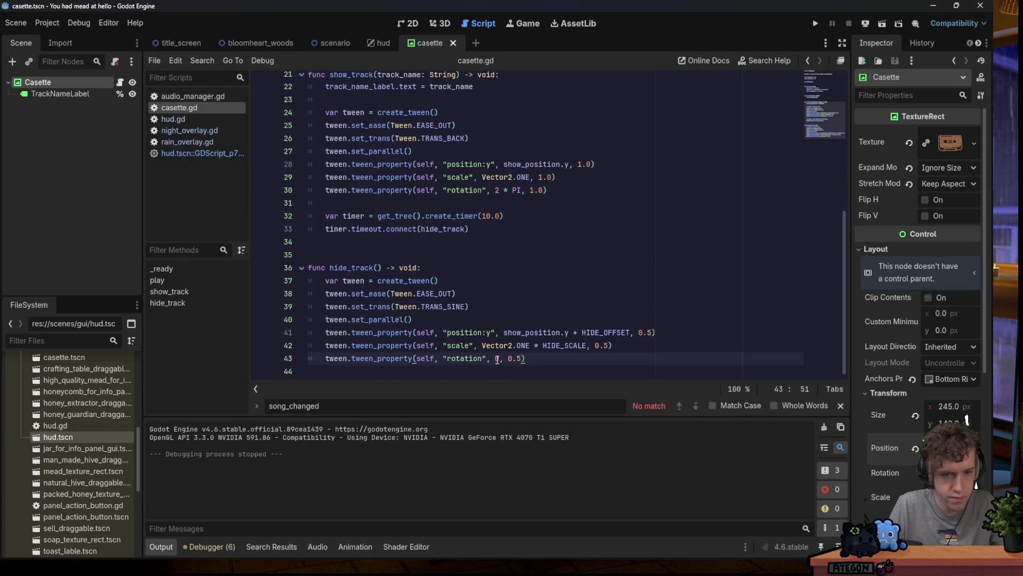
left_click(500, 190)
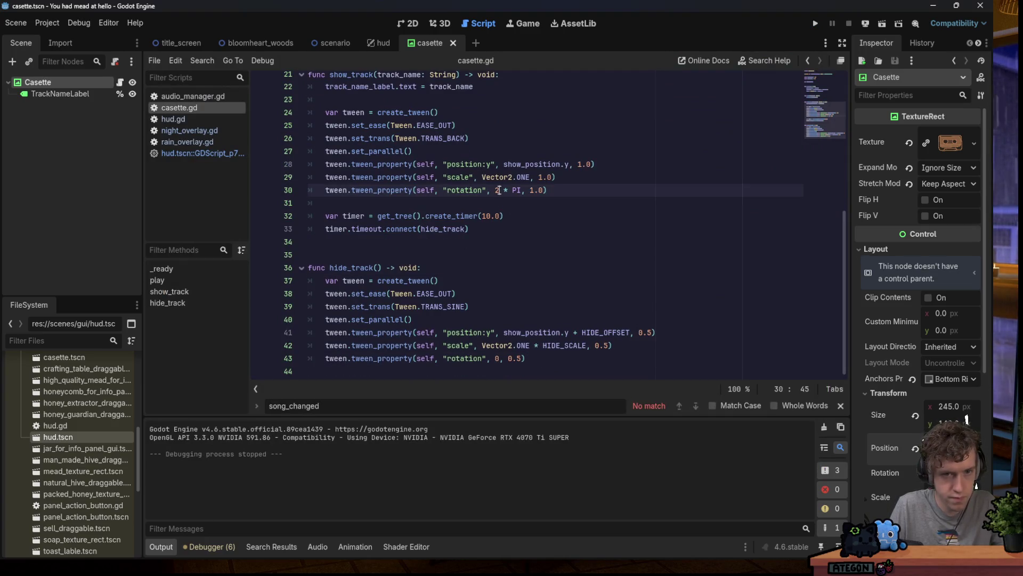
left_click(583, 190)
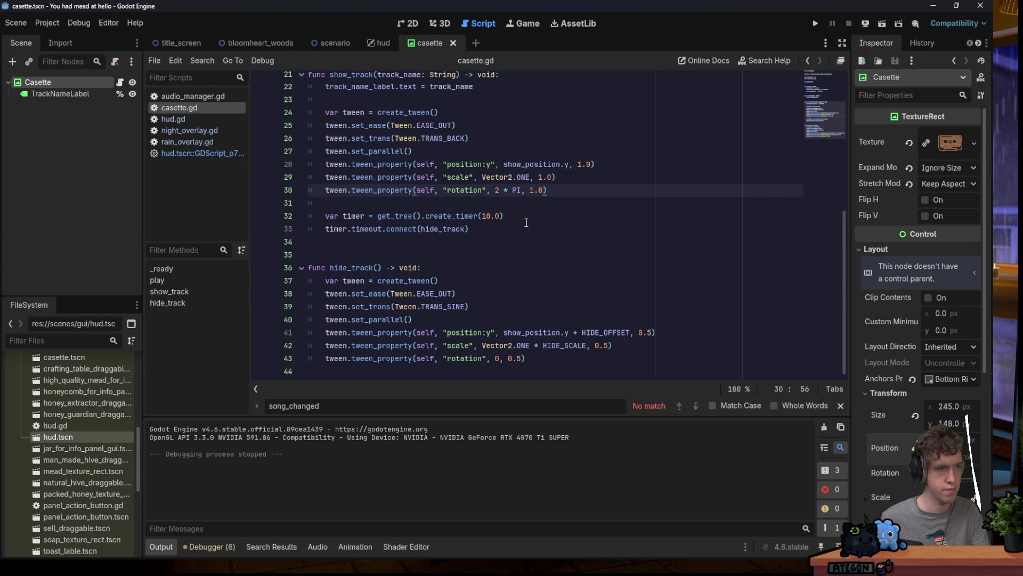
left_click(524, 191)
type("+ ran")
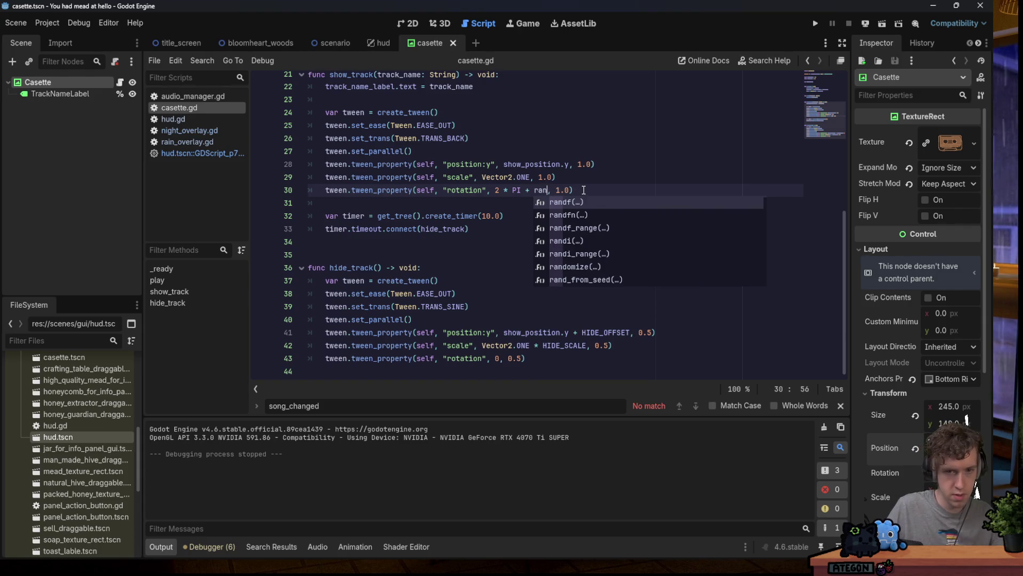
key("Down")
key("Down")
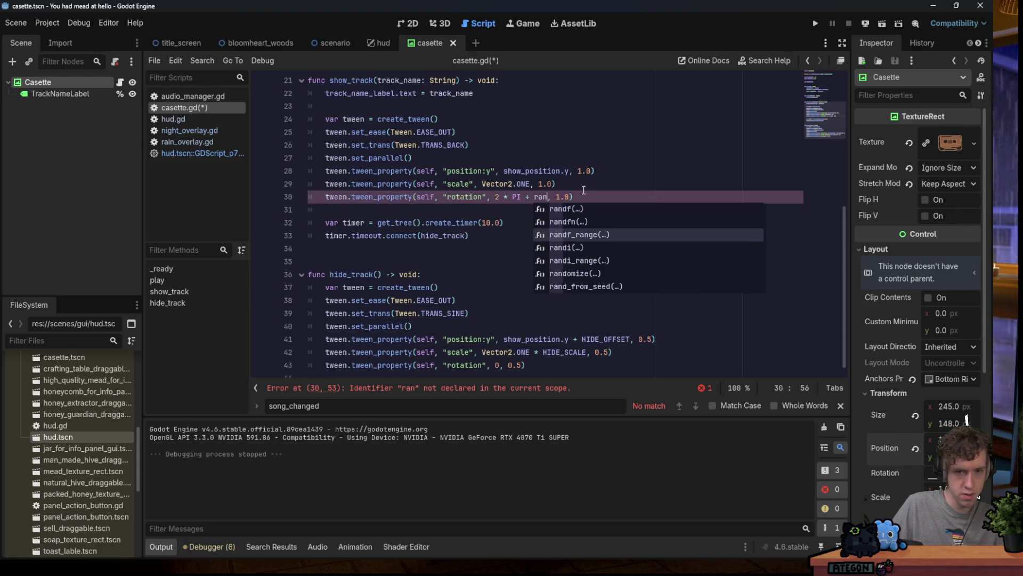
key("Return")
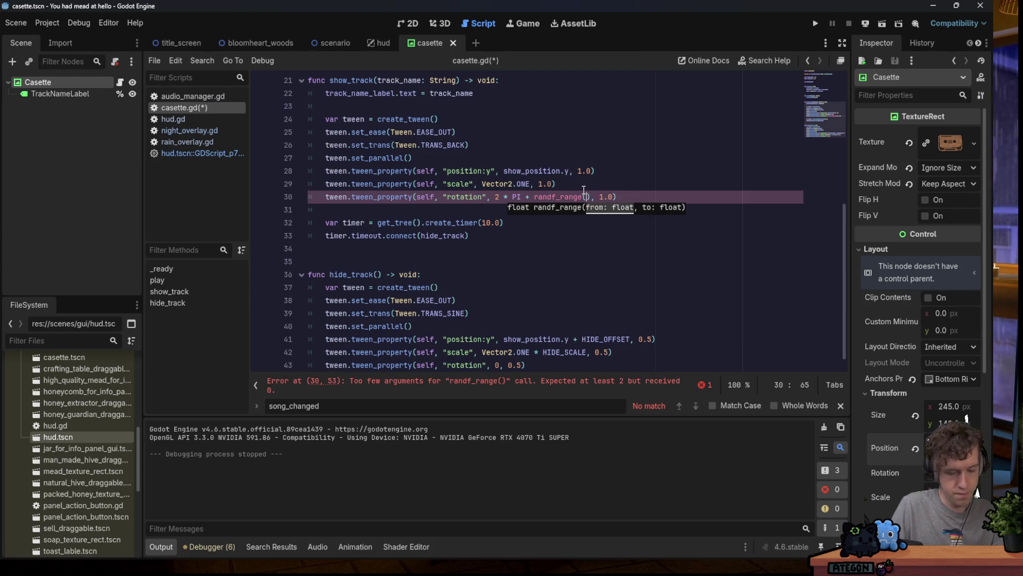
Step: Give randf_range the range -PI/2 to PI/2 and save the script
type("- PI")
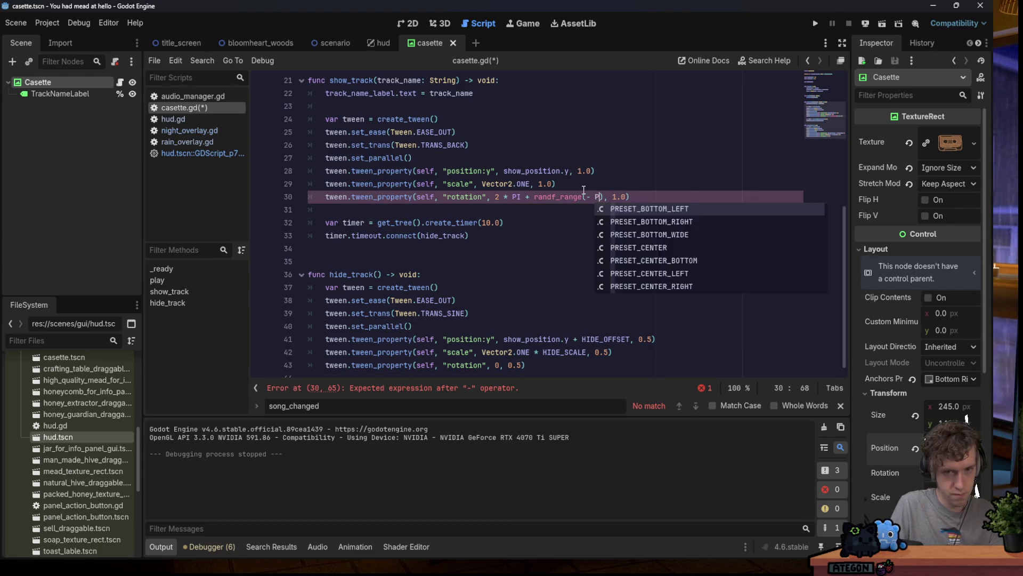
key("BackSpace")
key("BackSpace")
key("BackSpace")
type("PI")
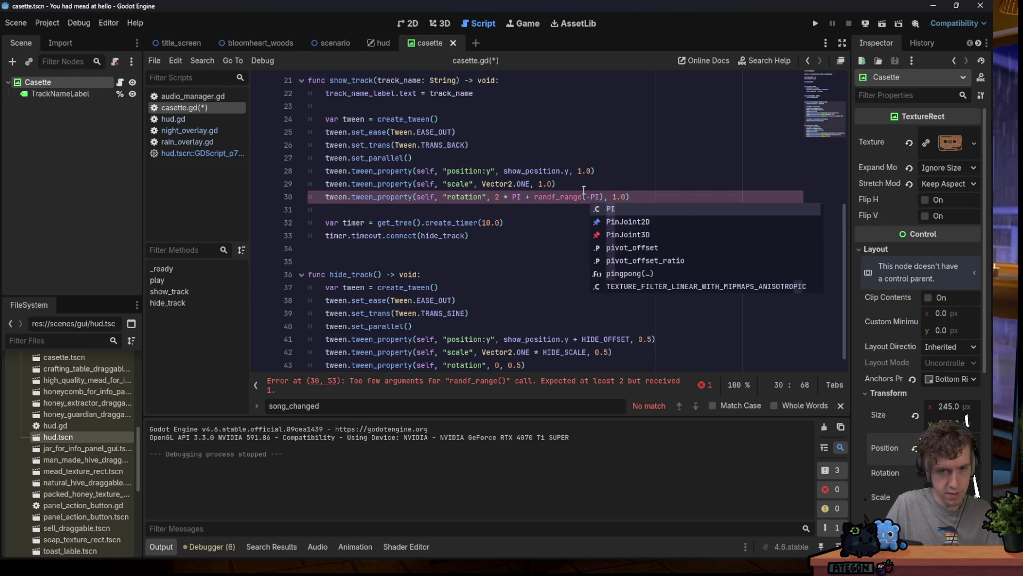
type("/2, ")
type("PI/2")
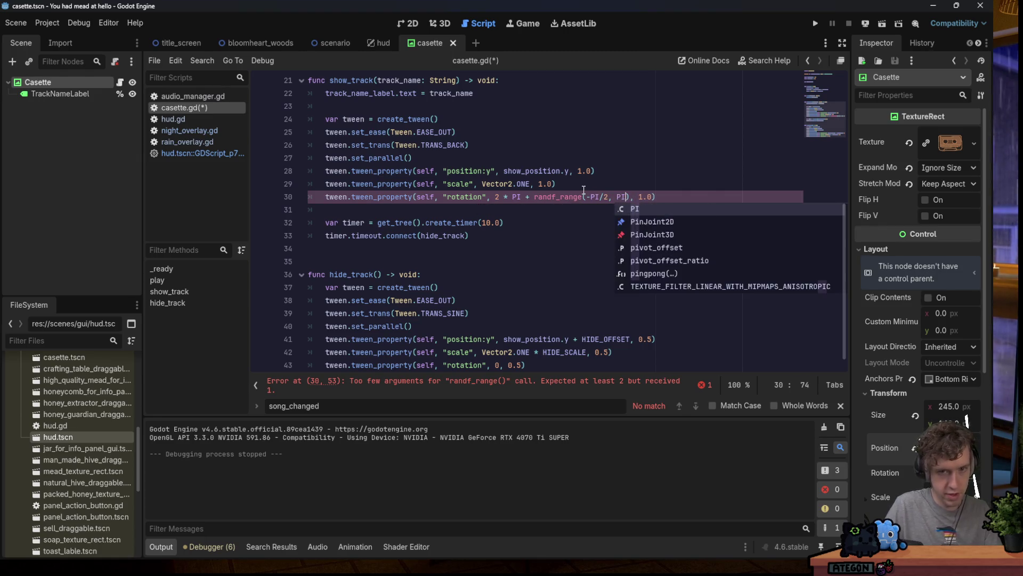
key("ctrl+s")
left_click(665, 176)
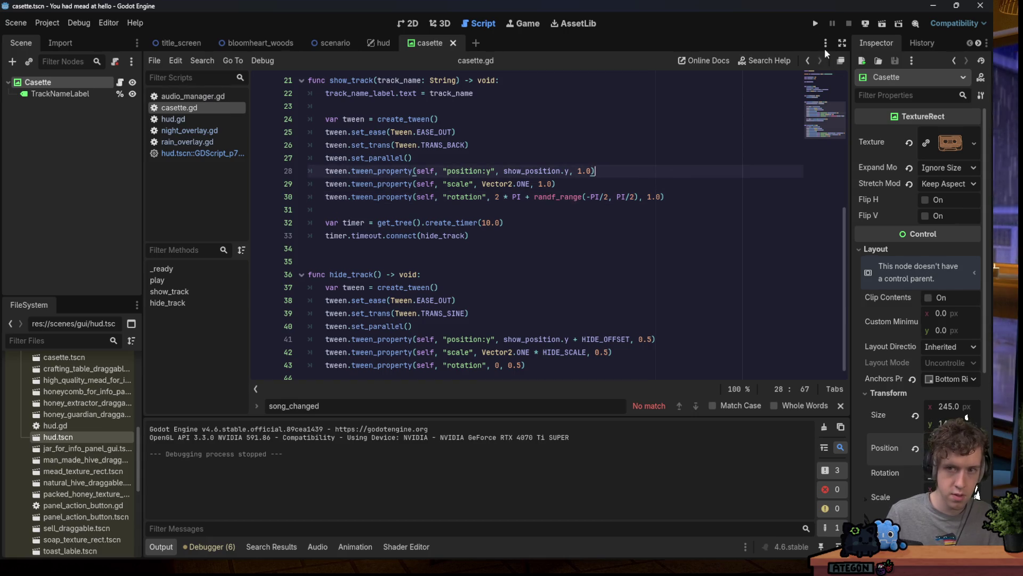
Step: Run the project, start a game and walk the beekeeper up and right
left_click(816, 24)
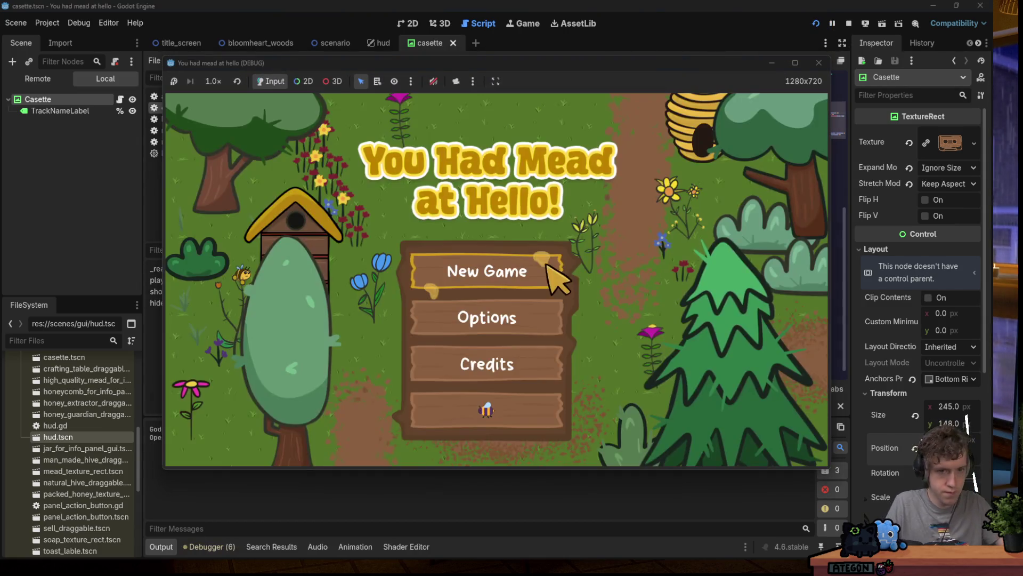
left_click(541, 269)
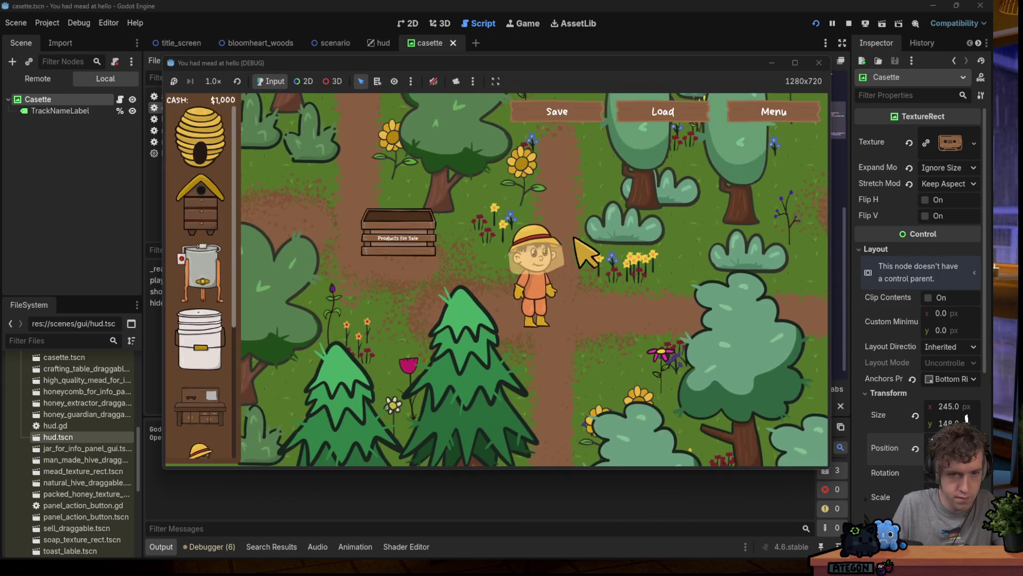
key("w")
key("d")
key("w")
key("d")
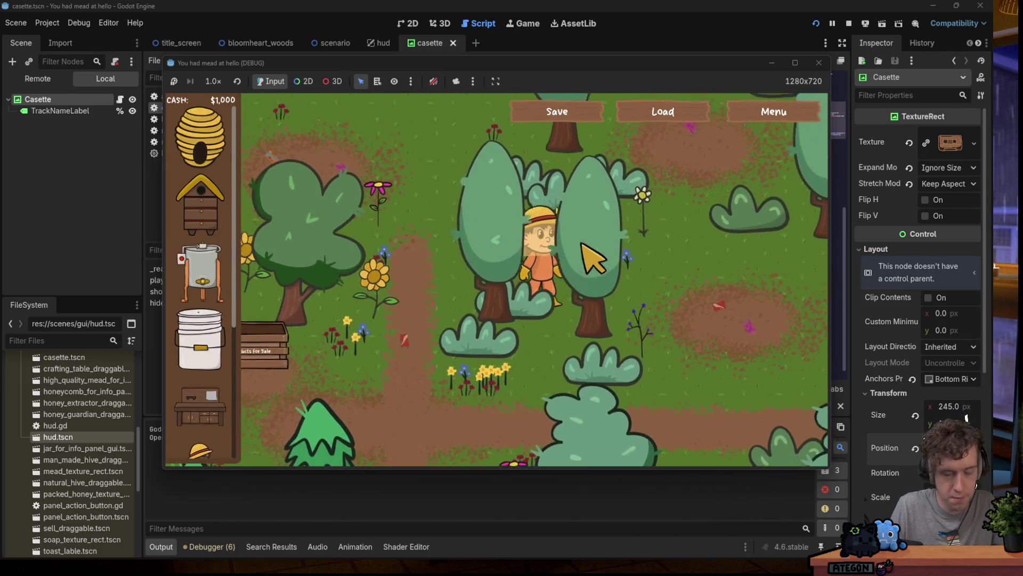
key("d")
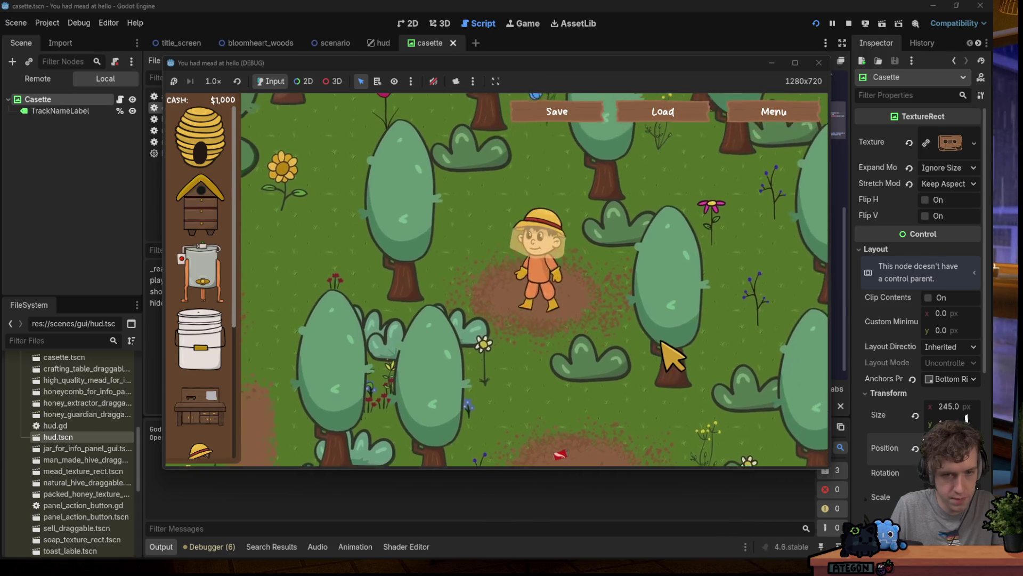
Step: Keep walking until the Buzzy Meadows cassette pops in tilted, then stop the game
key("s")
key("d")
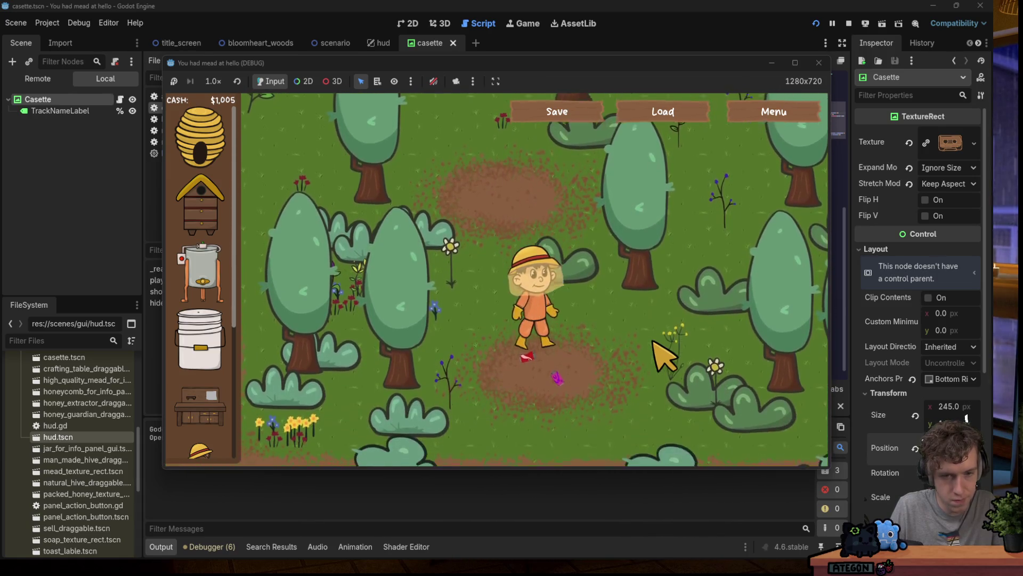
key("w")
key("d")
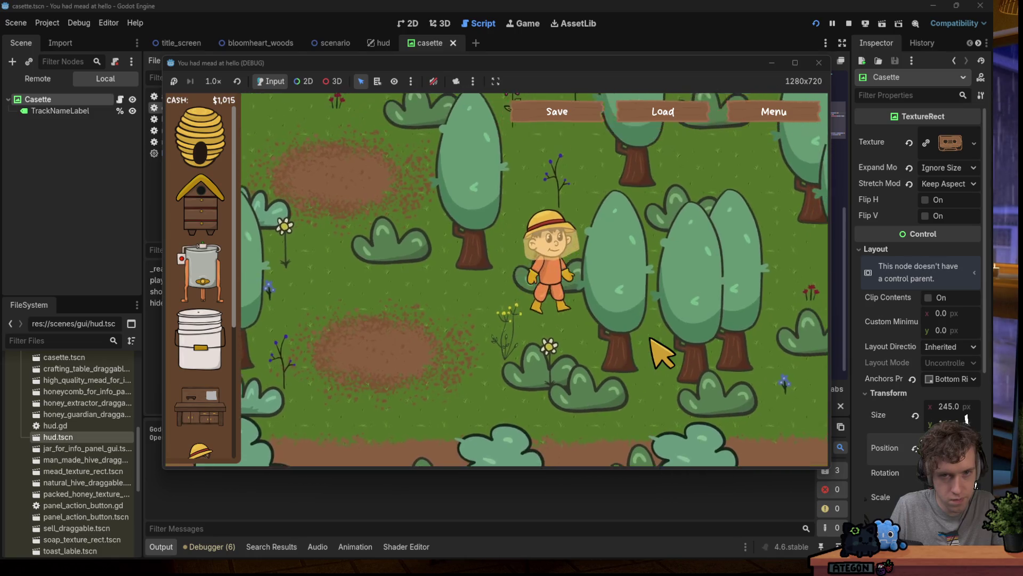
key("s")
key("d")
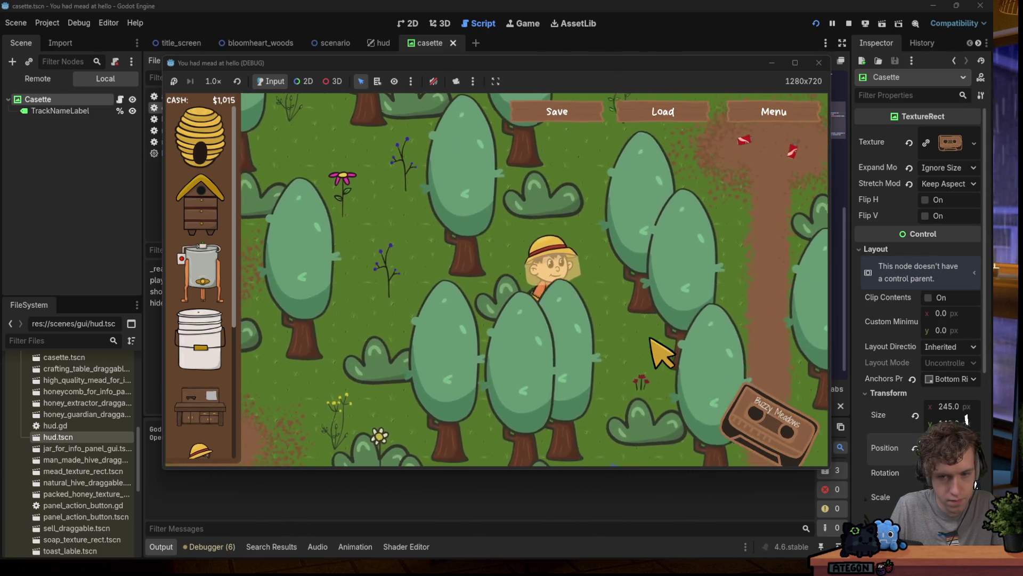
left_click(819, 62)
Step: Narrow the tilt range to PI/8, then relaunch the game and start playing
type("8, PI/8), 1.0)")
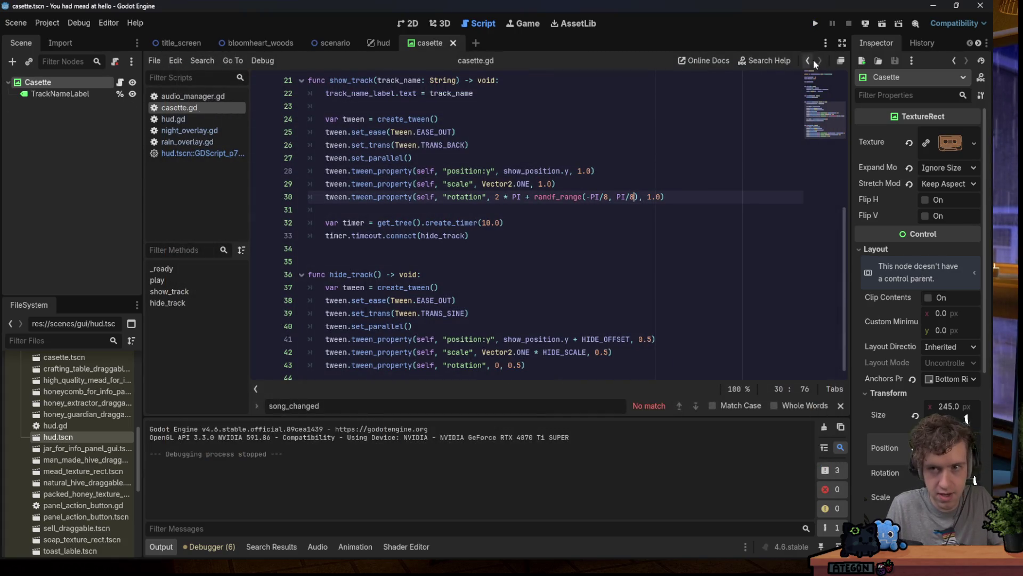
key("F5")
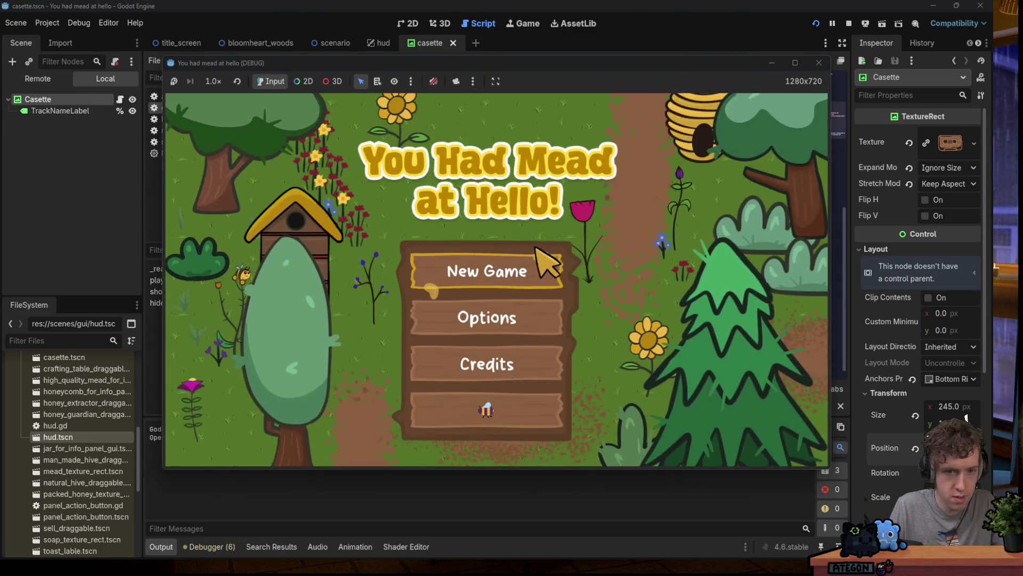
left_click(554, 261)
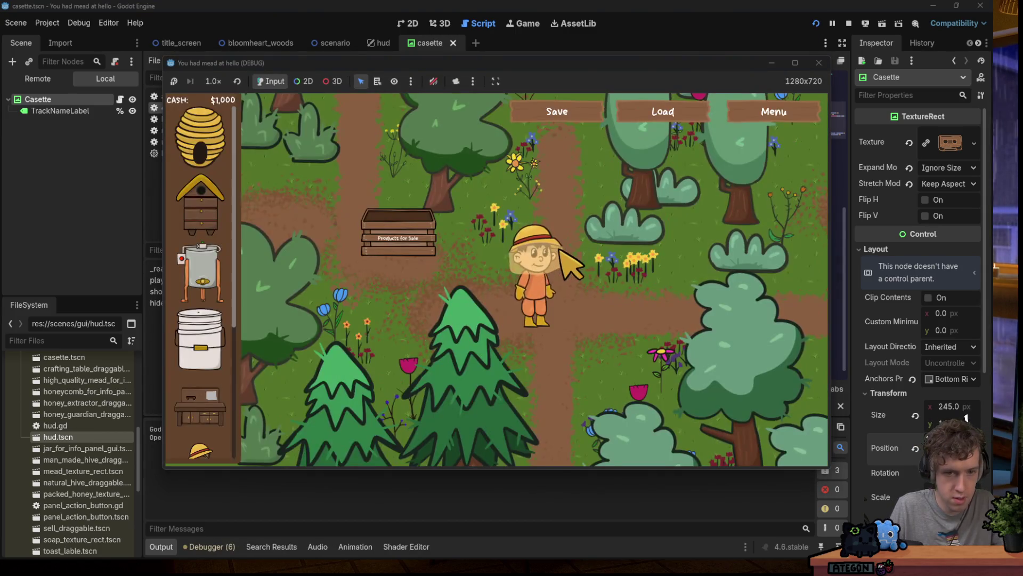
Step: Walk the beekeeper around the meadow in several directions
key("w")
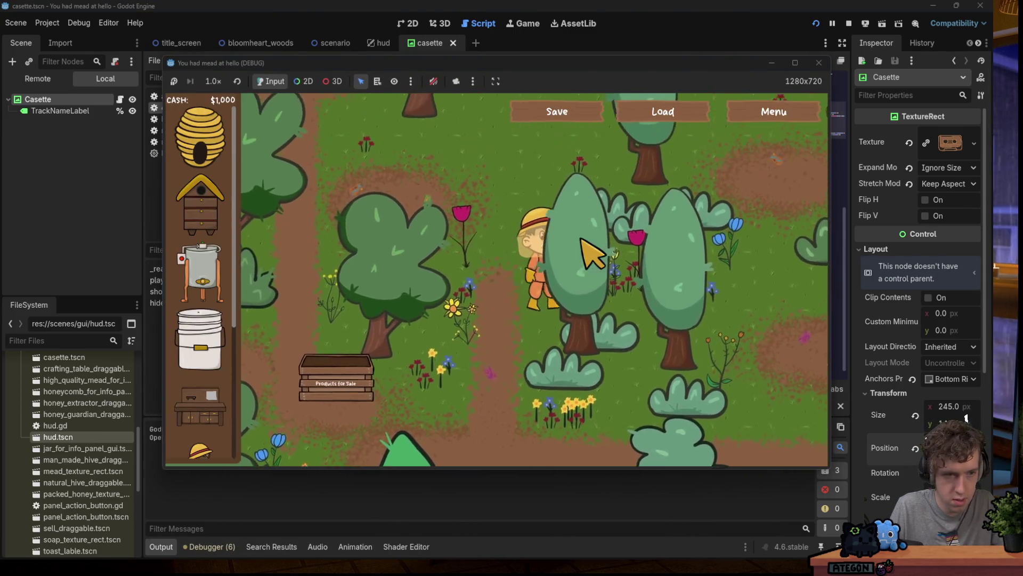
key("a")
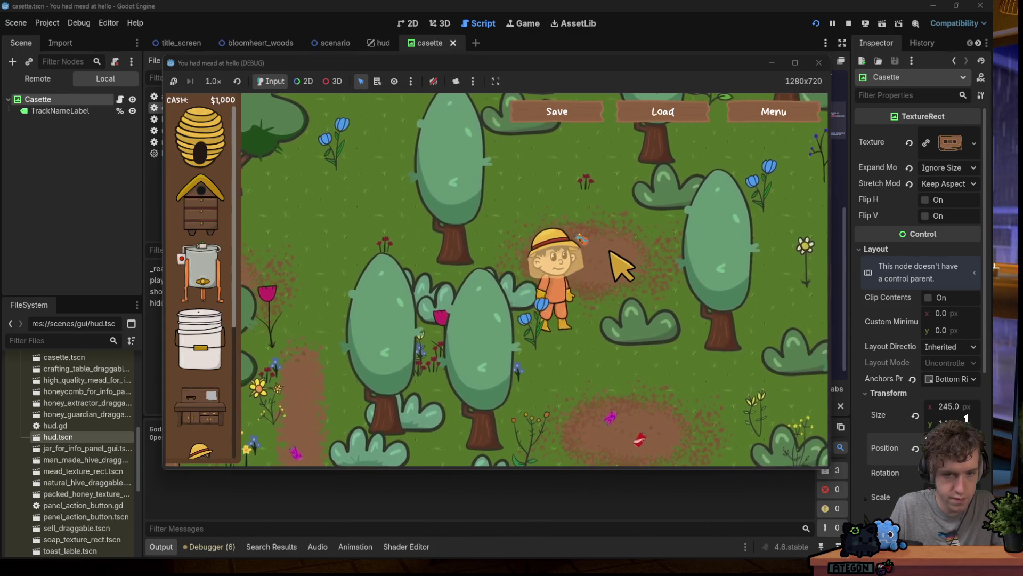
key("d")
key("s")
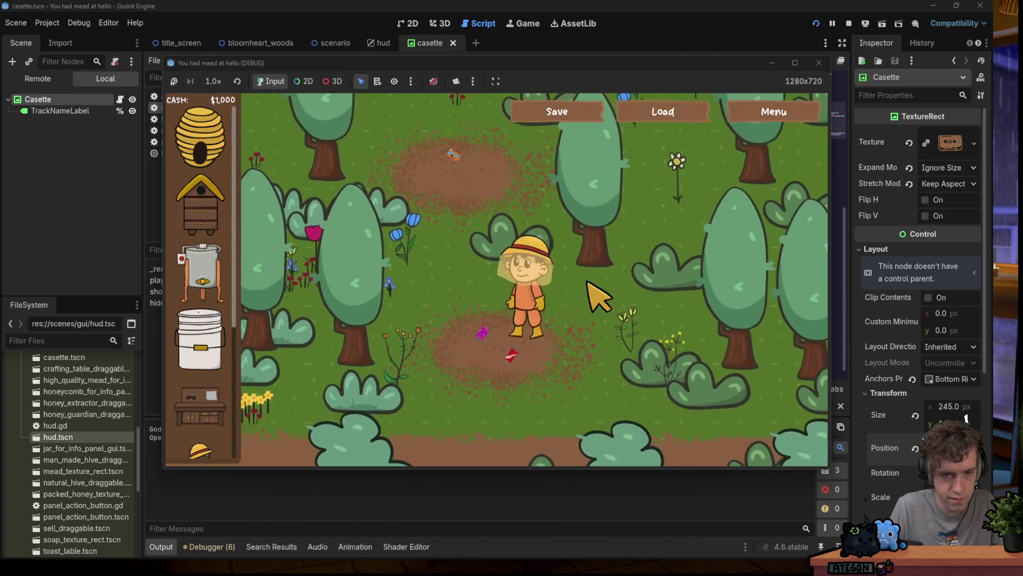
key("w")
key("a")
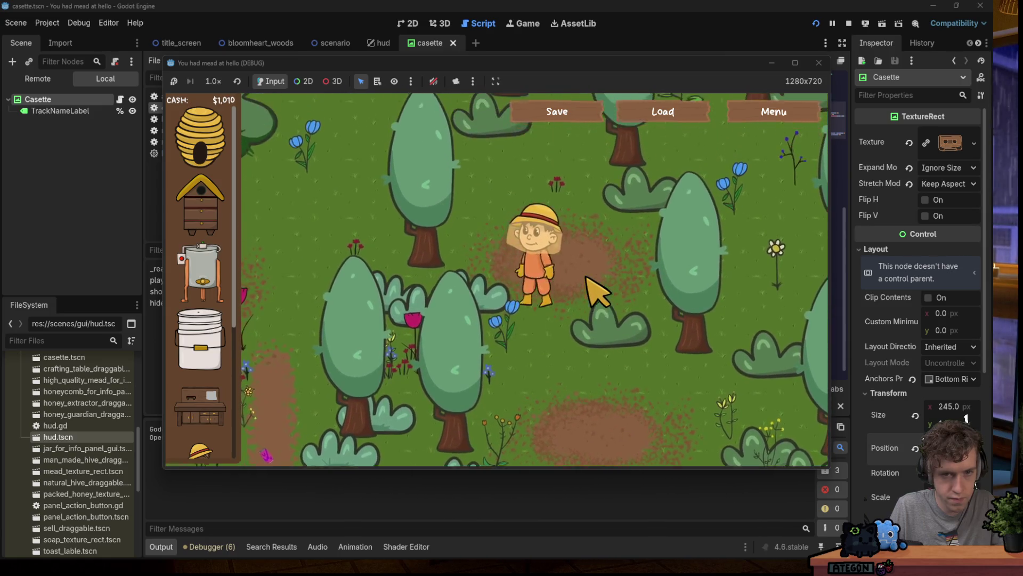
key("w")
key("d")
key("d")
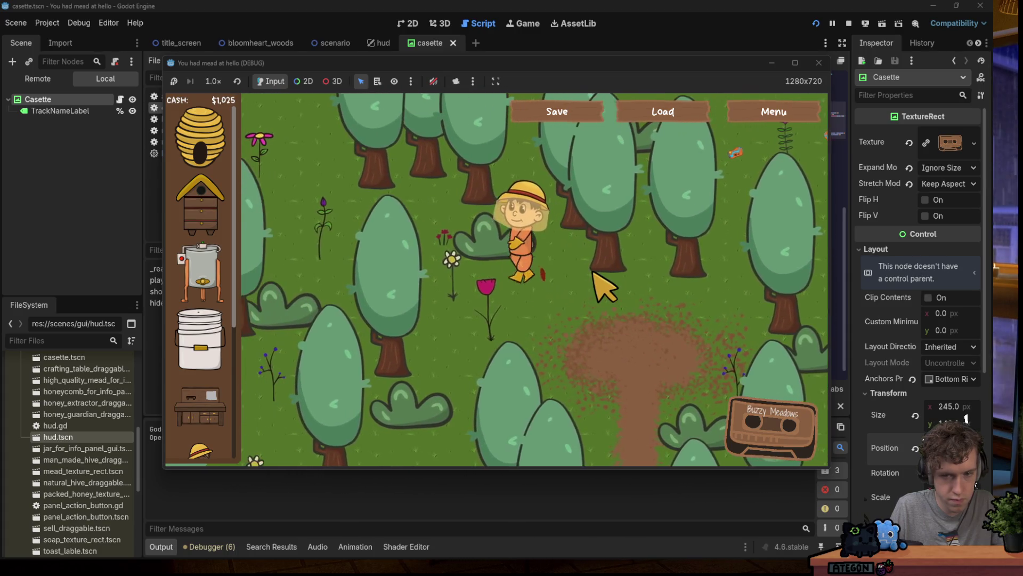
Step: Keep walking until the Buzzy Meadows cassette appears, then stop the game and save
key("a")
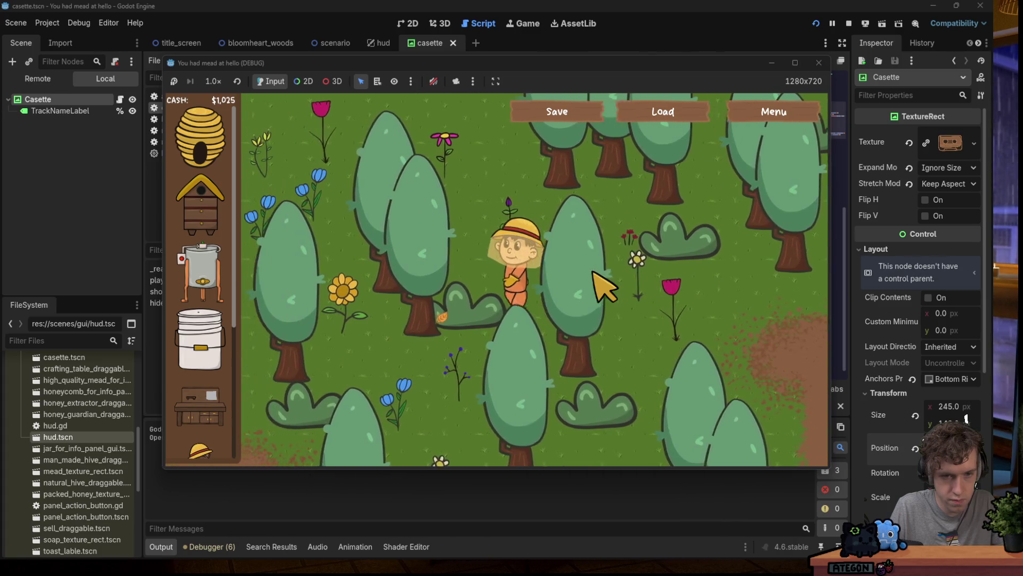
key("s")
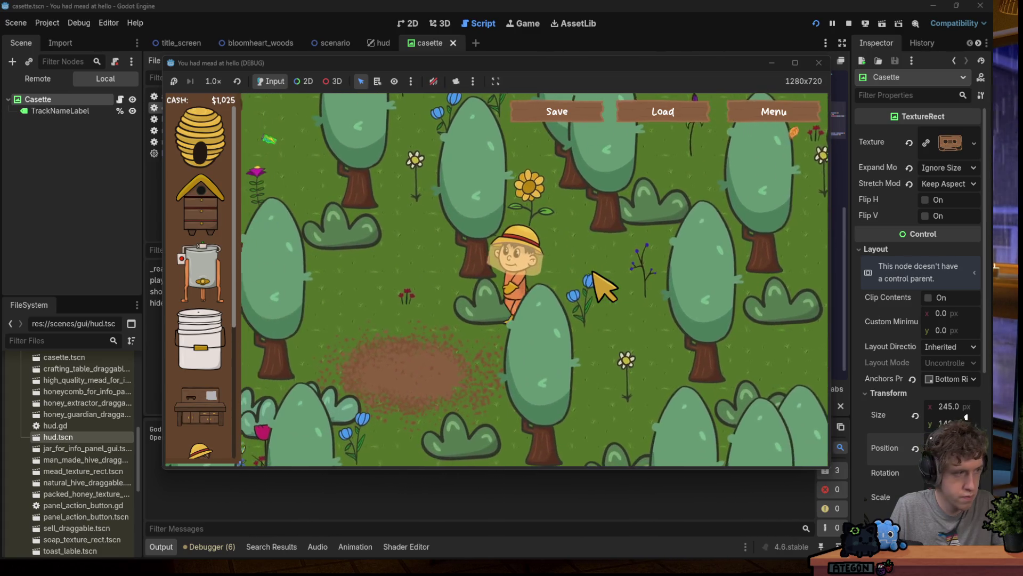
key("w")
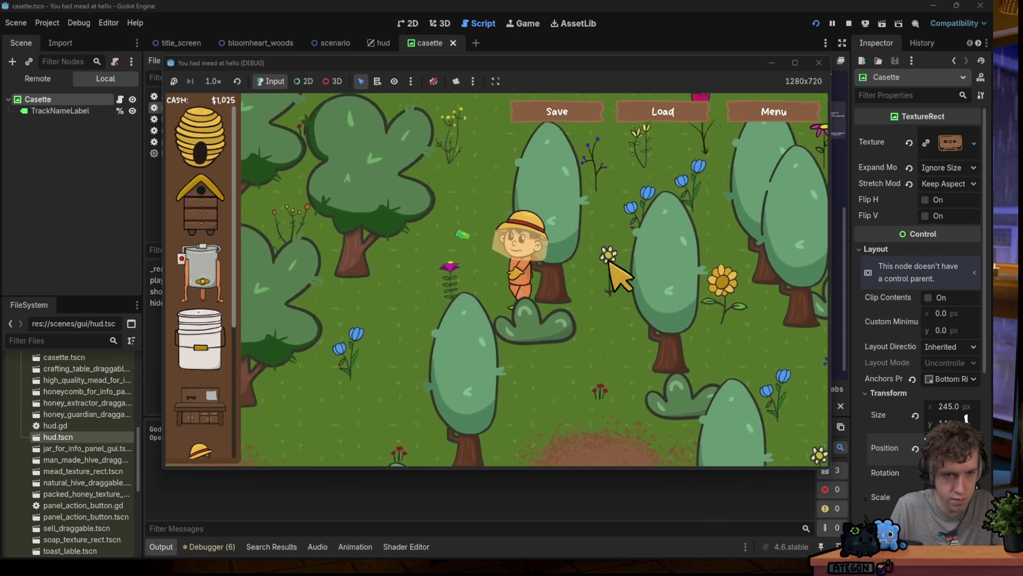
key("w")
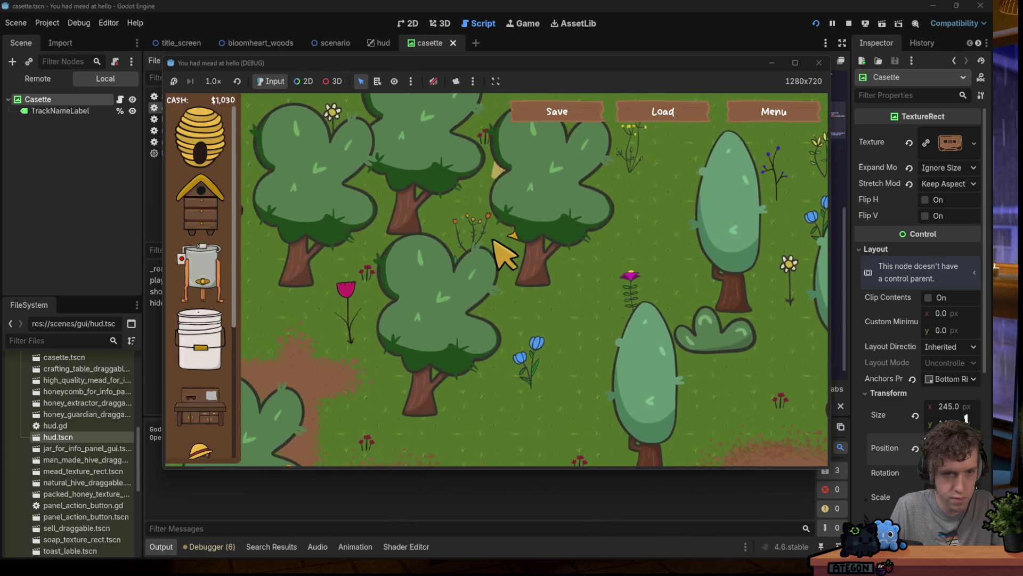
key("s")
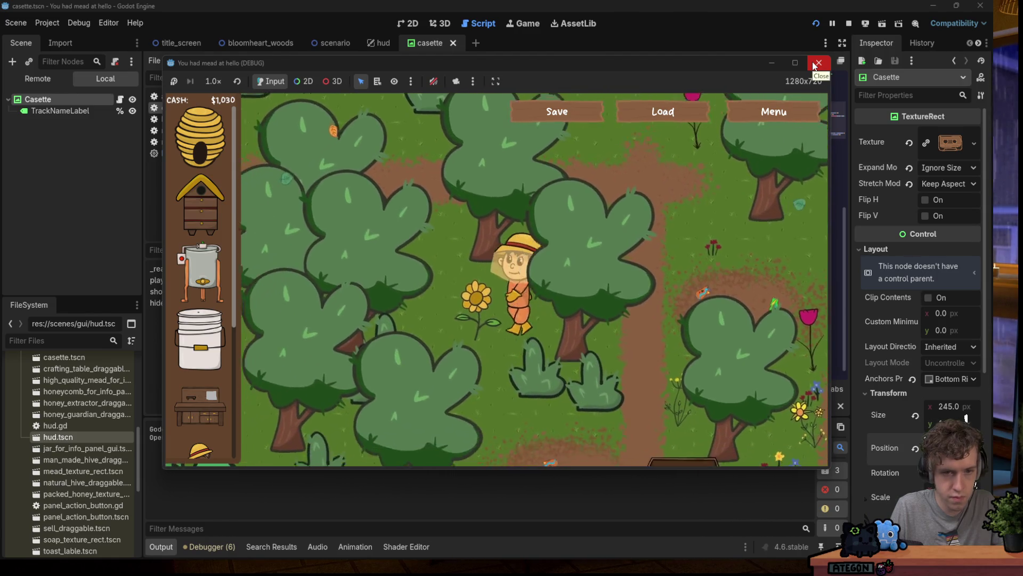
left_click(814, 64)
left_click(554, 250)
key("ctrl+s")
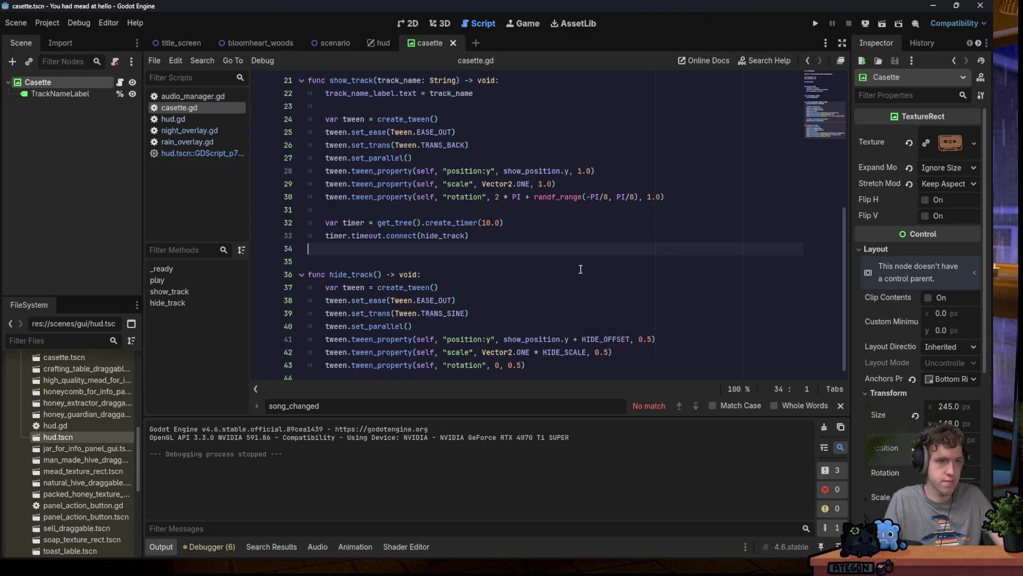
left_click(520, 288)
left_click(499, 261)
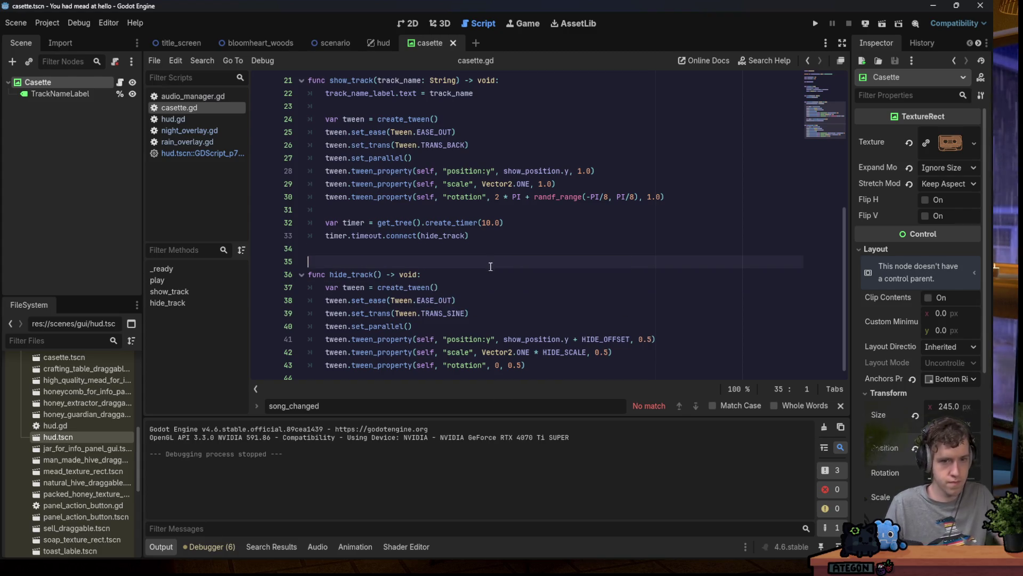
left_click(490, 235)
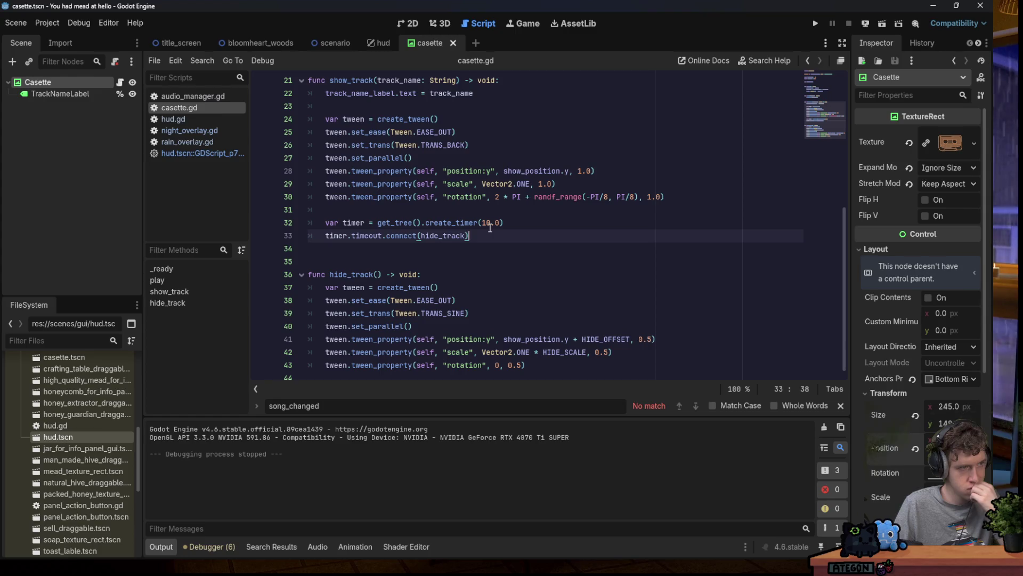
scroll(489, 235, "up", 4)
Step: Switch position and show_position from y to x on lines 13 and 28
scroll(490, 235, "up", 3)
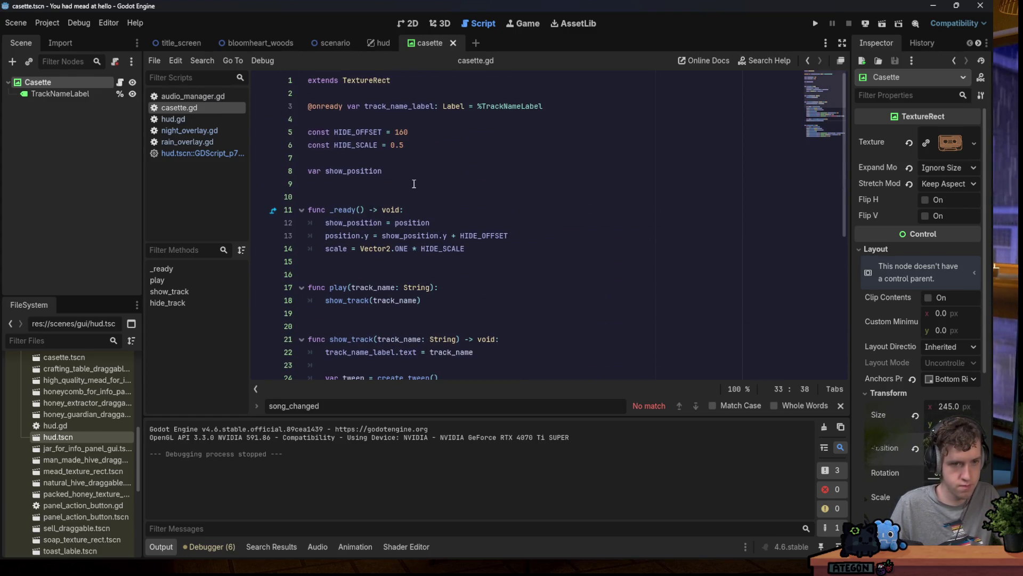
double_click(367, 235)
type("x")
double_click(445, 235)
type("x")
scroll(503, 242, "down", 5)
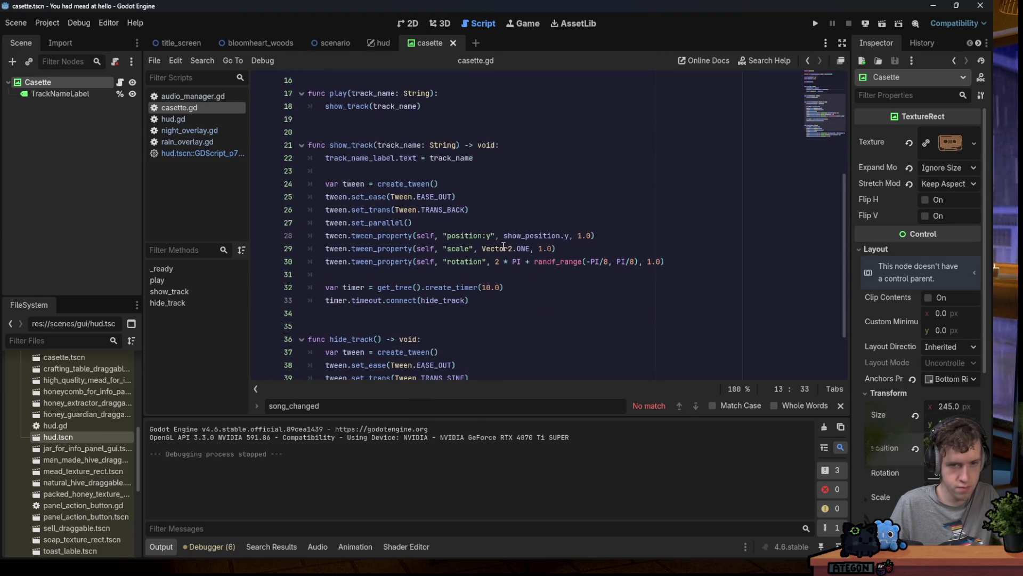
double_click(488, 235)
type("x")
scroll(558, 205, "down", 2)
double_click(567, 164)
type("x")
Step: Switch line 41 to position:x and show_position.x, then run and start the game
double_click(488, 332)
type("x")
double_click(567, 332)
type("x")
key("F5")
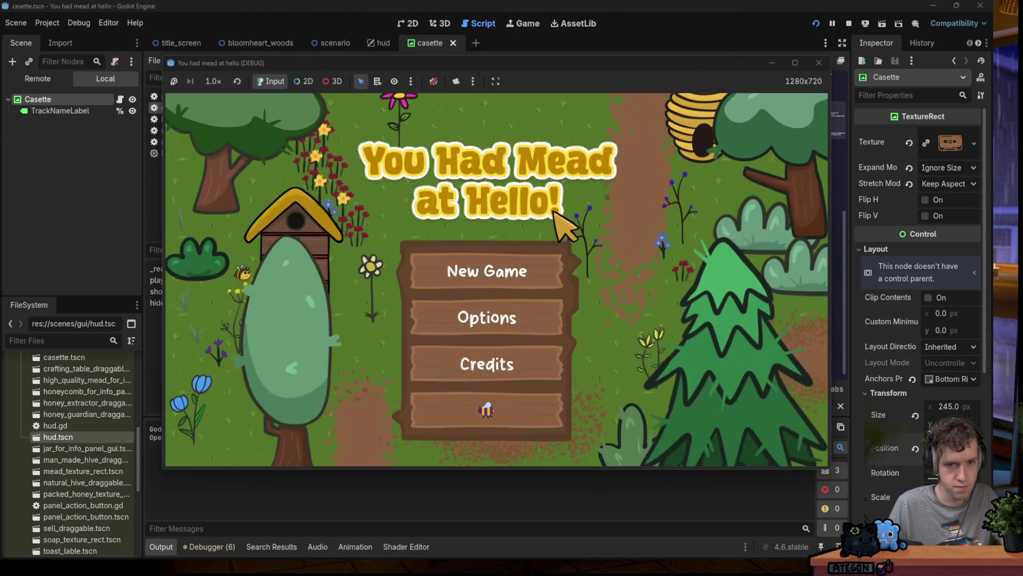
left_click(562, 264)
Step: Walk the beekeeper around until the cassette slides in from the side, then stop the game
key("d")
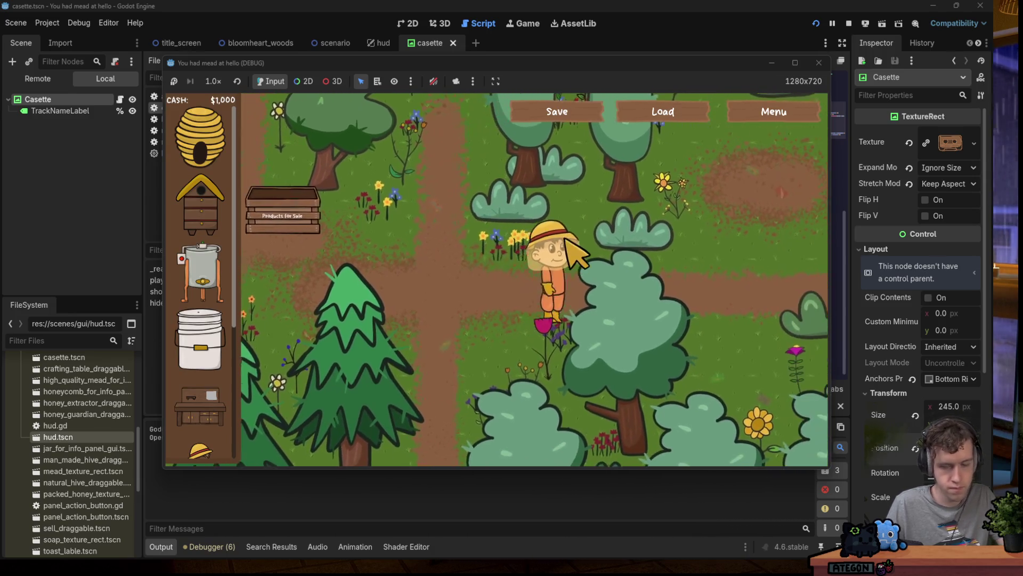
key("w")
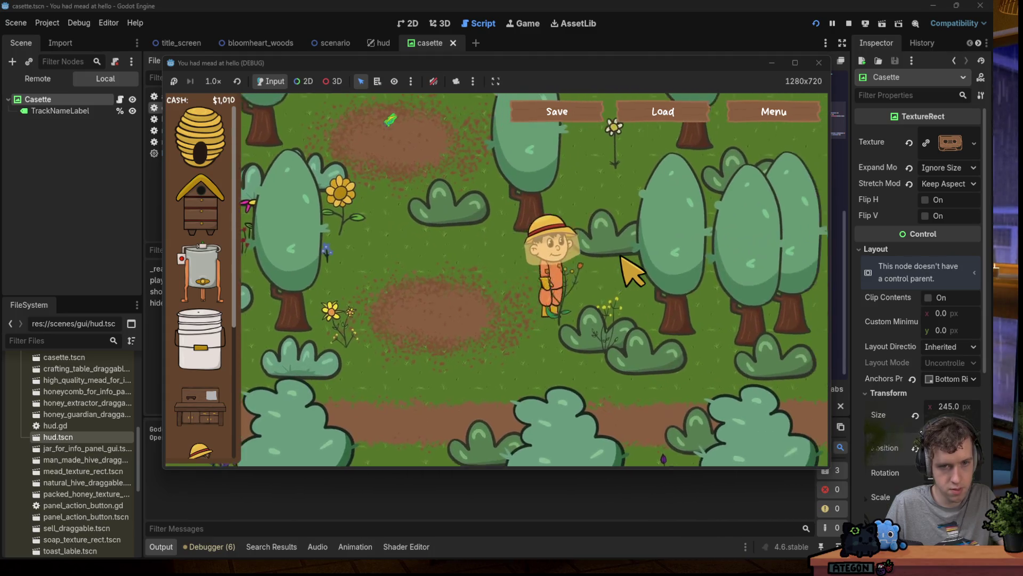
key("a")
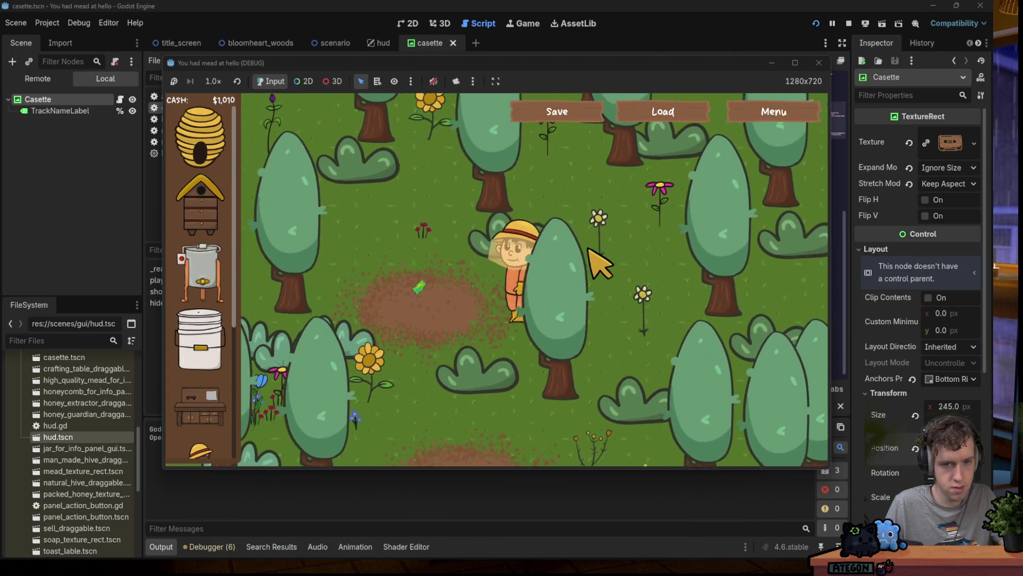
key("a")
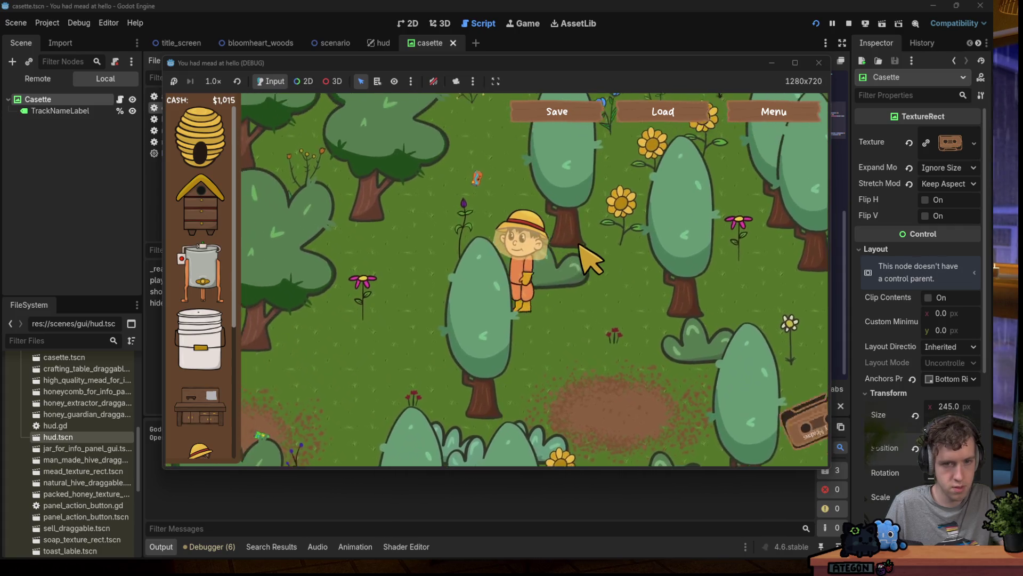
key("w")
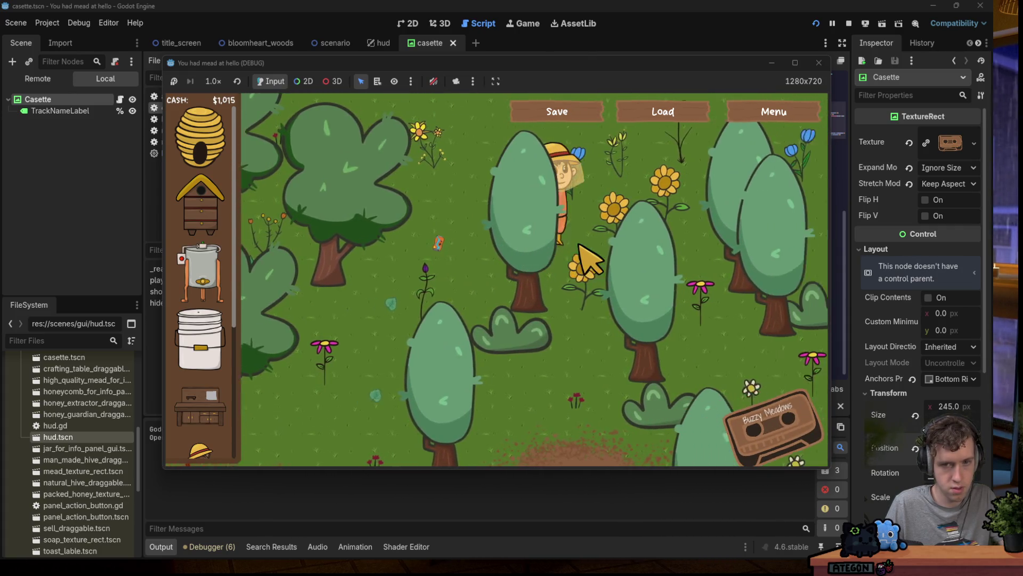
key("s")
key("d")
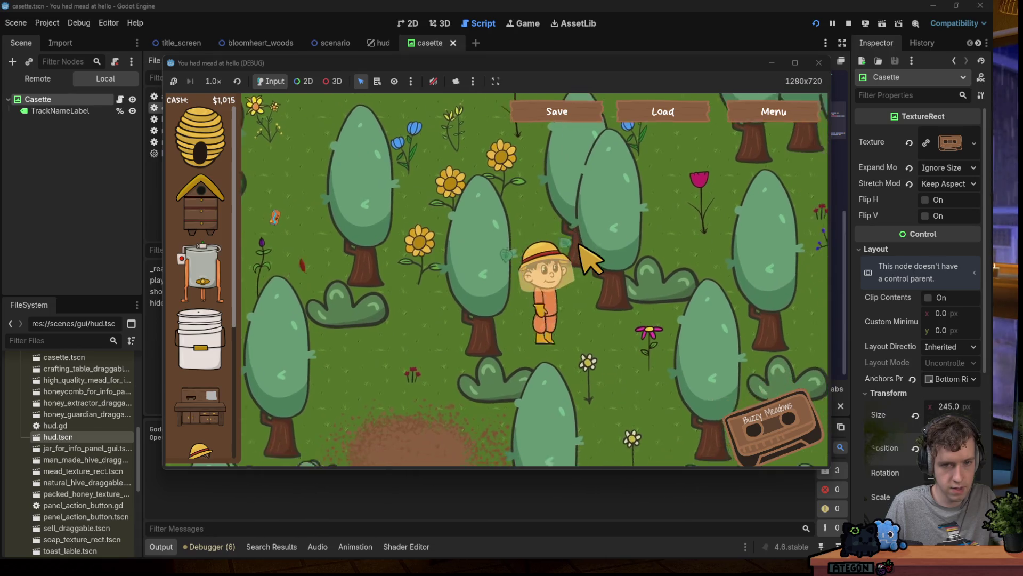
key("s")
key("d")
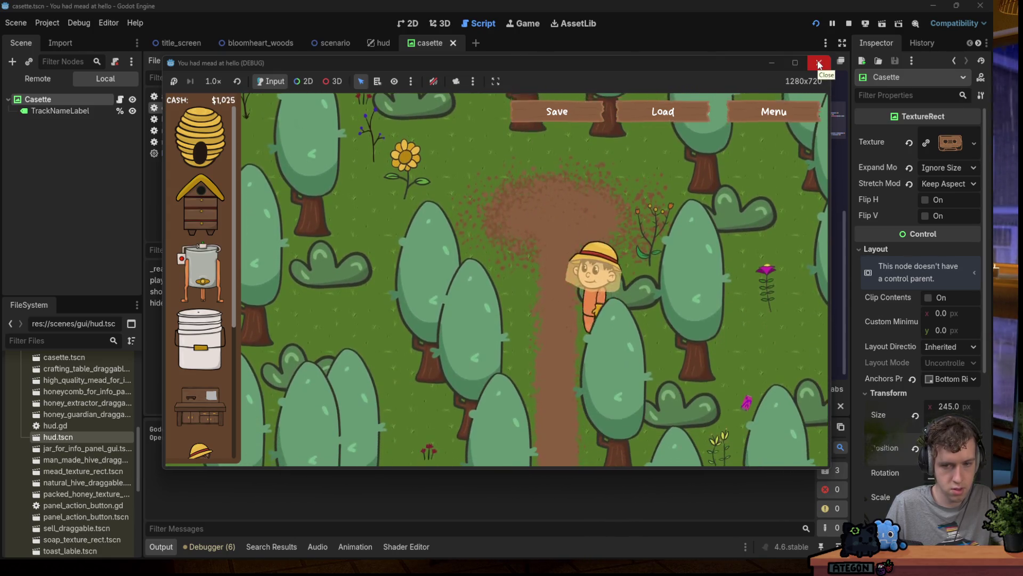
left_click(820, 65)
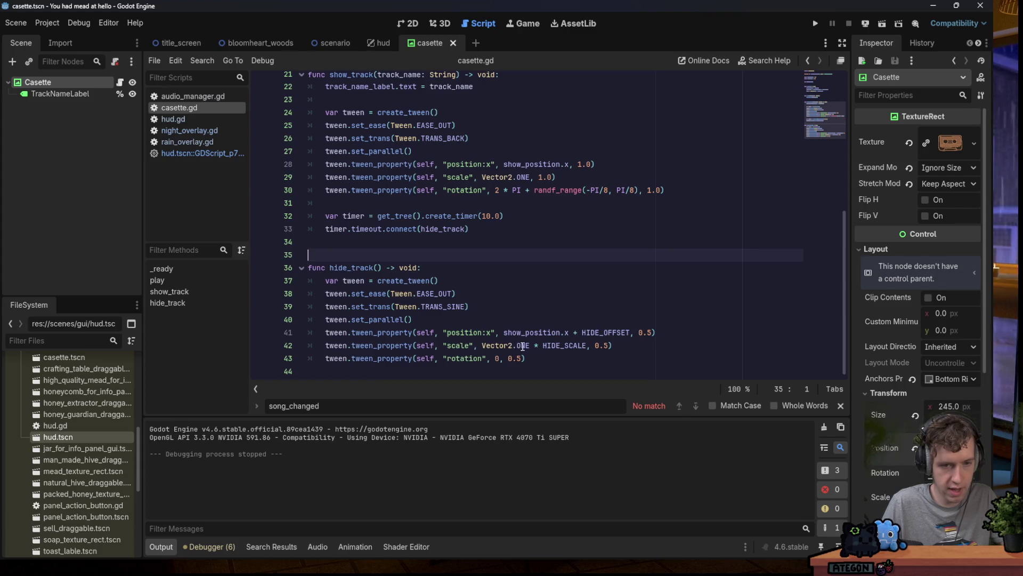
Step: Delete the position tween line from hide_track
left_click_drag(660, 335, 502, 322)
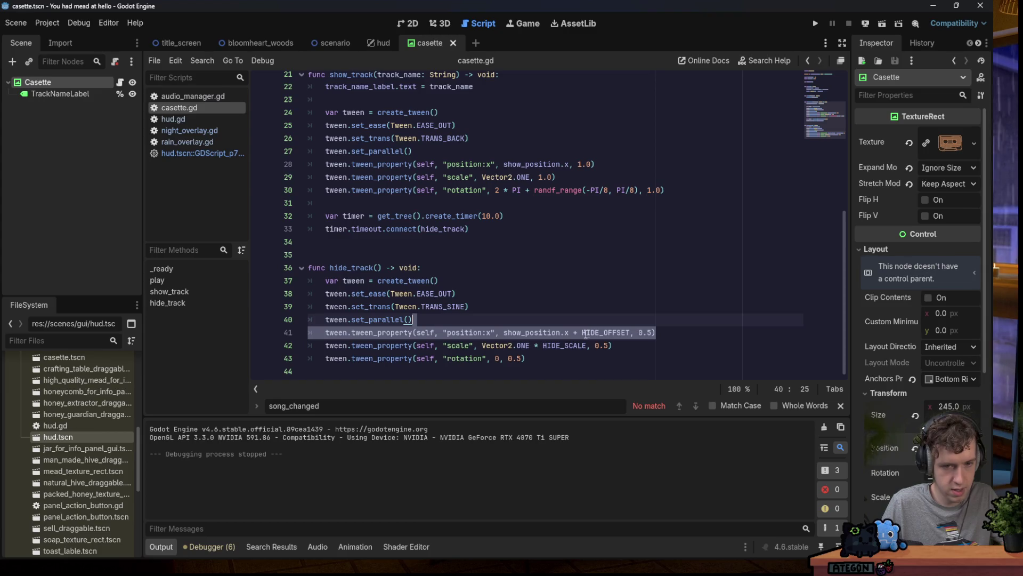
key("BackSpace")
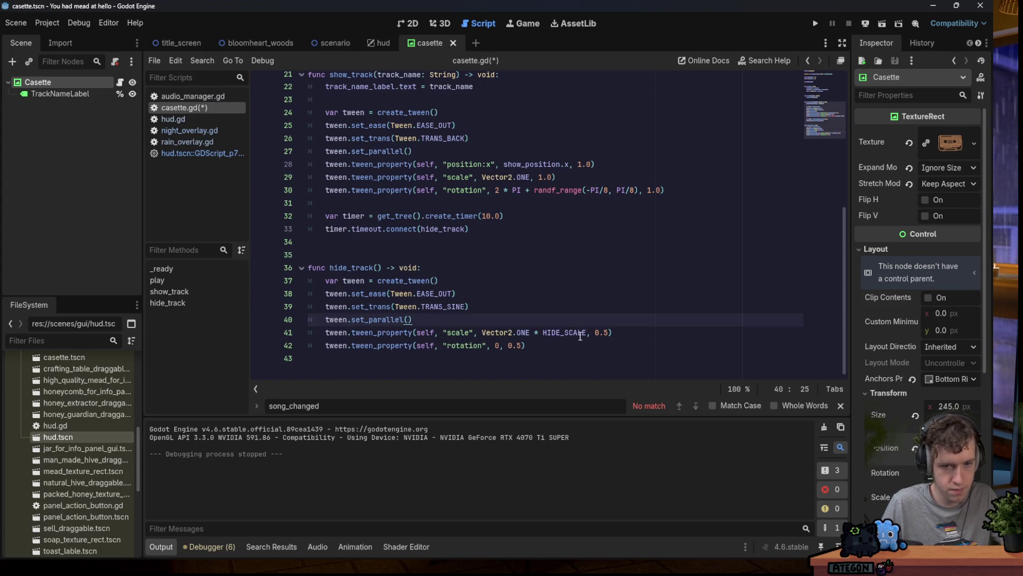
left_click(588, 333)
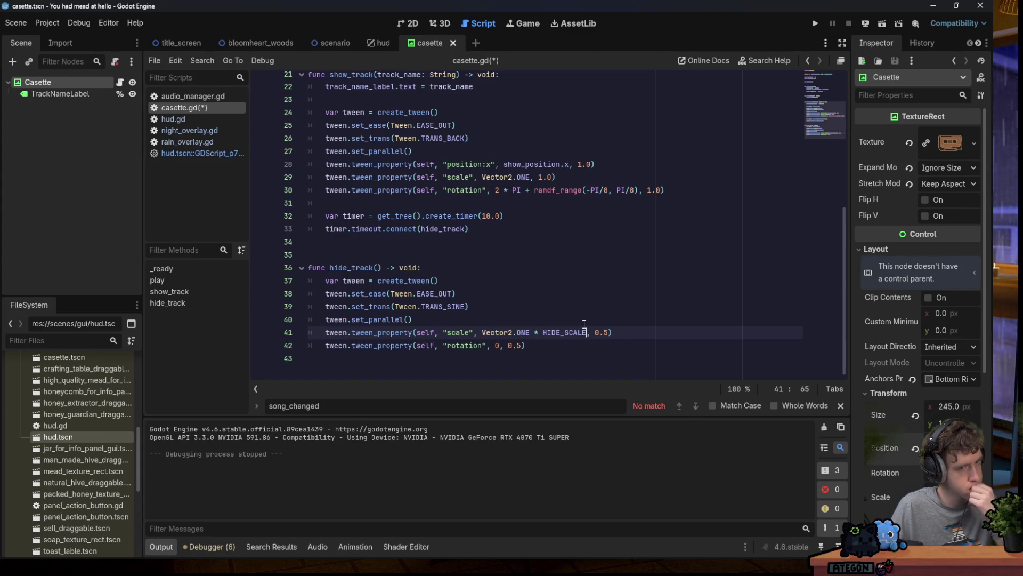
double_click(350, 332)
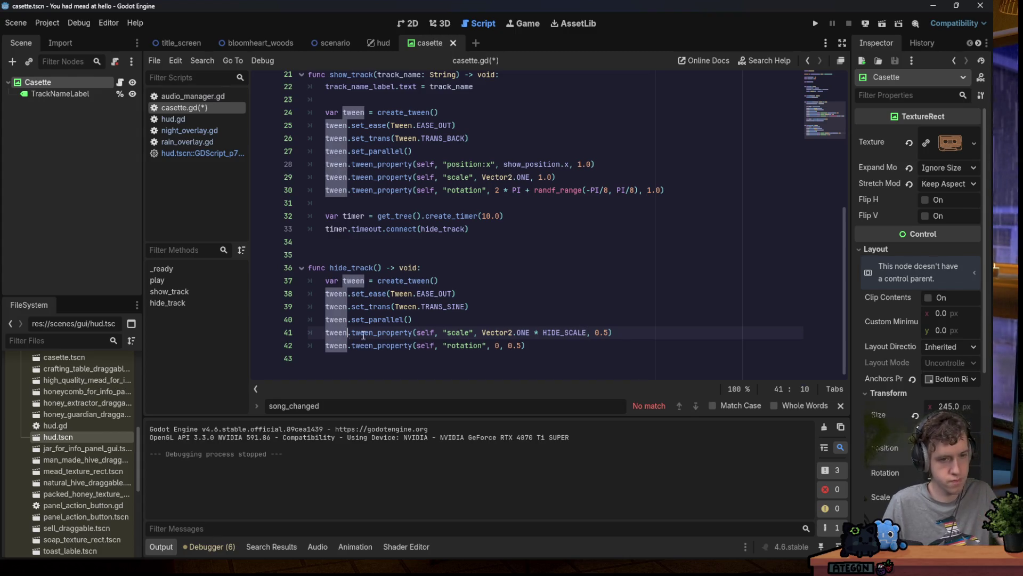
left_click(623, 345)
Step: Add a modulate tween to Color.TRANSPARENT in hide_track and save the script
key("Return")
type("tween.tween_property(")
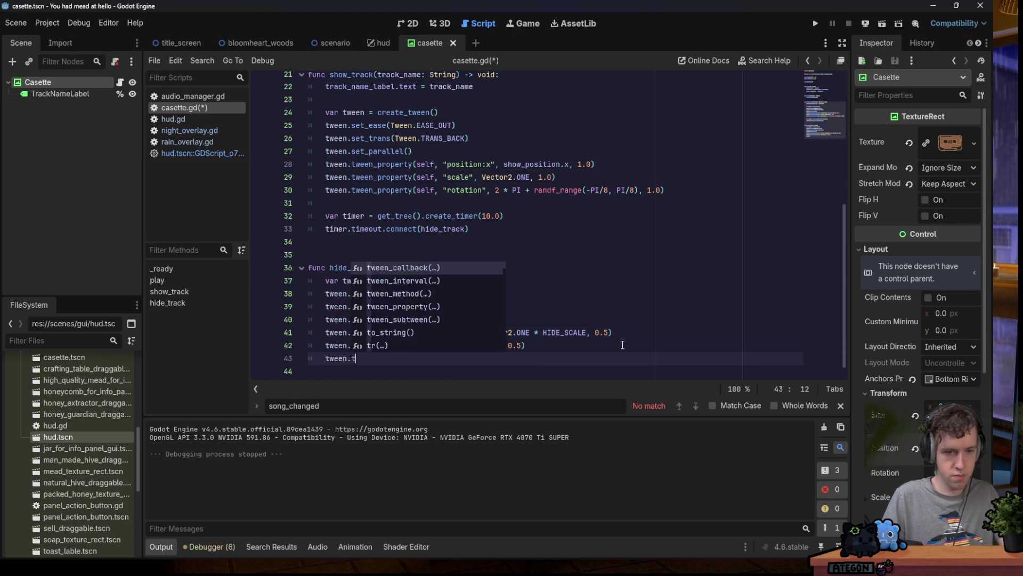
type("self, ")
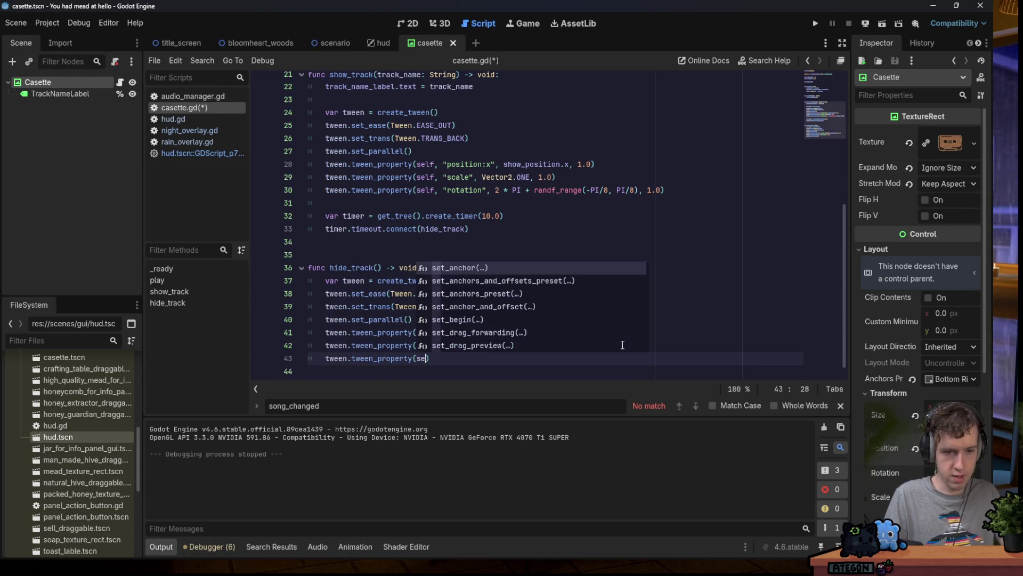
type("\"modulate\")")
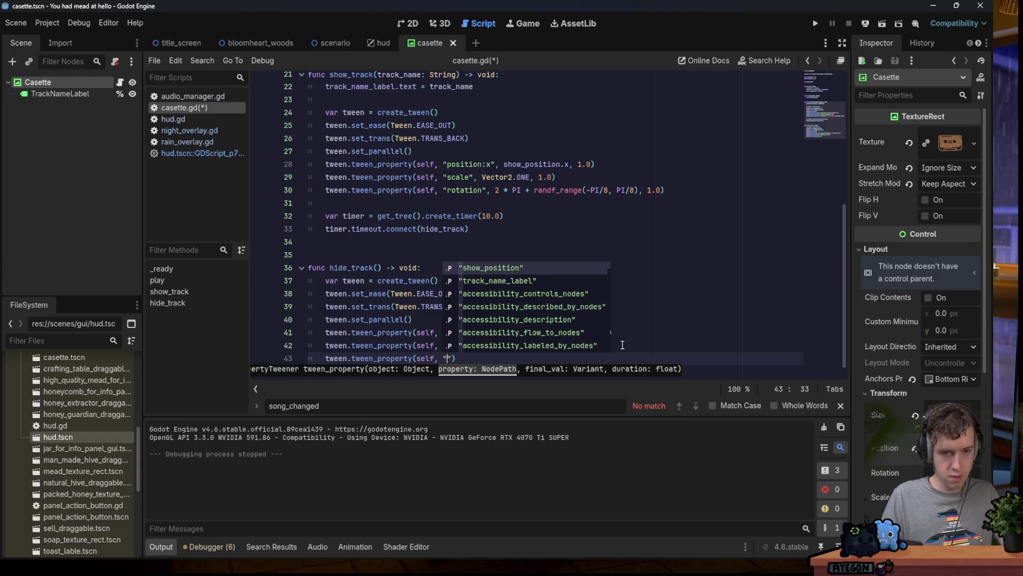
type(", Color.TRANSPARENT")
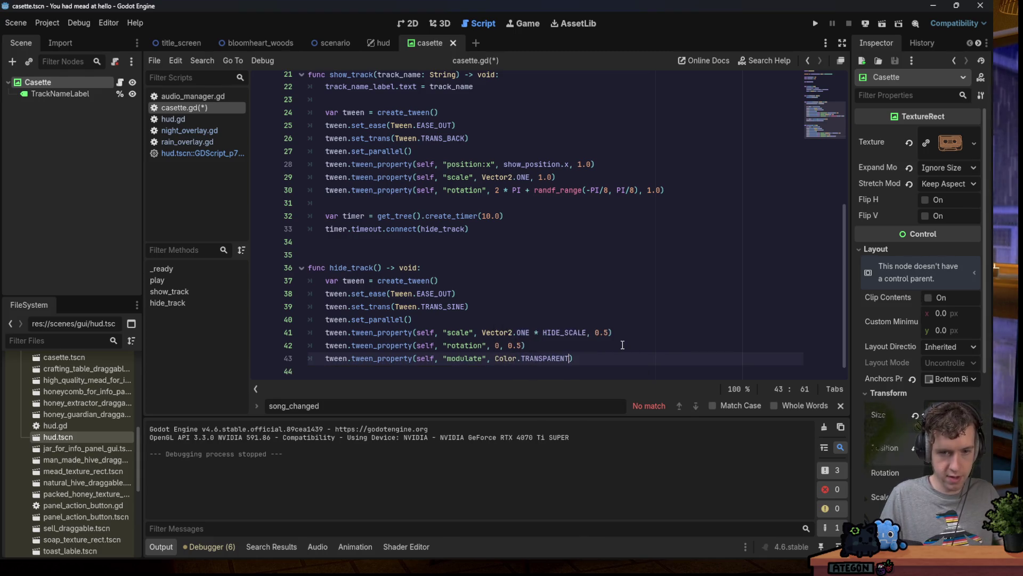
type(", 0.5")
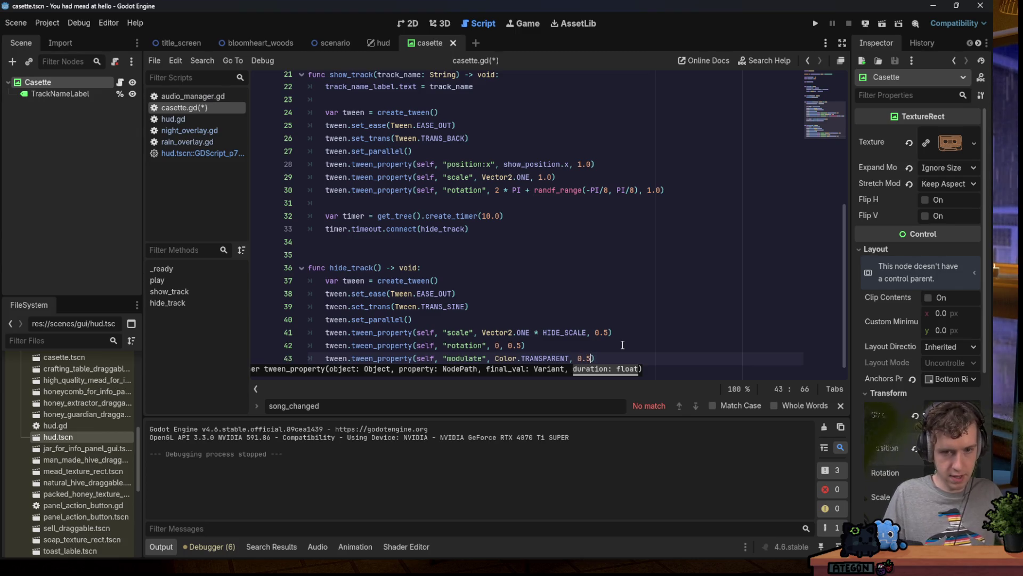
key("ctrl+s")
type("0.5")
key("Return")
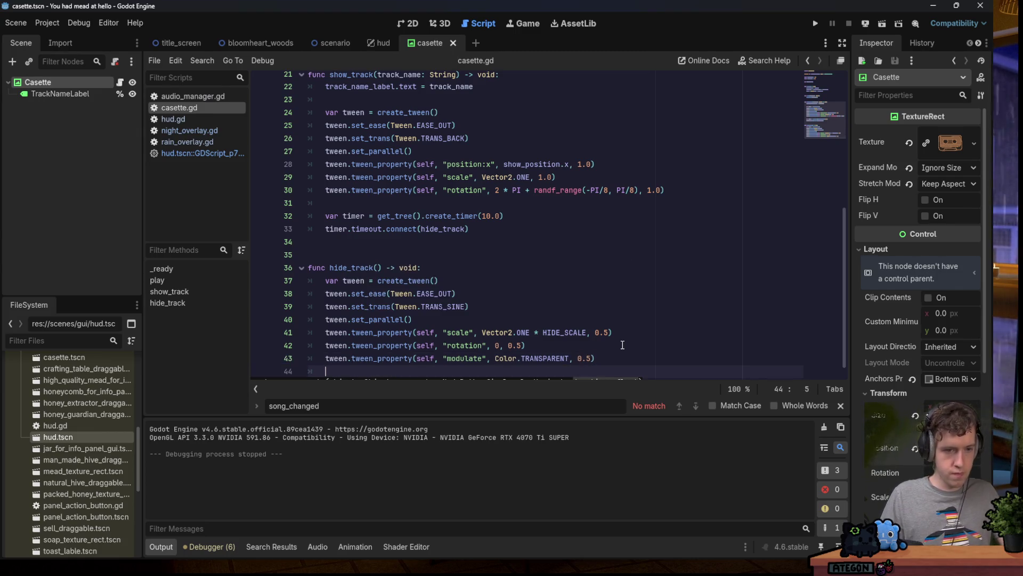
Step: Add a tween.tween_callback with a lambda function at the end of hide_track
type("twee")
key("Down")
key("Down")
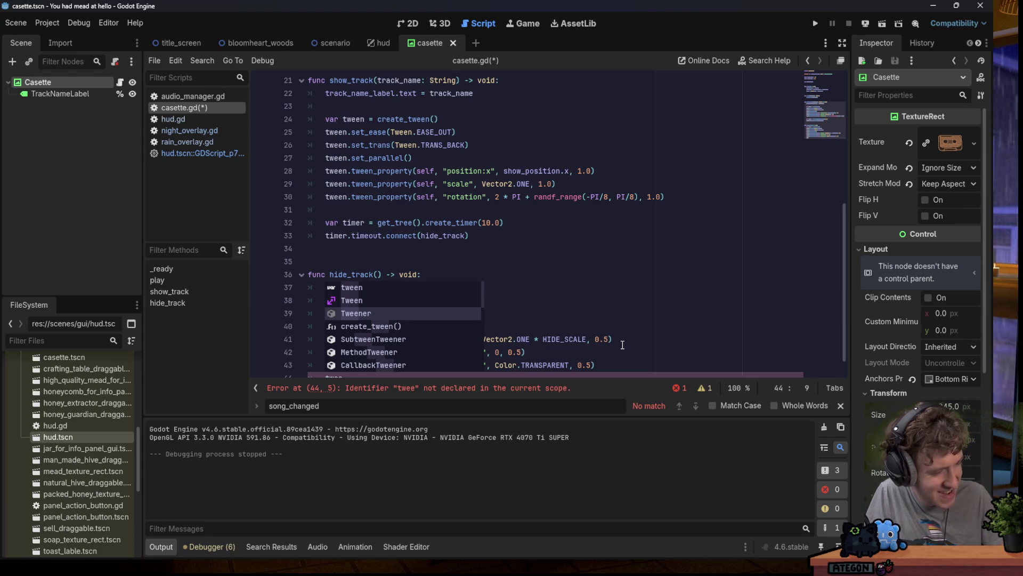
type("n")
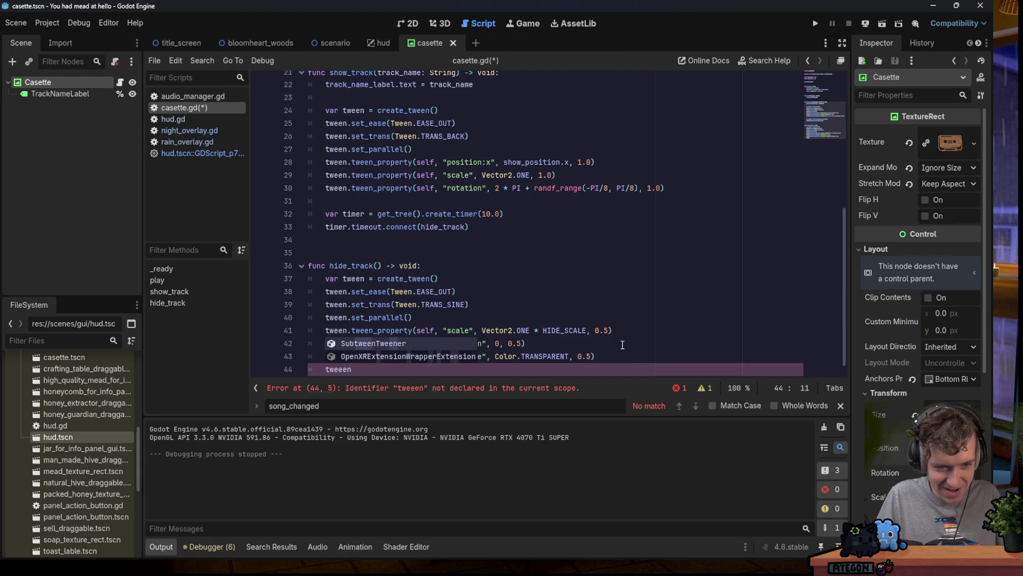
type(".")
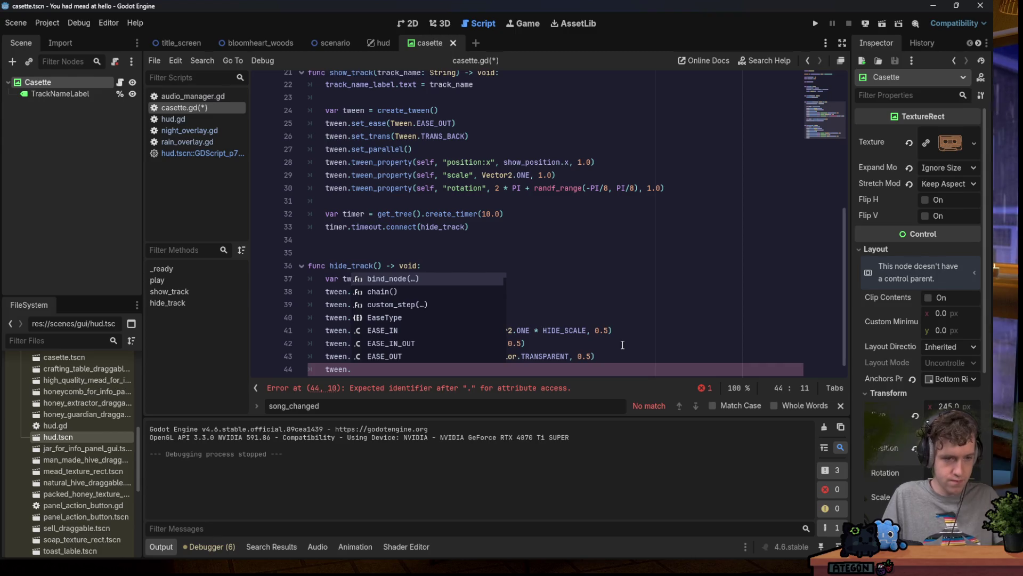
type("tween")
key("Down")
key("Down")
key("Down")
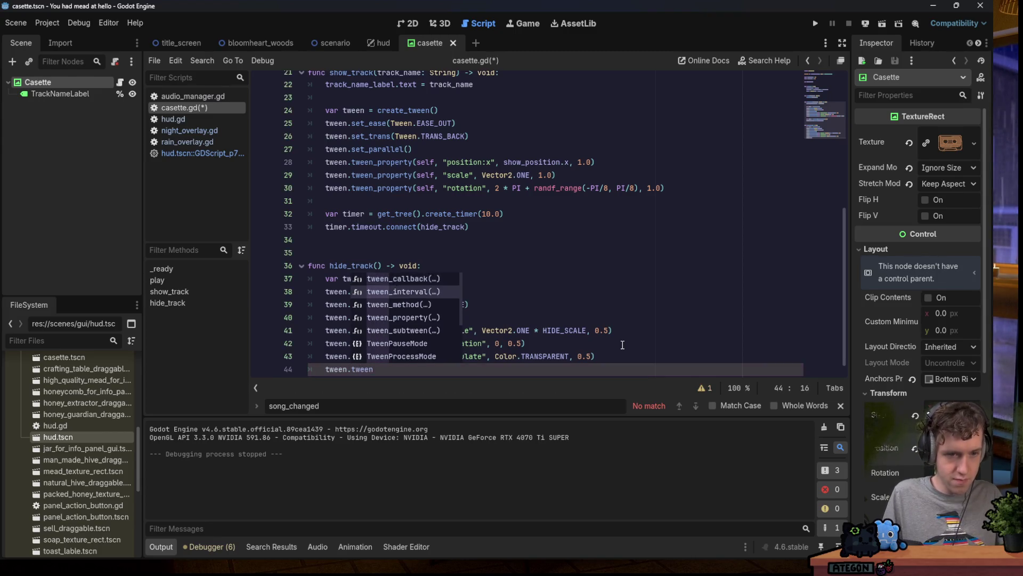
key("Up")
key("Up")
key("Up")
key("Return")
type("func((")
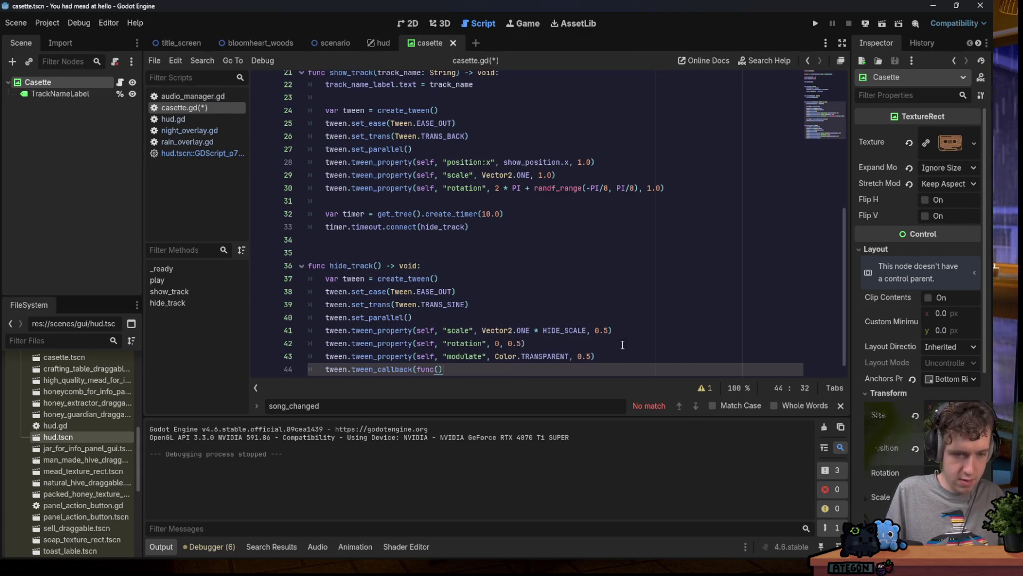
key("Return")
key("Return")
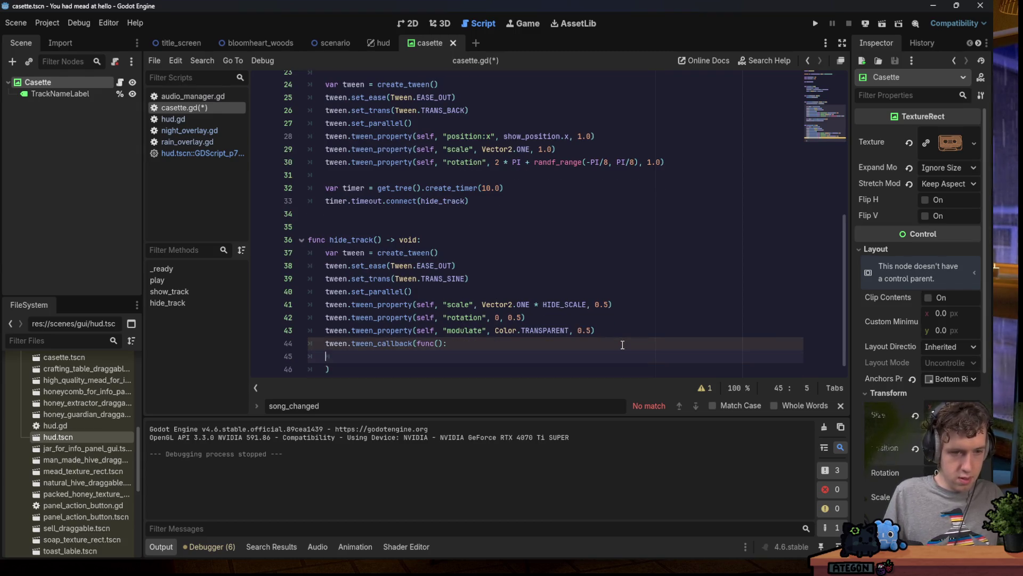
key("Up")
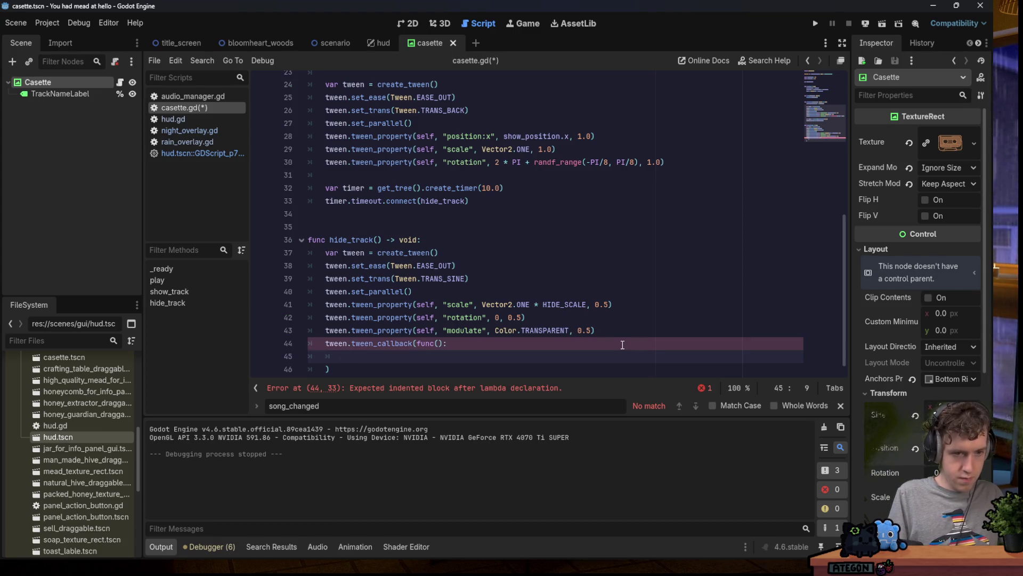
Step: Have the lambda reset position to show_position + HIDE_OFFSET and modulate to Color.WHITE
type("position =")
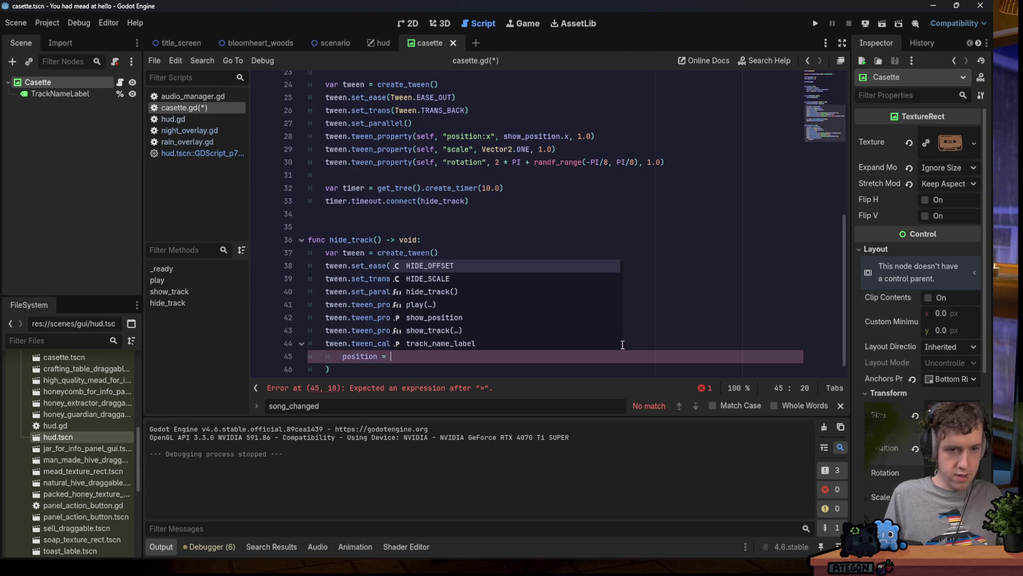
scroll(483, 209, "up", 8)
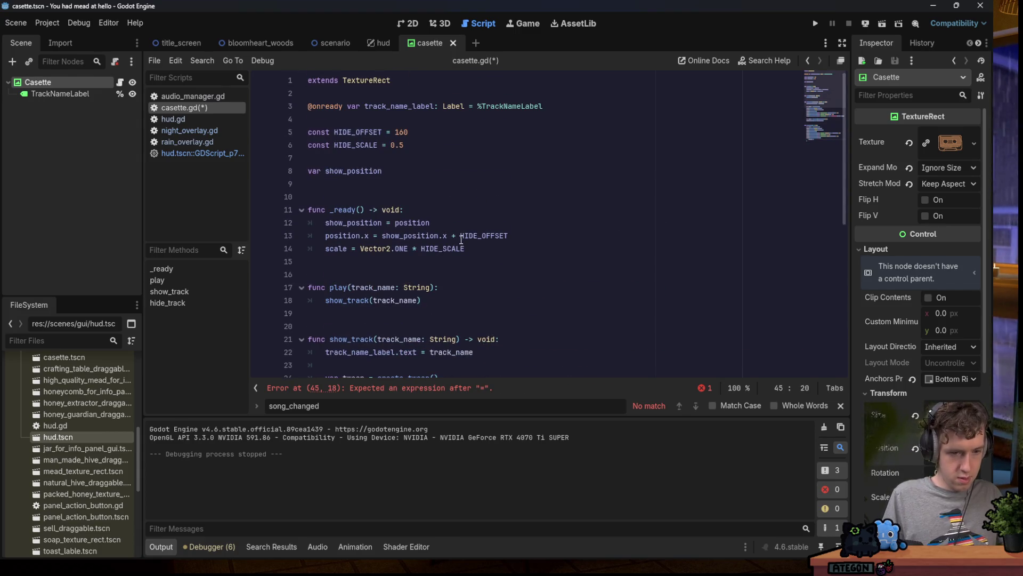
type("show_position + ")
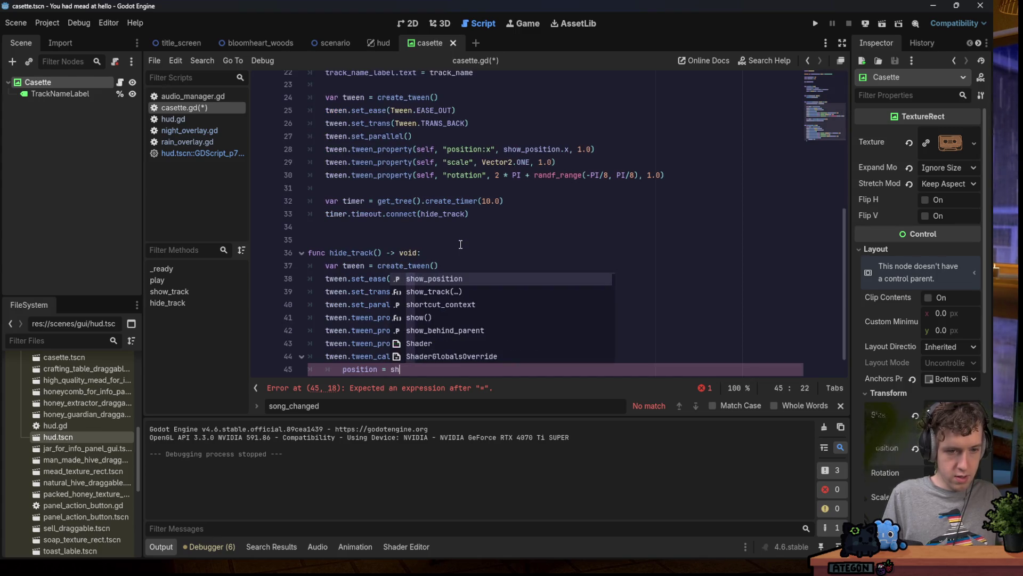
type("HIDE_OFFSET")
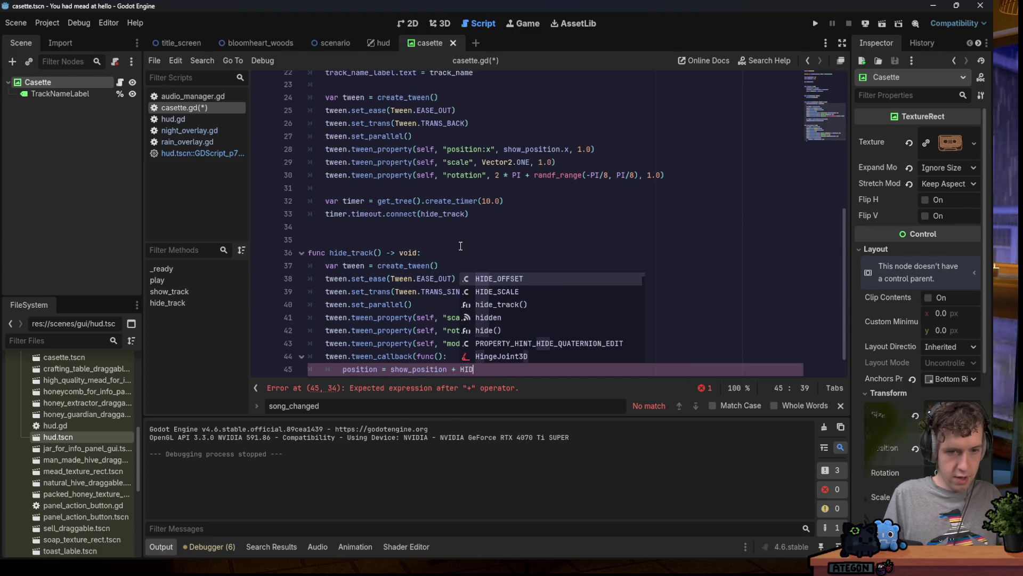
key("ctrl+s")
scroll(479, 272, "down", 1)
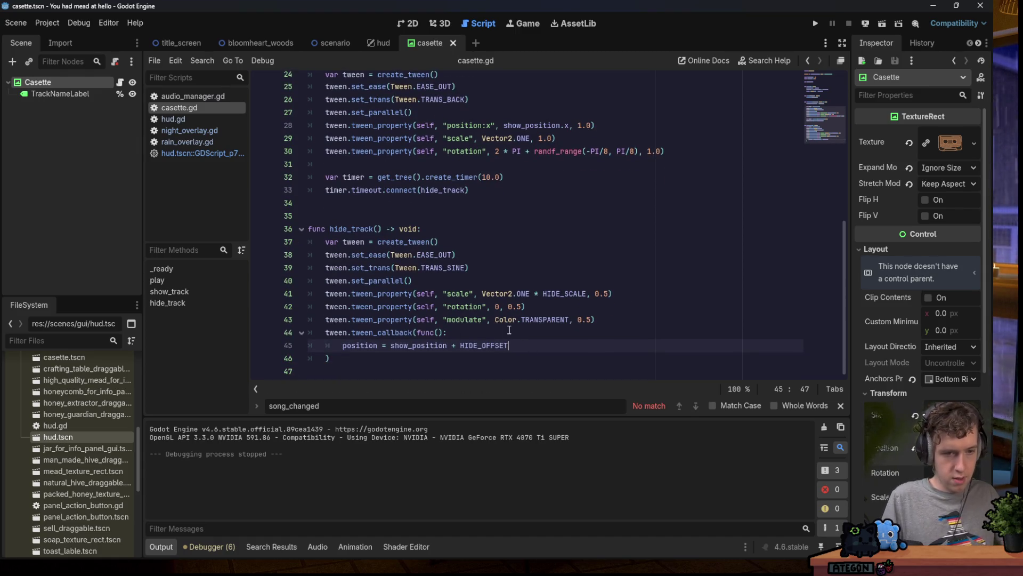
key("Return")
type("modulate = Color.WHITE")
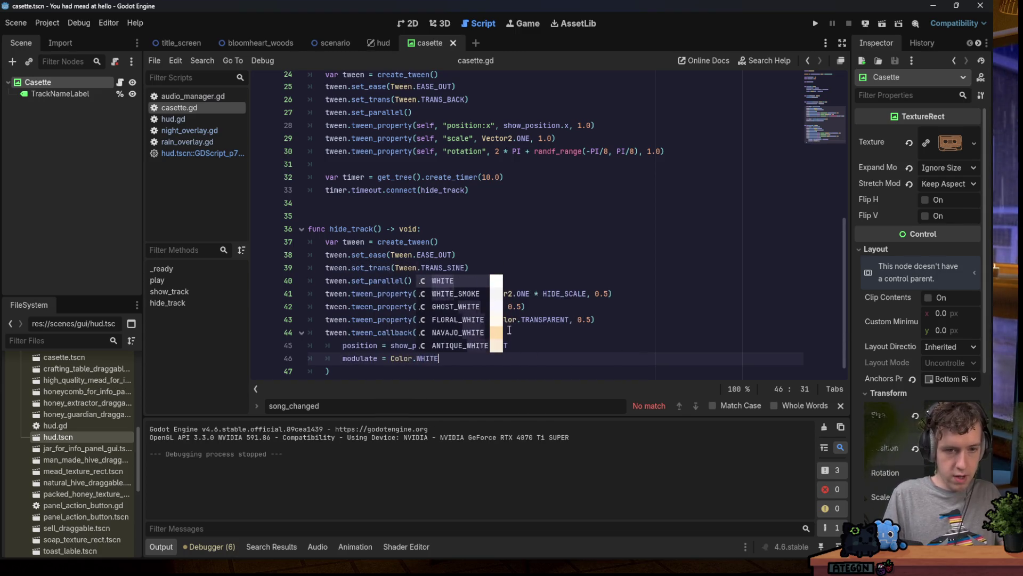
left_click(621, 210)
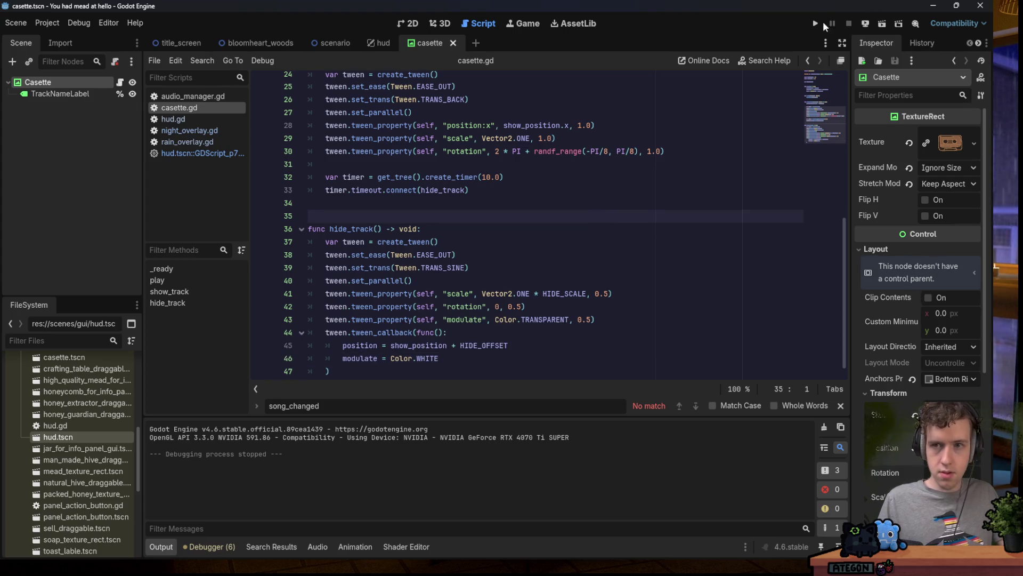
Step: Run the project, start a new game and walk the beekeeper down-right
left_click(815, 23)
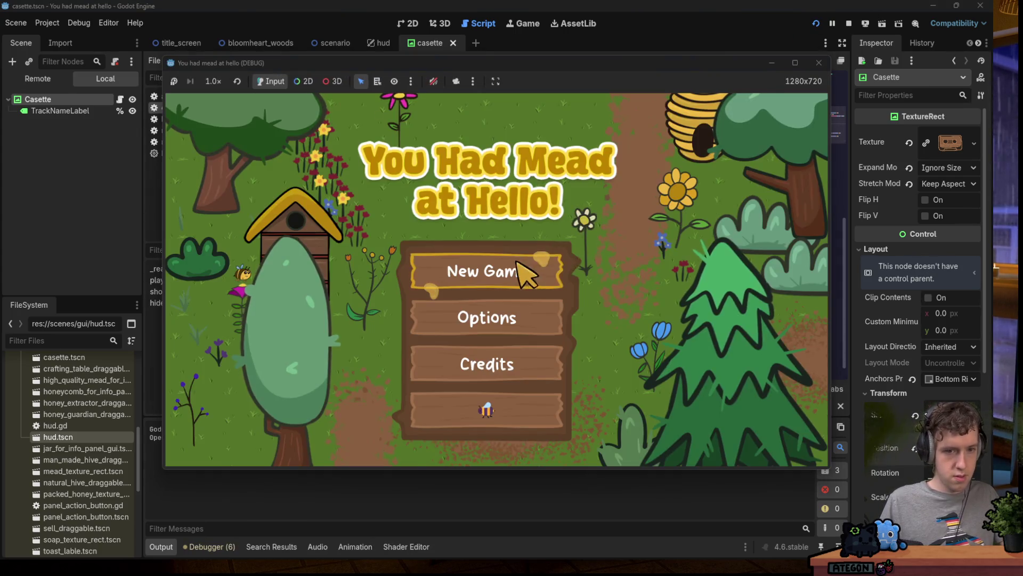
left_click(518, 262)
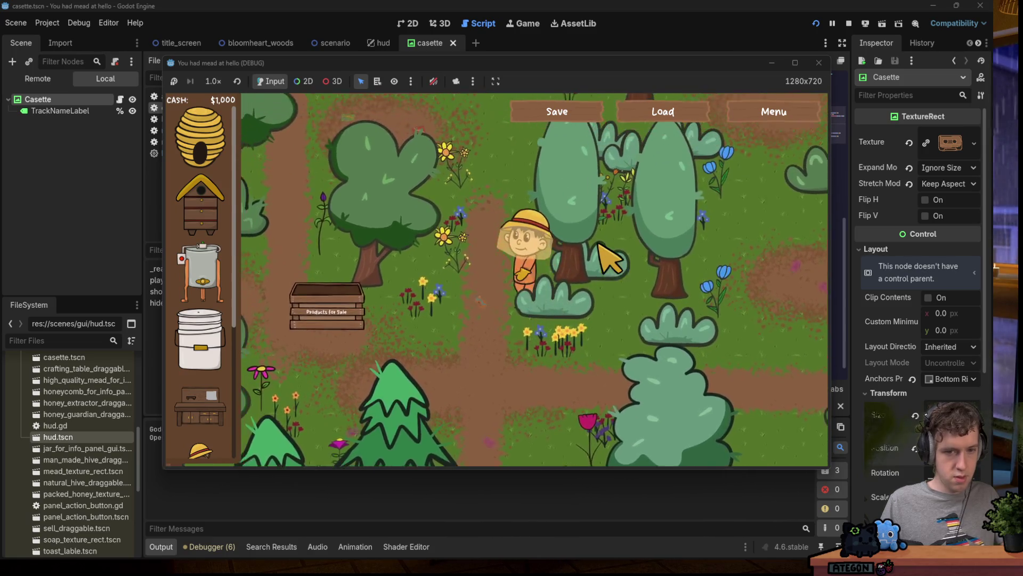
key("w")
key("d")
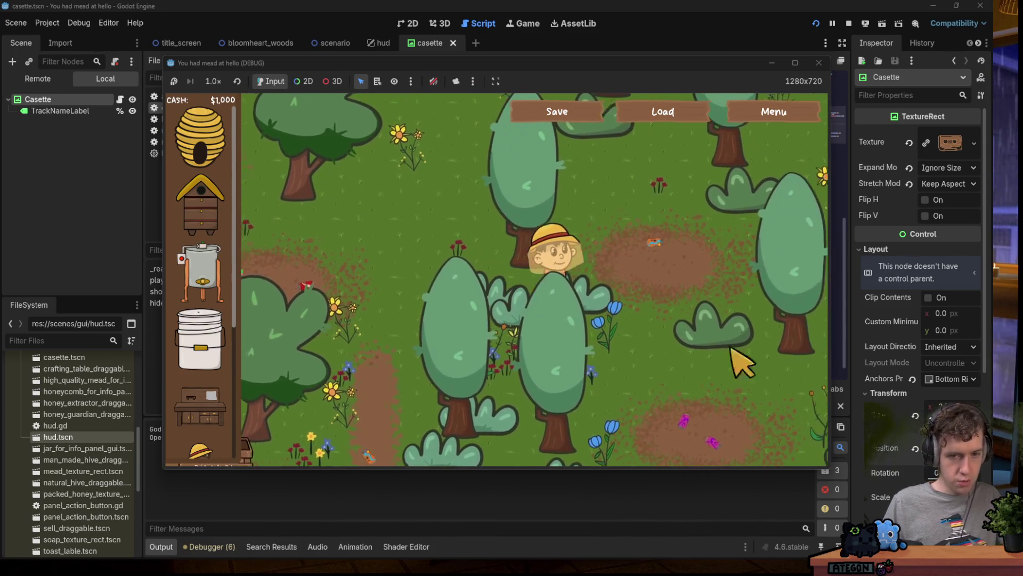
key("d")
key("s")
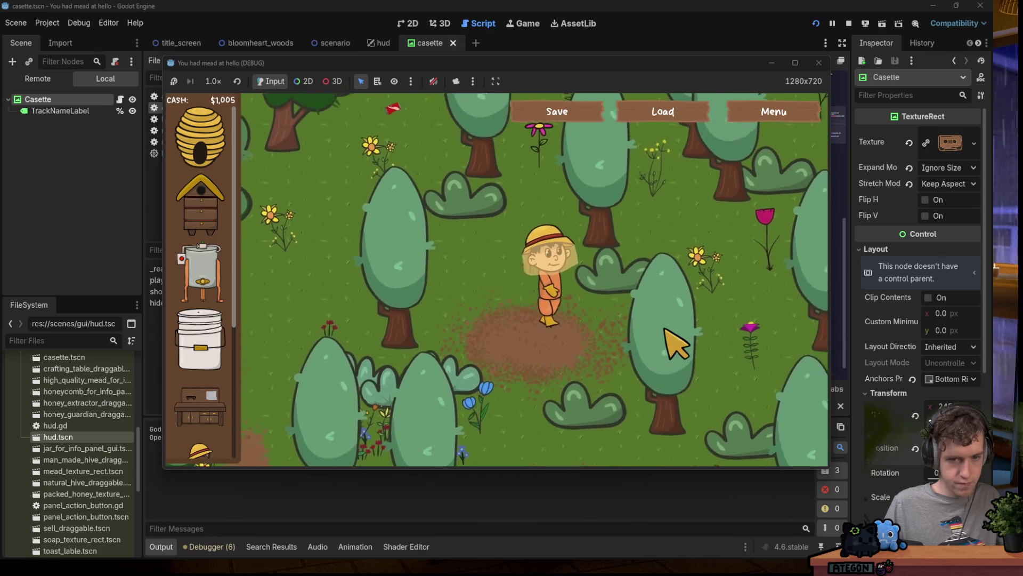
key("s")
key("d")
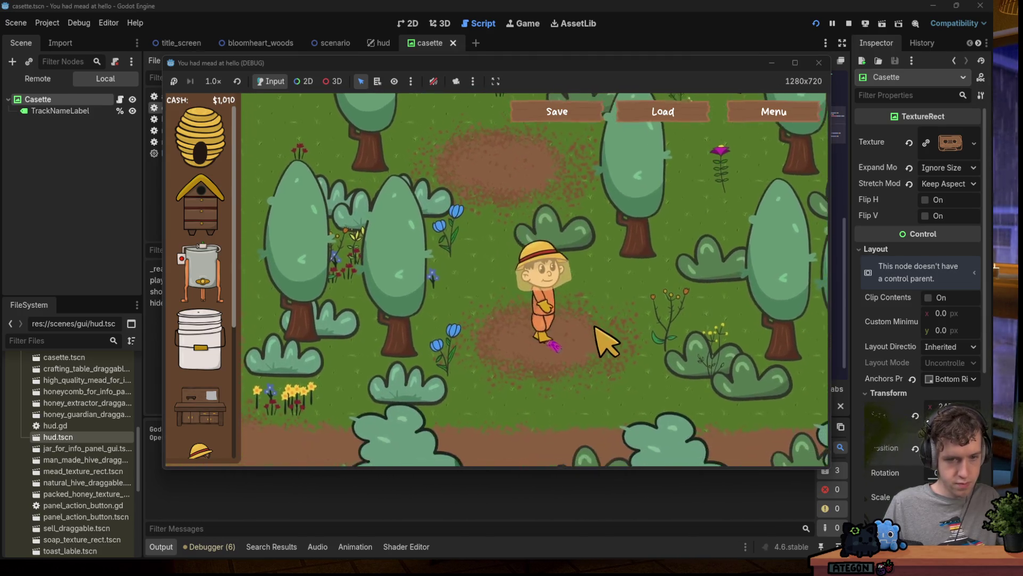
Step: Keep walking until the Sunny Beesness cassette pops up and hides, then inspect the debugger error
key("s")
key("d")
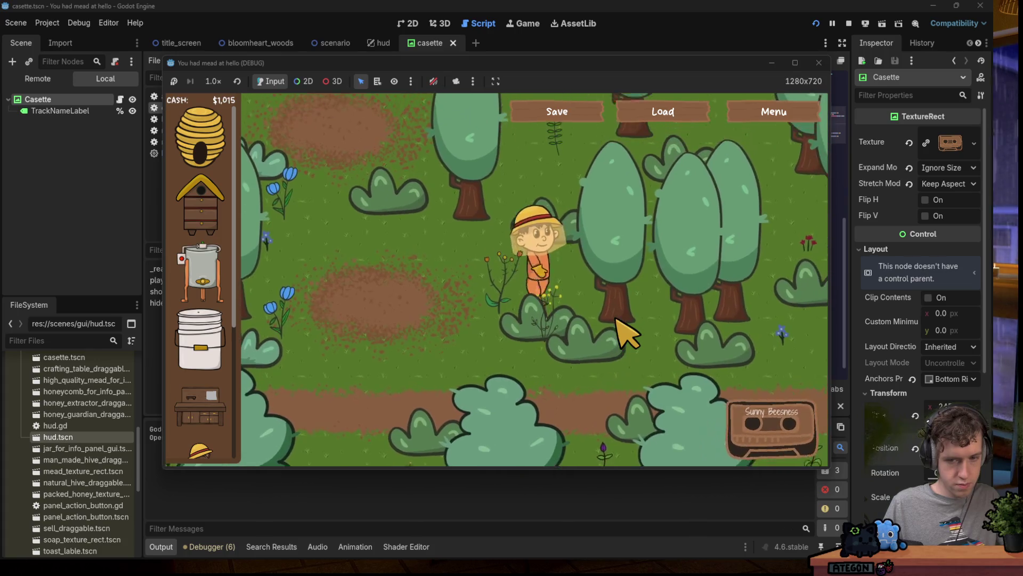
key("s")
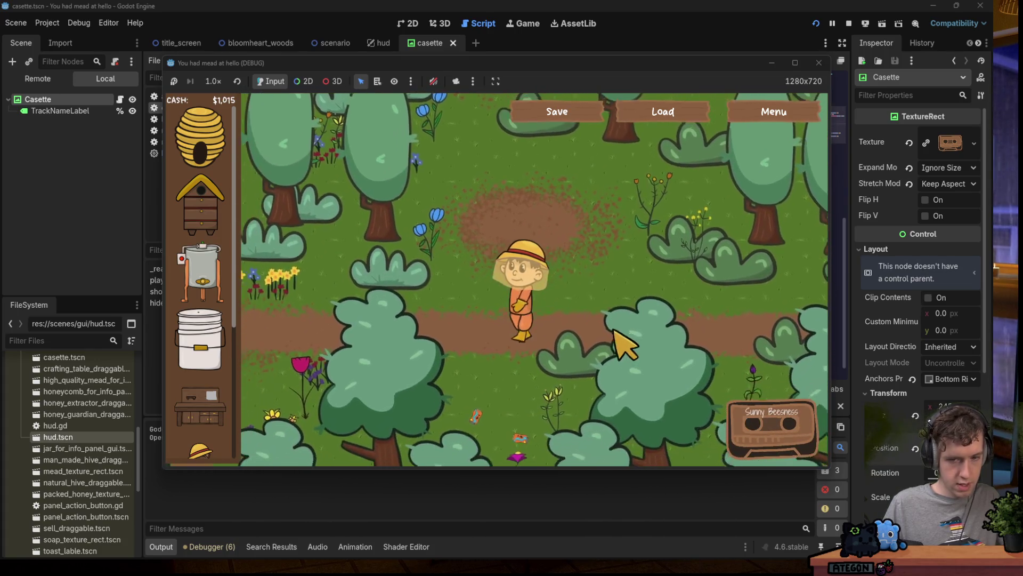
key("a")
key("w")
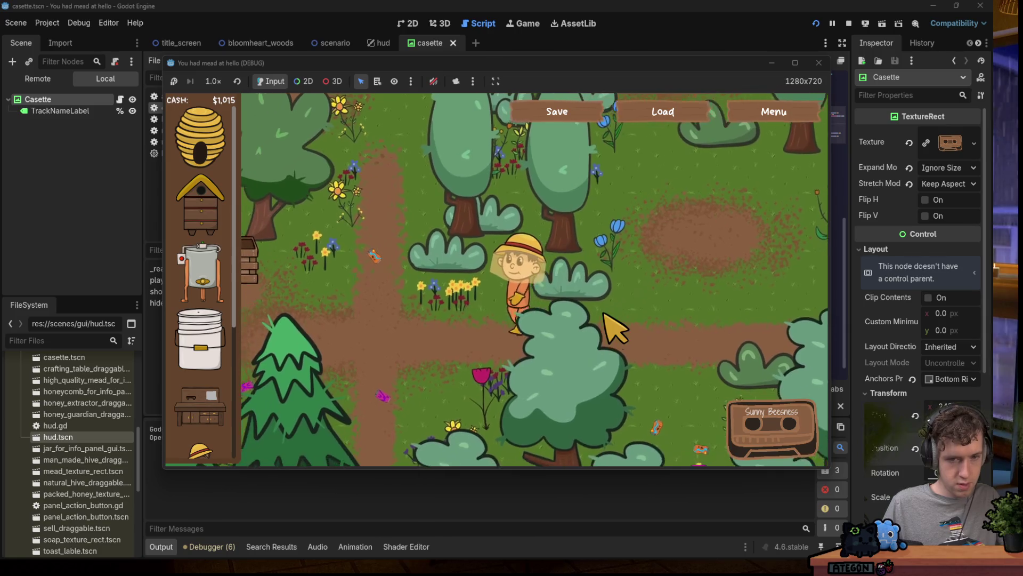
key("w")
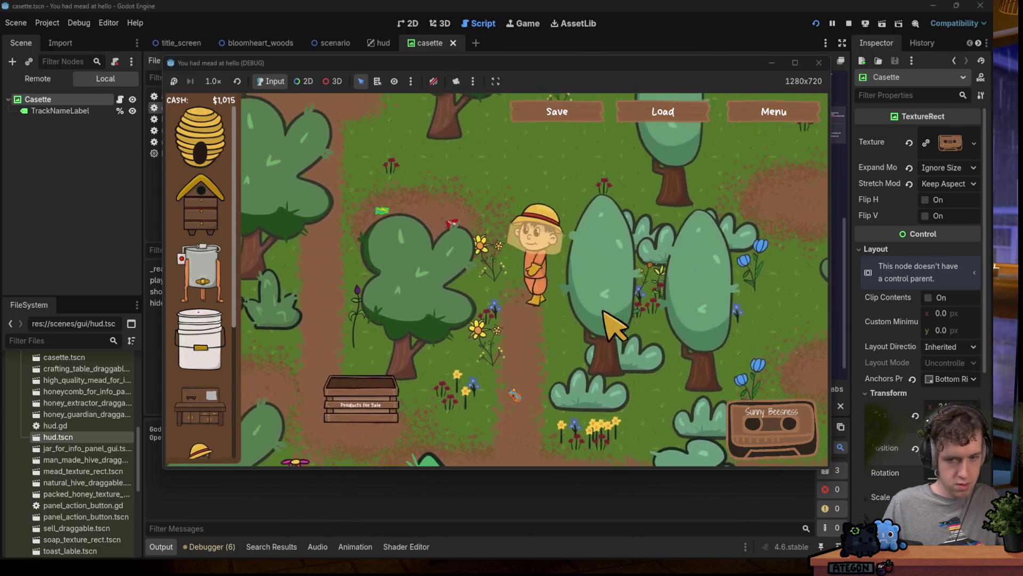
key("w")
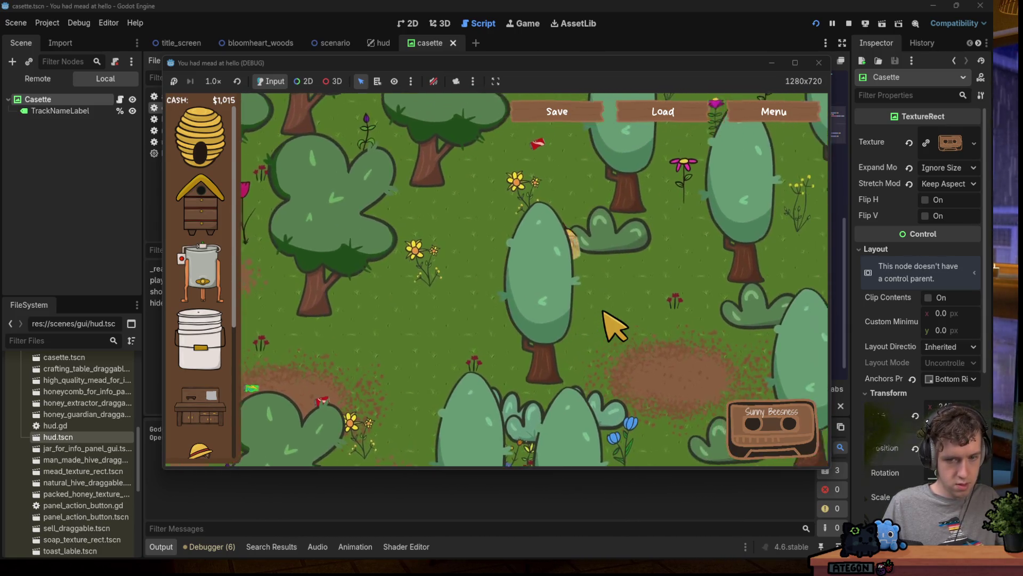
key("d")
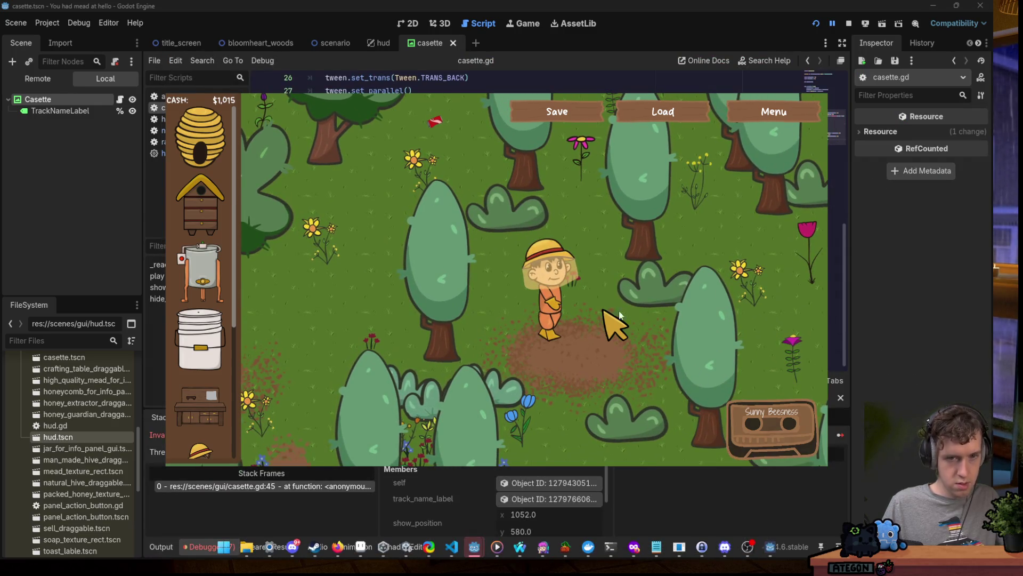
left_click(893, 380)
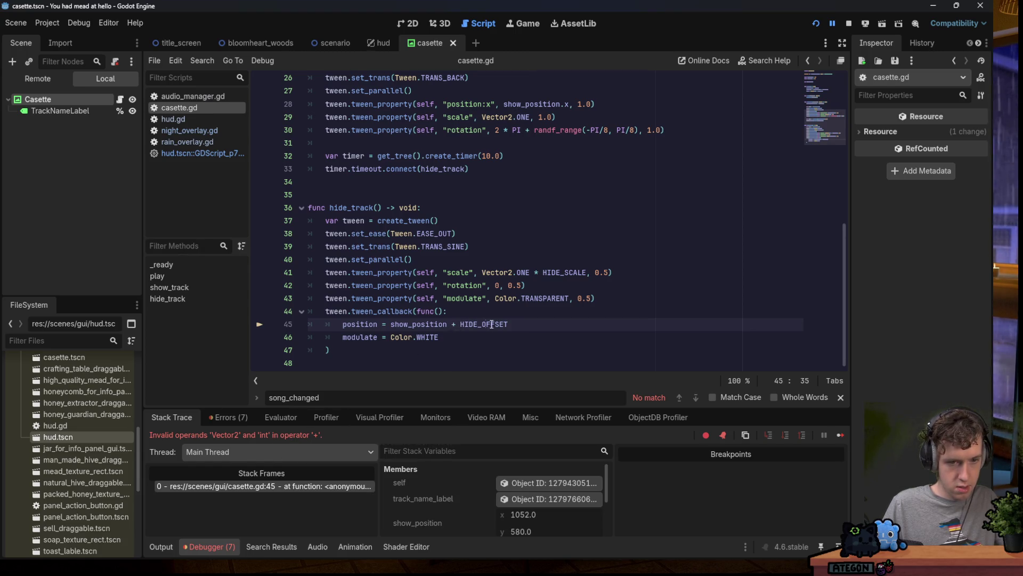
Step: Change line 45 to position.x = show_position.x + HIDE_OFFSET and relaunch the game
scroll(483, 323, "up", 6)
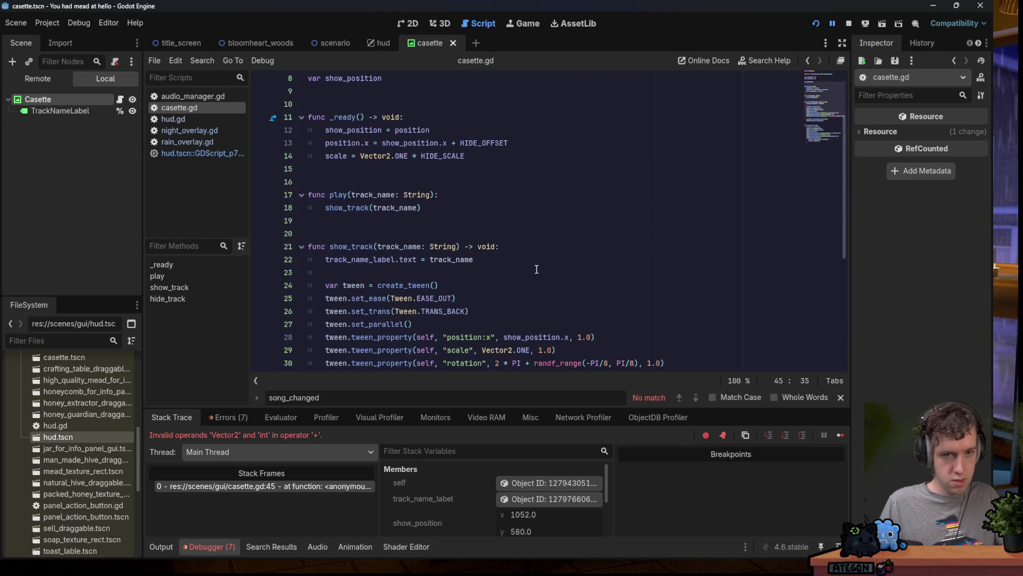
scroll(537, 269, "down", 6)
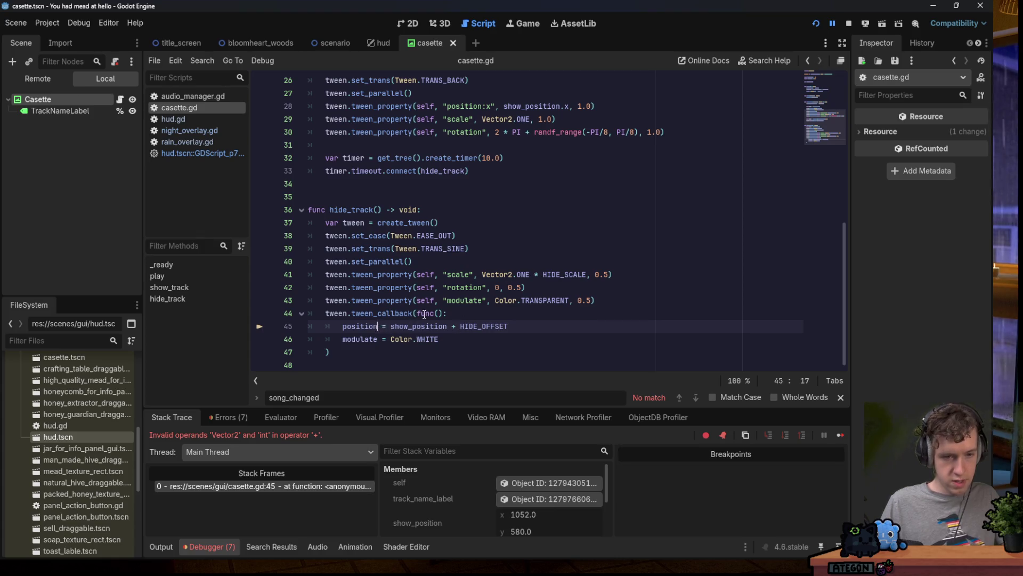
type(".x")
left_click(454, 326)
type(".x")
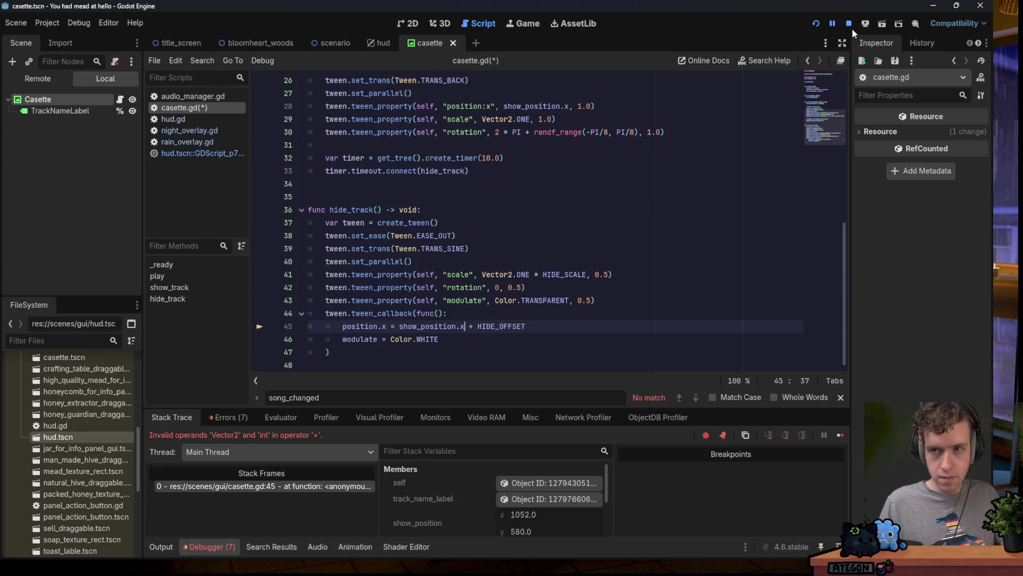
left_click(815, 24)
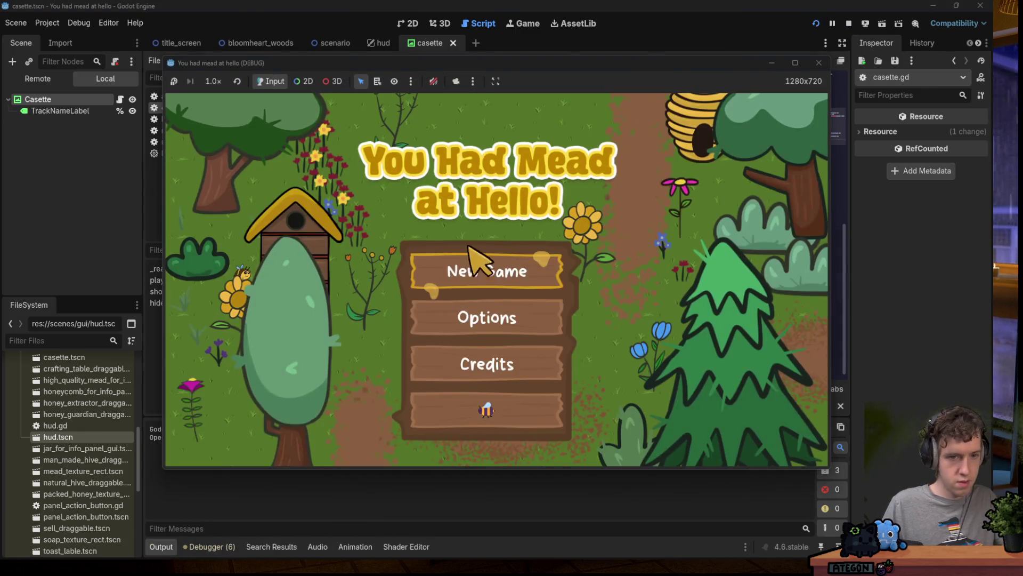
Step: Start a new game and walk the beekeeper around the meadow
left_click(469, 264)
key("d")
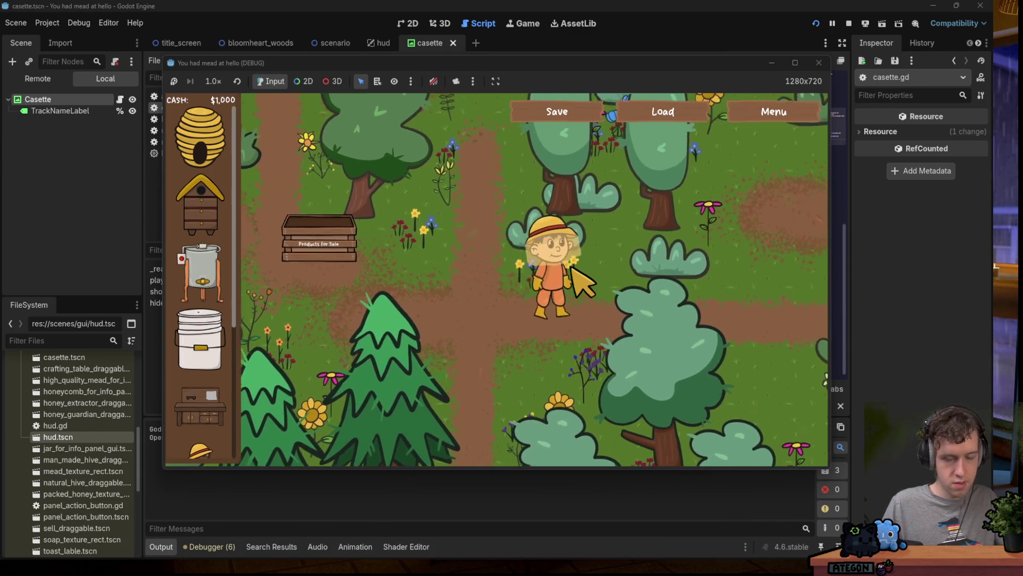
key("w")
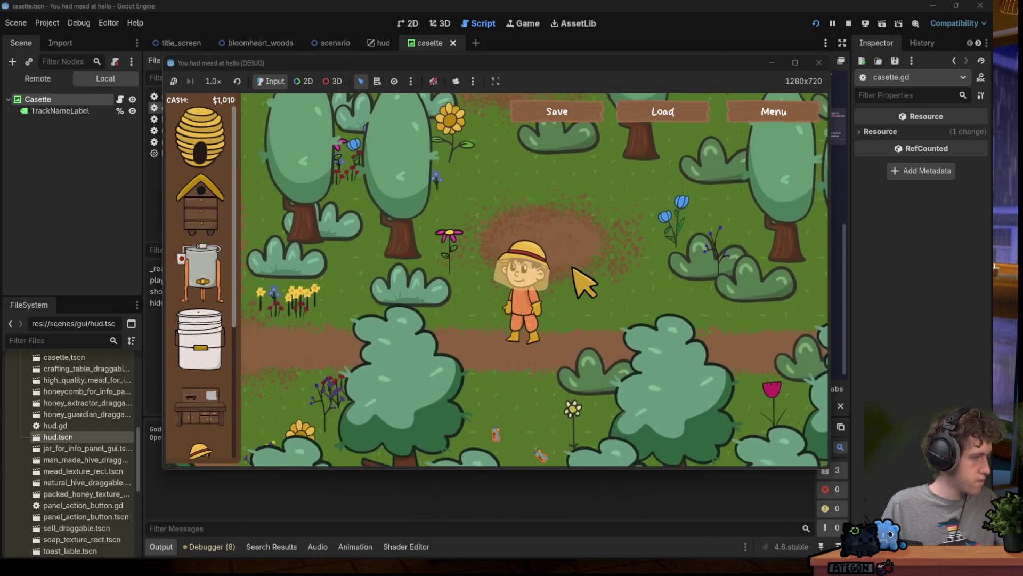
key("w")
key("a")
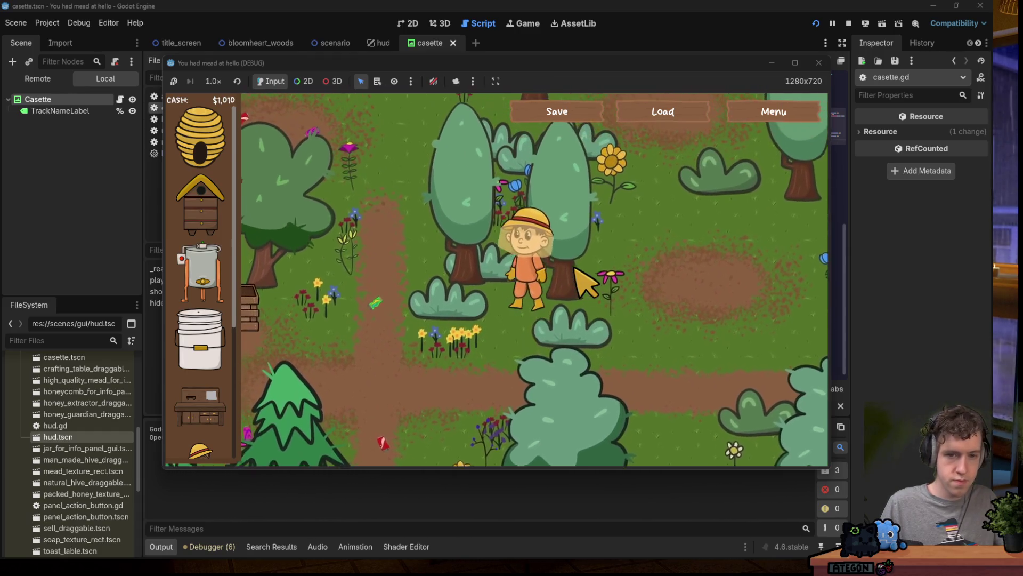
key("w")
key("d")
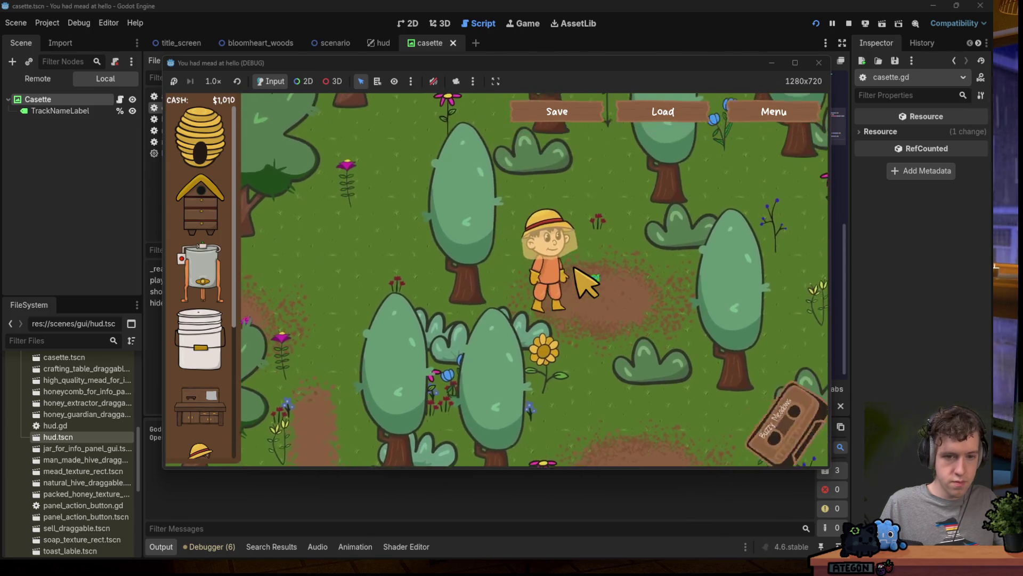
key("s")
key("d")
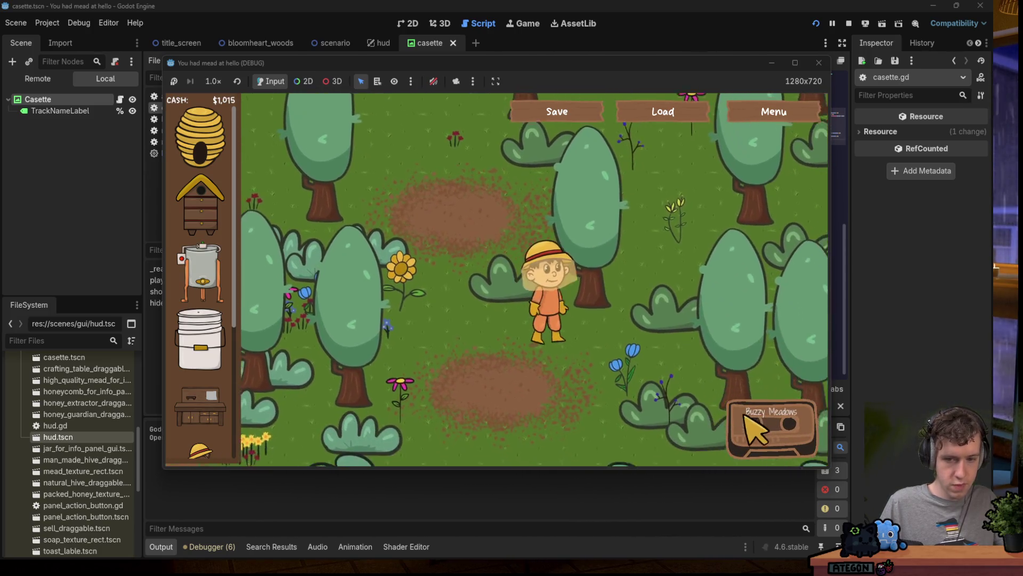
Step: Walk toward the Products for Sale crate until the Buzzy Meadows cassette appears, then close the game
key("s")
key("d")
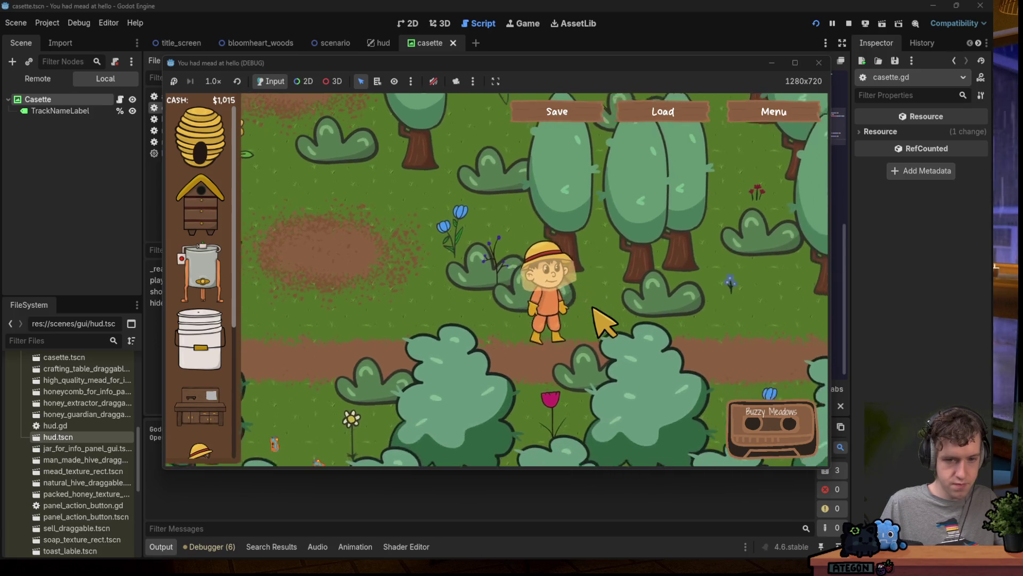
key("s")
key("a")
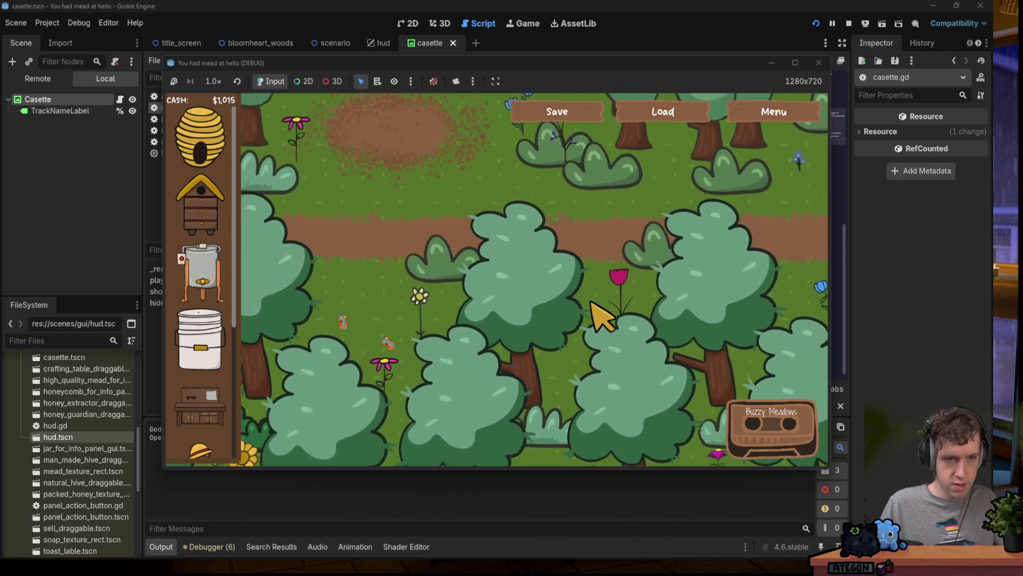
key("w")
key("a")
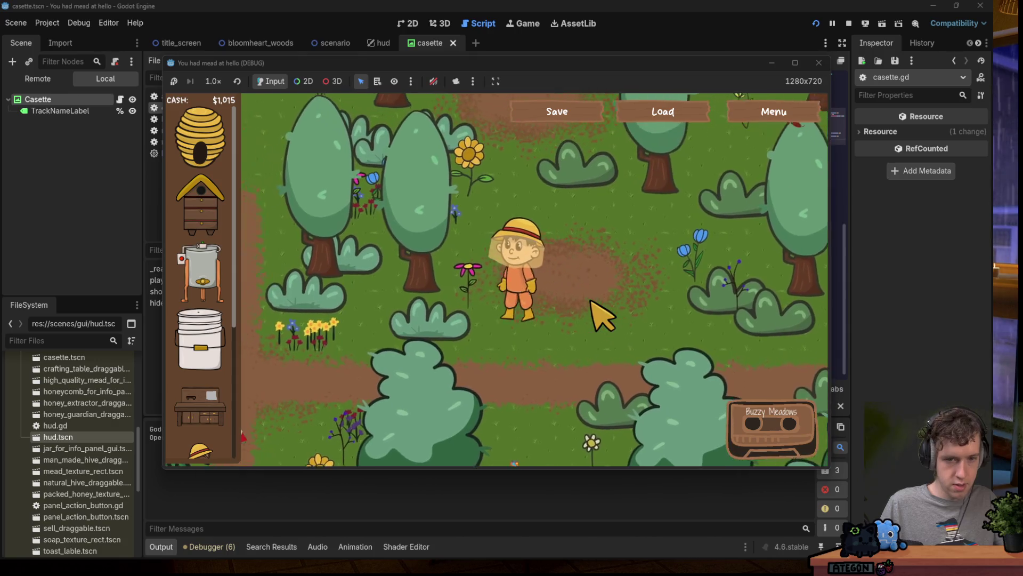
key("a")
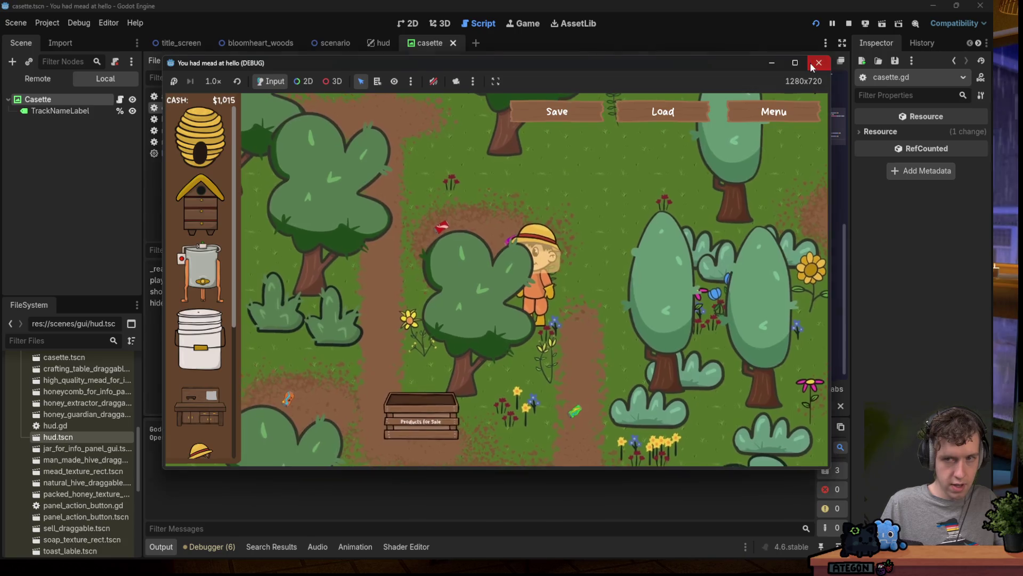
left_click(818, 62)
left_click(558, 294)
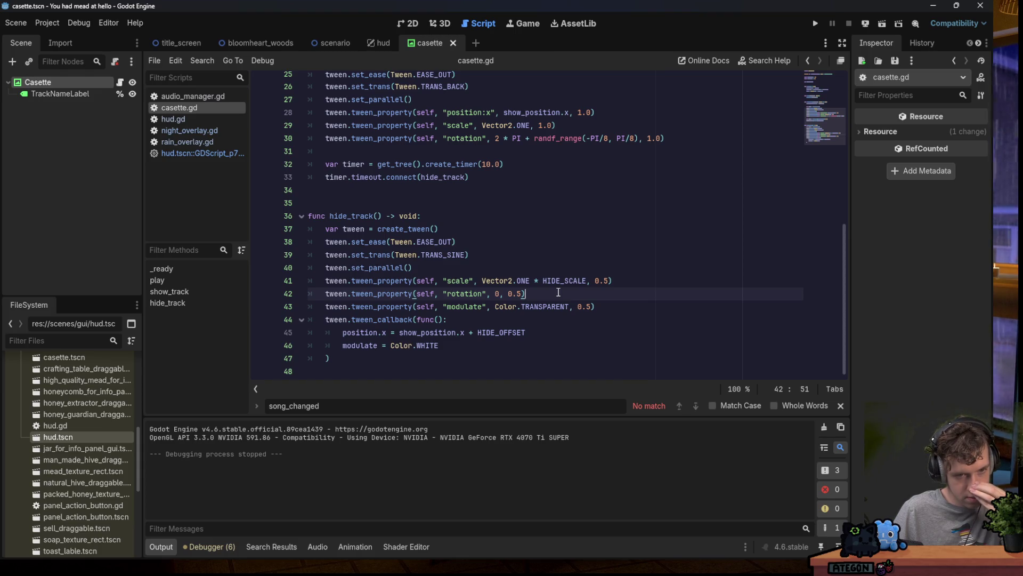
Step: Check the Casette node's Modulate colour (transparent white ffffff00), save the scene, and return to casette.gd
left_click(405, 23)
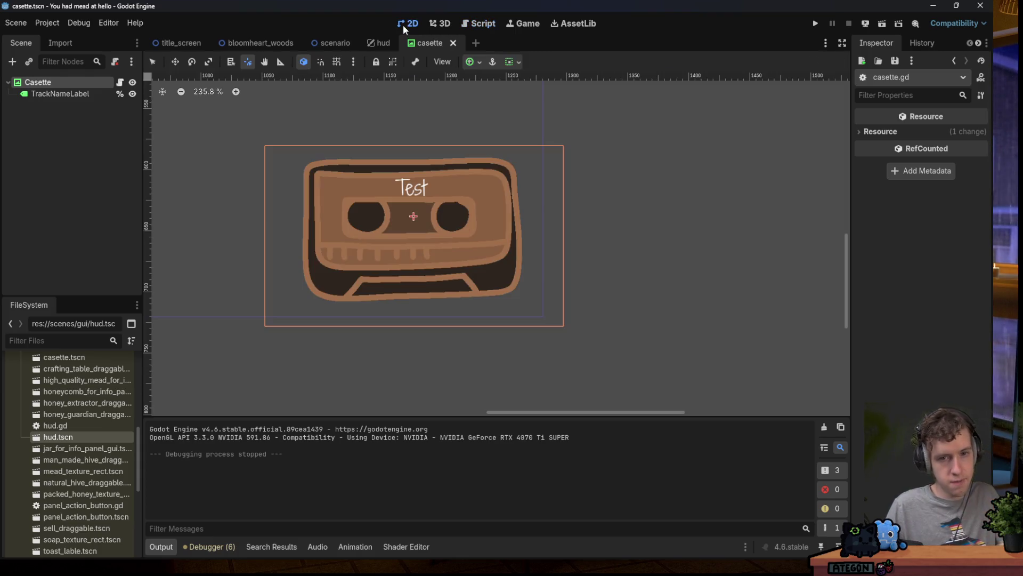
scroll(446, 174, "down", 4)
left_click(79, 85)
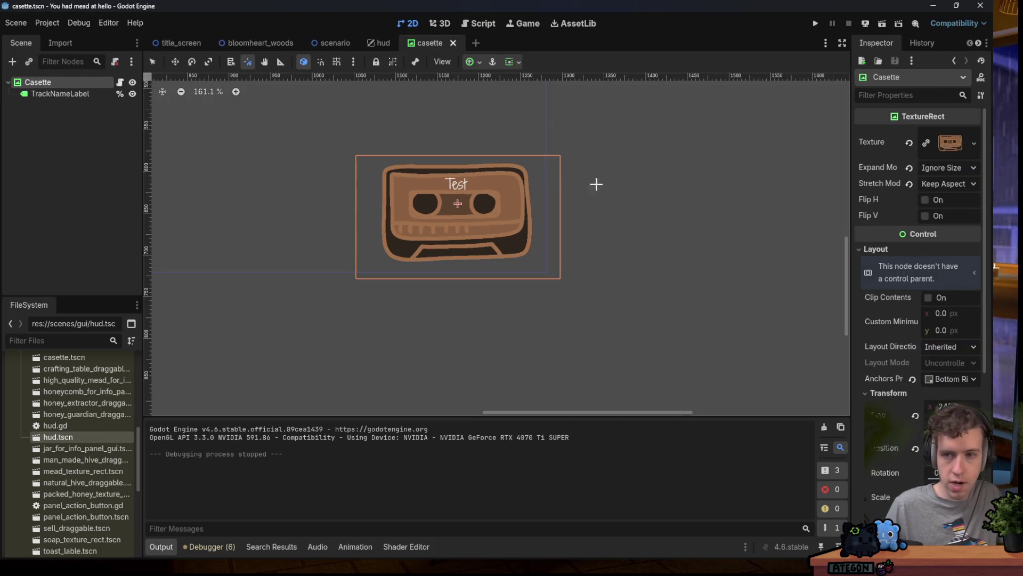
scroll(901, 347, "down", 6)
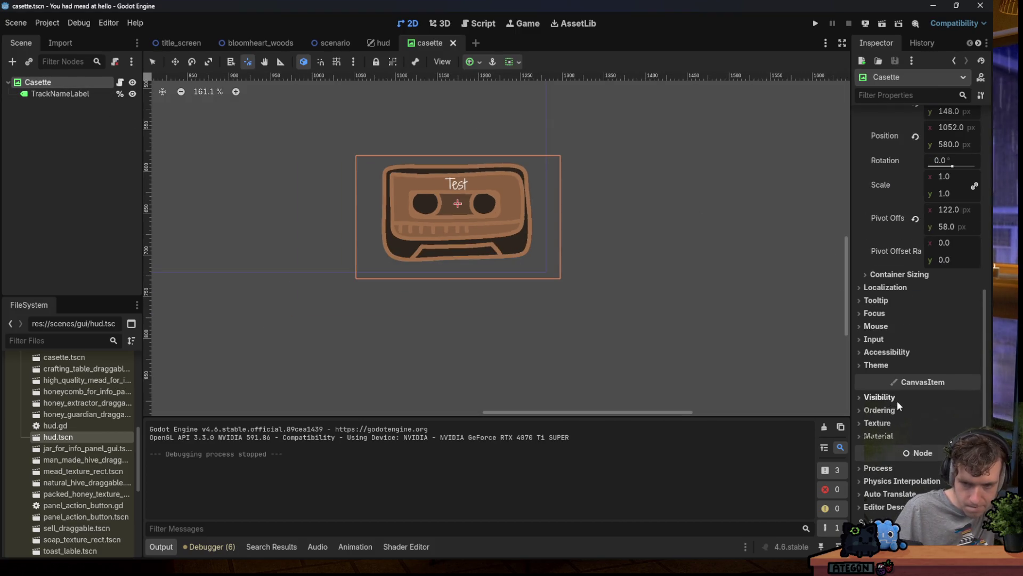
left_click(946, 428)
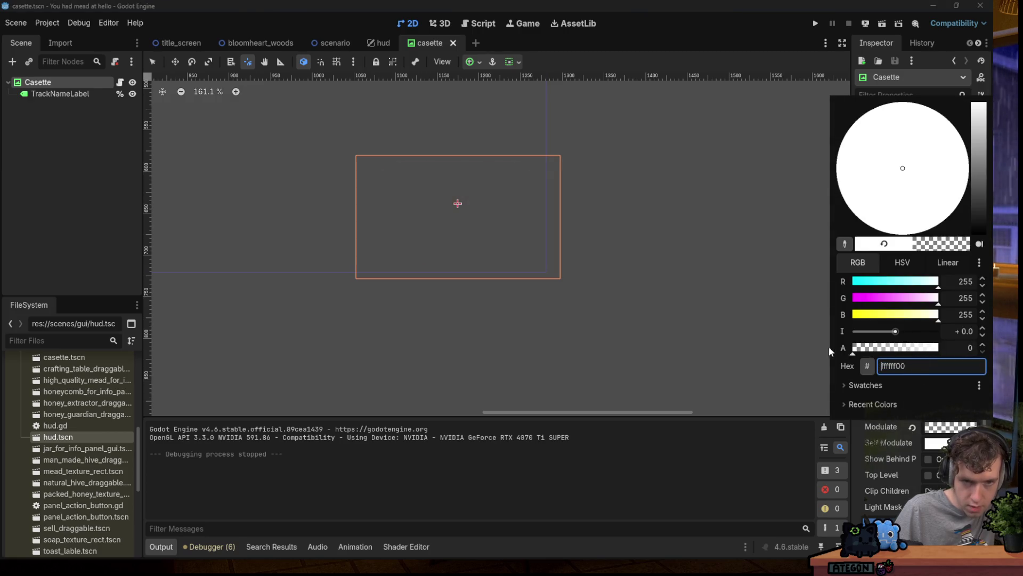
key("ctrl+s")
left_click(482, 24)
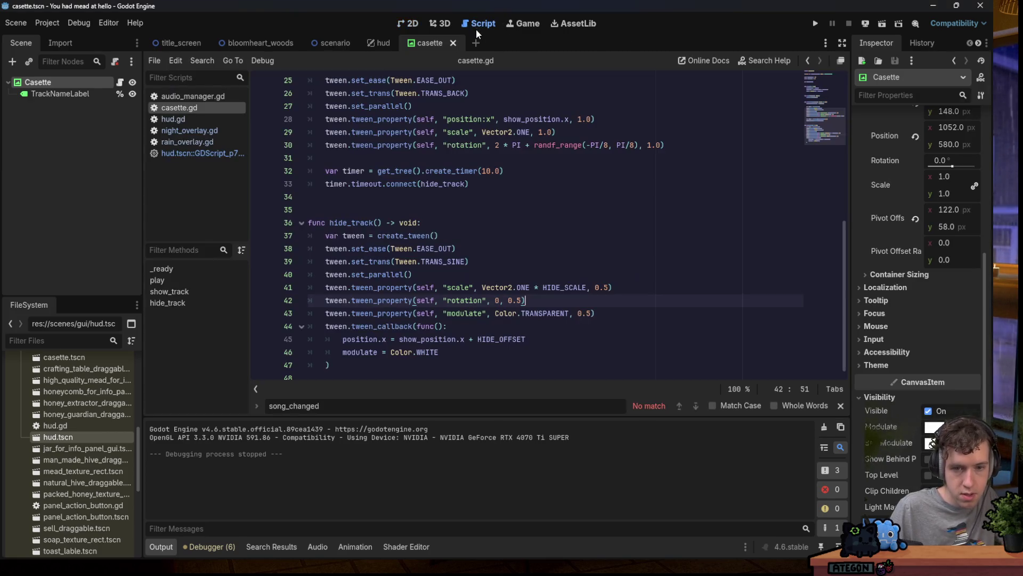
Step: Insert tween.chain() after the modulate tween line, then run the project and start a new game
key("Up")
key("Up")
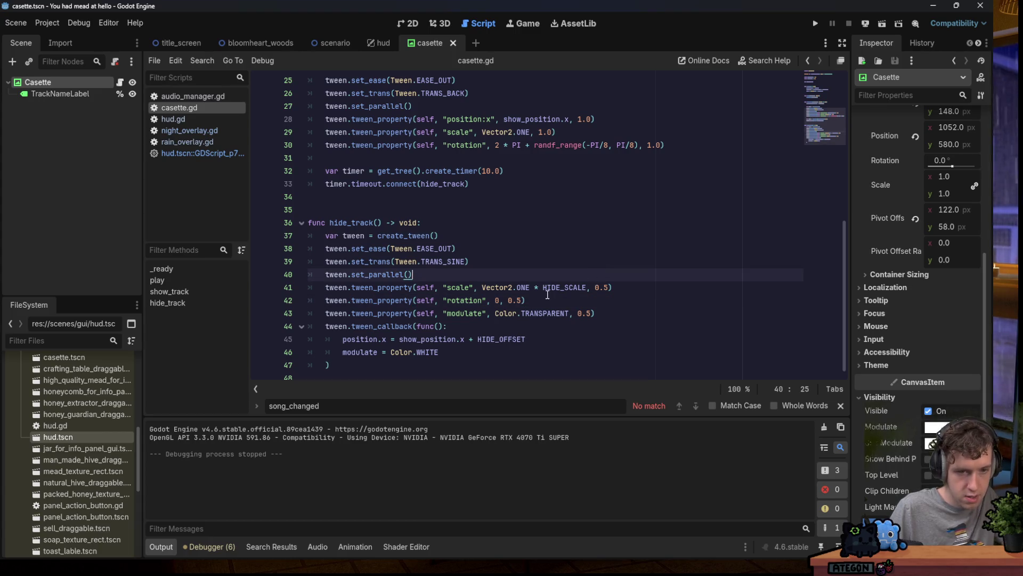
left_click(604, 313)
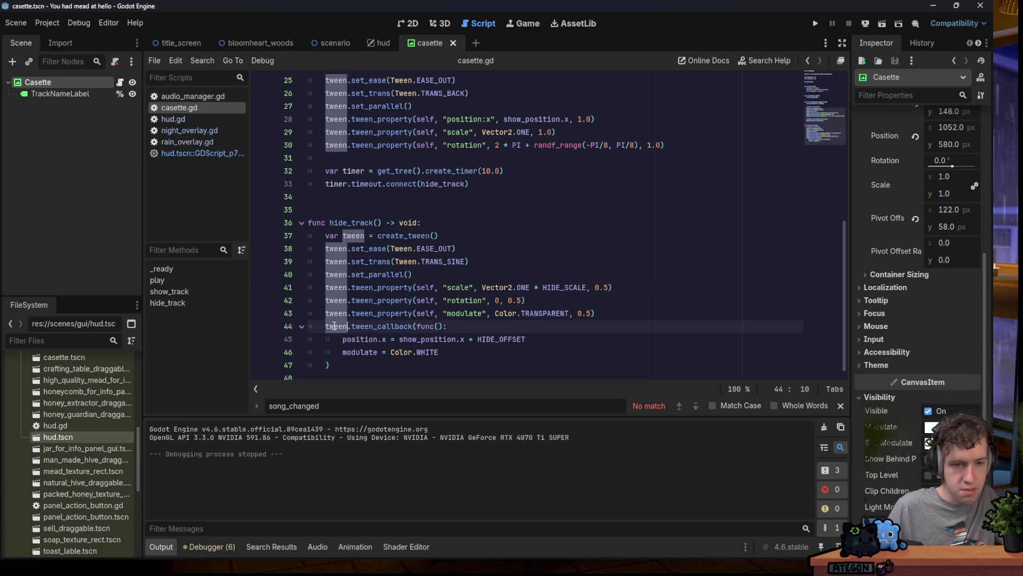
key("Return")
type("tween.ch")
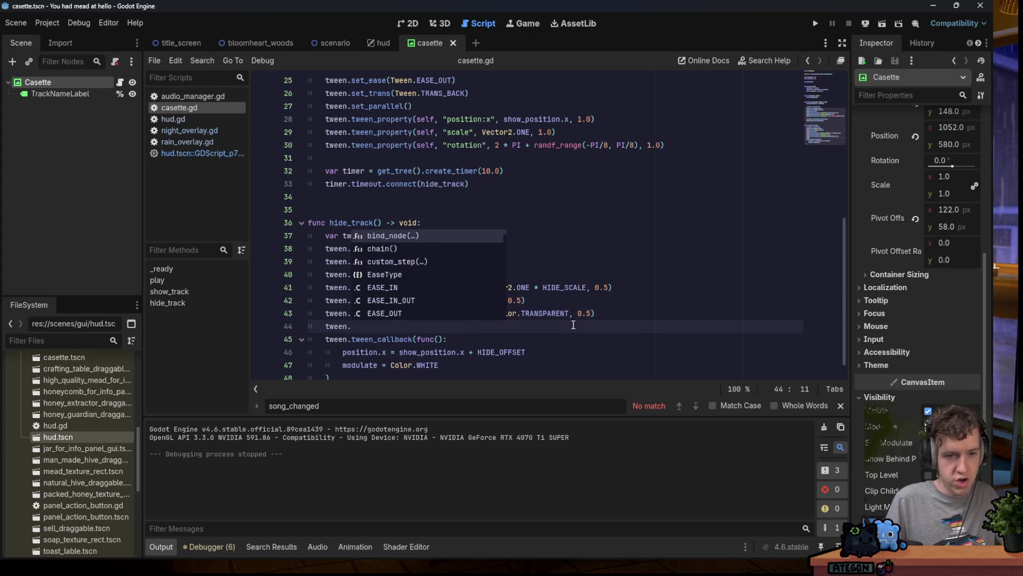
key("Return")
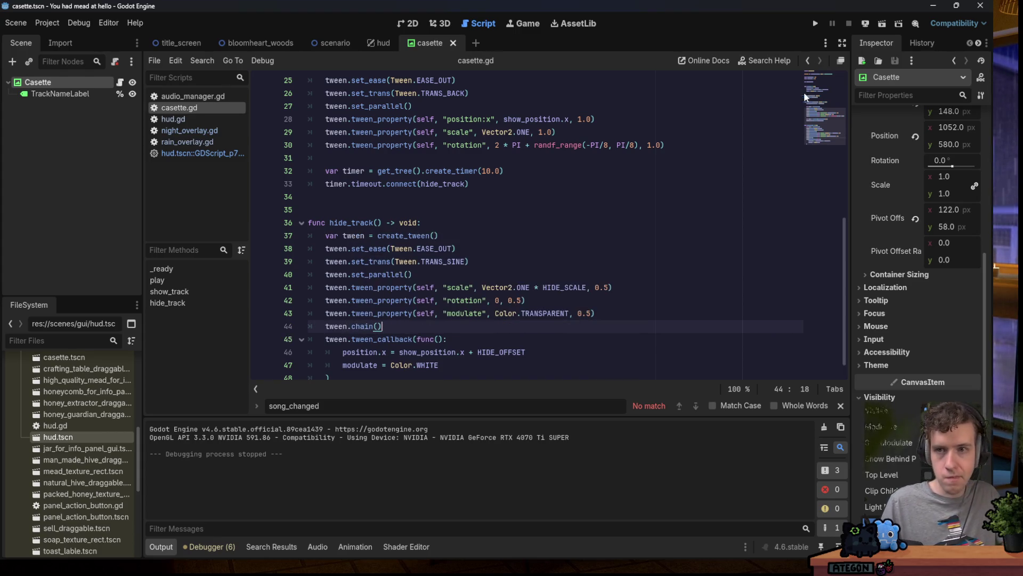
left_click(816, 25)
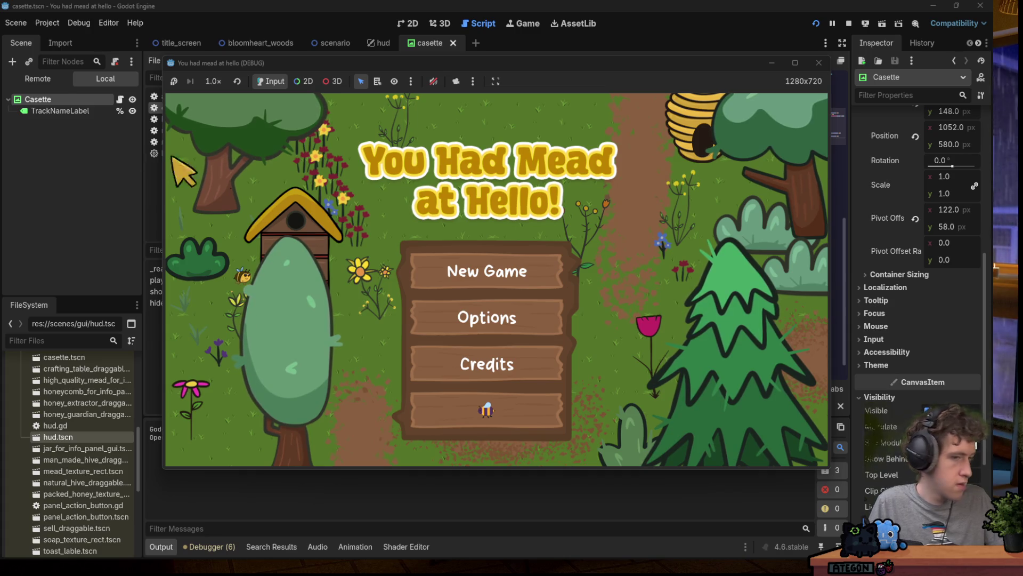
left_click(504, 263)
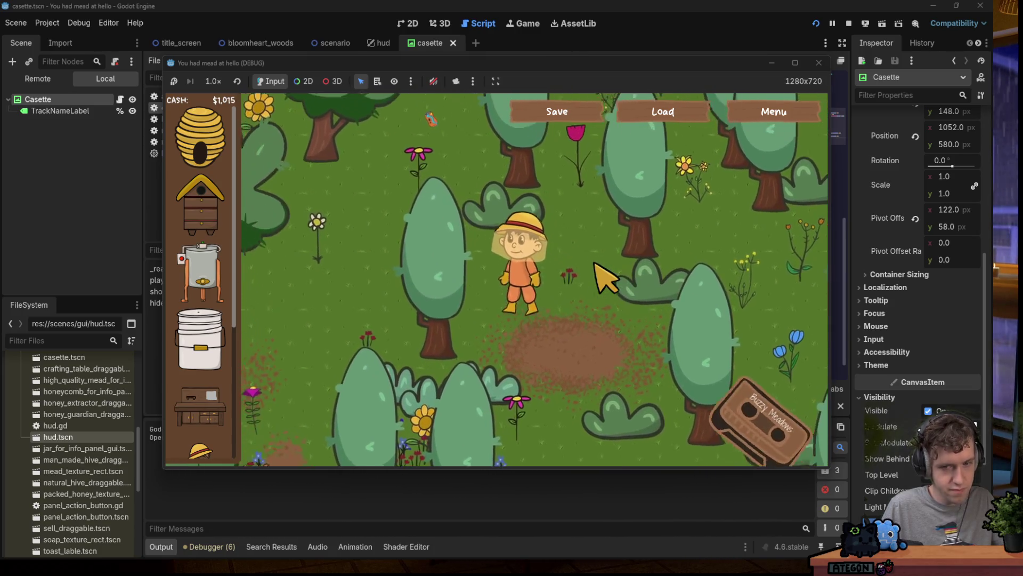
Step: Walk the beekeeper around while the cassette tilts in, straightens and hides, then close the game
key("s")
key("a")
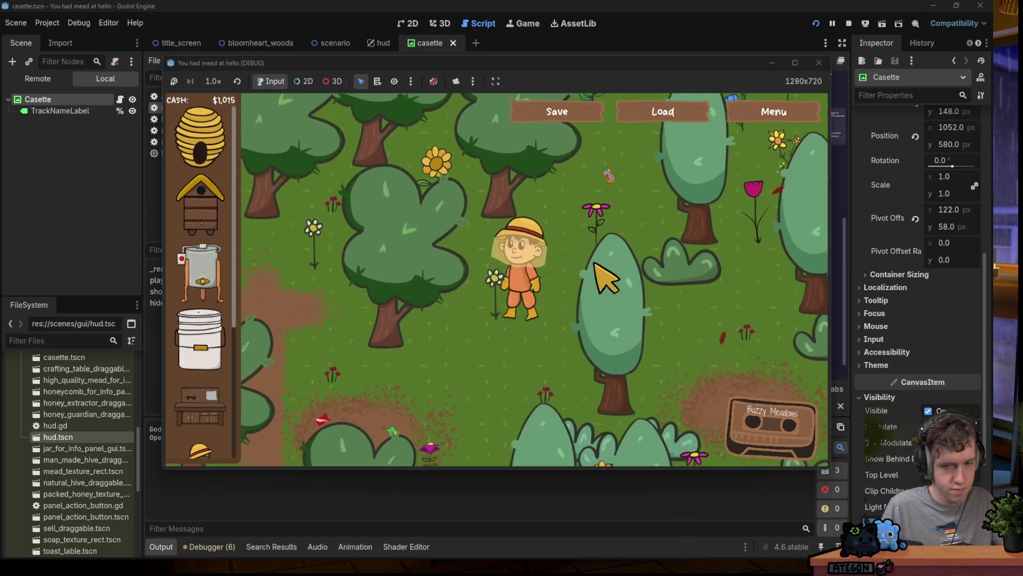
key("s")
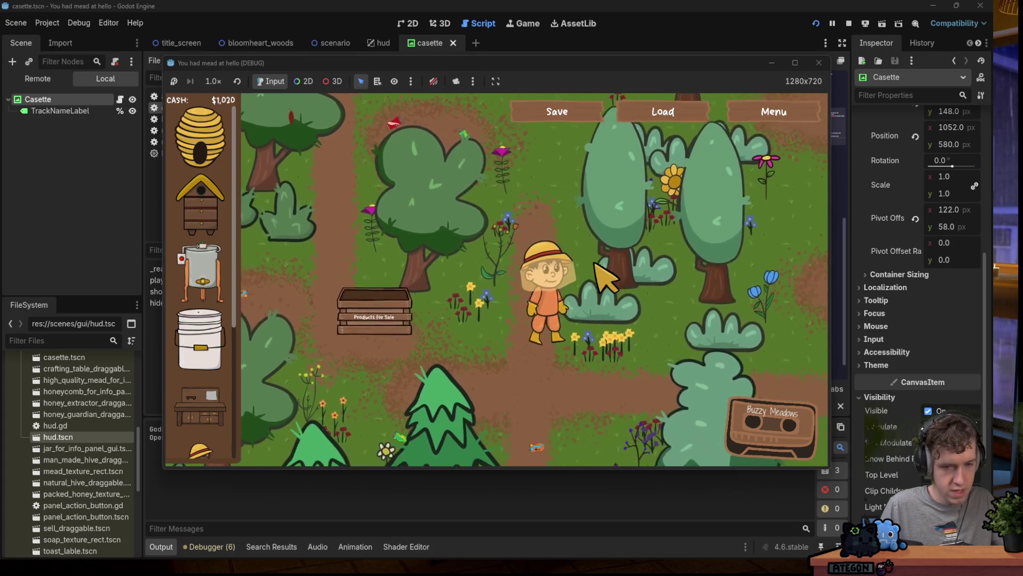
key("d")
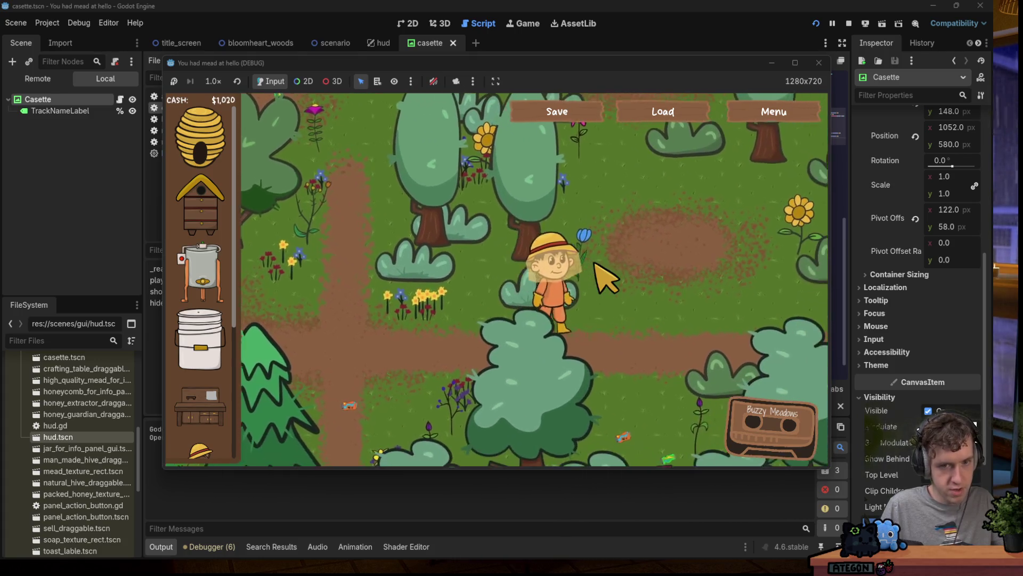
key("w")
key("d")
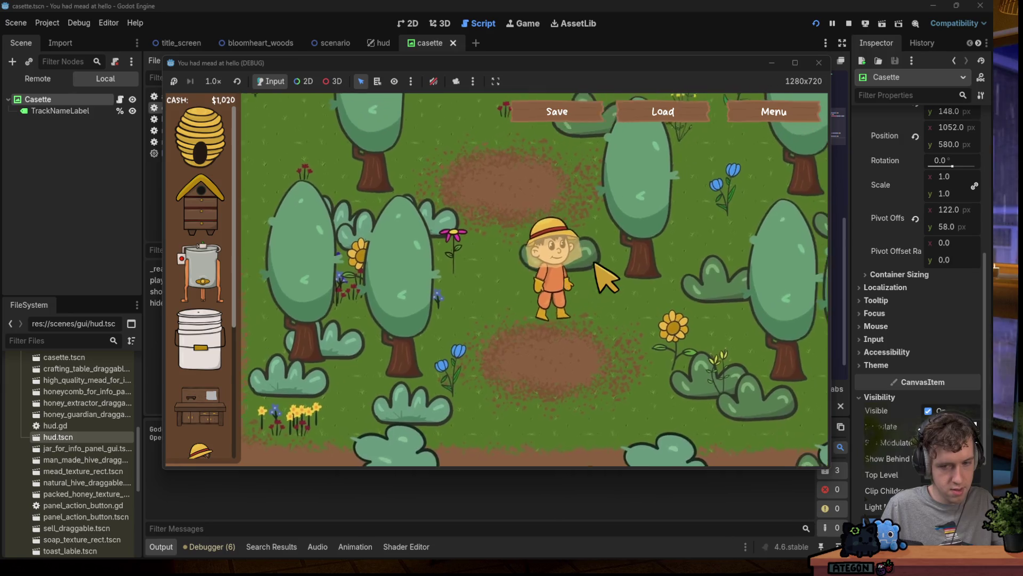
key("w")
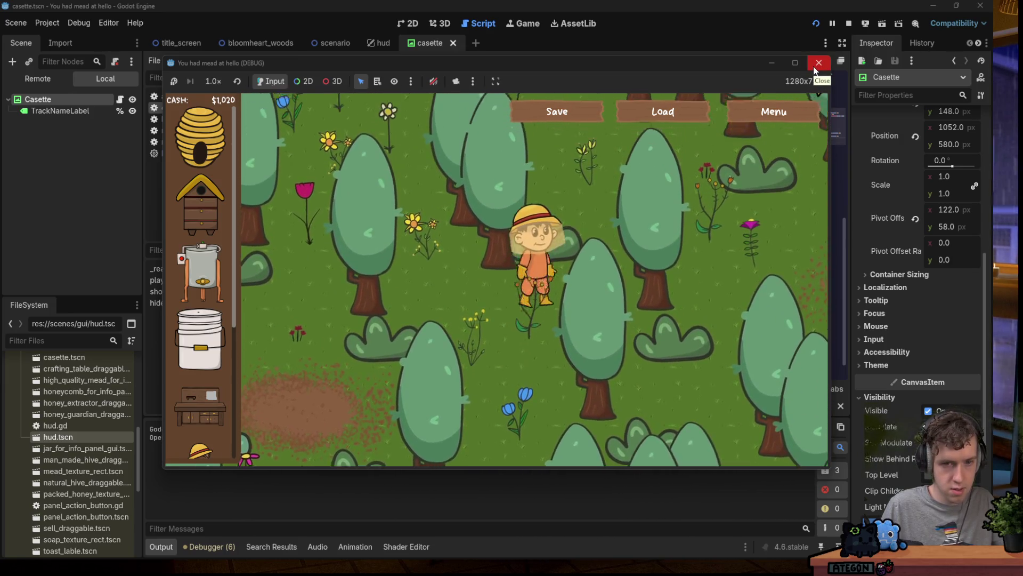
left_click(814, 66)
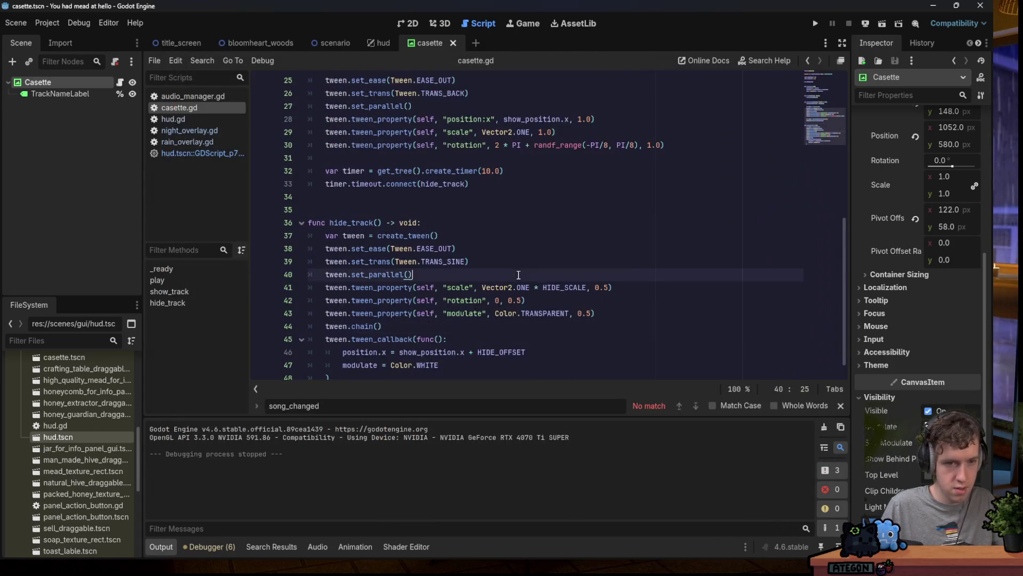
scroll(483, 214, "up", 5)
scroll(480, 218, "up", 3)
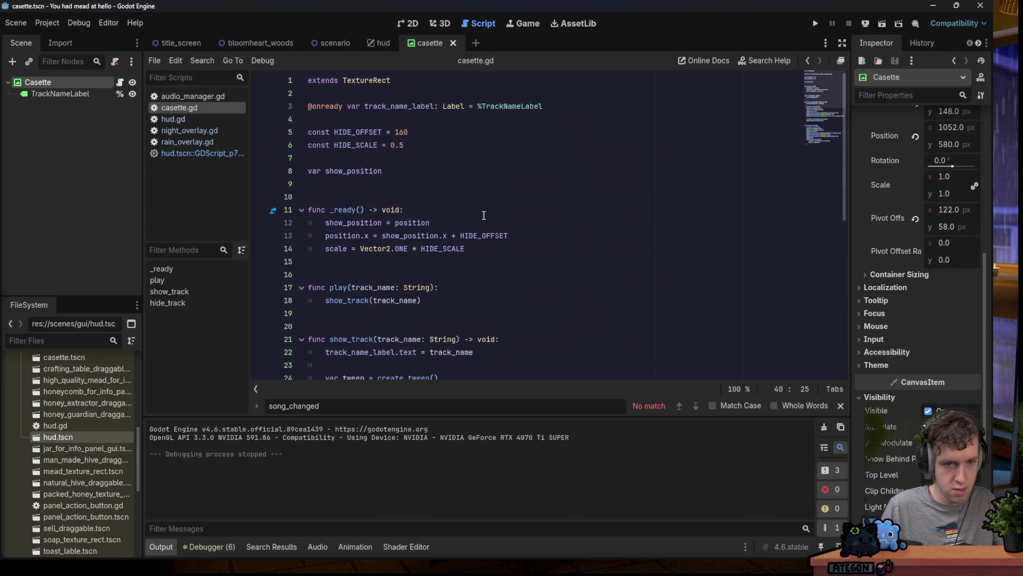
scroll(466, 229, "down", 1)
double_click(449, 209)
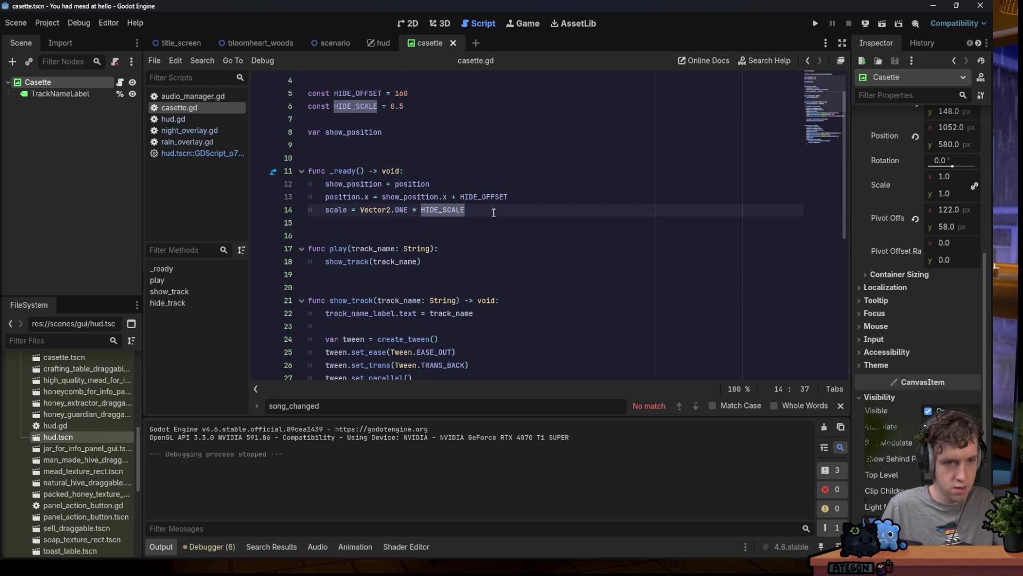
scroll(493, 213, "down", 7)
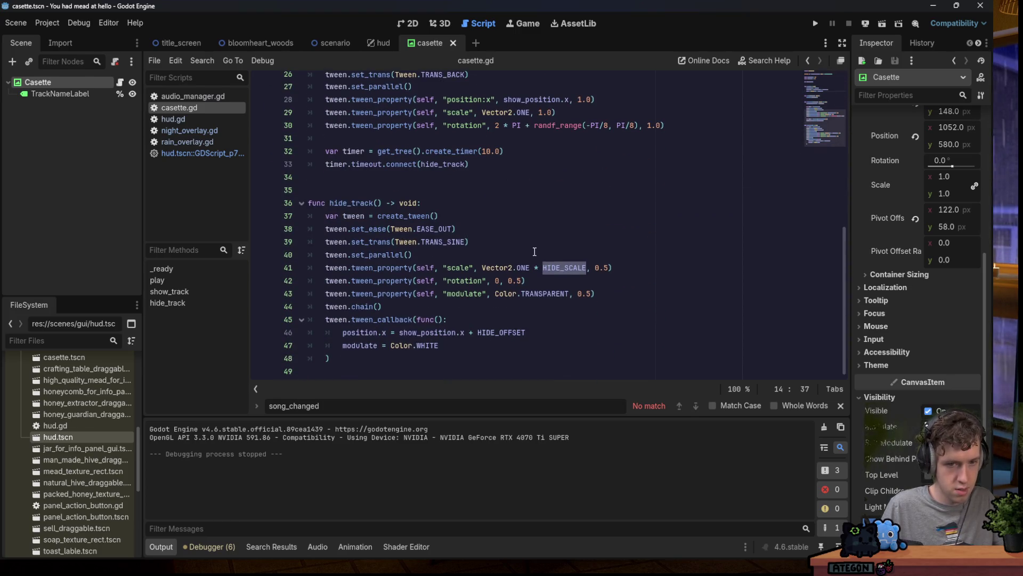
left_click(534, 252)
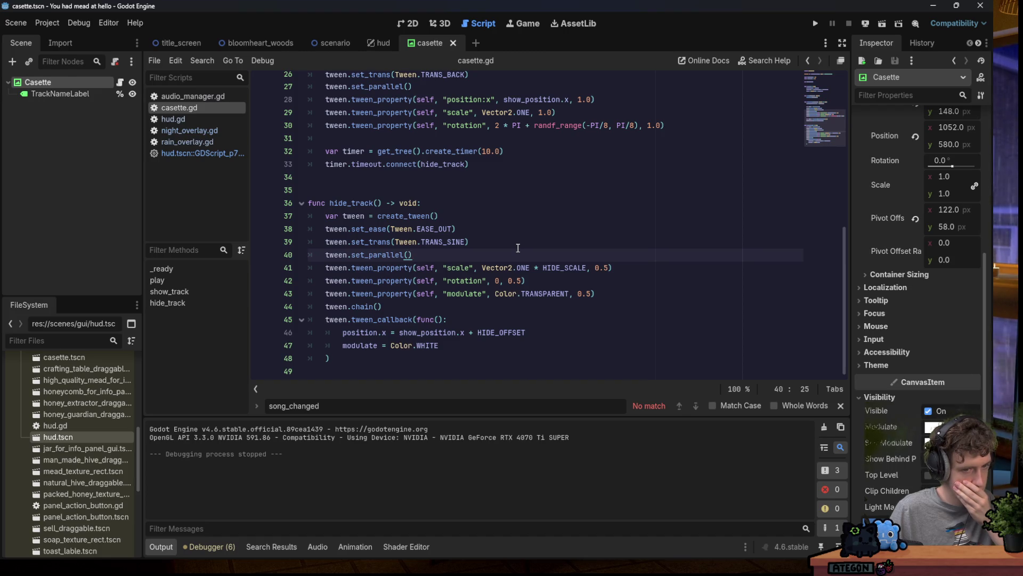
double_click(393, 293)
double_click(336, 293)
scroll(517, 292, "up", 8)
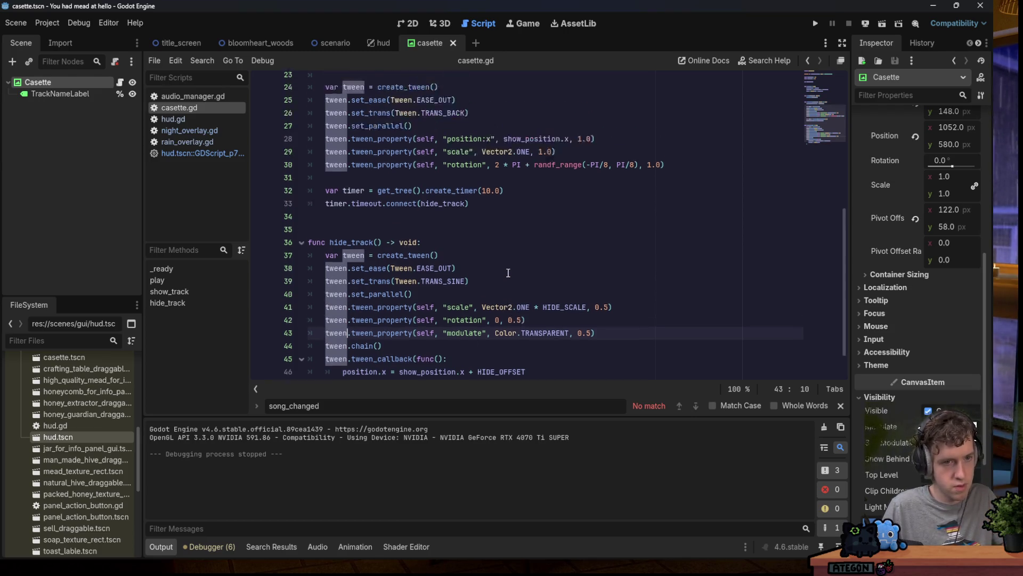
scroll(509, 297, "down", 8)
left_click(614, 291)
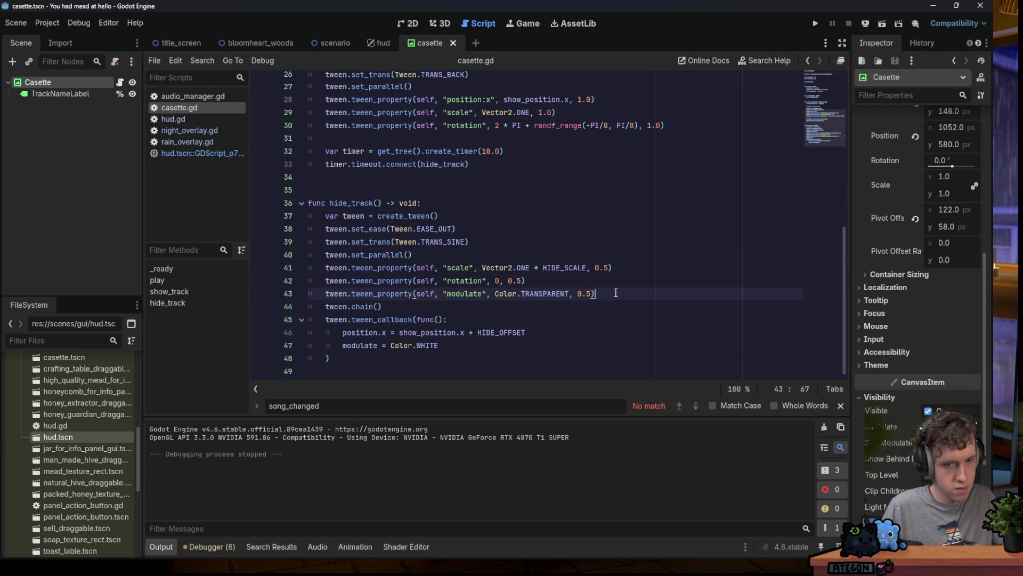
key("Return")
type("tween.tween_property(")
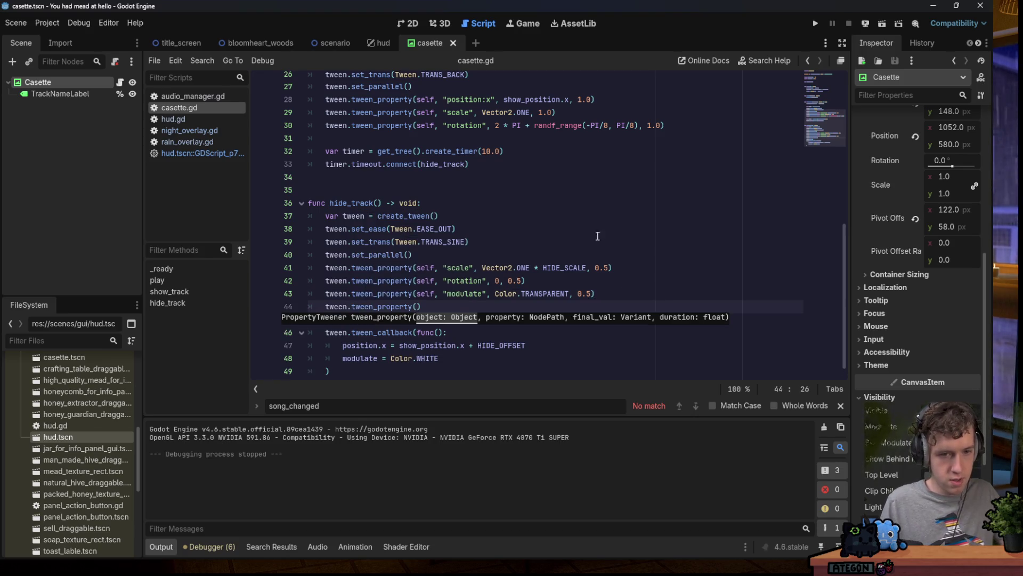
left_click(432, 308)
key("Left")
type("self, \"positi")
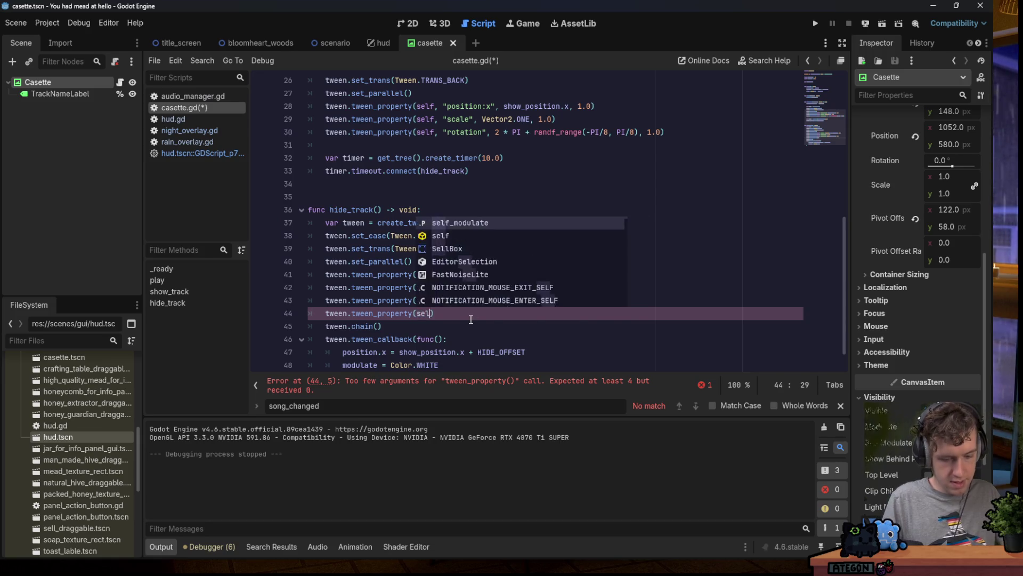
type("on:")
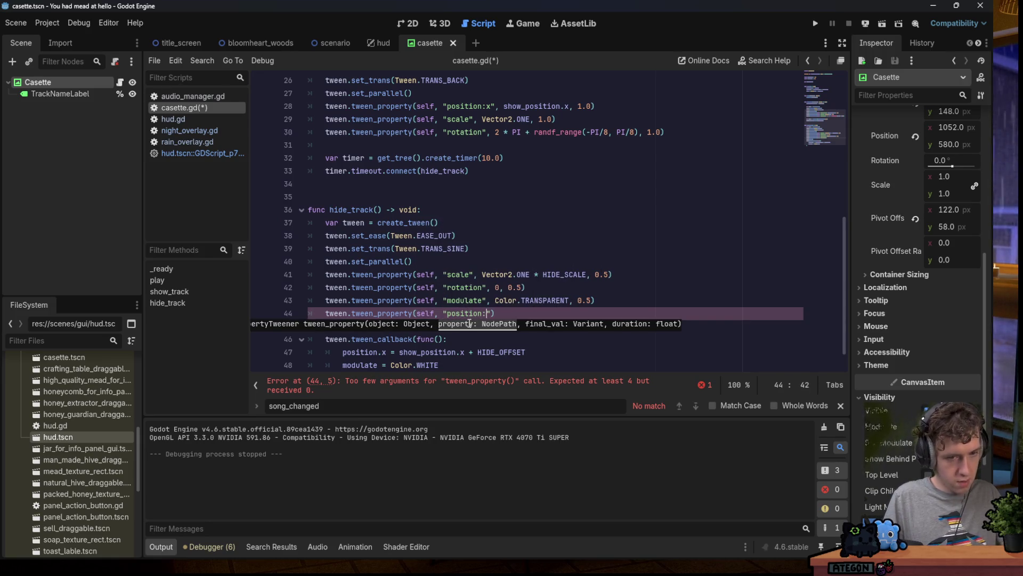
type(", ")
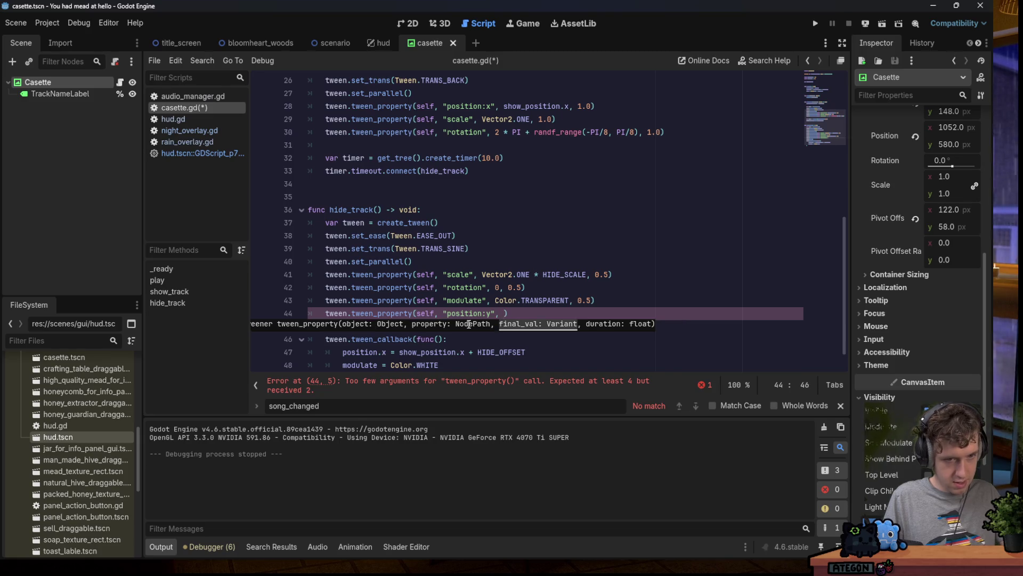
type("star")
key("BackSpace")
key("BackSpace")
key("BackSpace")
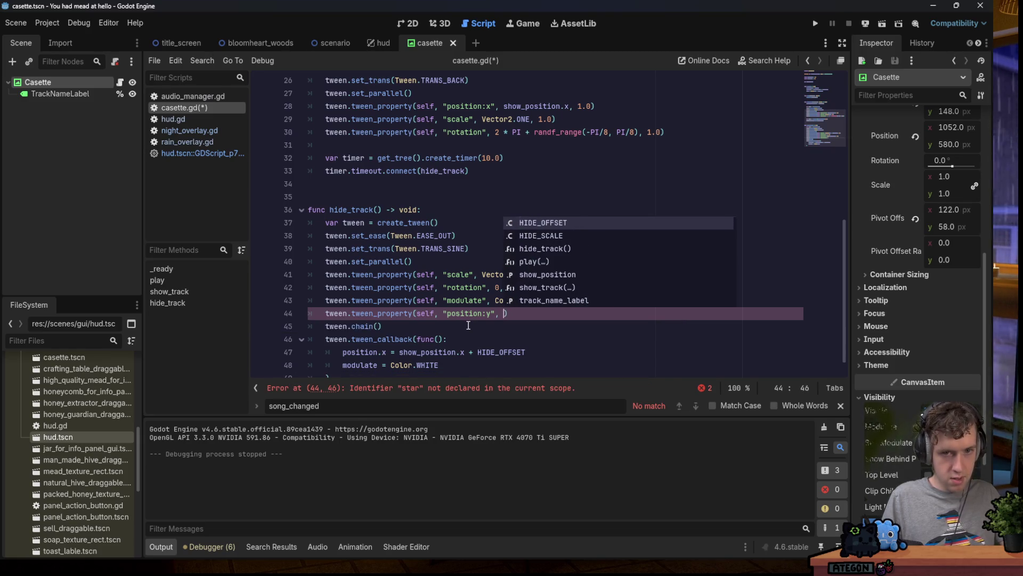
type("show_position.y + HIDE")
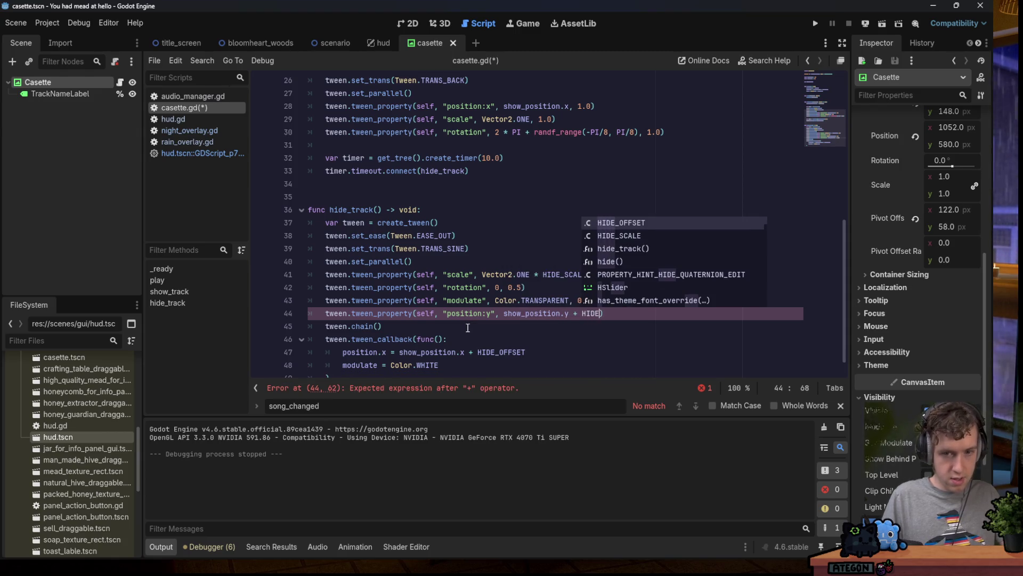
key("Return")
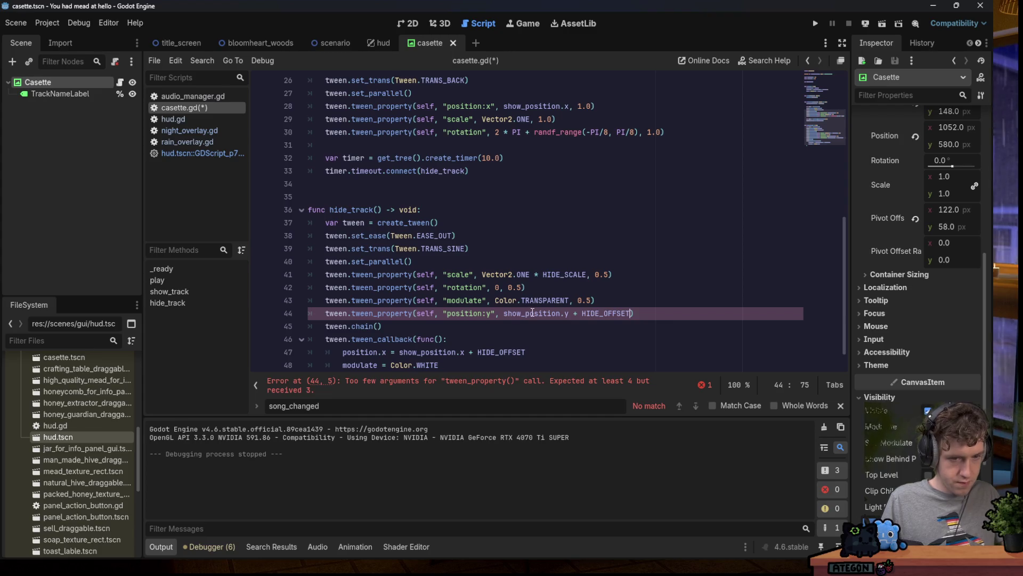
type(", 0.5")
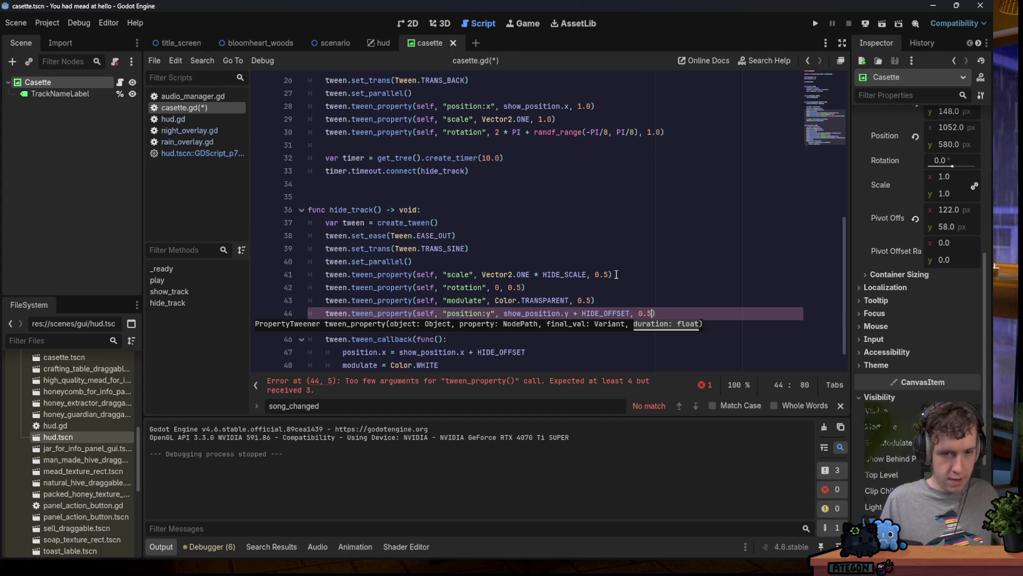
left_click(525, 288)
key("ctrl+s")
double_click(400, 314)
left_click_drag(657, 313, 325, 314)
key("BackSpace")
key("BackSpace")
key("BackSpace")
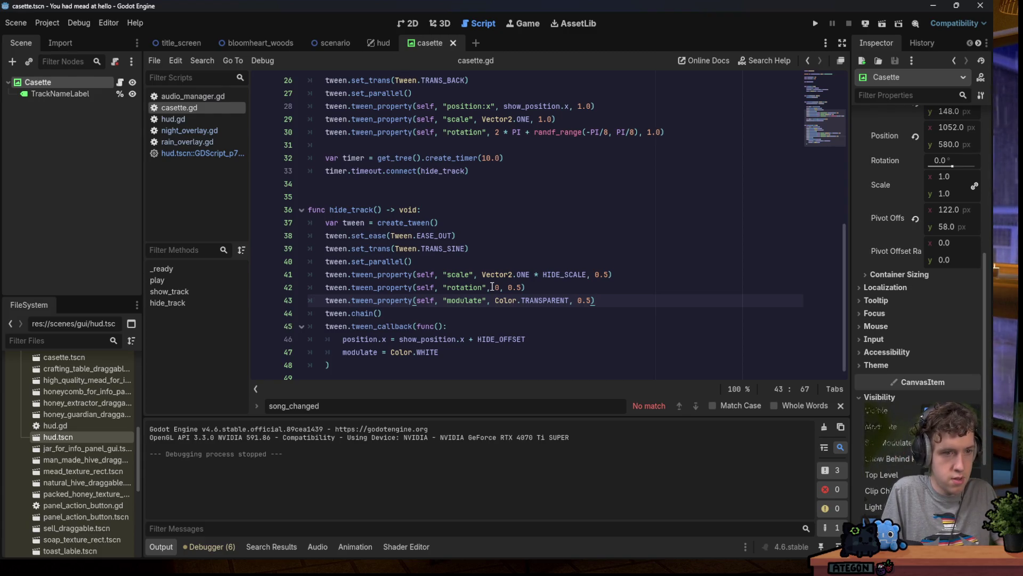
Step: Add 'var tween2 = create_tween()' at the end of hide_track and paste the position:y tween below it
key("Down")
key("Down")
key("Down")
key("Return")
key("Return")
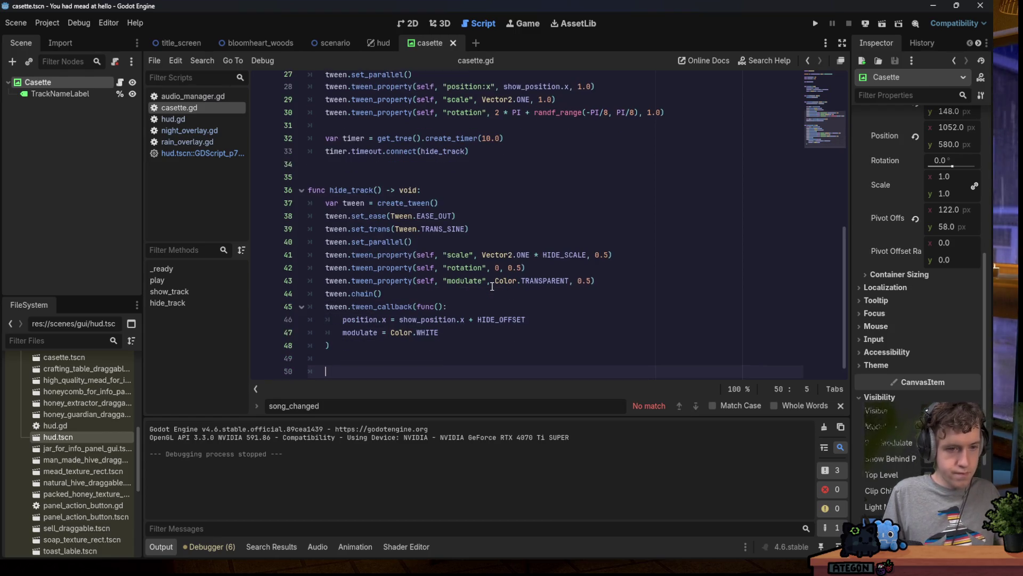
type("var ")
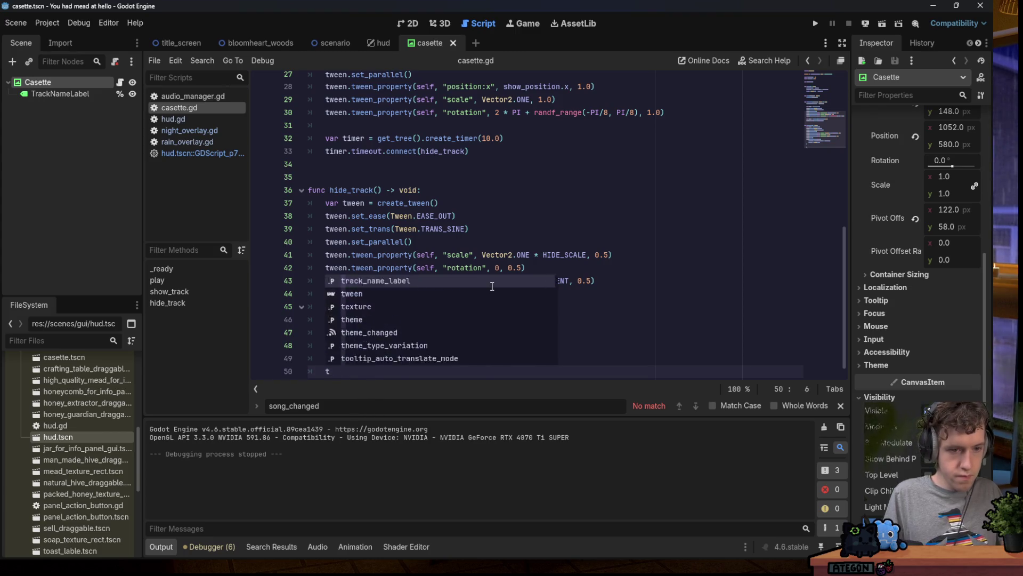
type("tween2")
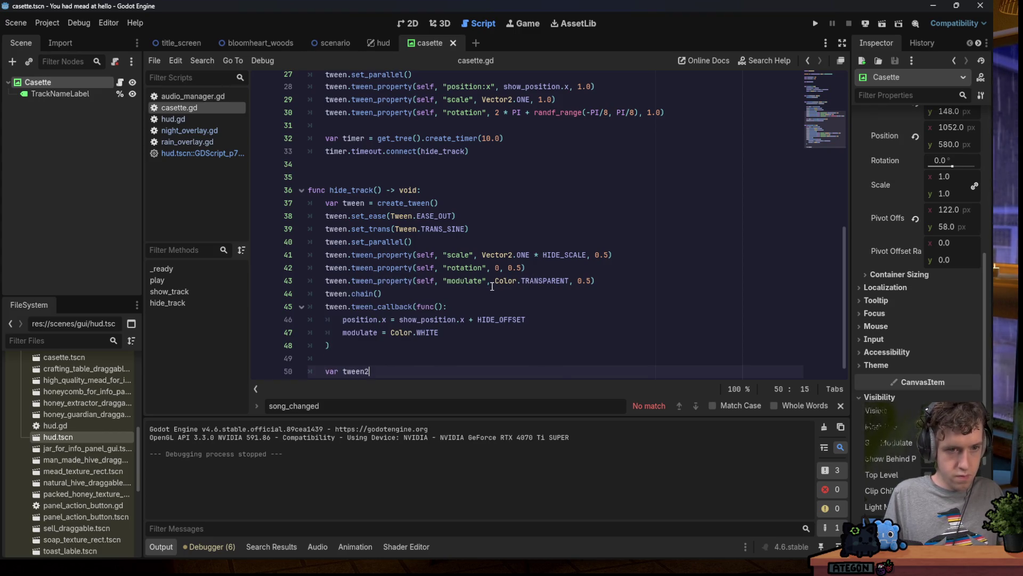
type(" = create_tween()")
key("Return")
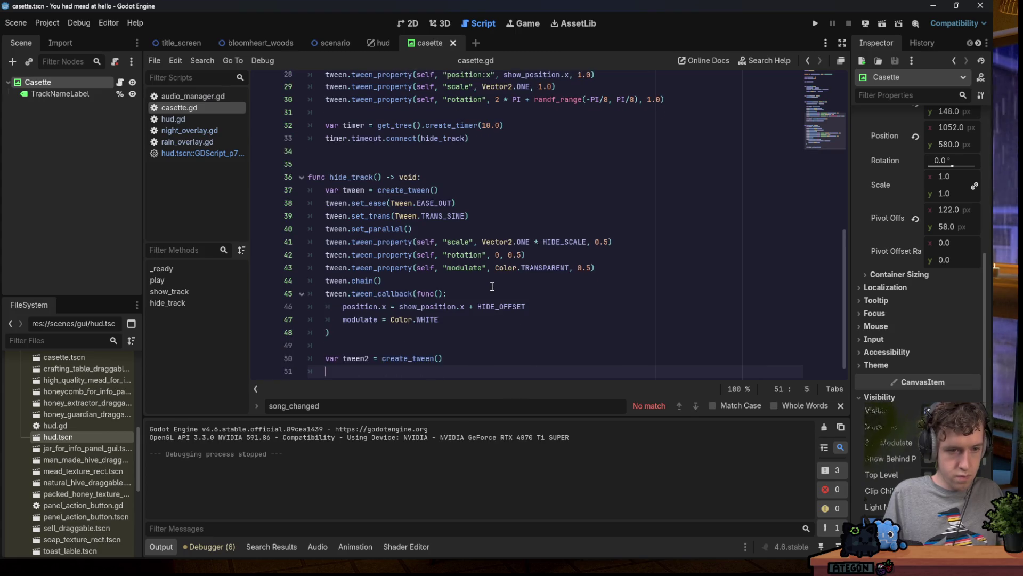
type("tween2t")
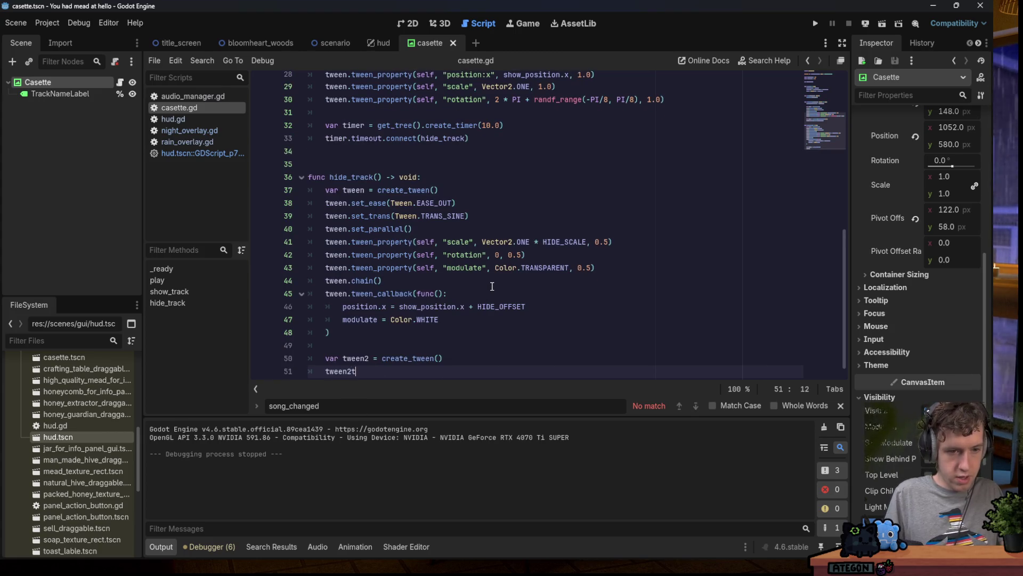
type("tween.tween_property(self, \"position:y\", show_position.y + HIDE_OFFSET, 0.5)")
left_click(376, 371)
key("BackSpace")
key("BackSpace")
key("BackSpace")
Step: Copy the ease and transition lines under tween2, changed to EASE_IN and TRANS_BACK
left_click(371, 358)
left_click(458, 358)
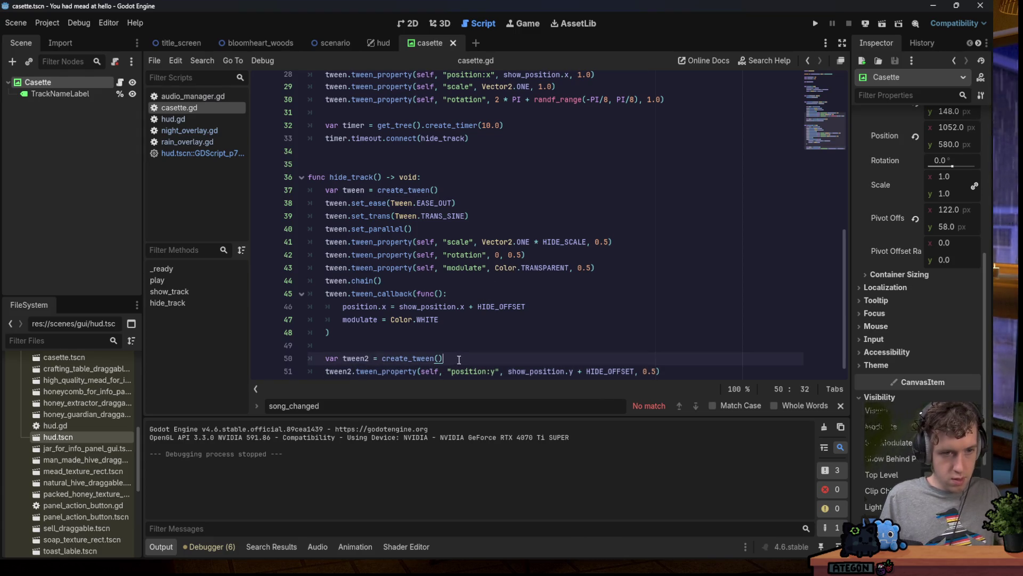
left_click_drag(484, 214, 326, 204)
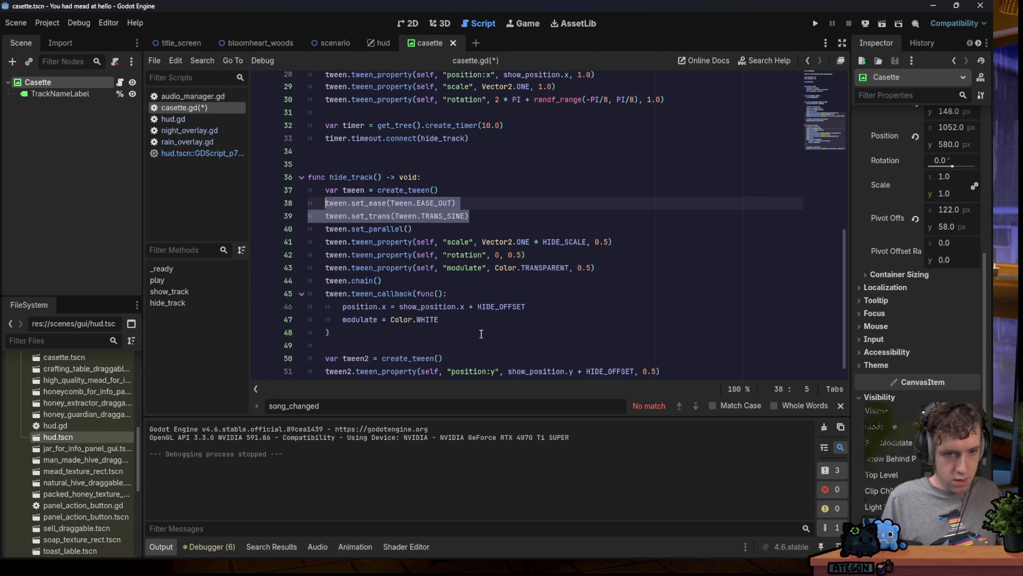
key("ctrl+c")
left_click(472, 359)
key("Return")
key("ctrl+v")
left_click_drag(439, 360, 448, 360)
type("IN")
left_click(466, 370)
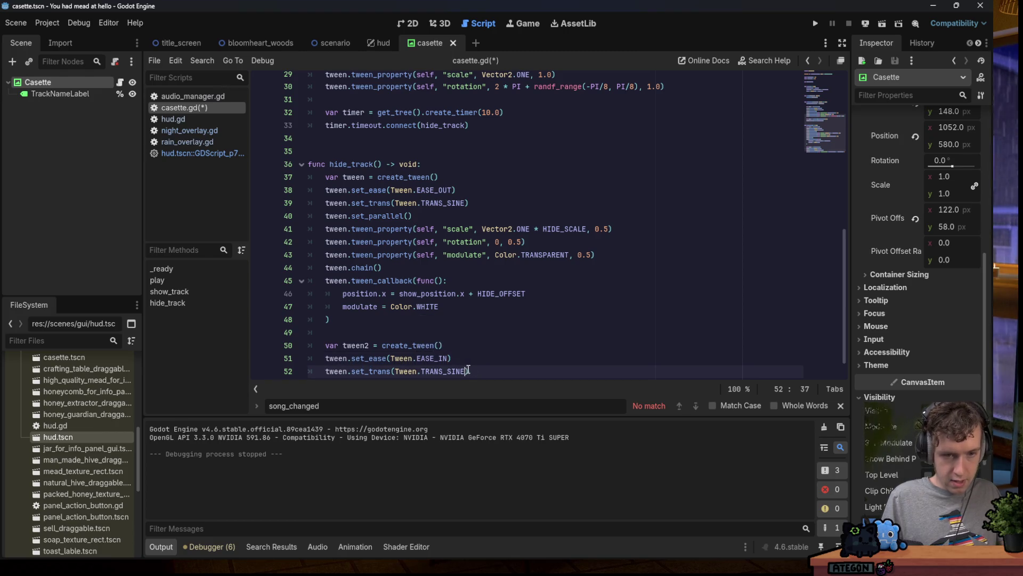
key("BackSpace")
key("BackSpace")
key("BackSpace")
type("BACK")
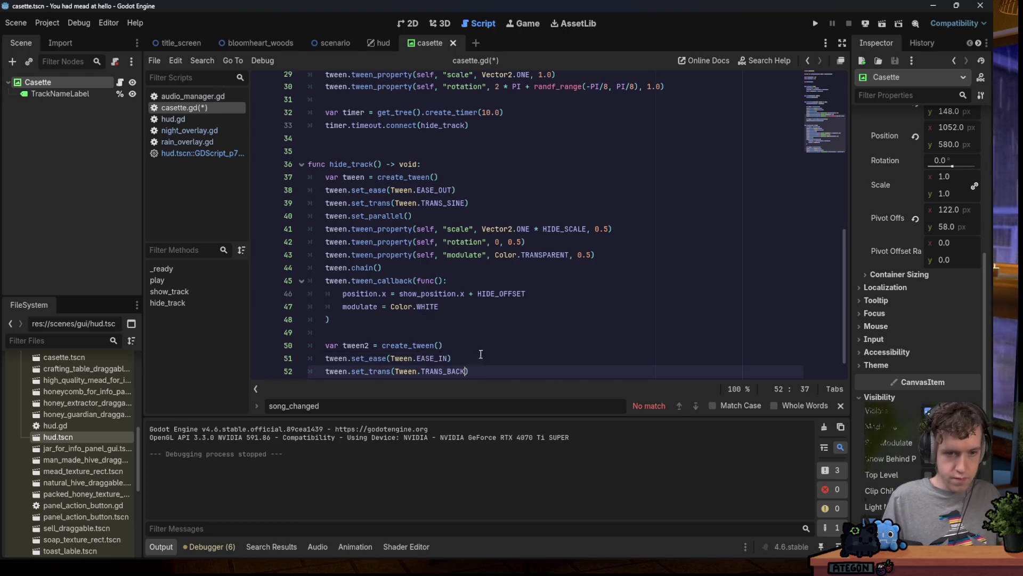
scroll(517, 278, "down", 1)
Step: Point the copied lines at tween2 and duplicate the position tween line
left_click(503, 359)
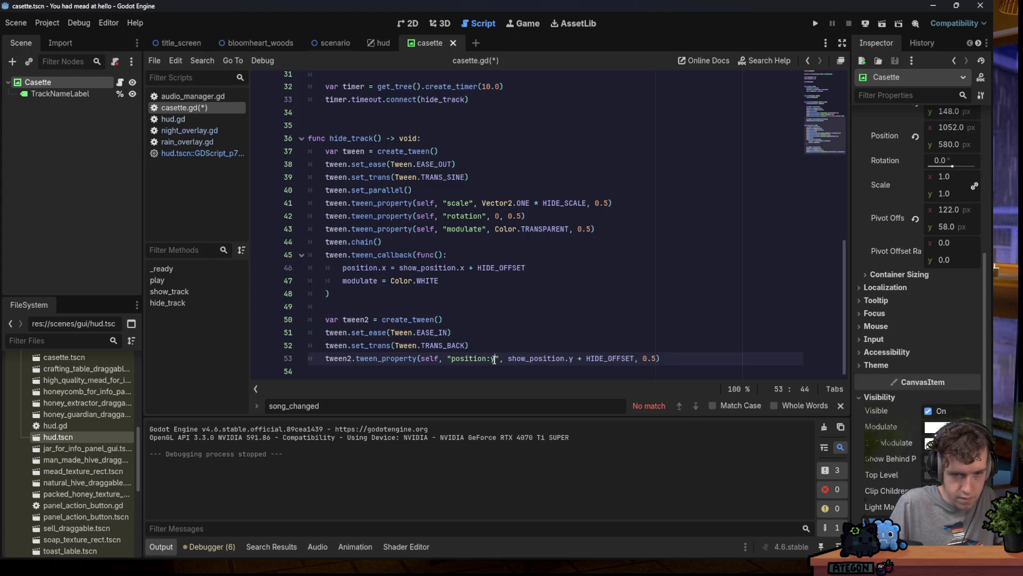
left_click_drag(661, 359, 326, 359)
key("ctrl+s")
left_click(482, 347)
type("2")
left_click(351, 332)
type("2")
left_click(675, 359)
key("ctrl+shift+d")
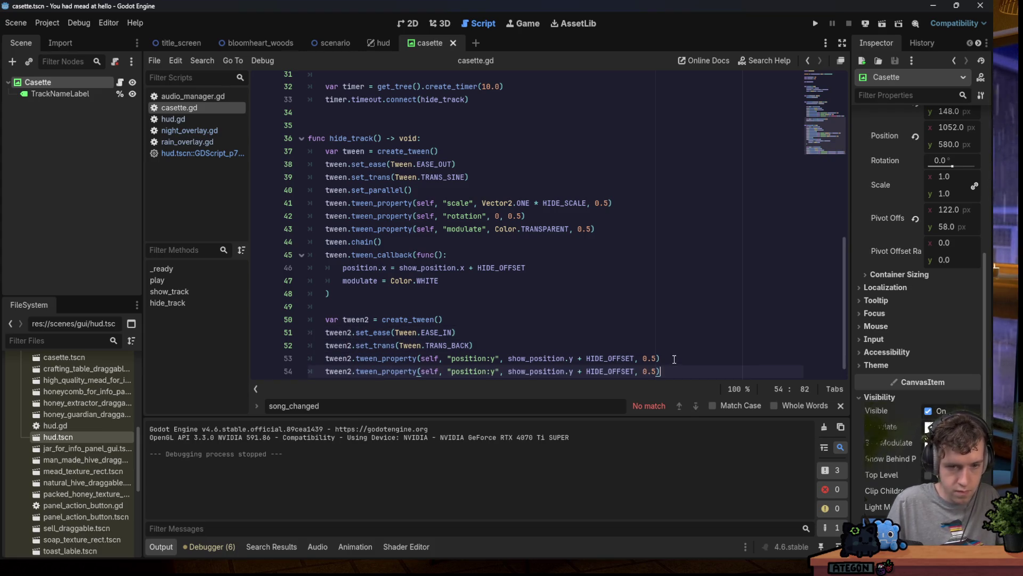
scroll(610, 329, "down", 1)
key("BackSpace")
type("x")
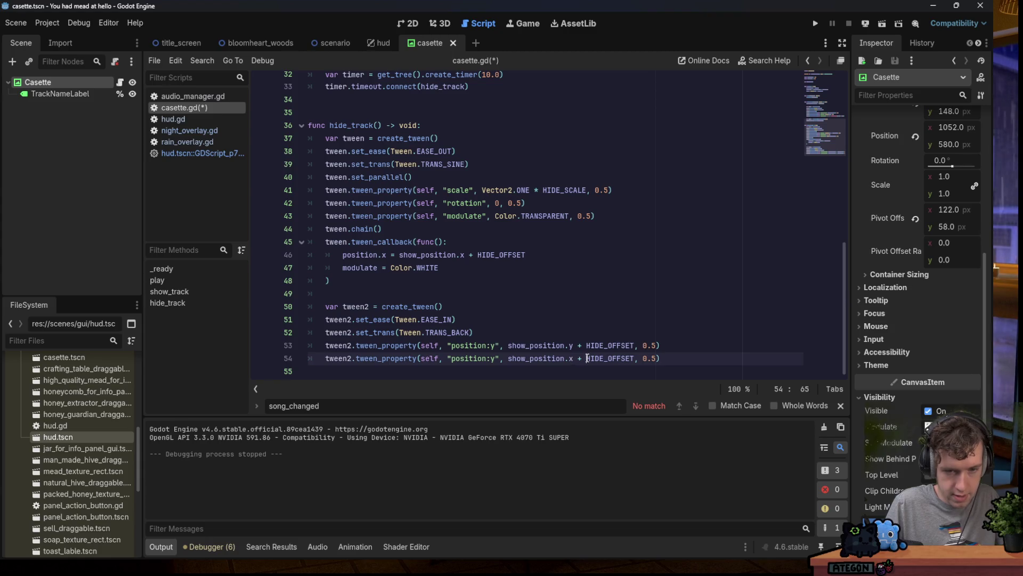
Step: Replace HIDE_OFFSET in the duplicated line with randi_range(-40, 40) and save
double_click(588, 358)
type("ve")
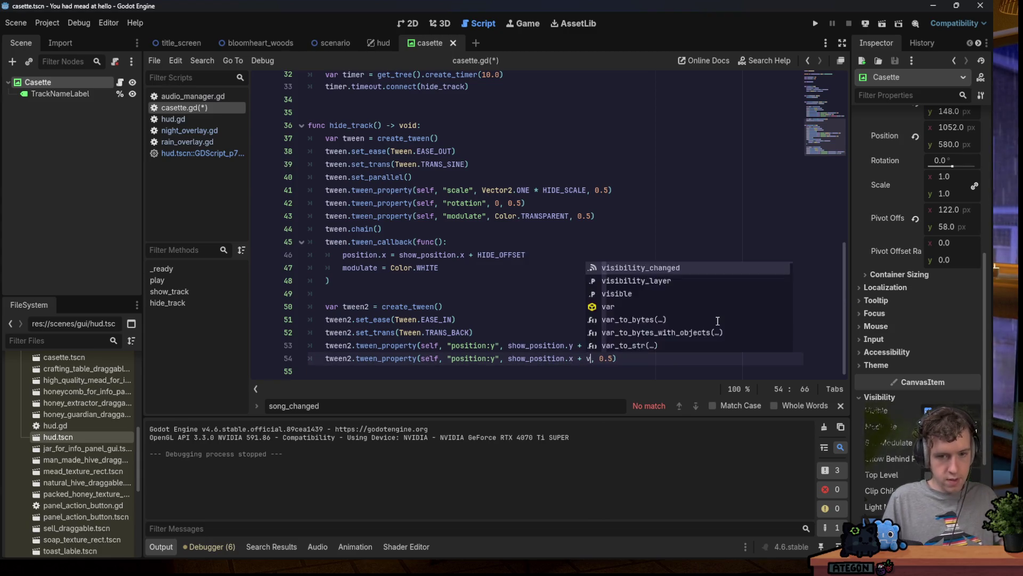
key("Down")
key("Up")
key("BackSpace")
key("BackSpace")
type("rand")
key("Down")
key("Down")
key("Down")
key("Return")
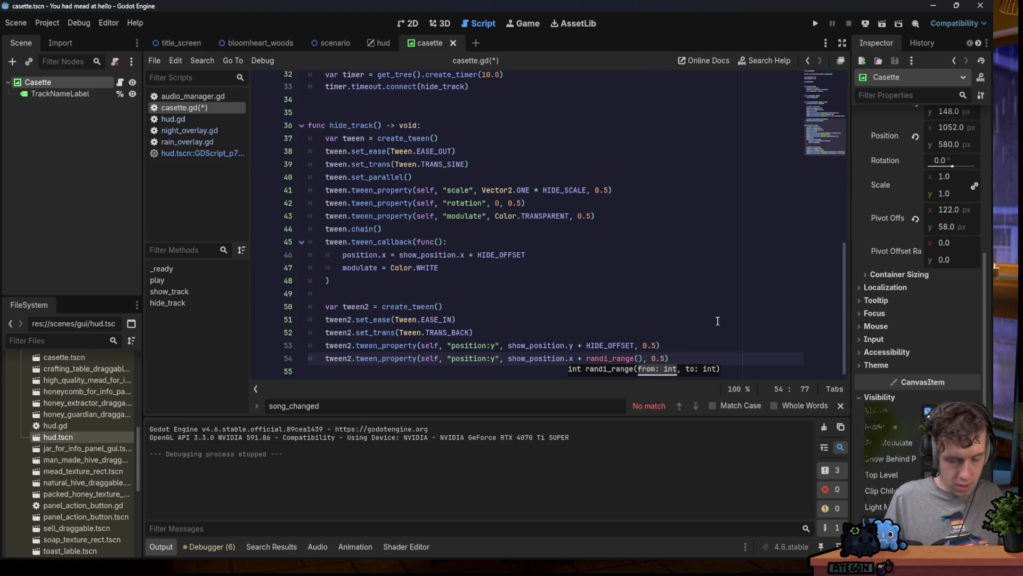
type("-")
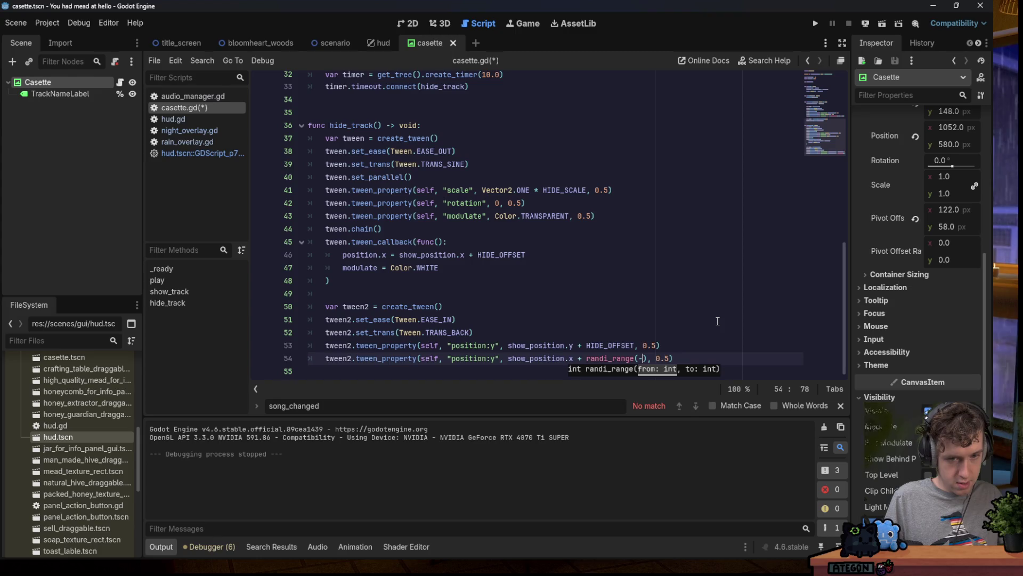
type("HID")
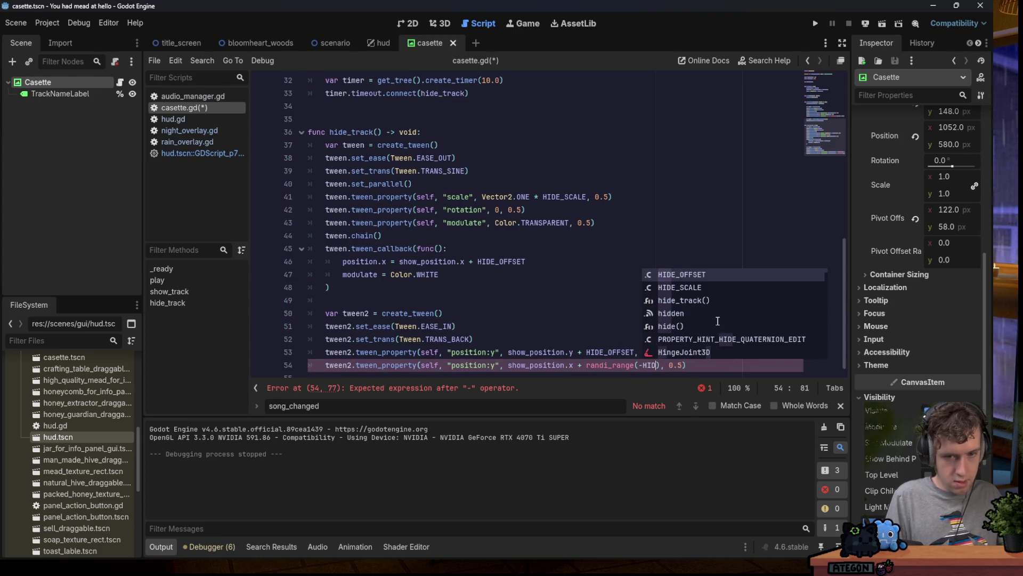
key("BackSpace")
key("BackSpace")
key("BackSpace")
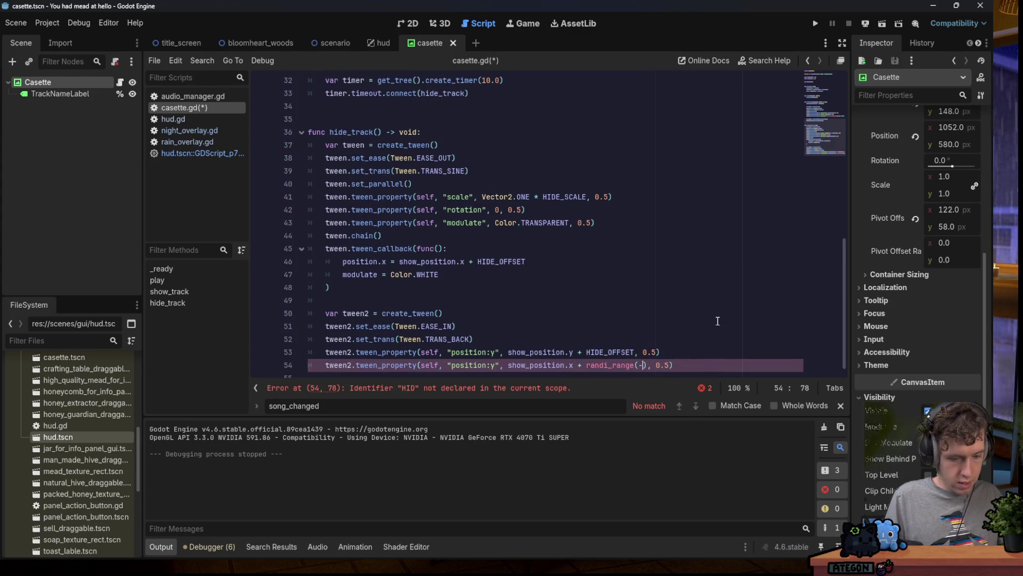
type("40, 40")
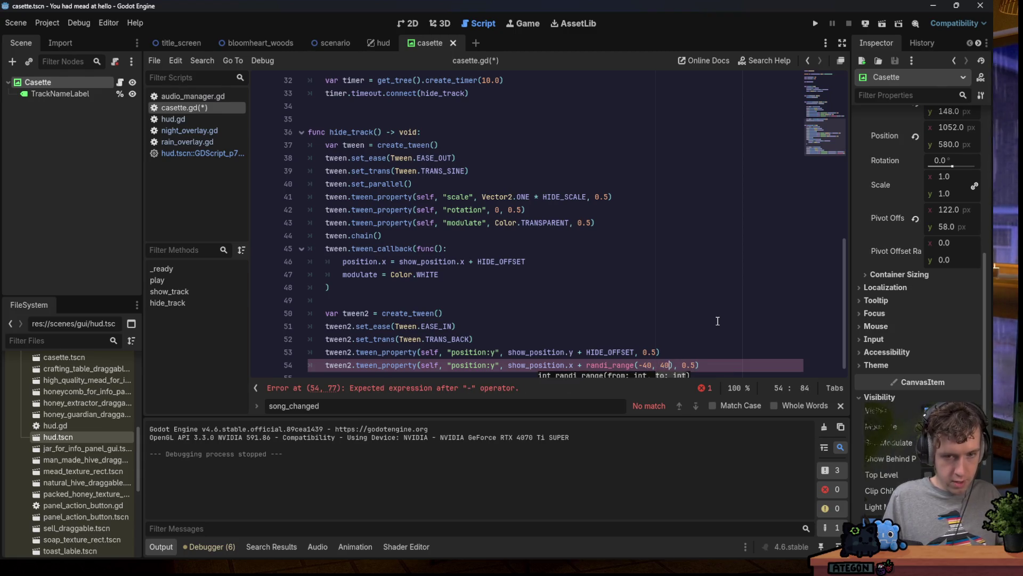
key("ctrl+s")
Step: Change the 0.5 durations on lines 53 and 54 to 1 and save
left_click(657, 345)
key("BackSpace")
key("BackSpace")
key("BackSpace")
type("1)")
left_click(687, 359)
key("Delete")
key("Delete")
key("BackSpace")
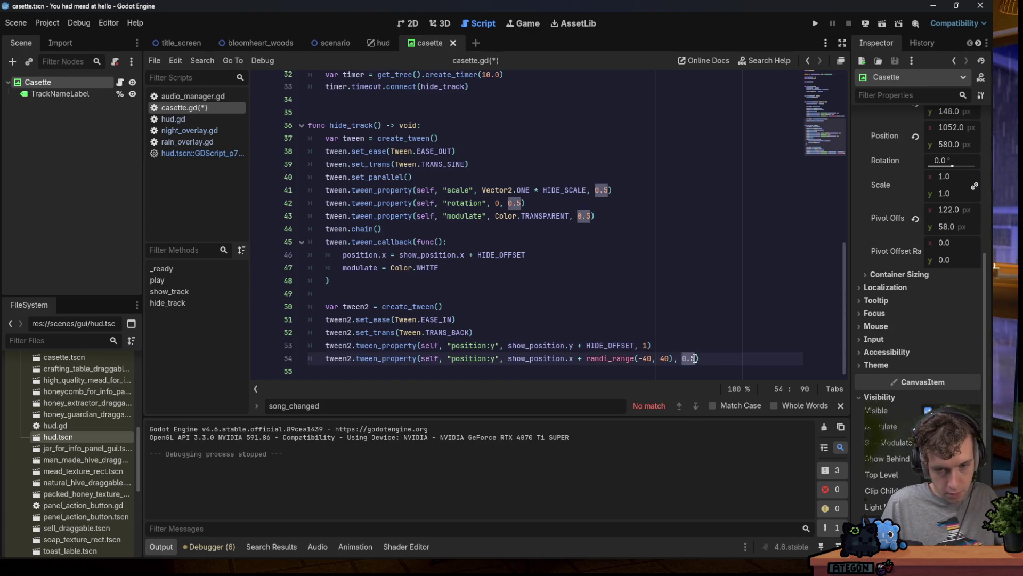
type("1")
key("ctrl+s")
key("Up")
key("Up")
key("Up")
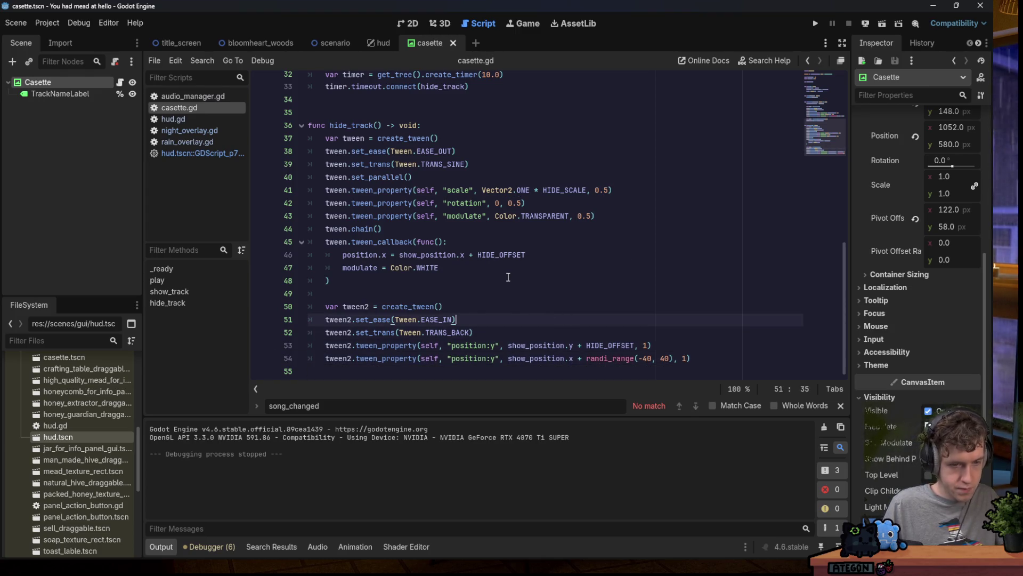
left_click_drag(704, 358, 326, 361)
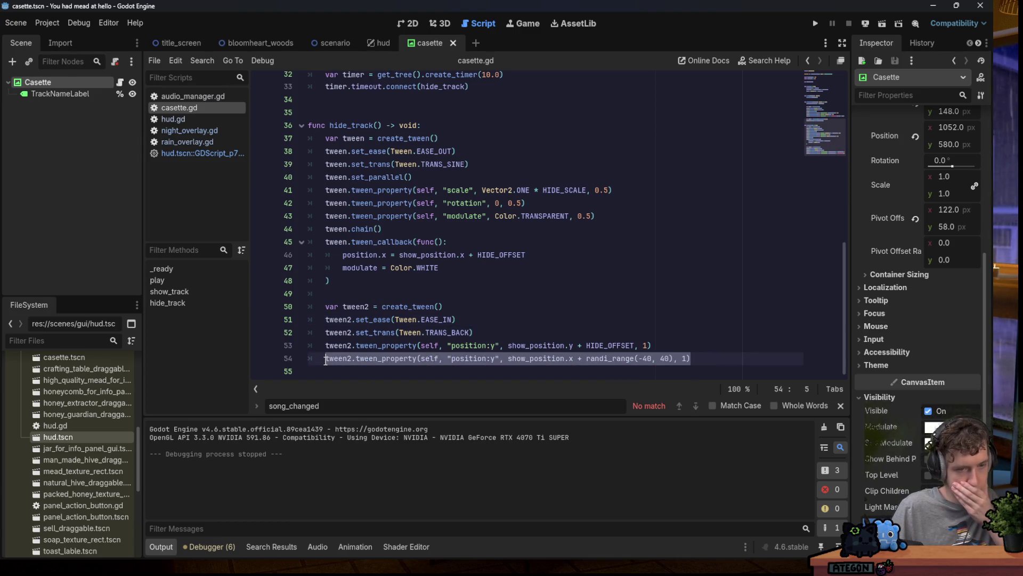
Step: Move the randi_range position line into the first tween as tween.tween_property and save
key("ctrl+x")
left_click(612, 216)
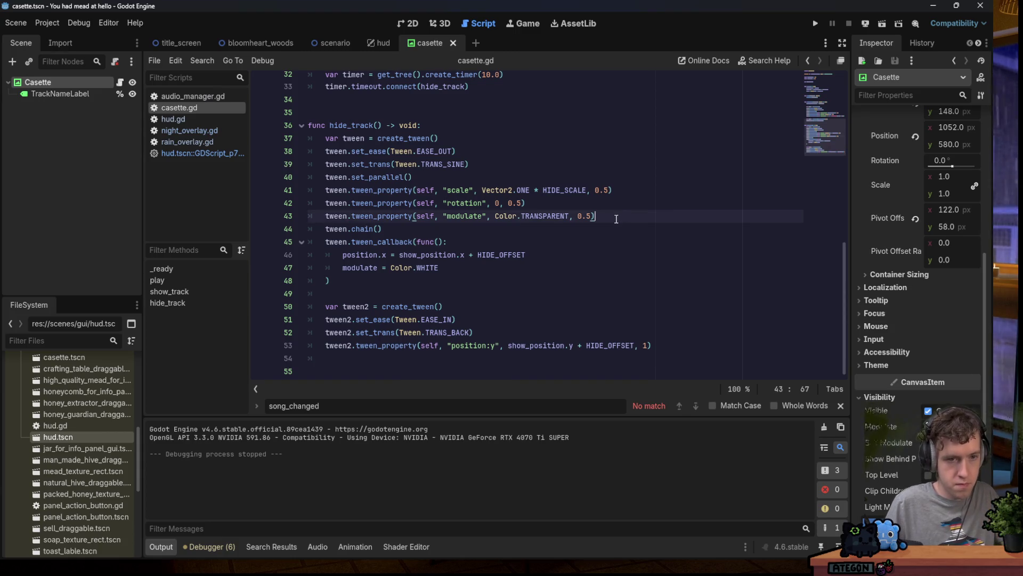
key("Return")
key("ctrl+v")
key("BackSpace")
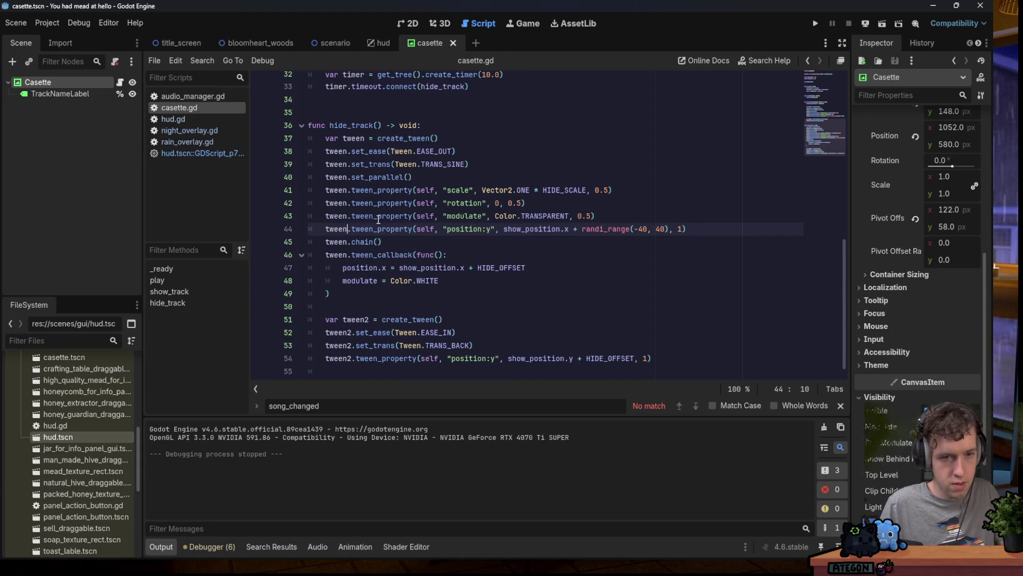
mouse_move(386, 215)
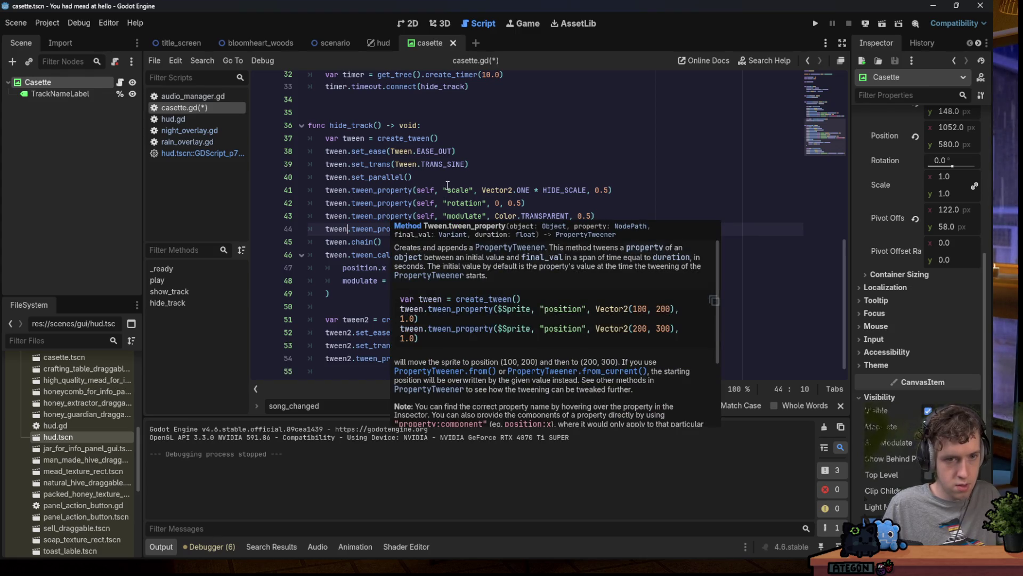
key("ctrl+s")
Step: Move the chain and hide callback block after the second tween and save
left_click_drag(354, 292, 323, 241)
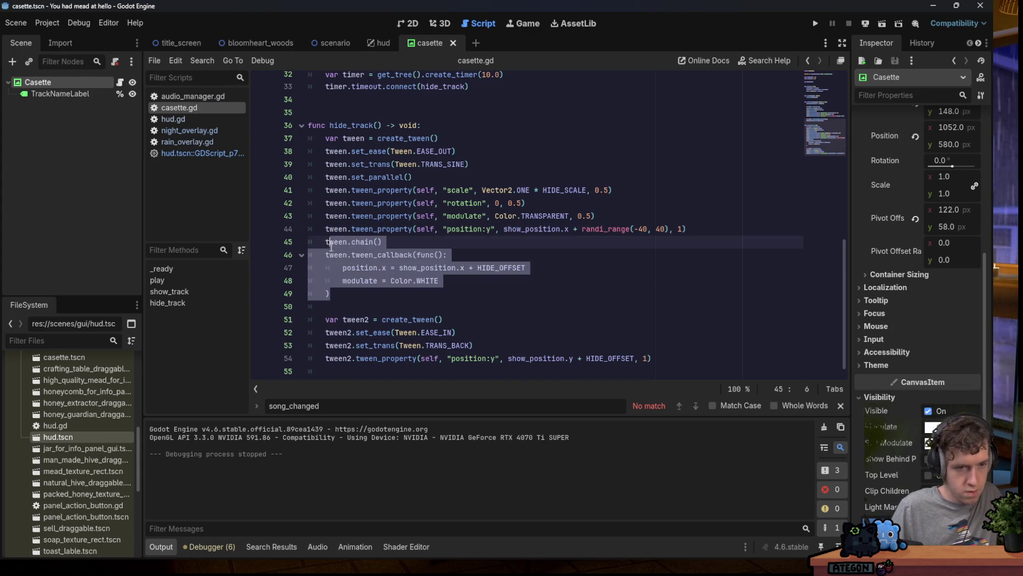
key("BackSpace")
left_click(577, 326)
key("ctrl+v")
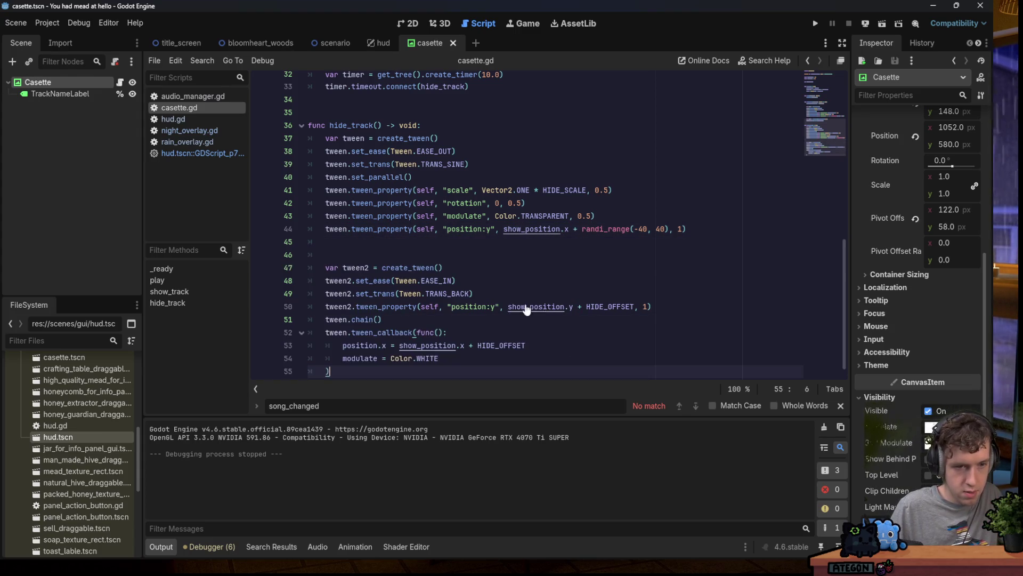
key("ctrl+s")
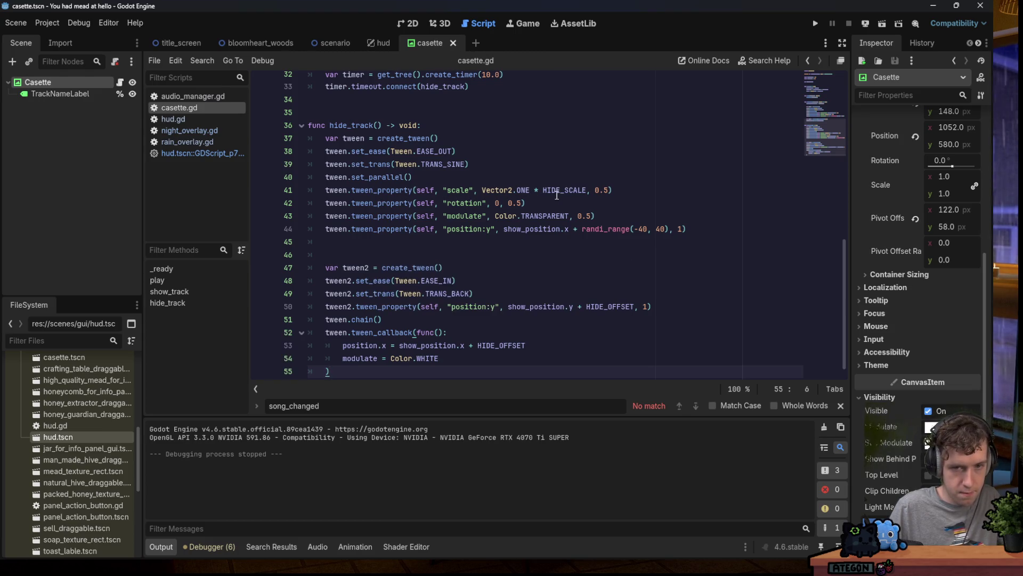
Step: Delete the modulate fade-out line, save, and briefly test-run the game
left_click(602, 216)
key("shift+Up")
key("BackSpace")
key("ctrl+s")
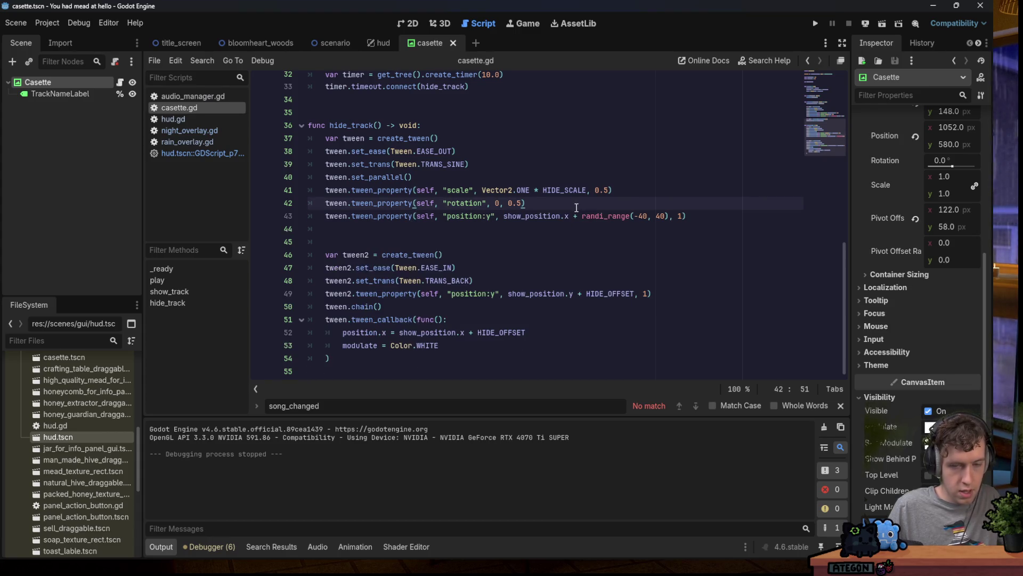
key("F5")
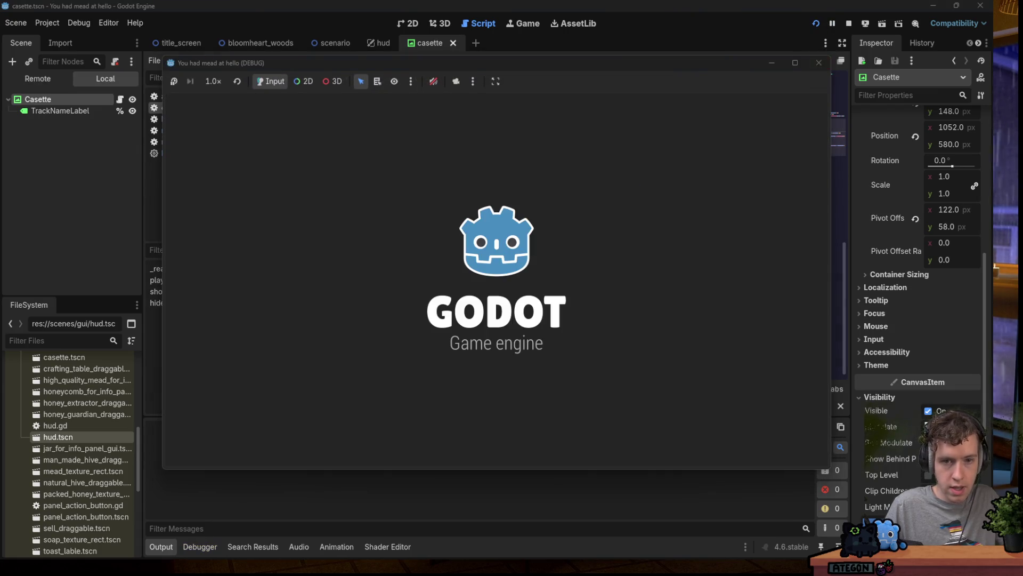
key("F8")
Step: Set the rotation and scale tween durations to 1 second and relaunch the game
double_click(521, 204)
type("1")
left_click(611, 193)
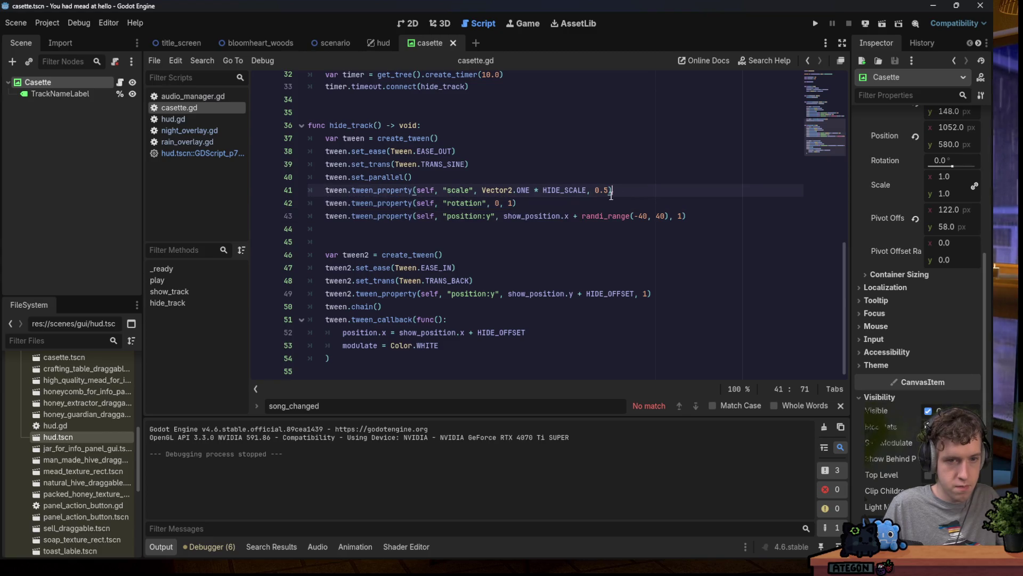
type("1")
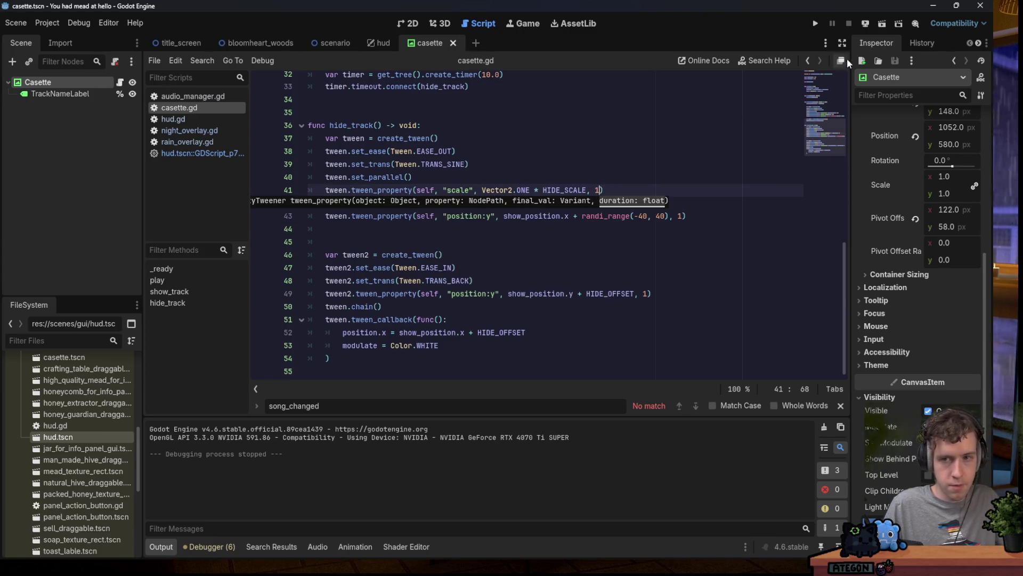
left_click(815, 23)
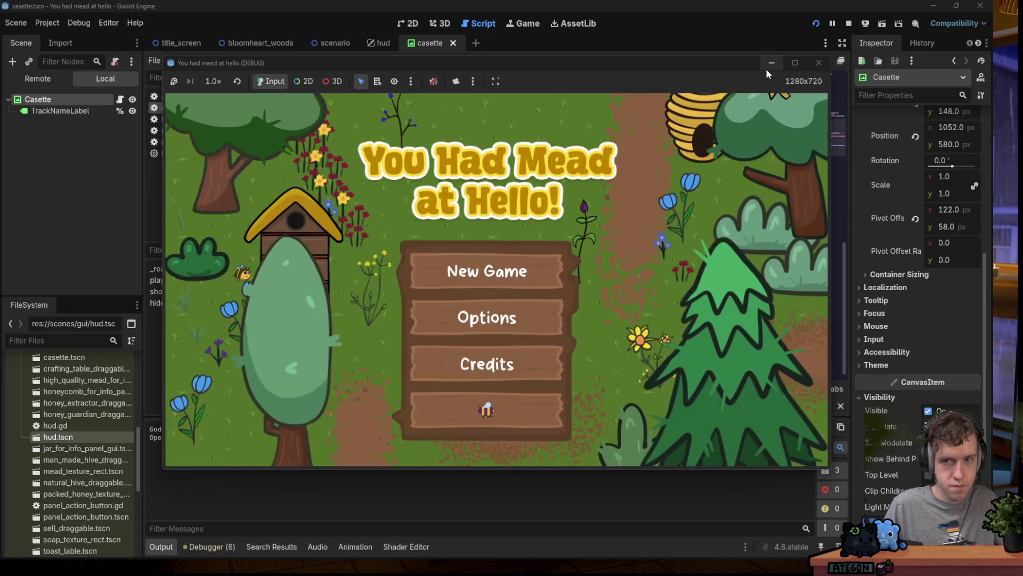
Step: Start a new game, move the game window to the top, and walk the character around
left_click(533, 261)
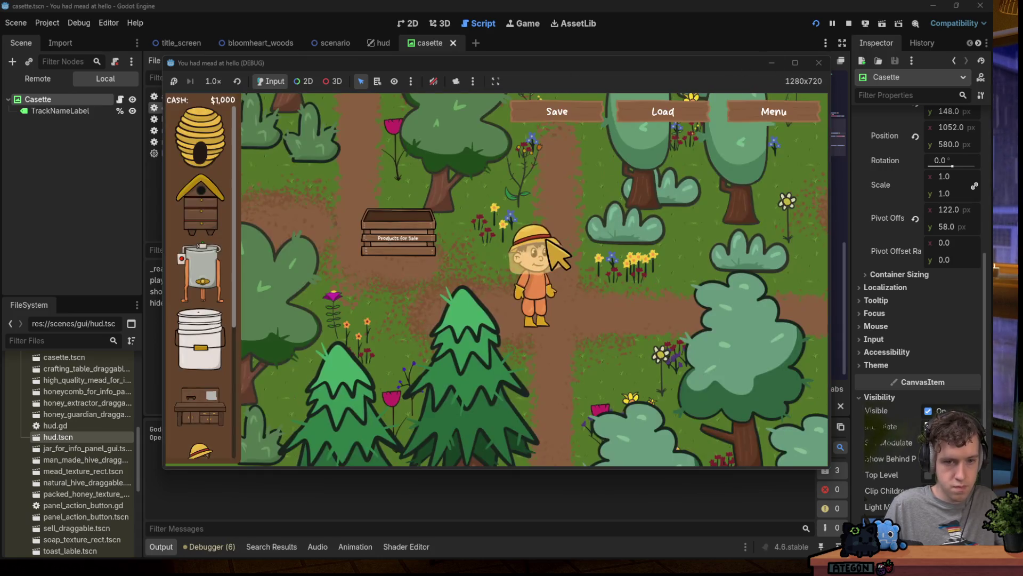
key("w")
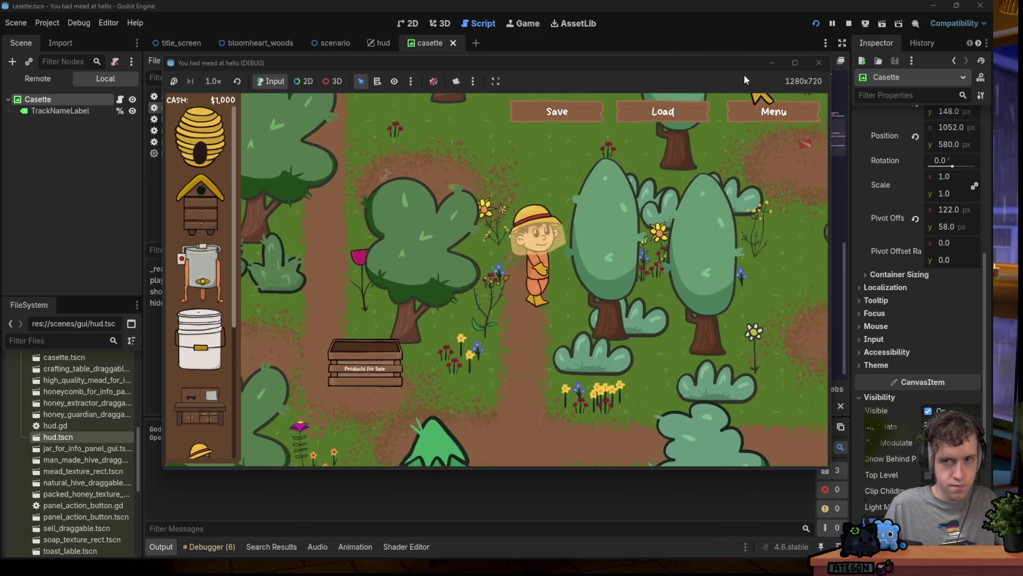
mouse_move(782, 279)
left_mouse_down()
mouse_move(679, 321)
mouse_move(712, 187)
mouse_move(679, 101)
left_mouse_up()
key("s")
key("d")
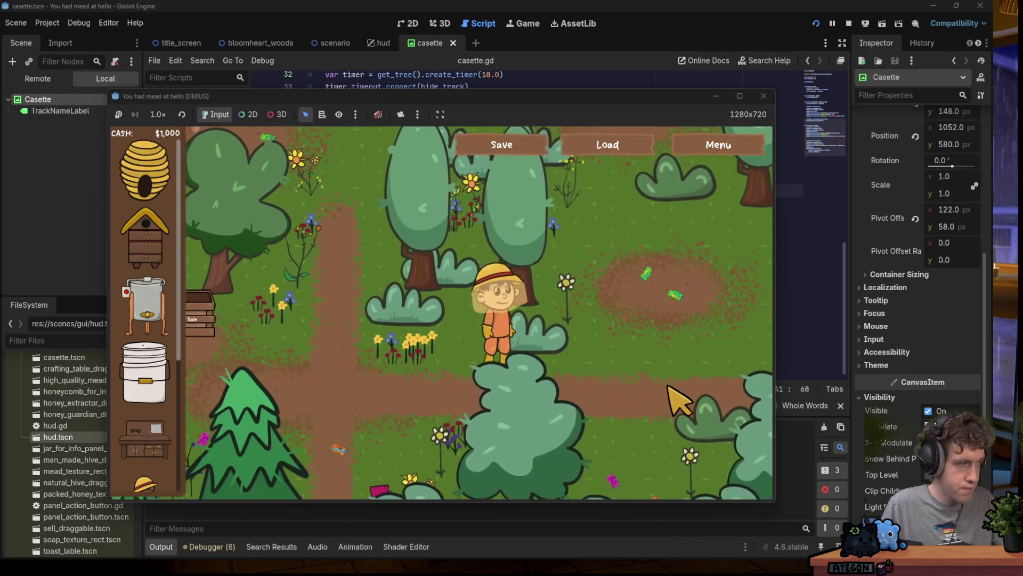
key("s")
key("d")
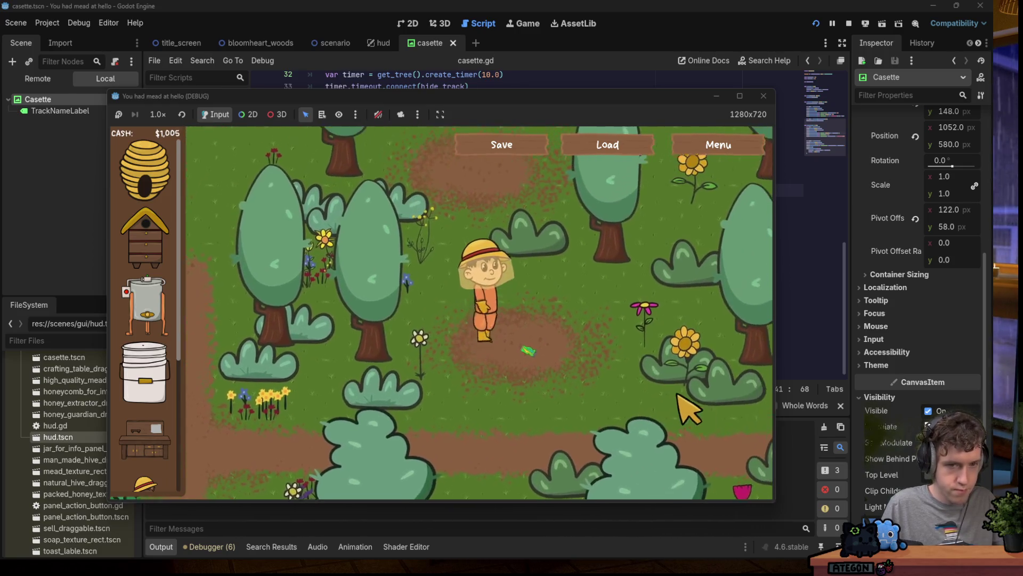
key("w")
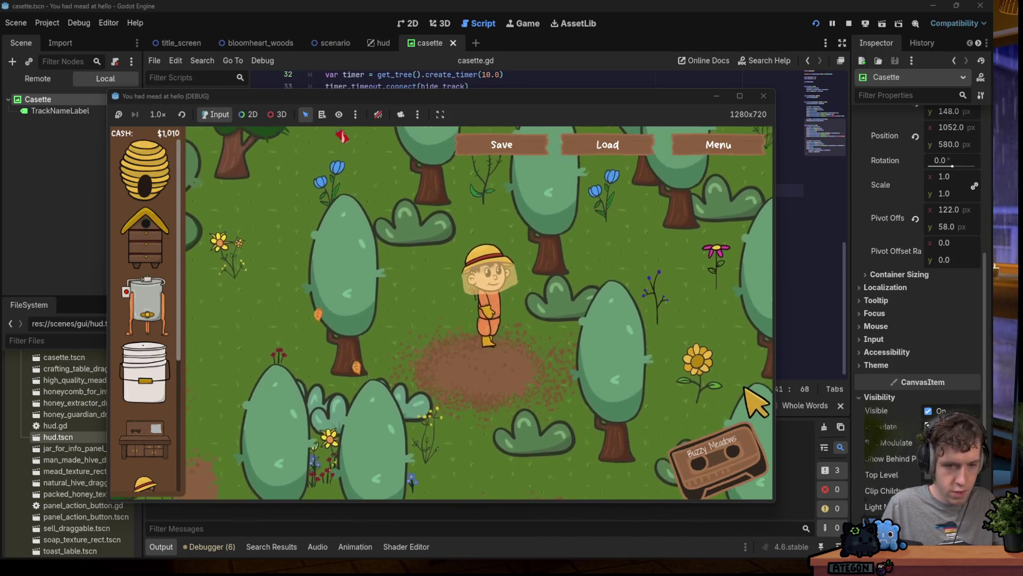
key("s")
key("d")
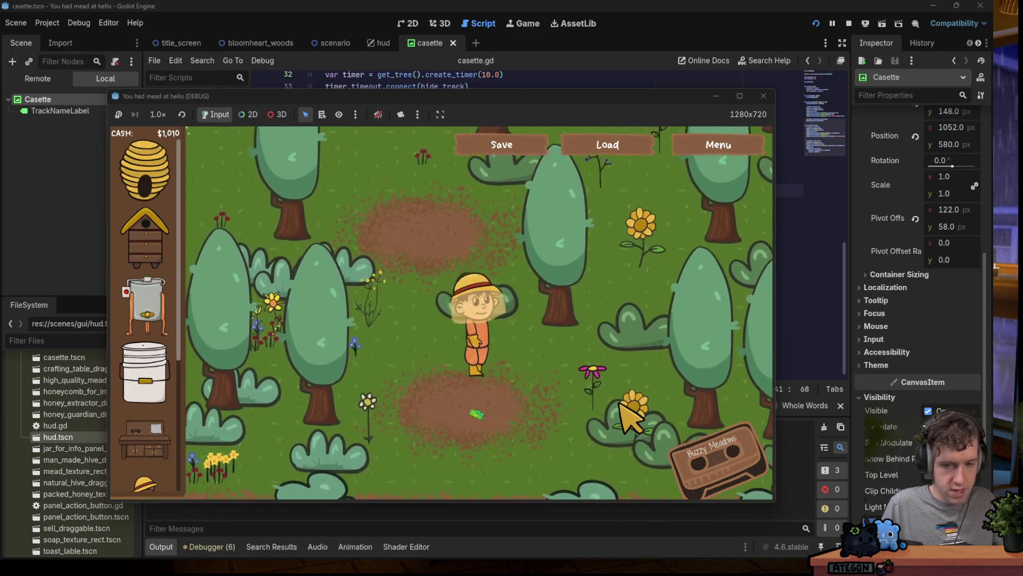
key("s")
key("d")
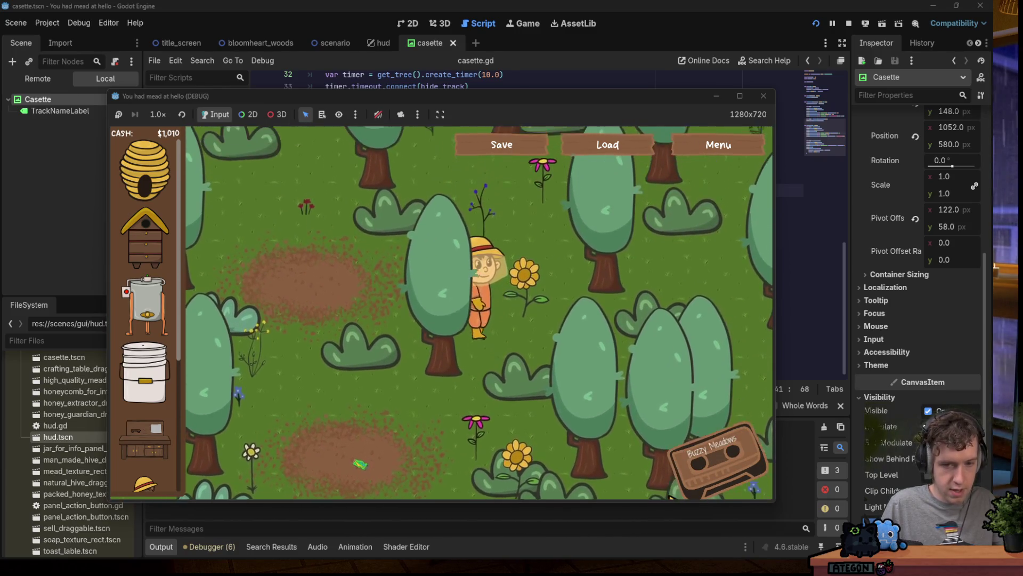
Step: Walk the farmer through the forest watching the cassette popup, then close the game window
key("w")
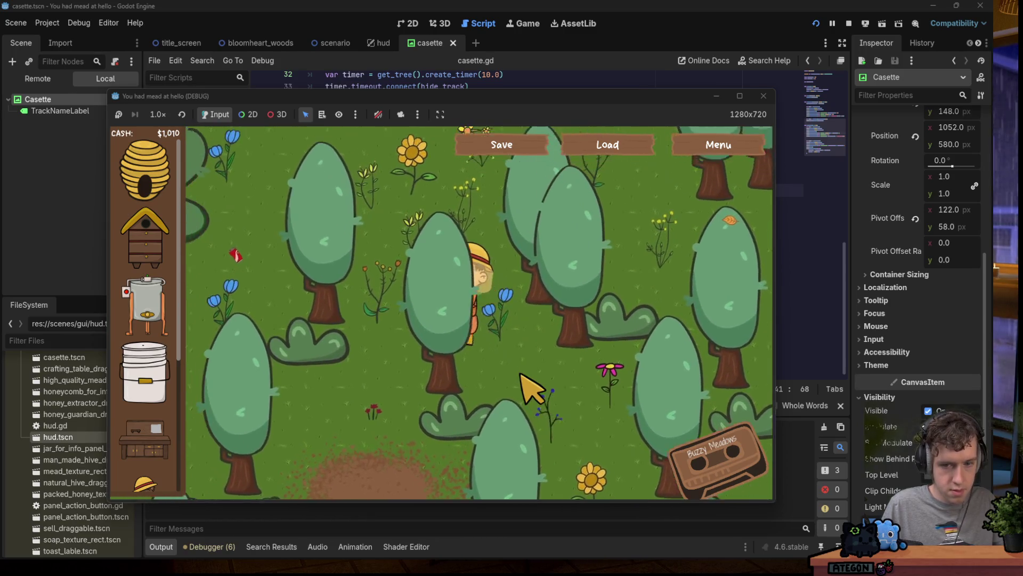
key("s")
key("a")
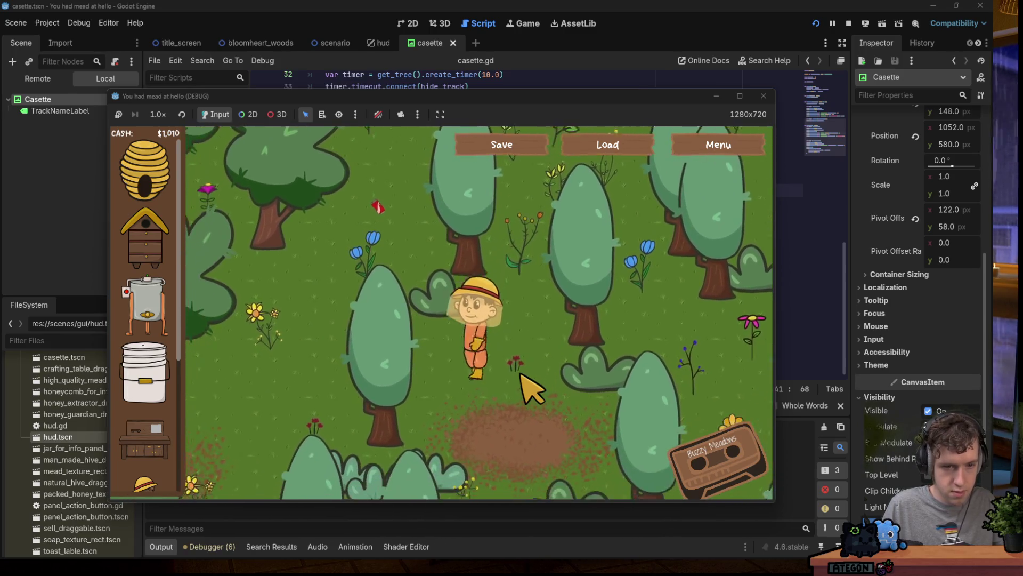
key("s")
key("a")
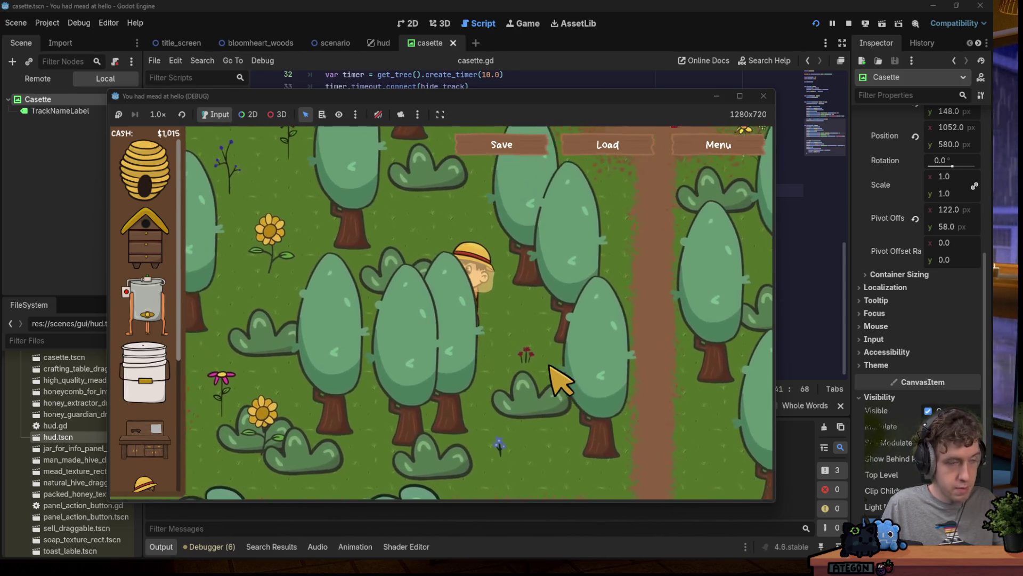
key("a")
key("s")
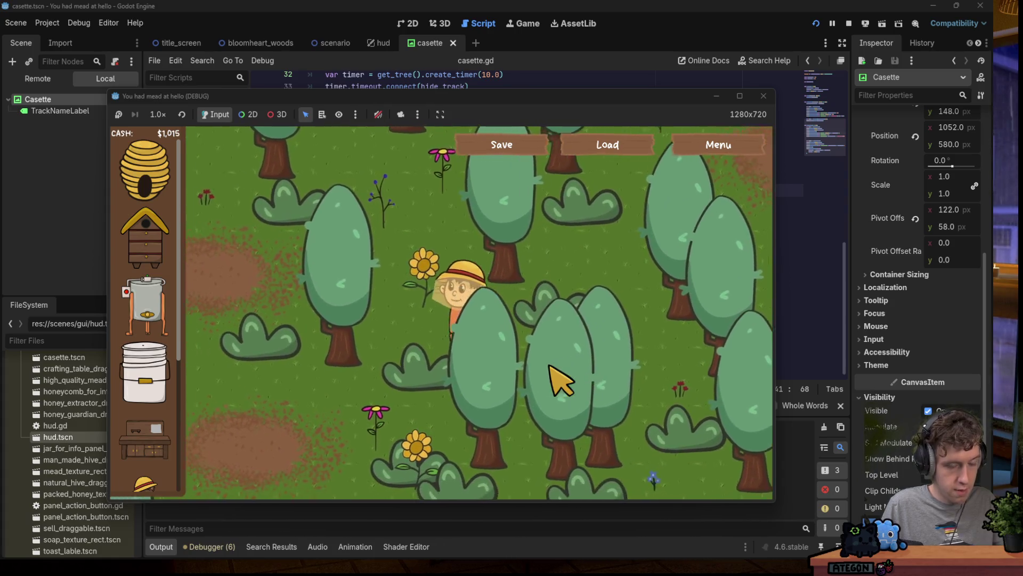
key("d")
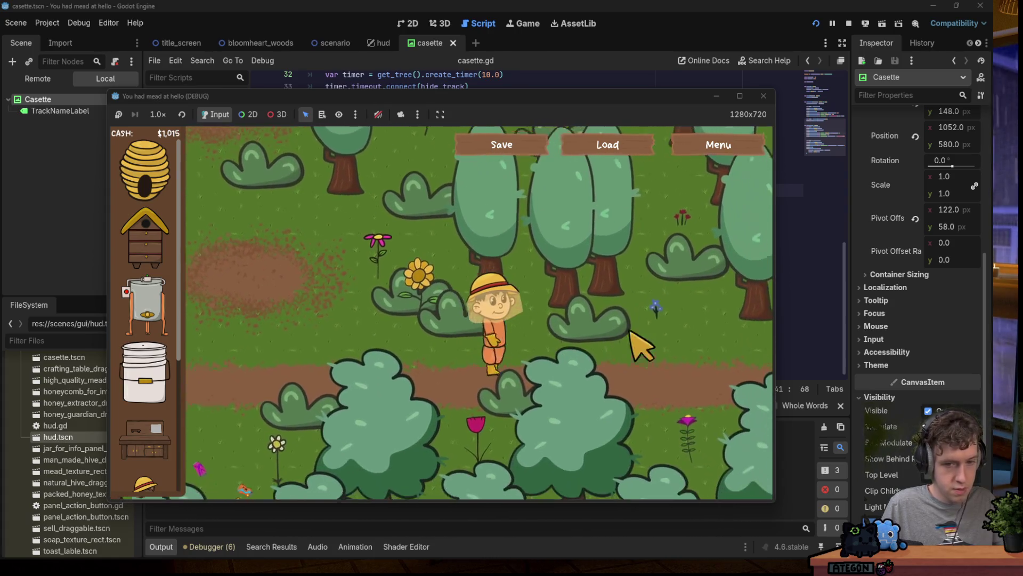
left_click(762, 97)
left_click(518, 265)
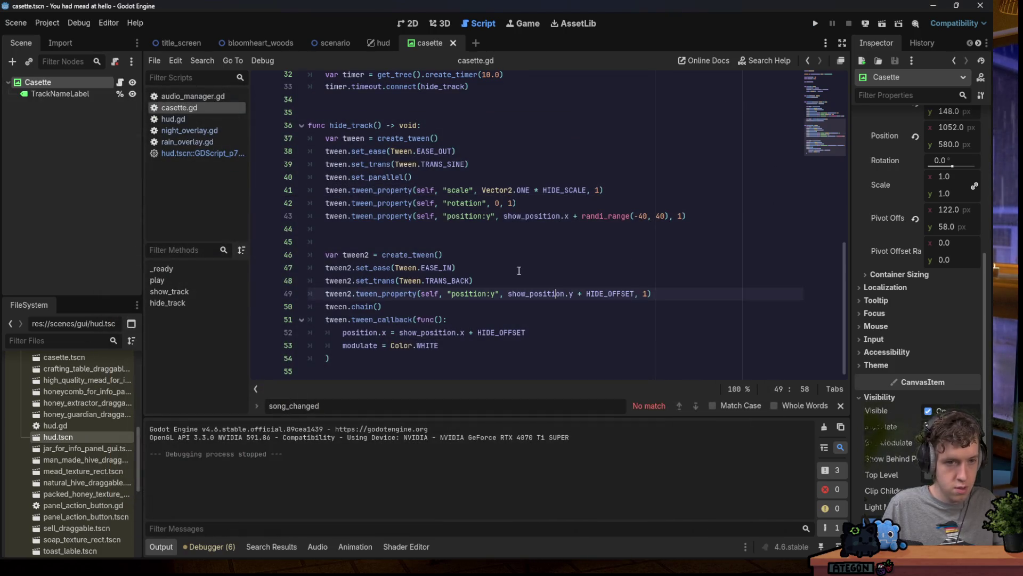
Step: Change the PI/8 in the rotation range on line 30 to PI/32 and save
left_click(451, 177)
scroll(495, 224, "up", 10)
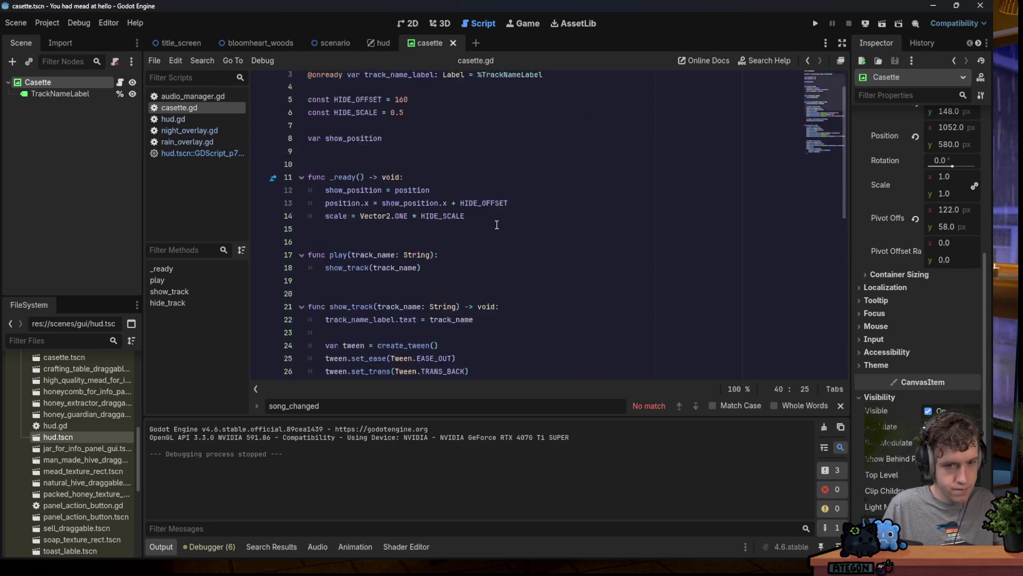
scroll(494, 224, "down", 4)
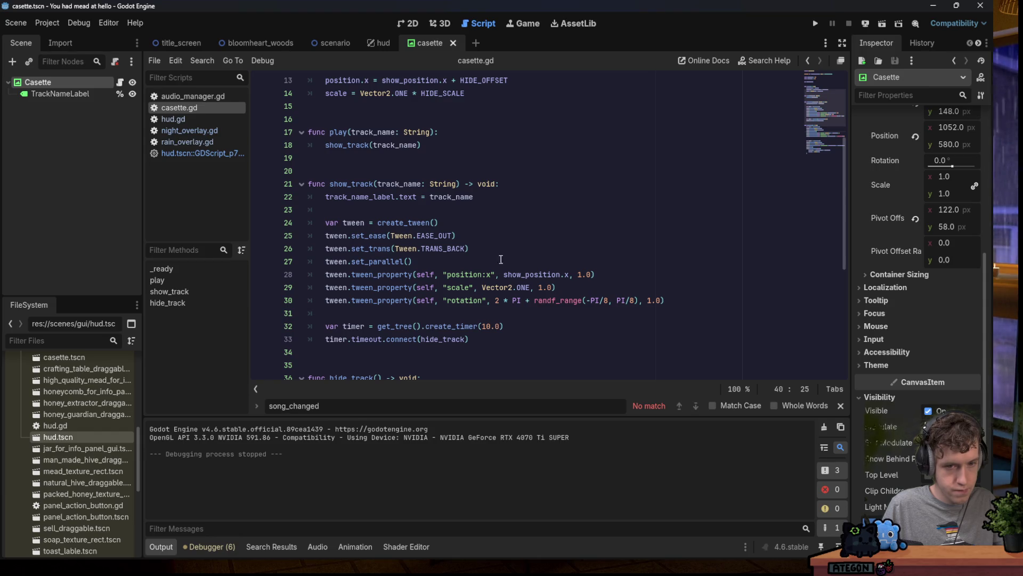
scroll(597, 287, "down", 1)
double_click(605, 263)
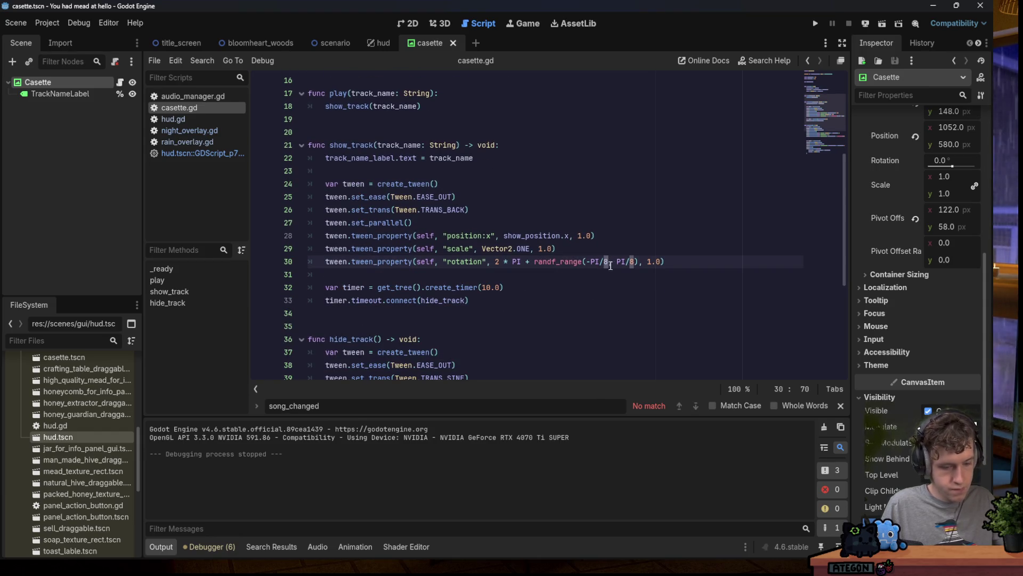
type("32")
key("ctrl+s")
Step: Check the surrounding tween lines and save casette.gd again
left_click(616, 236)
scroll(558, 236, "down", 3)
scroll(559, 236, "down", 1)
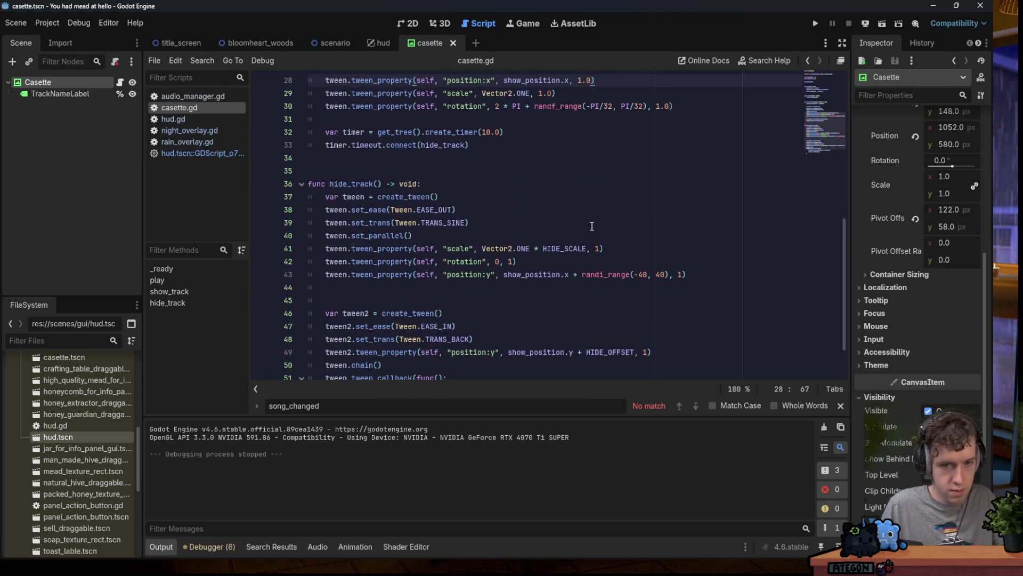
scroll(602, 227, "down", 1)
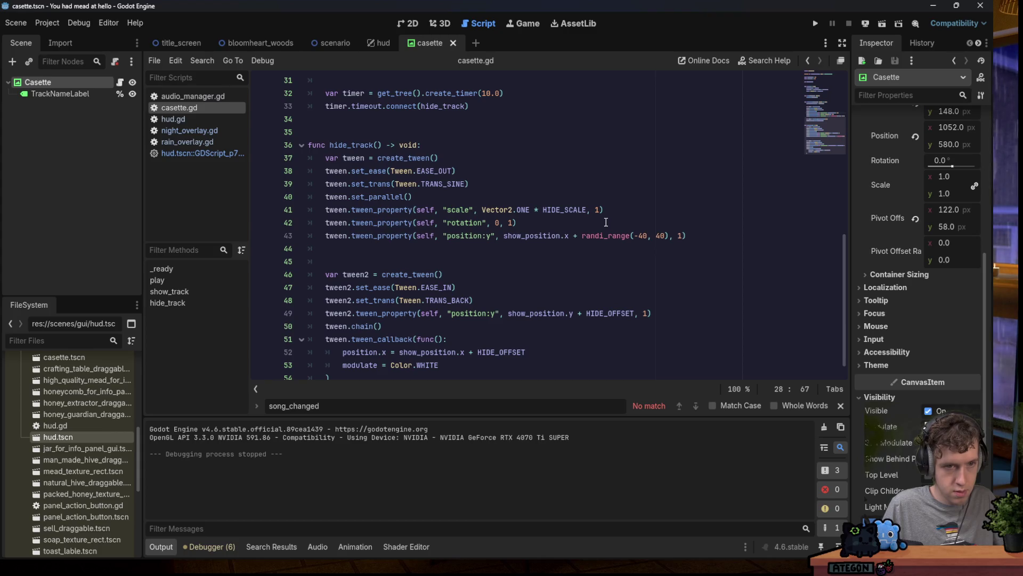
scroll(606, 221, "down", 1)
scroll(606, 221, "up", 4)
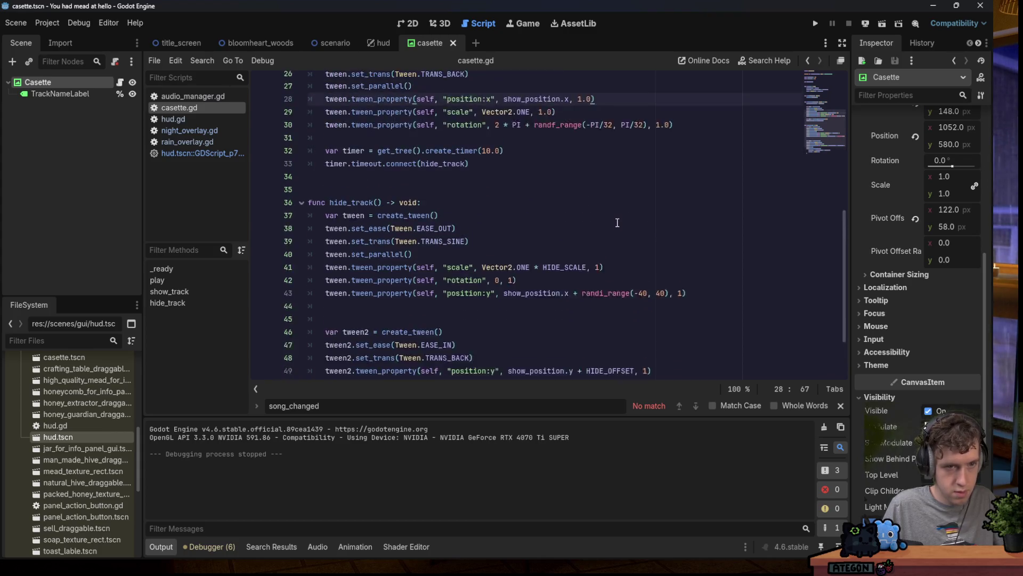
left_click(621, 166)
key("ctrl+s")
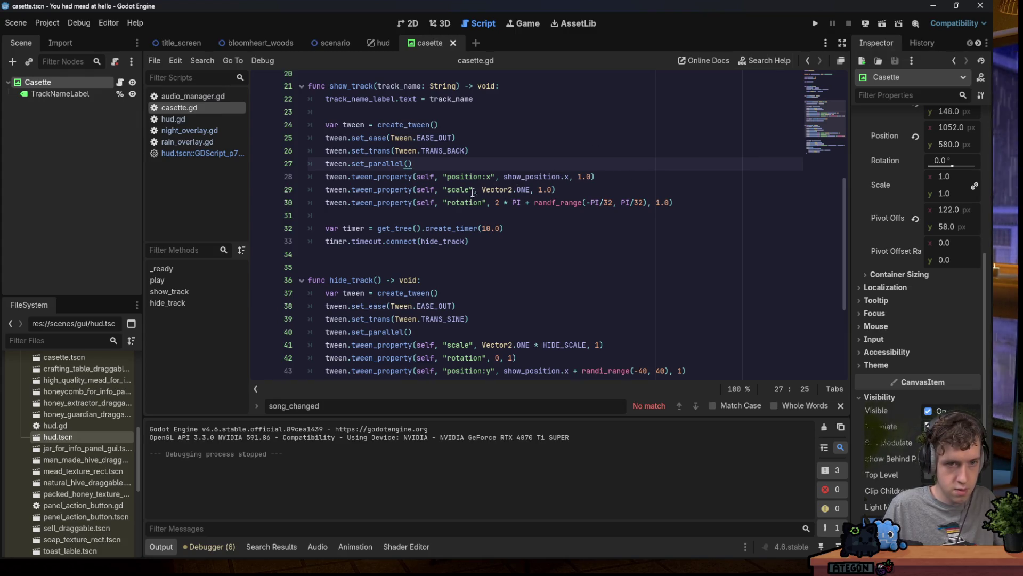
scroll(431, 213, "up", 6)
Step: Launch the game and walk the farmer down-right, then up through the forest
left_click(467, 228)
scroll(476, 209, "down", 5)
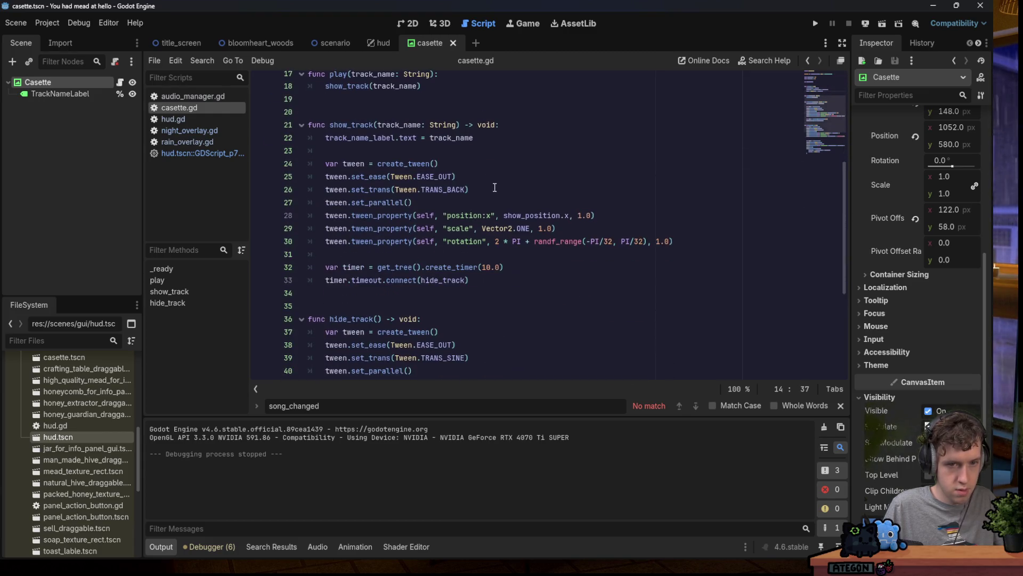
left_click(820, 23)
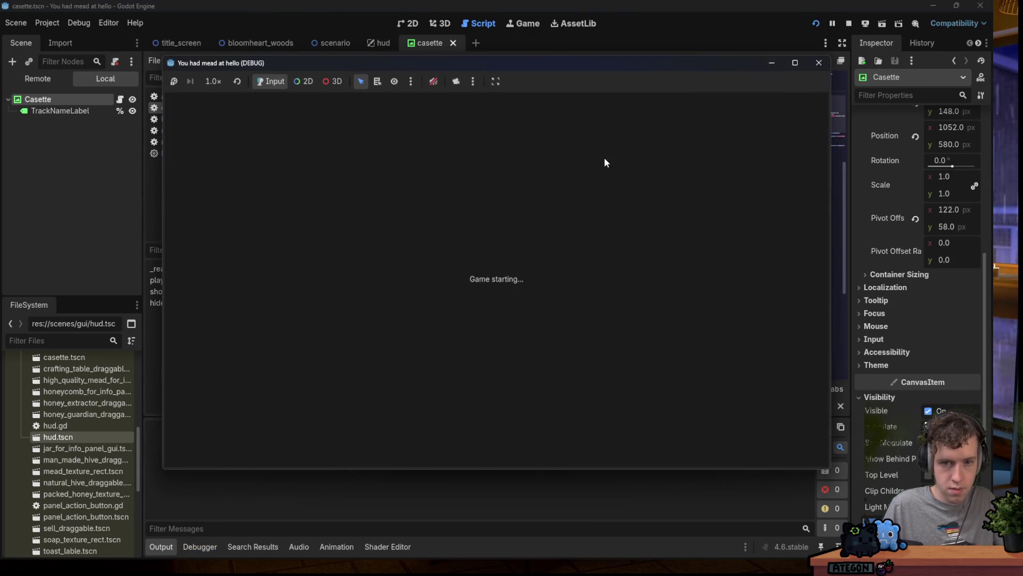
key("d")
key("s")
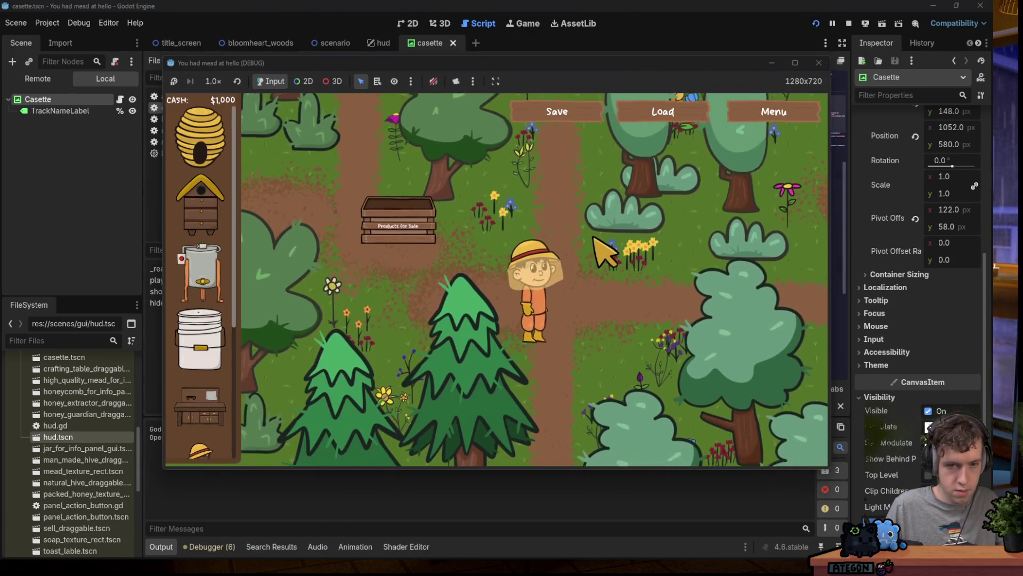
key("w")
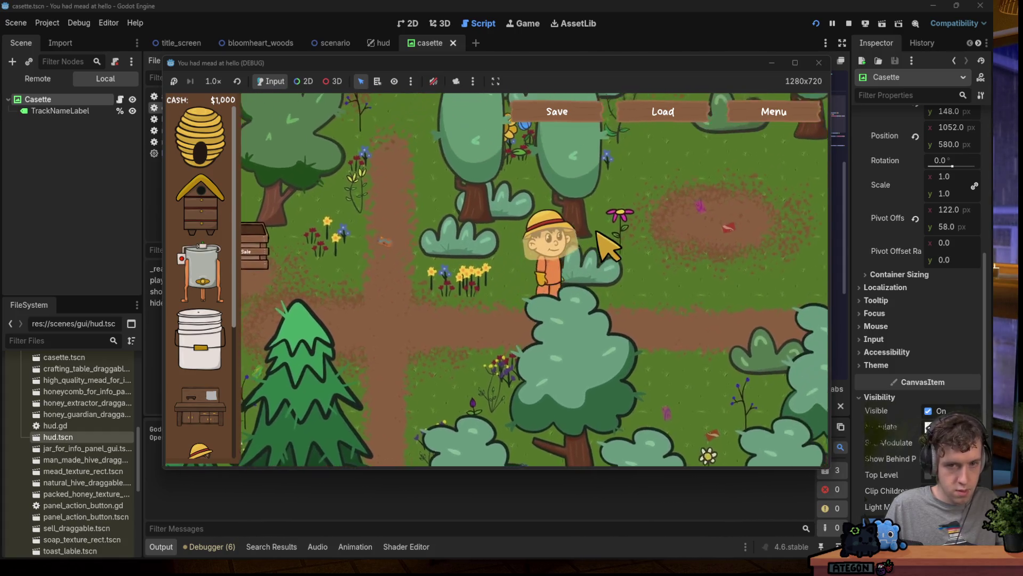
key("w")
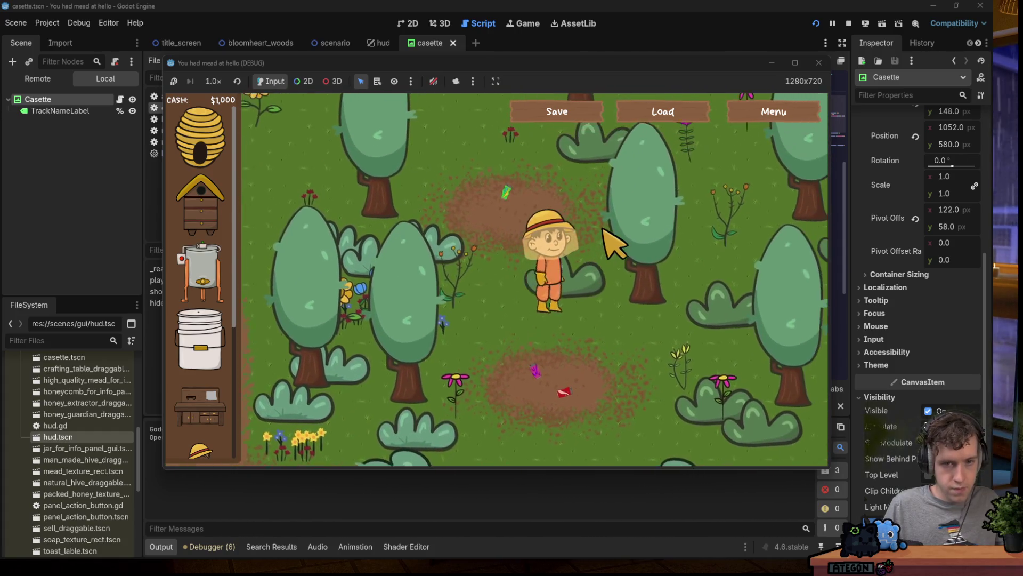
key("w")
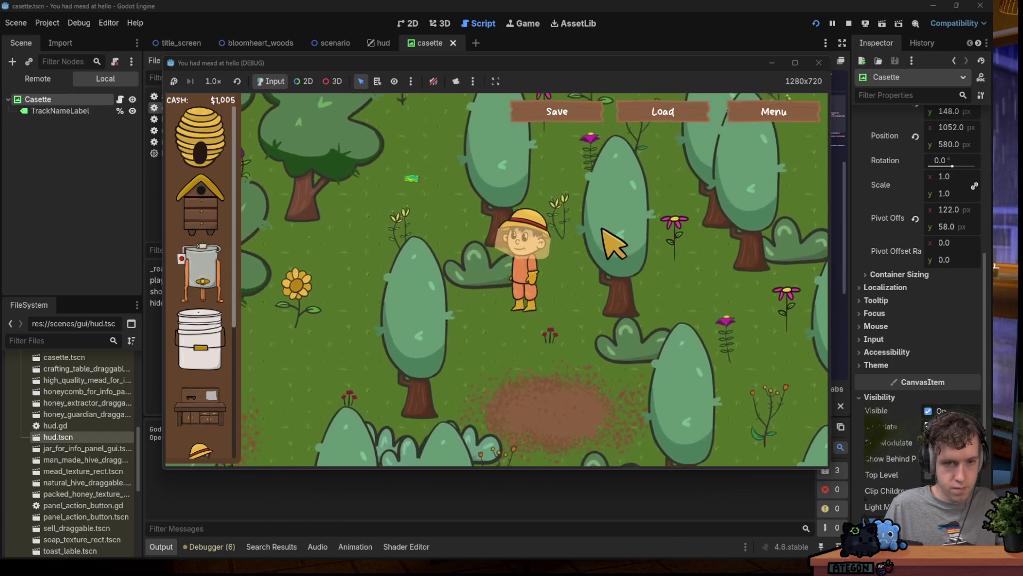
key("w")
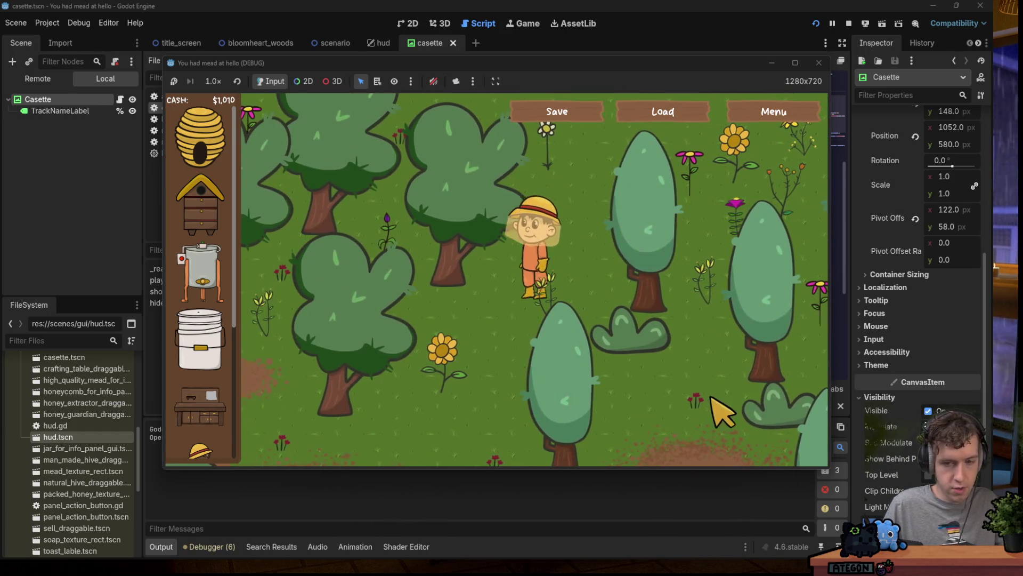
Step: Walk the farmer right, down and back left until the cassette popup appears, then stop with F8
mouse_move(756, 421)
key("d")
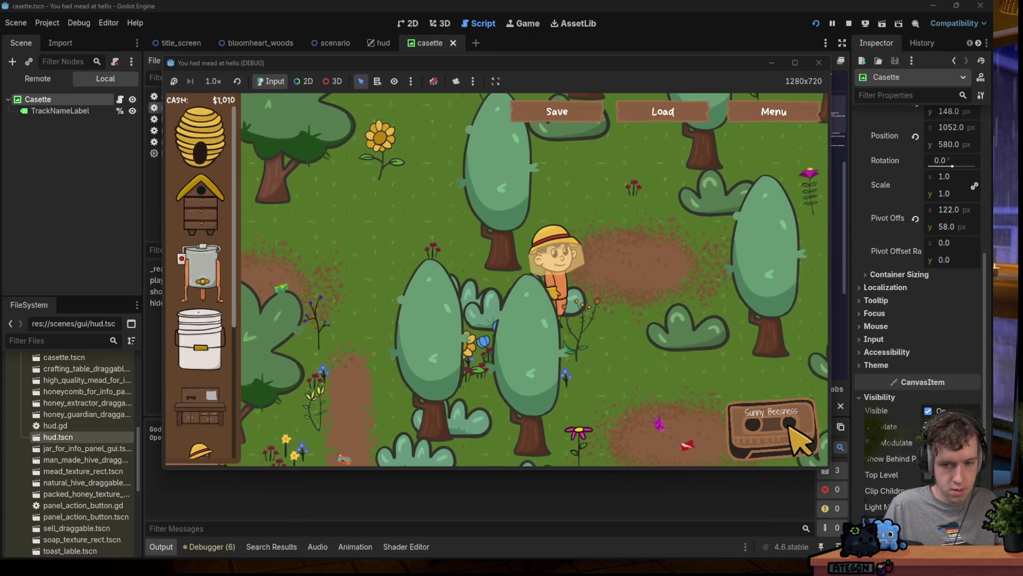
key("d")
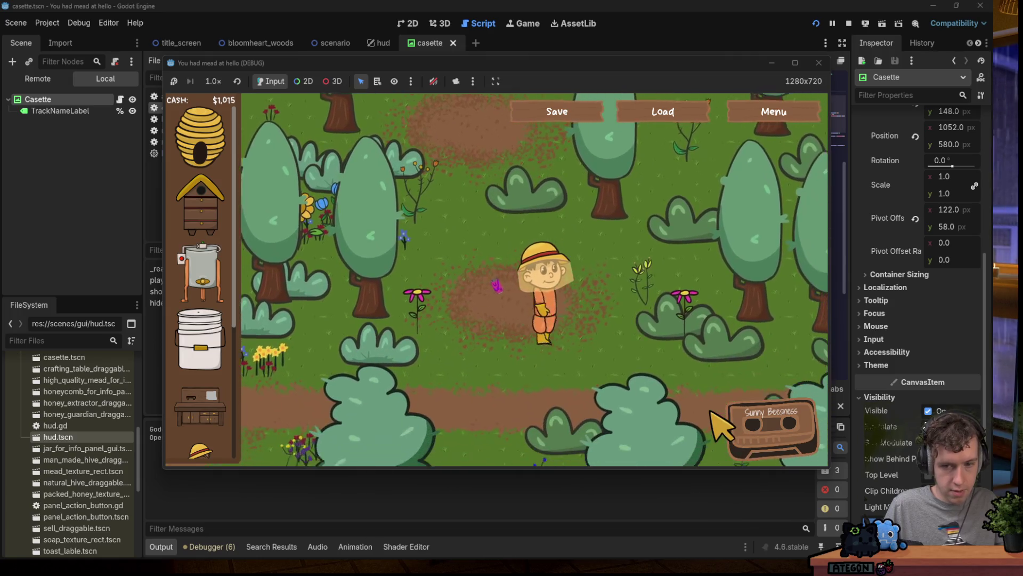
key("s")
key("d")
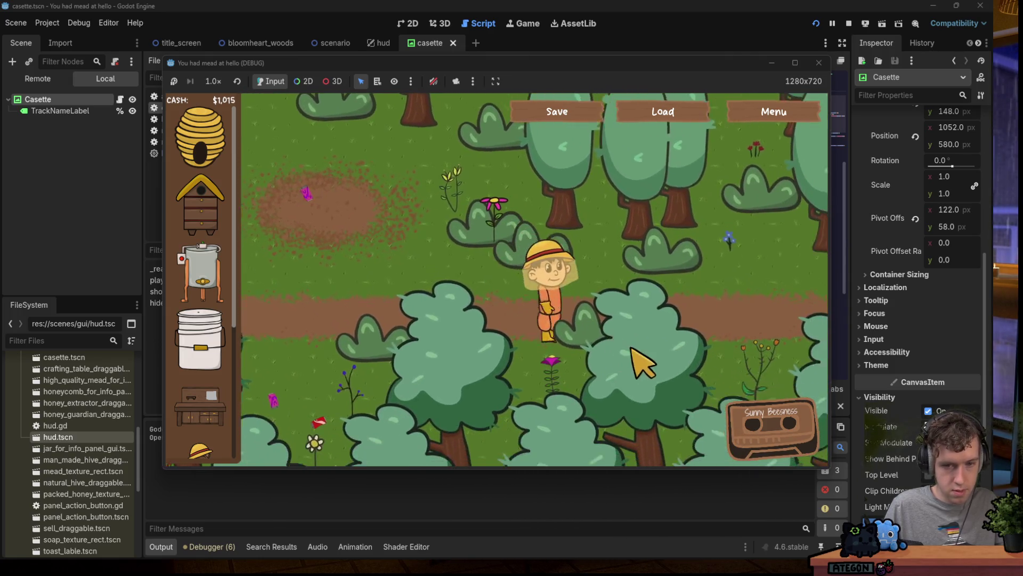
key("s")
key("d")
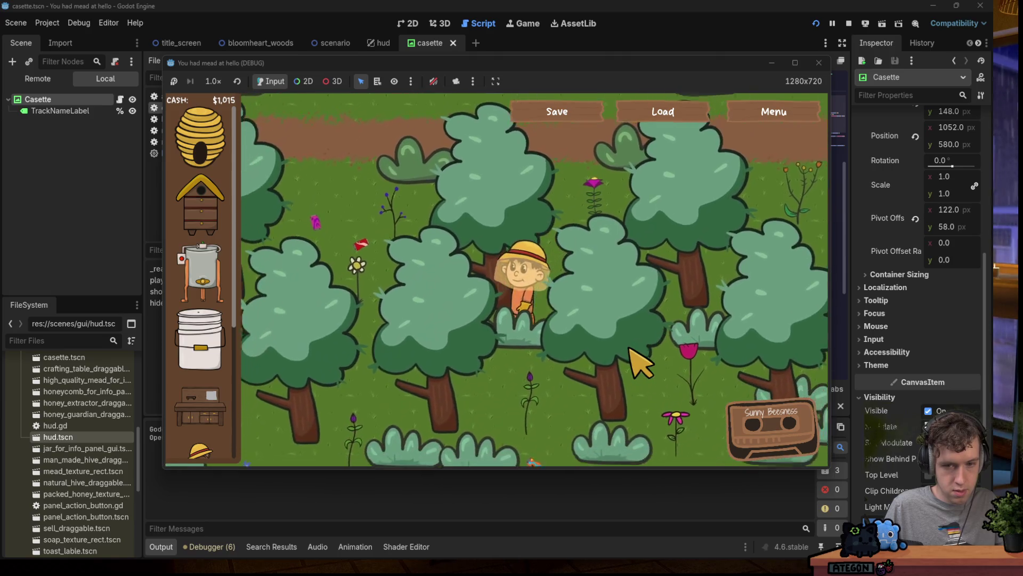
key("a")
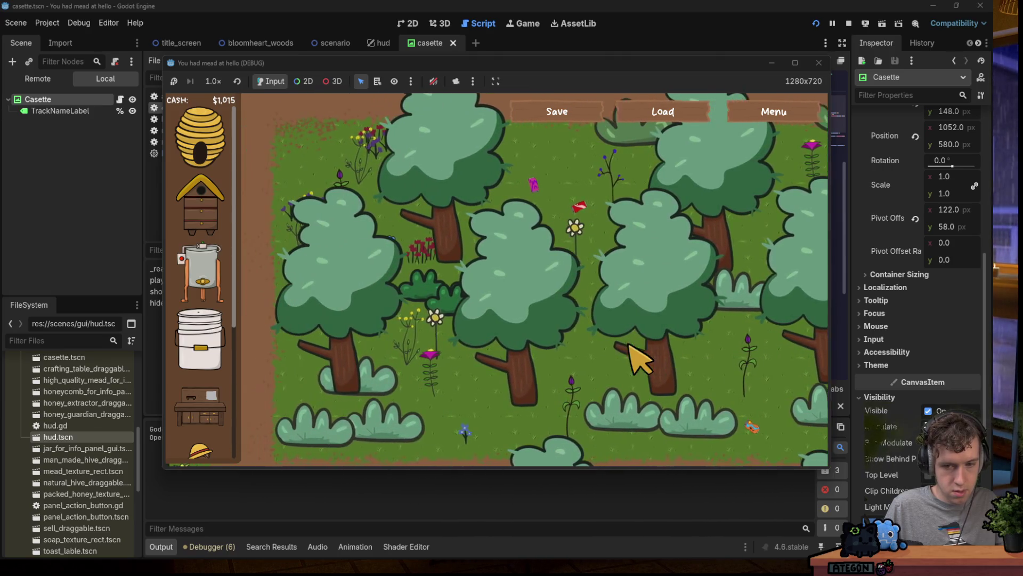
key("w")
key("a")
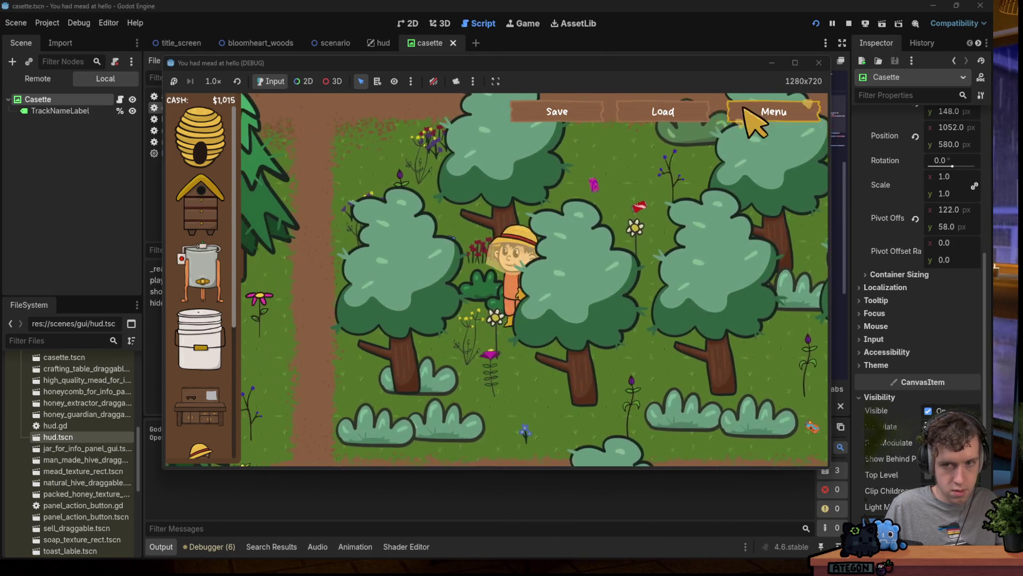
key("F8")
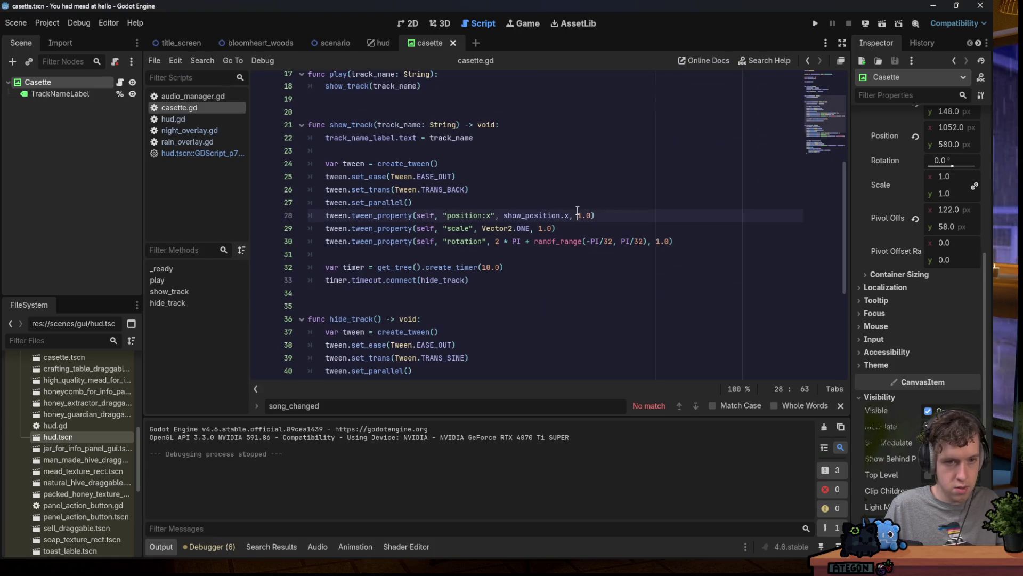
Step: Duplicate the tween creation line below line 30 as a new tween2
left_click(508, 199)
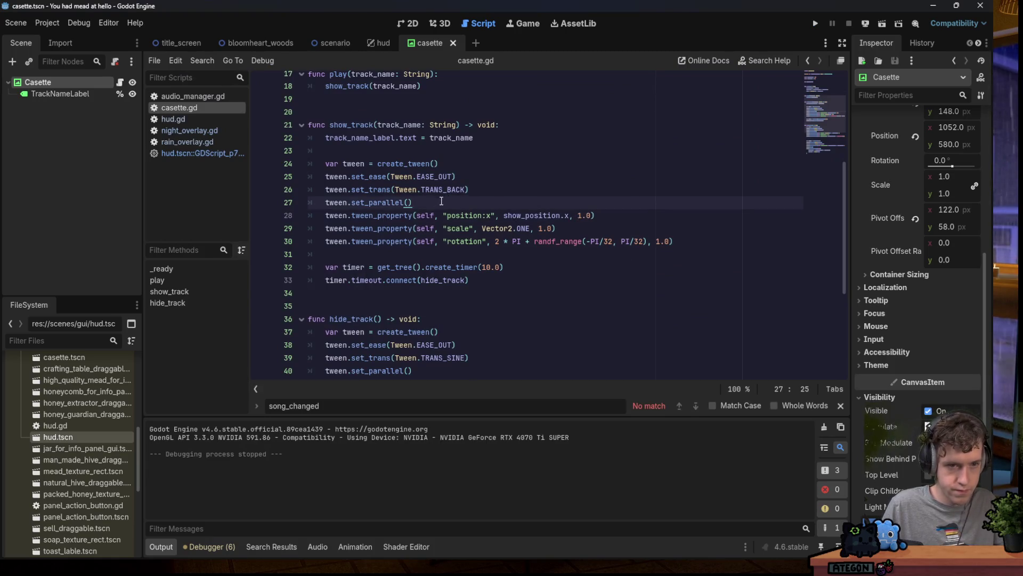
double_click(447, 191)
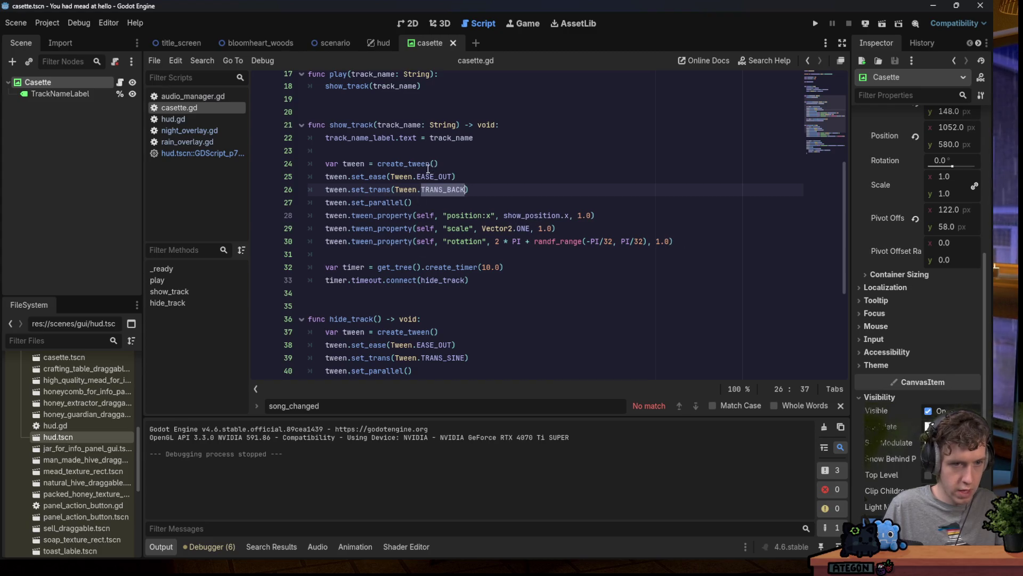
left_click_drag(438, 164, 326, 165)
left_click(688, 242)
key("Return")
key("Return")
type("var tween = create_tween()")
left_click(364, 273)
type("2")
left_click(452, 275)
key("Return")
Step: Give tween2 its own ease and transition lines, using TRANS_SINE instead of BACK
left_click_drag(476, 199, 326, 184)
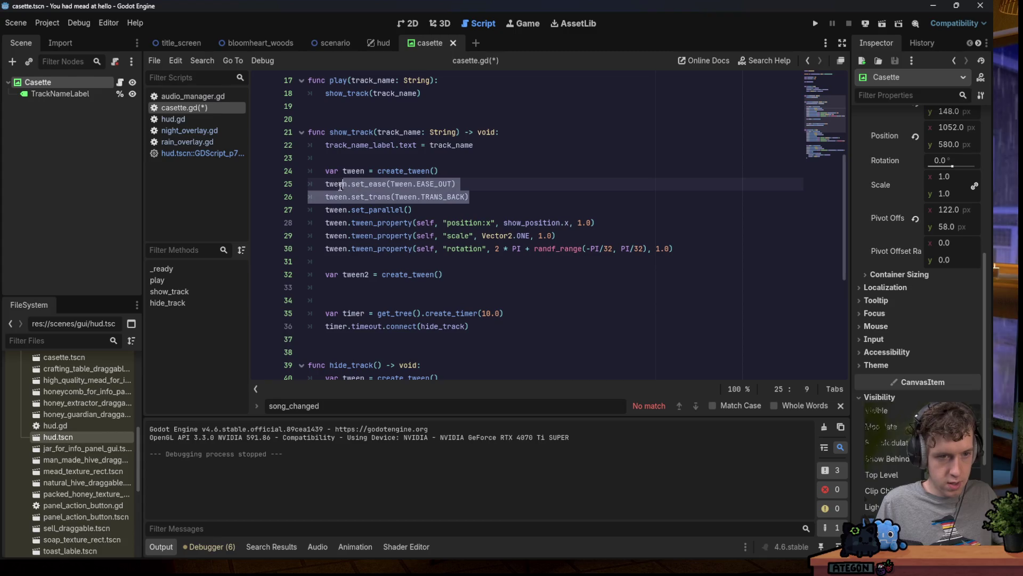
left_click(359, 284)
type("tween.set_ease(Tween.EASE_OUT) \ttween.set_trans(Tween.TRANS_BACK)")
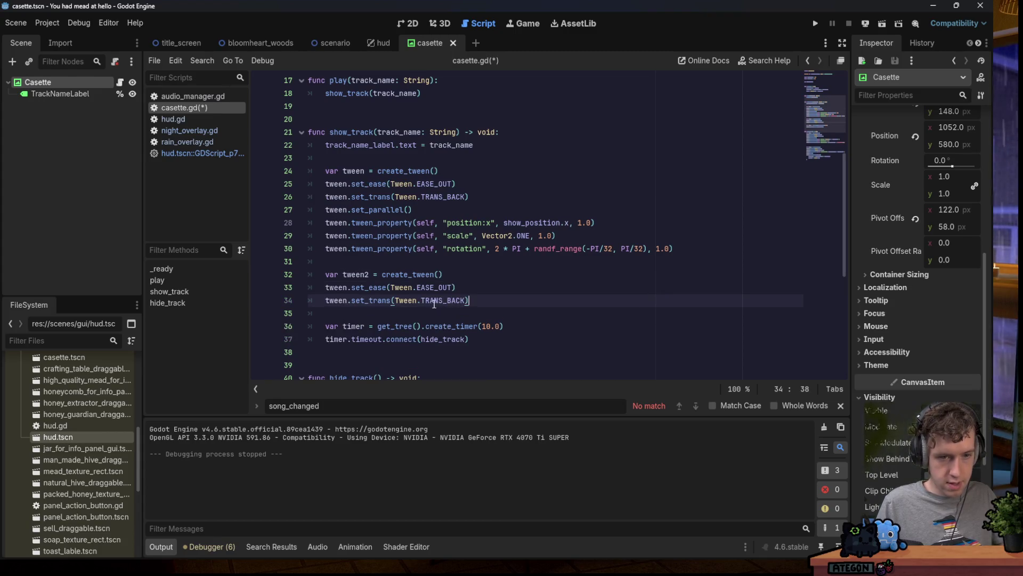
key("ctrl+shift+Right")
type("SIN ")
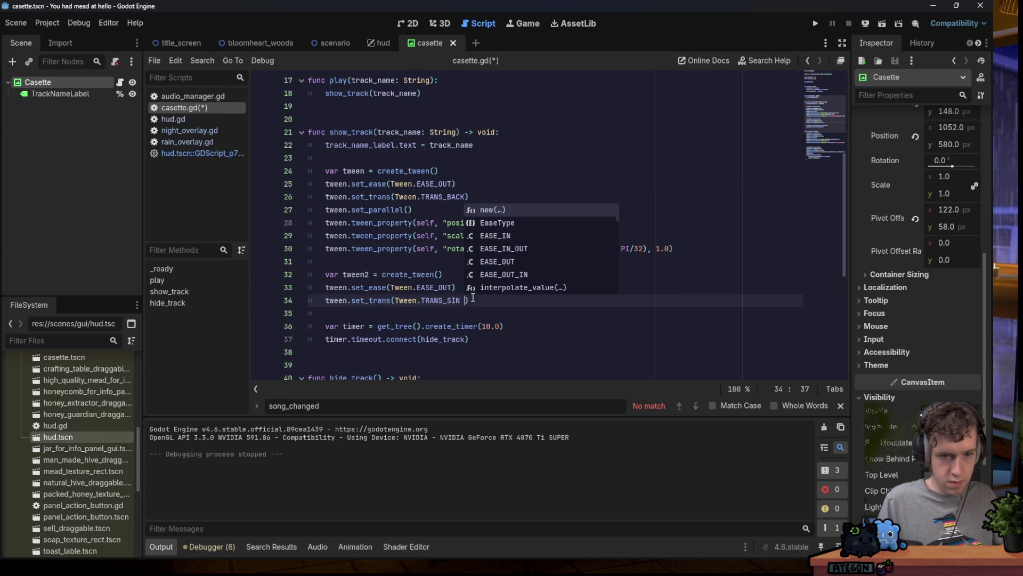
type("E")
left_click(349, 287)
type("2")
left_click(349, 300)
type("2")
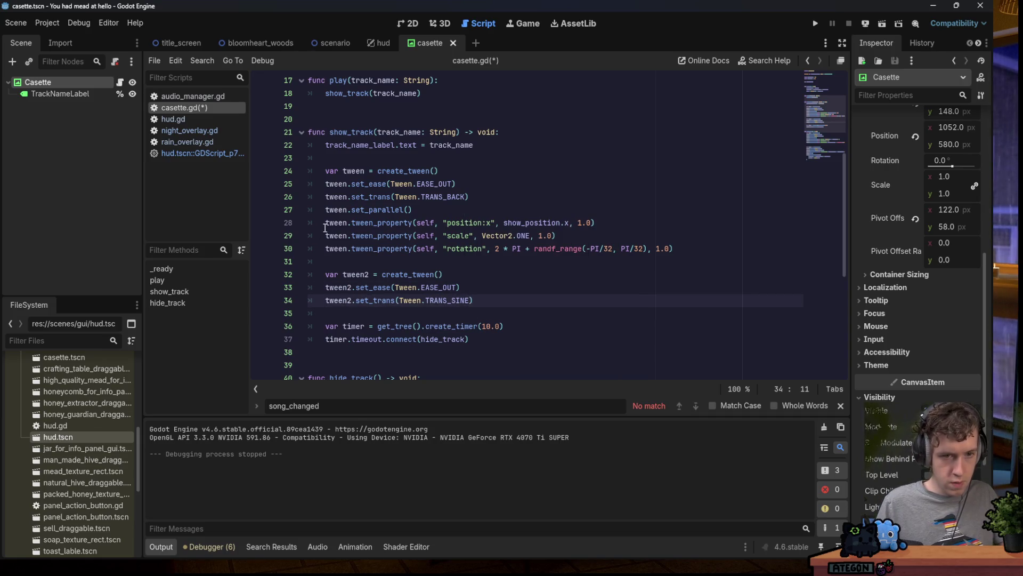
Step: Move the rotation tween_property line under tween2's setup and save
mouse_move(326, 235)
left_mouse_down()
mouse_move(583, 223)
mouse_move(581, 235)
left_mouse_up()
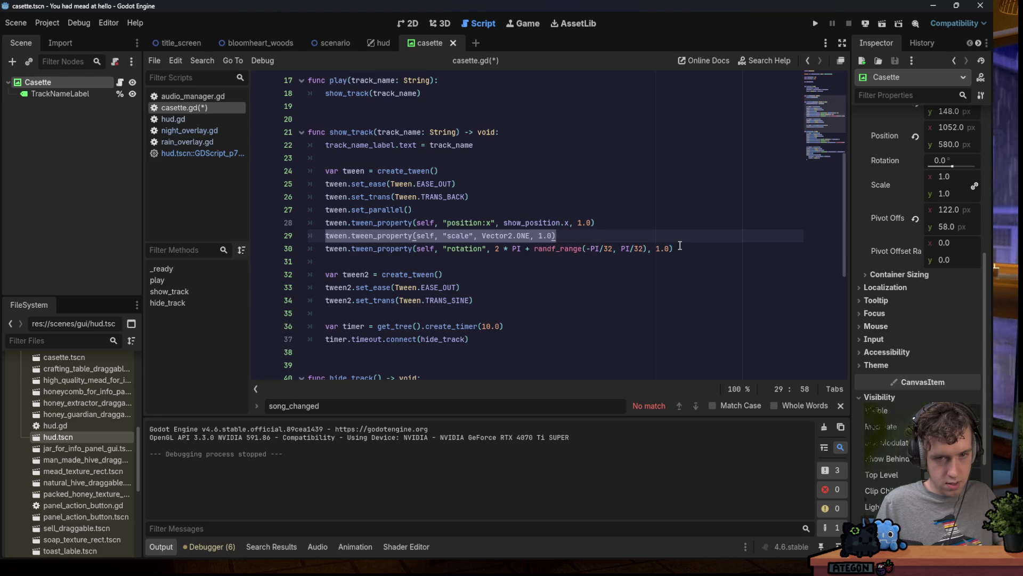
left_click(679, 246)
key("shift+Home")
key("ctrl+c")
key("BackSpace")
key("BackSpace")
left_click(485, 287)
key("Return")
key("ctrl+v")
left_click(351, 300)
type("2")
key("ctrl+s")
Step: Move the scale tween_property line into tween2 as well and run the game
left_click(596, 223)
left_click(563, 240)
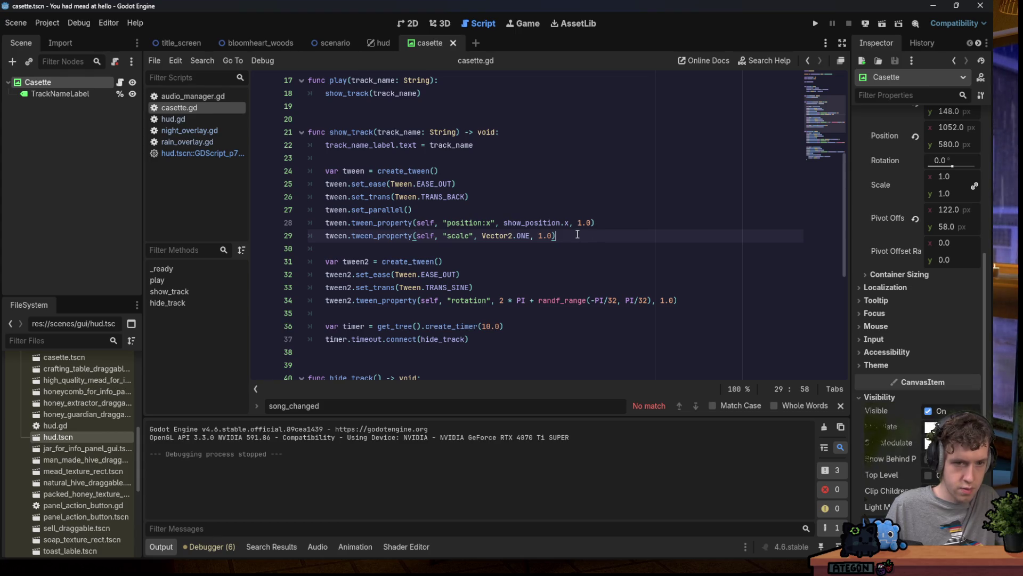
left_click_drag(596, 223, 327, 224)
left_click_drag(556, 235, 327, 239)
key("ctrl+c")
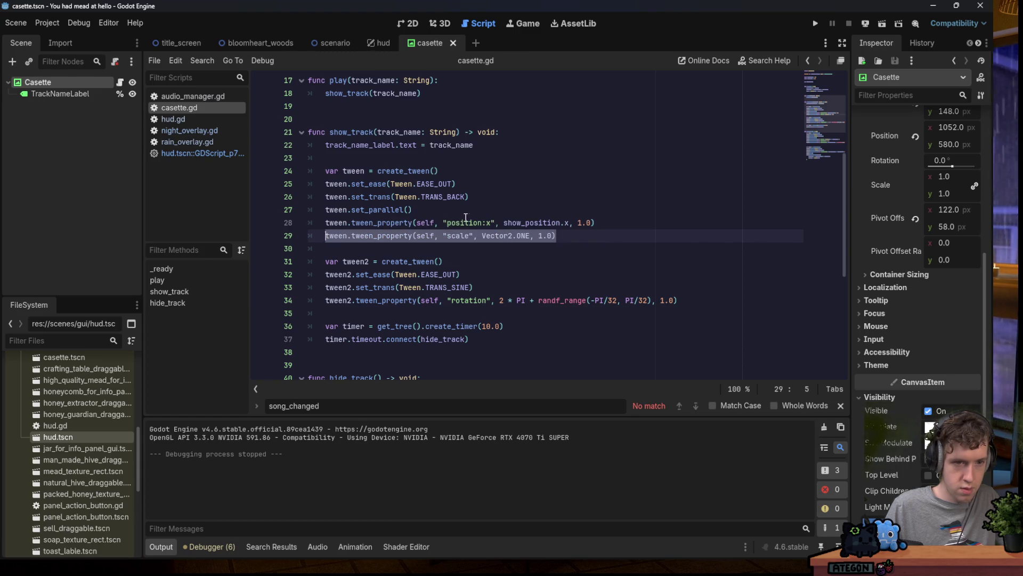
key("BackSpace")
key("BackSpace")
key("BackSpace")
left_click(501, 274)
key("Return")
key("ctrl+v")
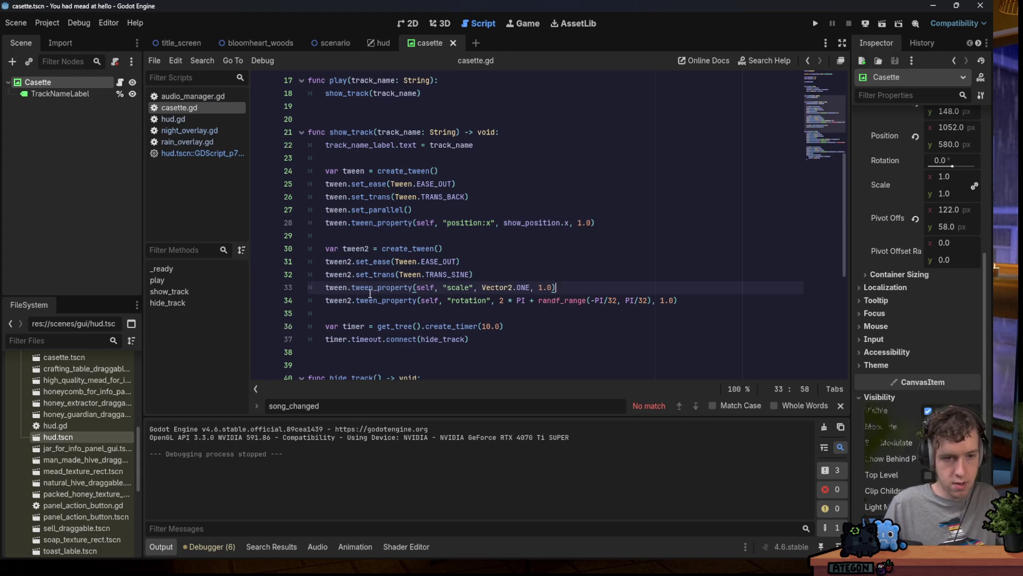
left_click(816, 23)
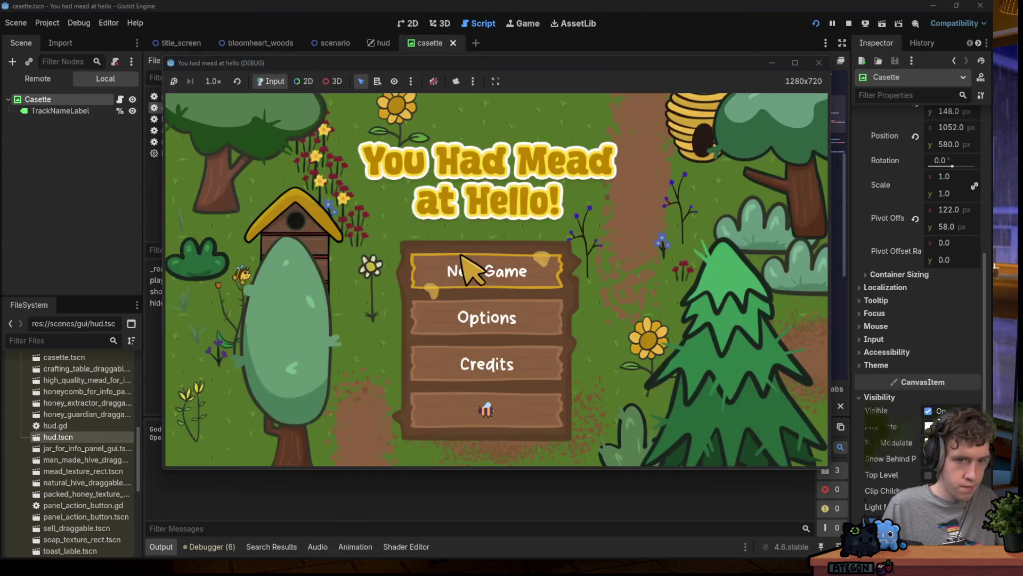
Step: Start from the title menu, walk until the Sunny Beesness cassette pops in, then stop with F8
left_click(469, 261)
key("d")
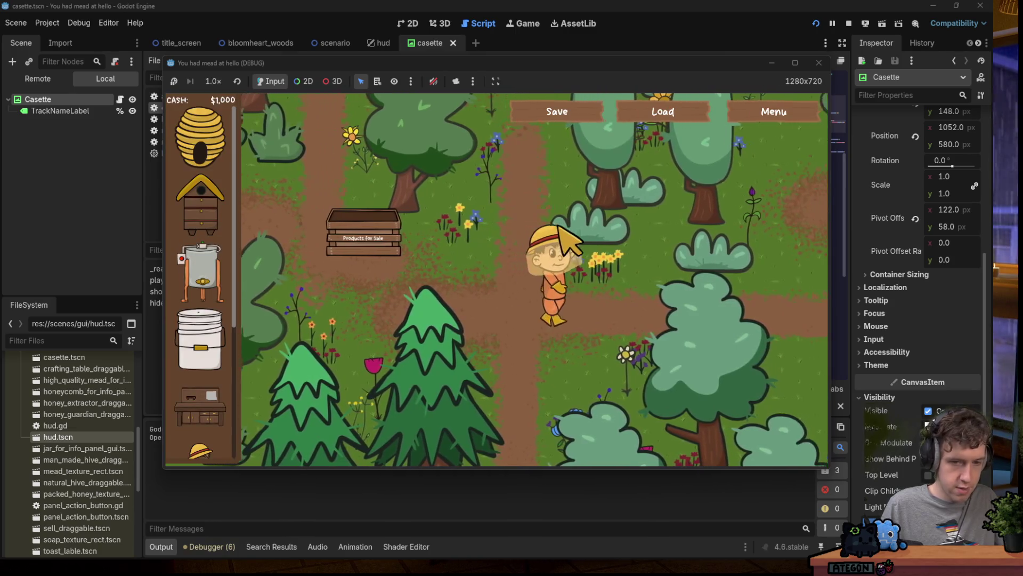
key("s")
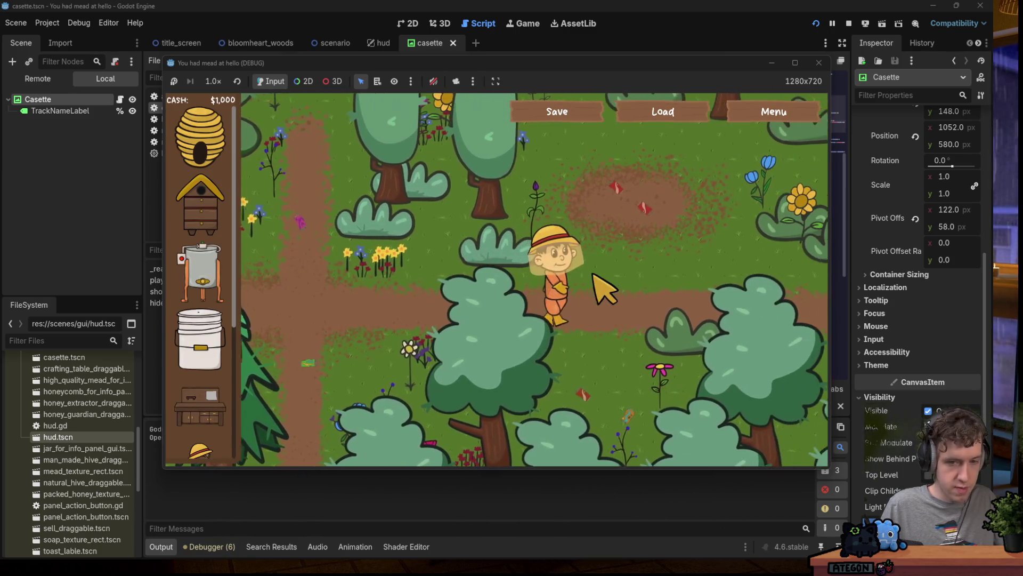
key("w")
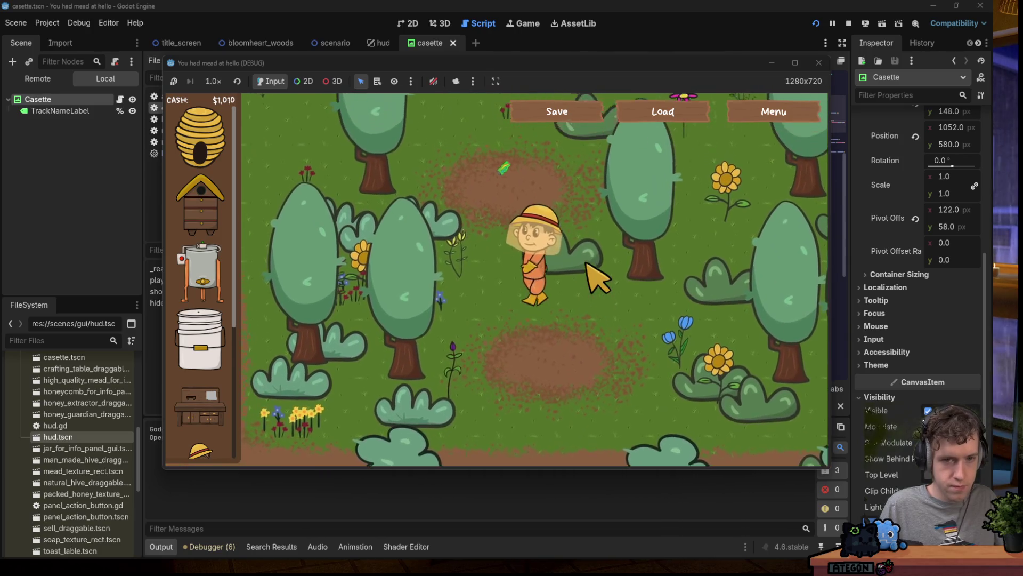
key("w")
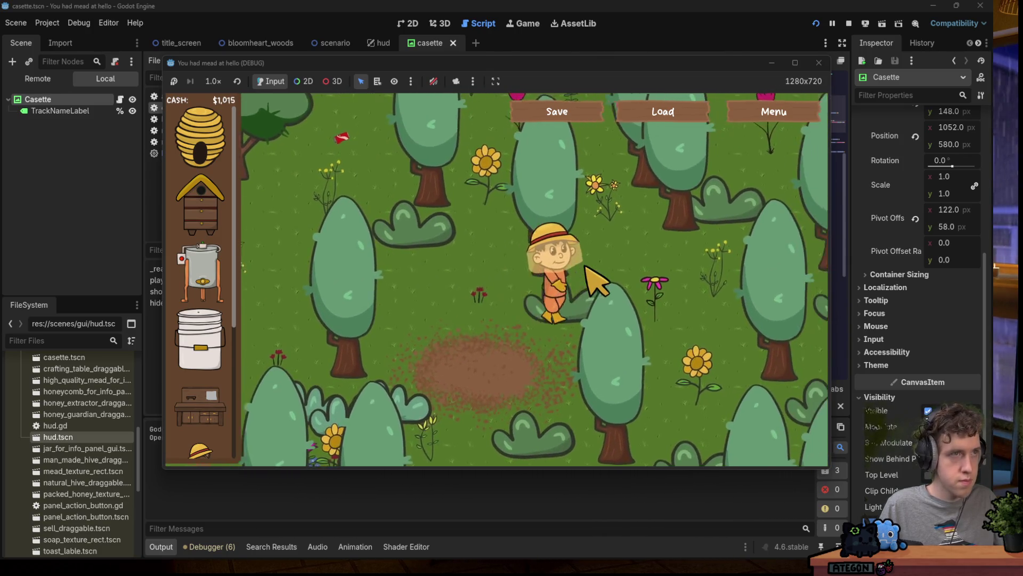
key("d")
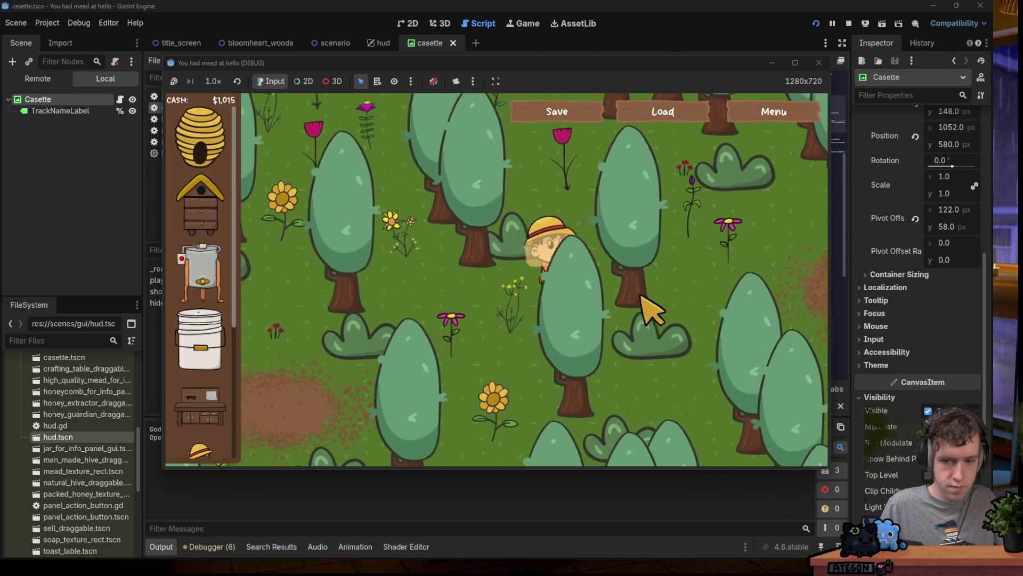
key("d")
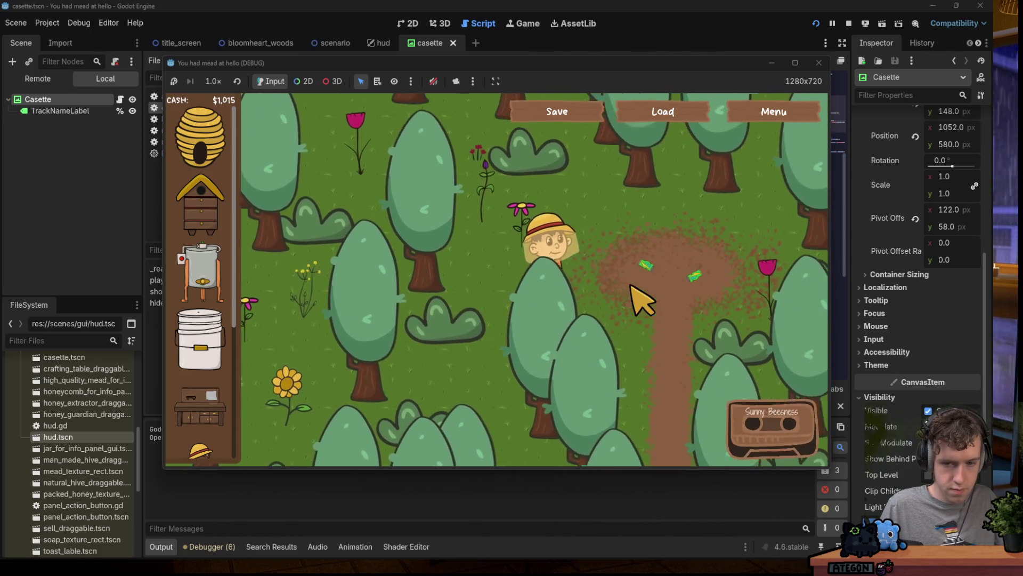
key("F8")
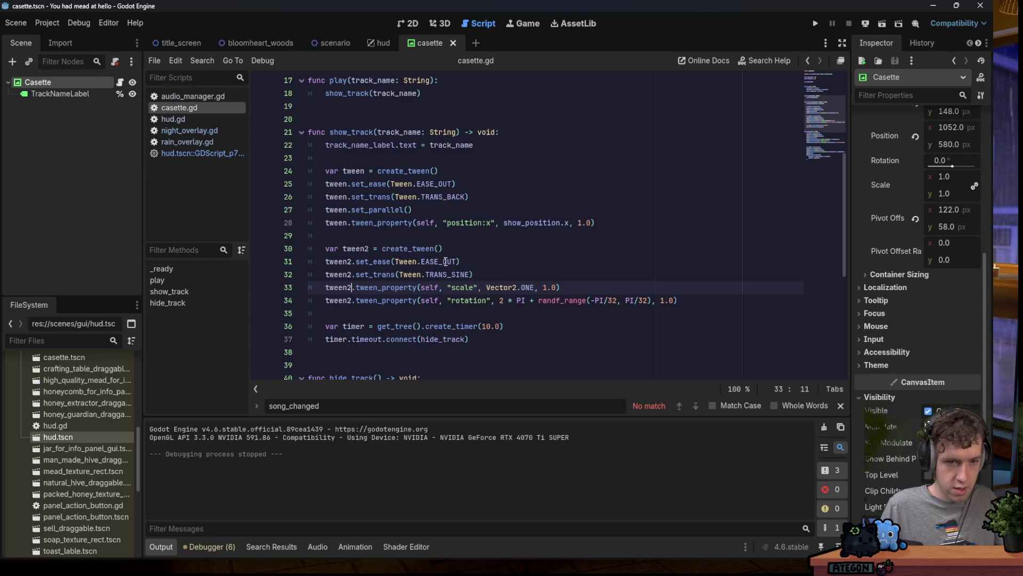
Step: Add tween2.set_parallel() below tween2's transition line, then rerun the game past the main menu
double_click(329, 277)
key("Return")
type("tween2.set_parallel(")
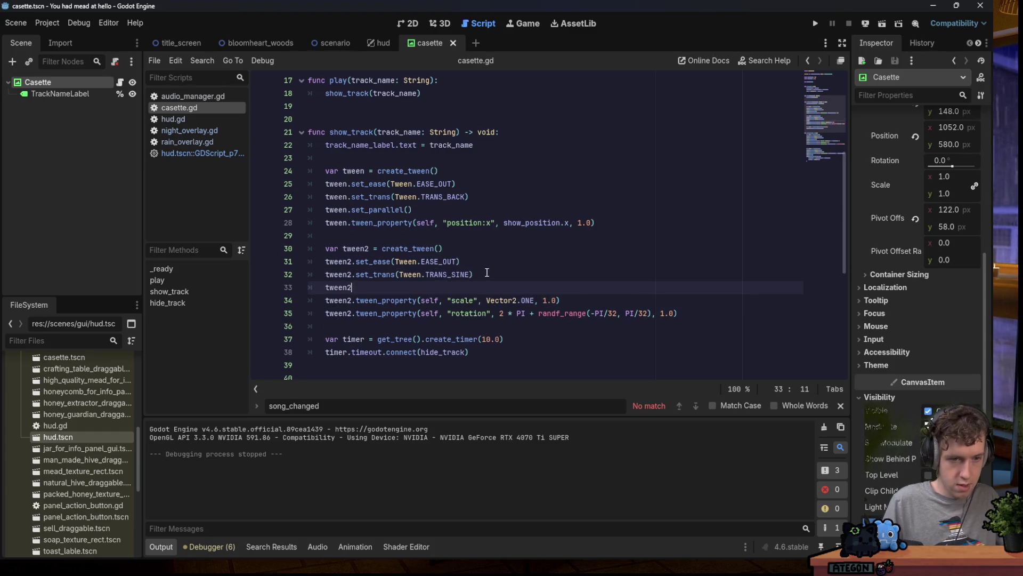
left_click(815, 24)
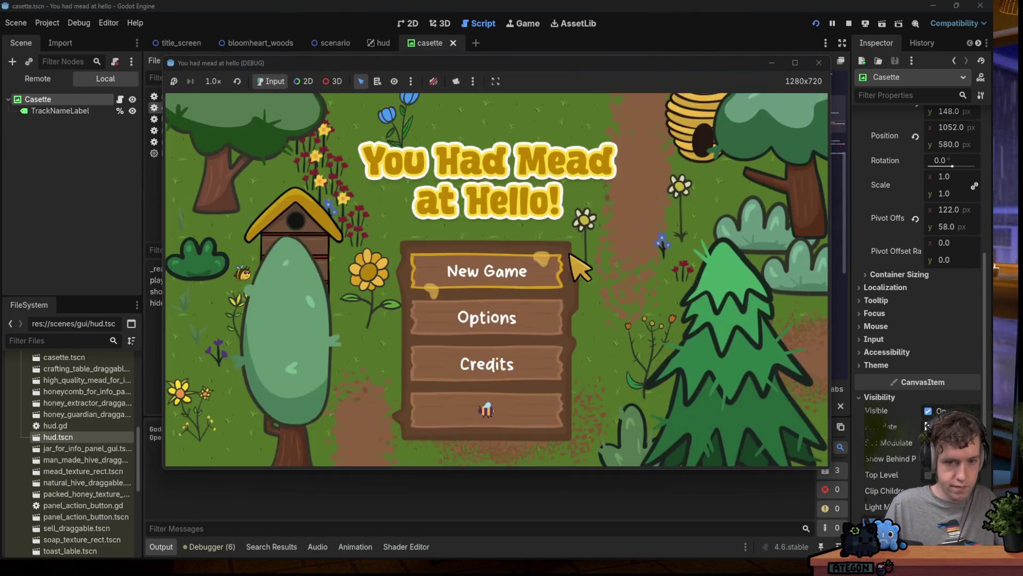
left_click(568, 269)
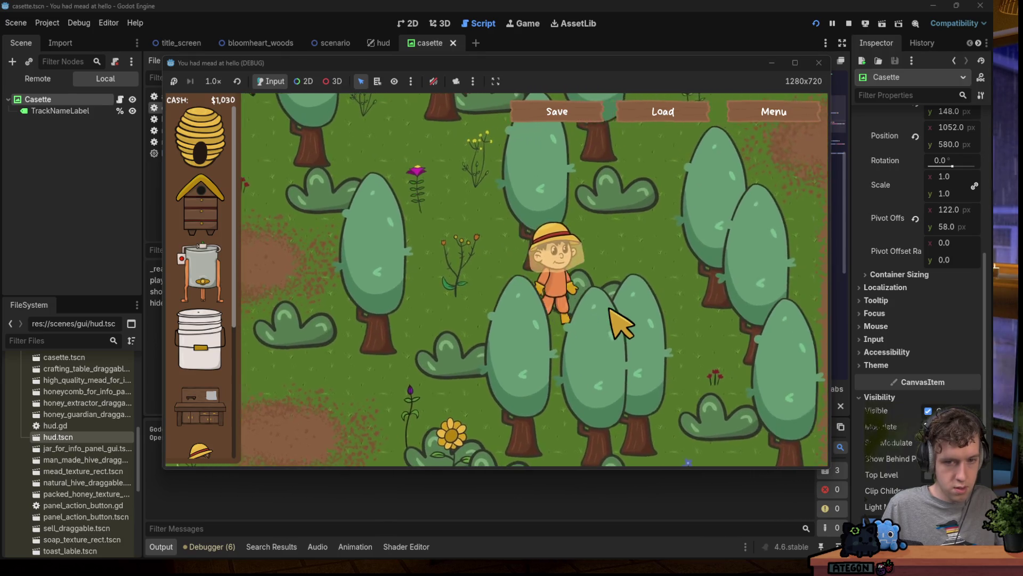
Step: Walk the character up-right, down, up, left and down-left, then switch to the browser
key("w+d")
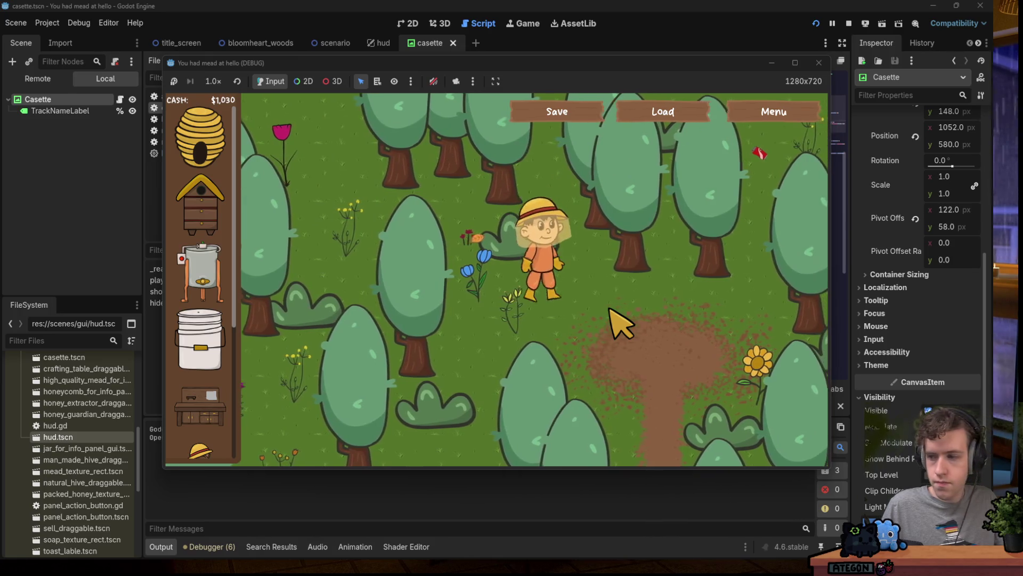
key("s+d")
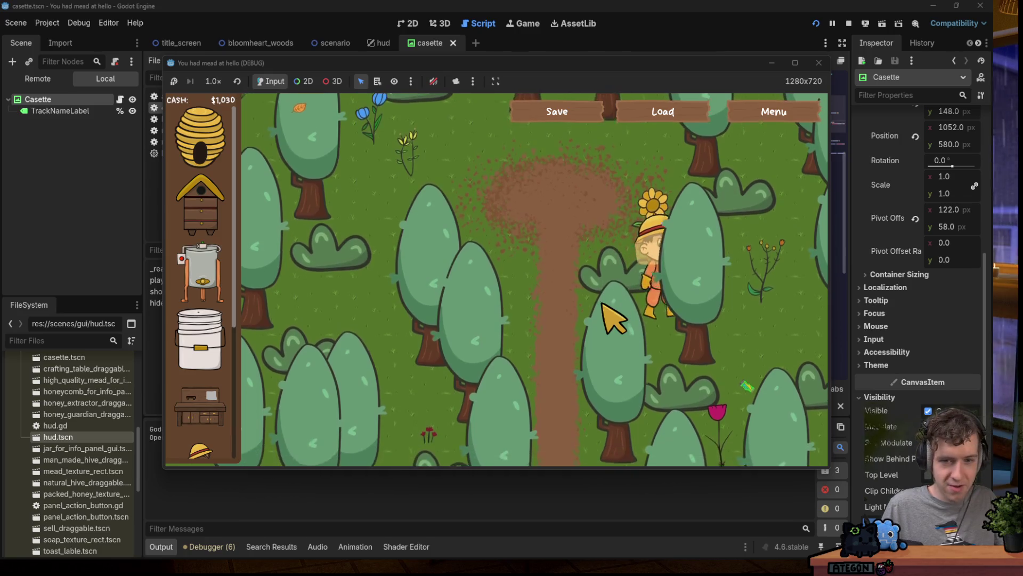
key("w")
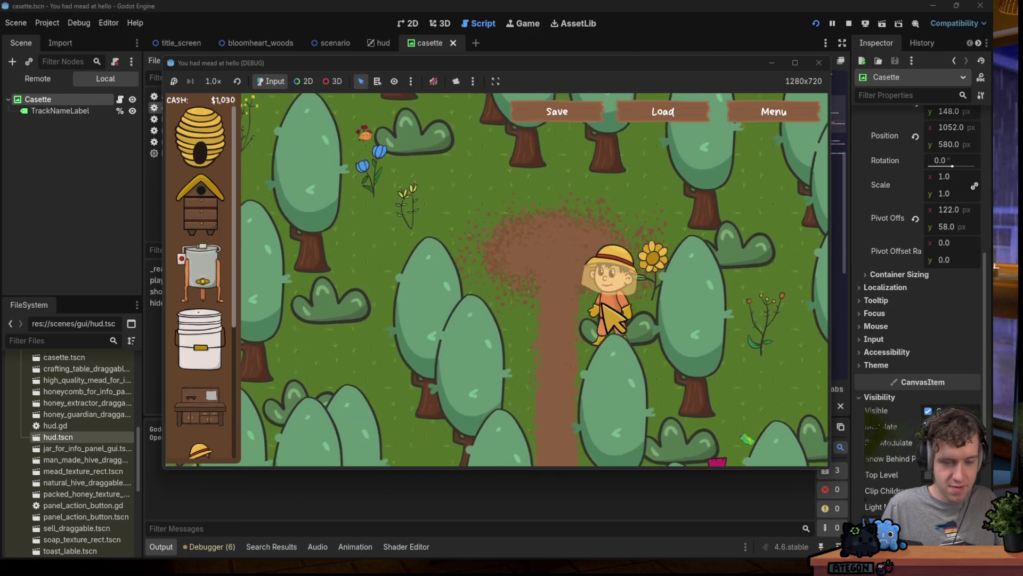
key("a")
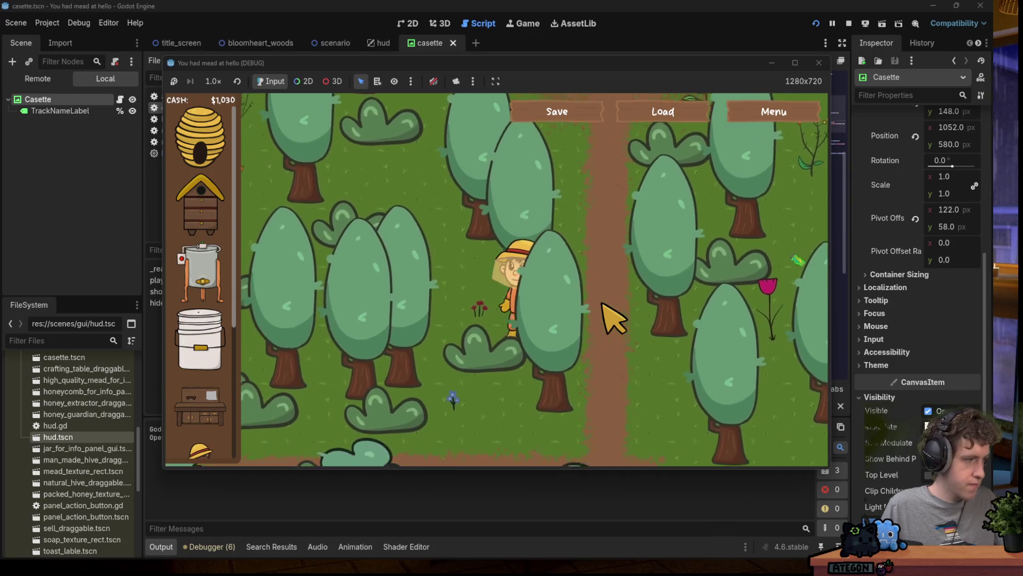
key("s+a")
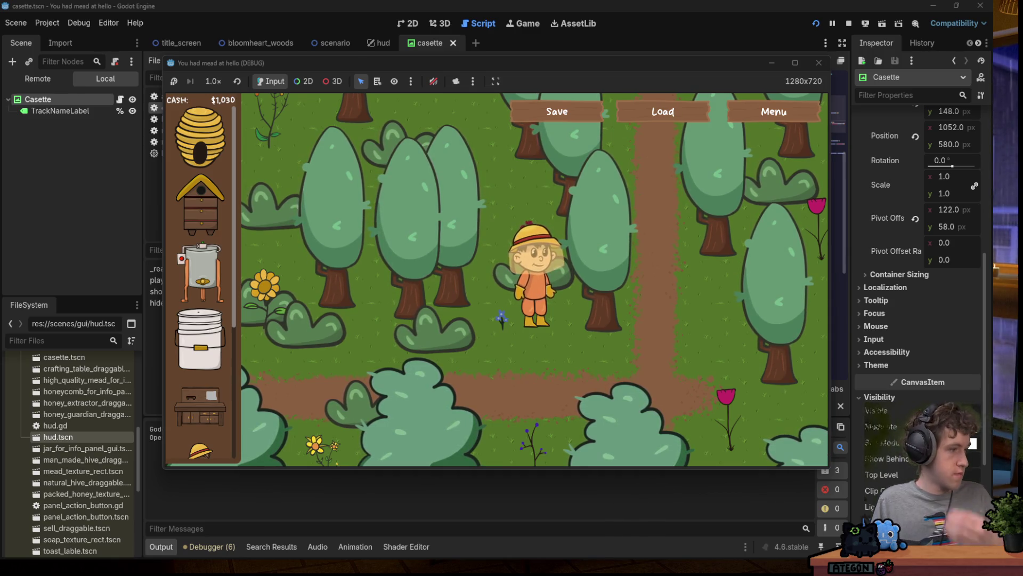
key("alt+Tab")
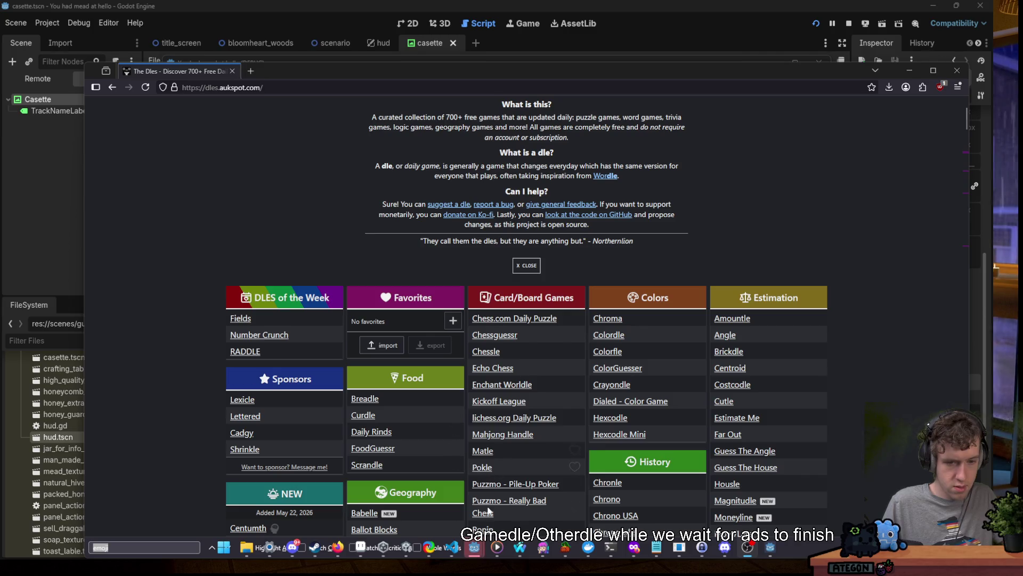
Step: Close the running game window, then open FoodGuessr from The Dles games list
mouse_move(476, 548)
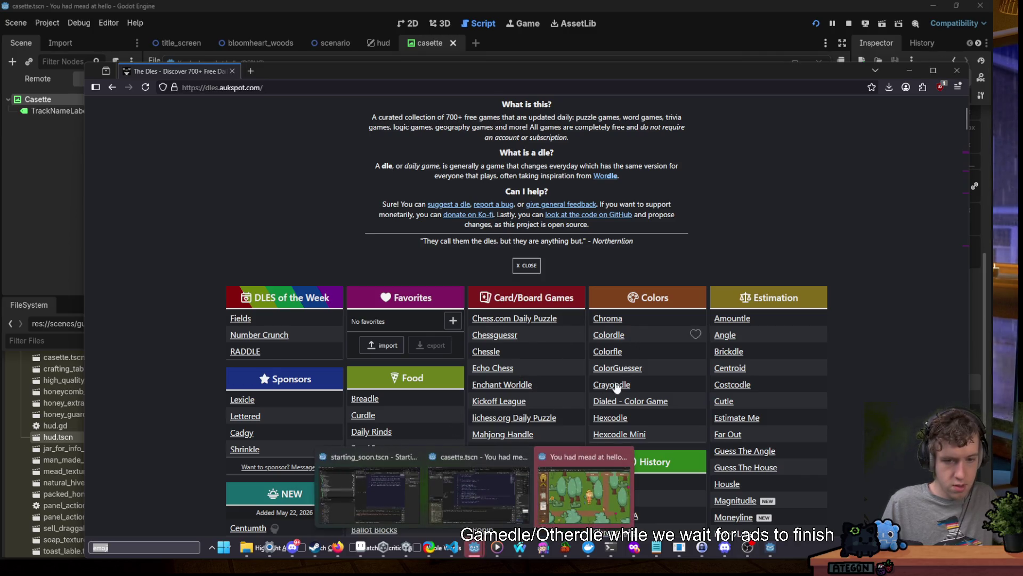
left_click(584, 509)
left_click(820, 66)
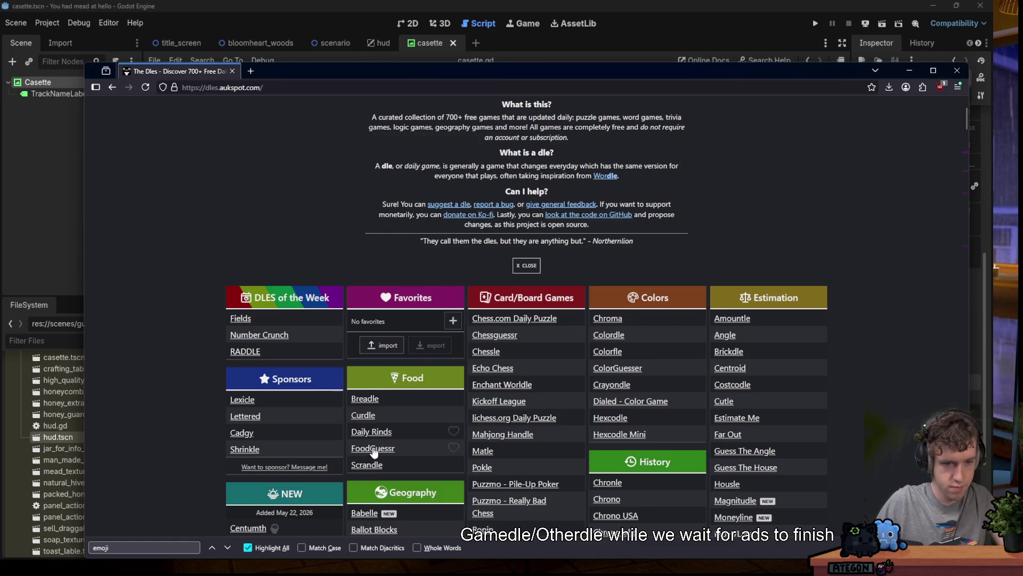
mouse_move(362, 454)
left_click(366, 433)
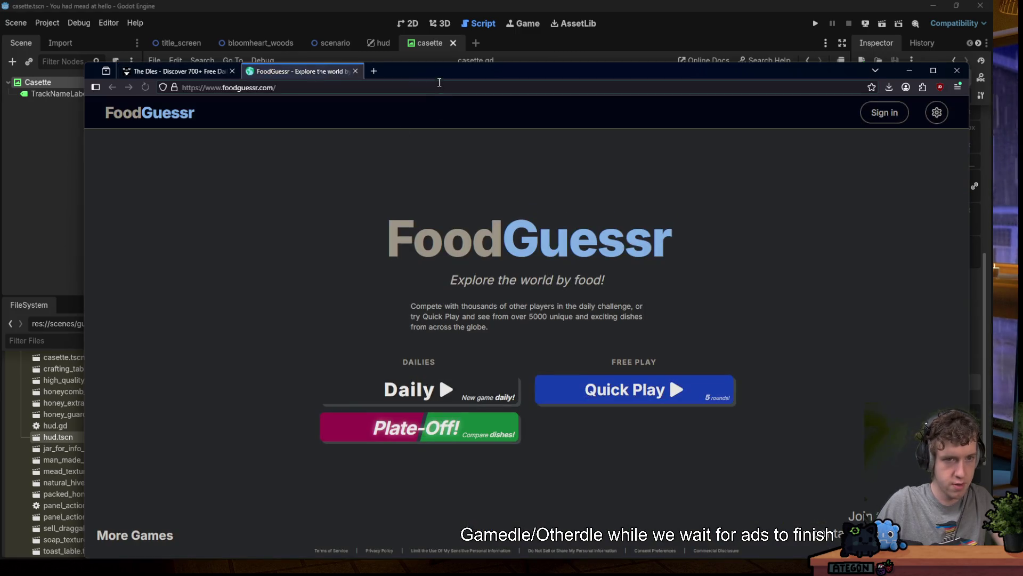
Step: Start the daily challenge, guess Italy for the pasta dish, and continue to round 2
double_click(435, 74)
left_click(421, 405)
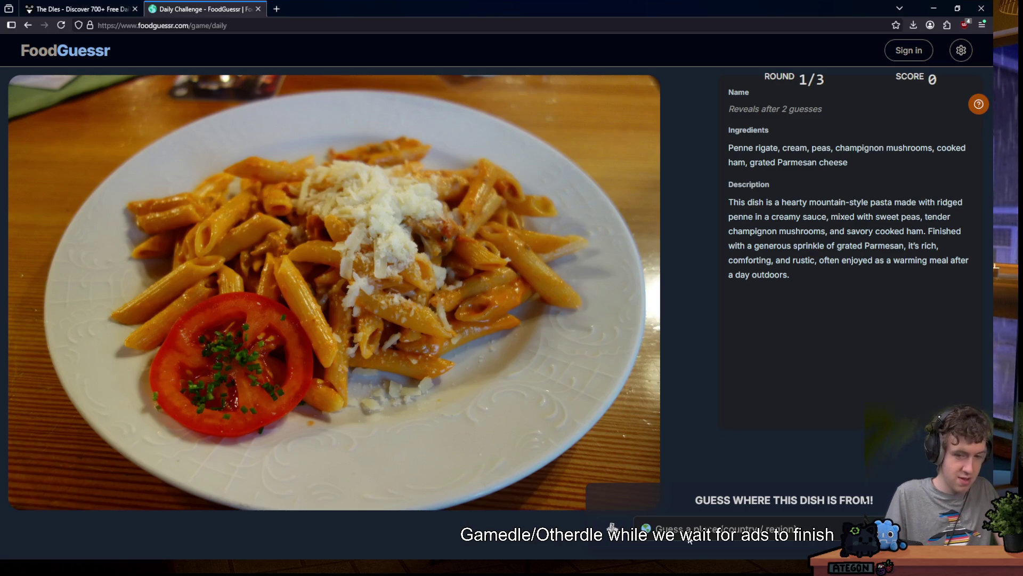
left_click(612, 528)
type("Ital")
left_click(688, 501)
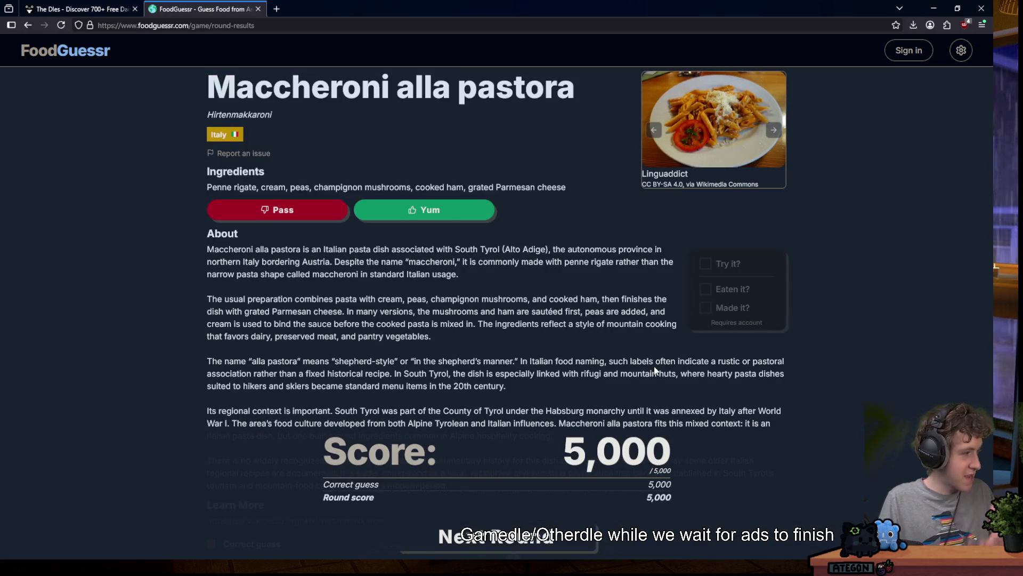
scroll(654, 365, "down", 5)
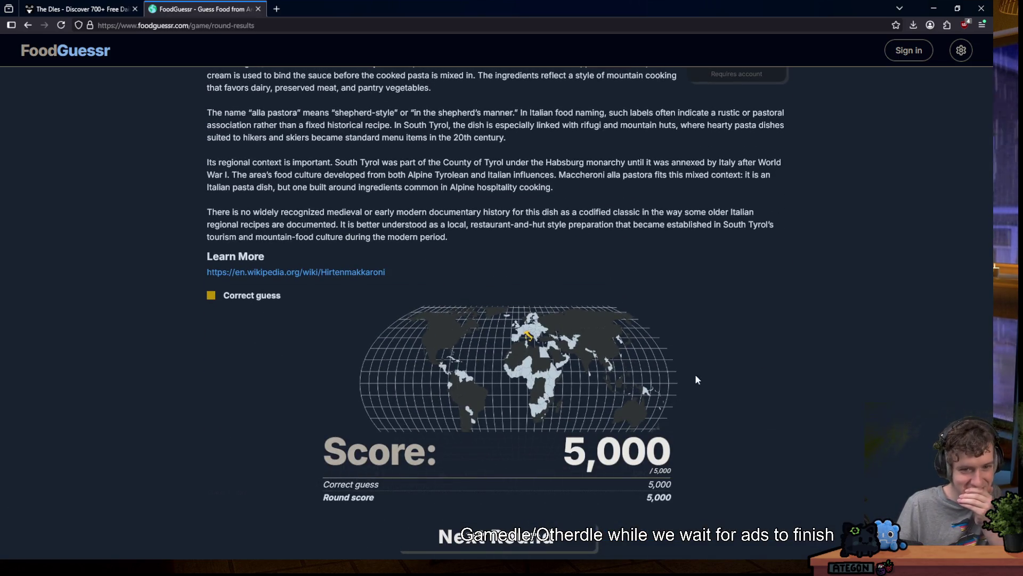
scroll(714, 376, "down", 1)
left_click(538, 531)
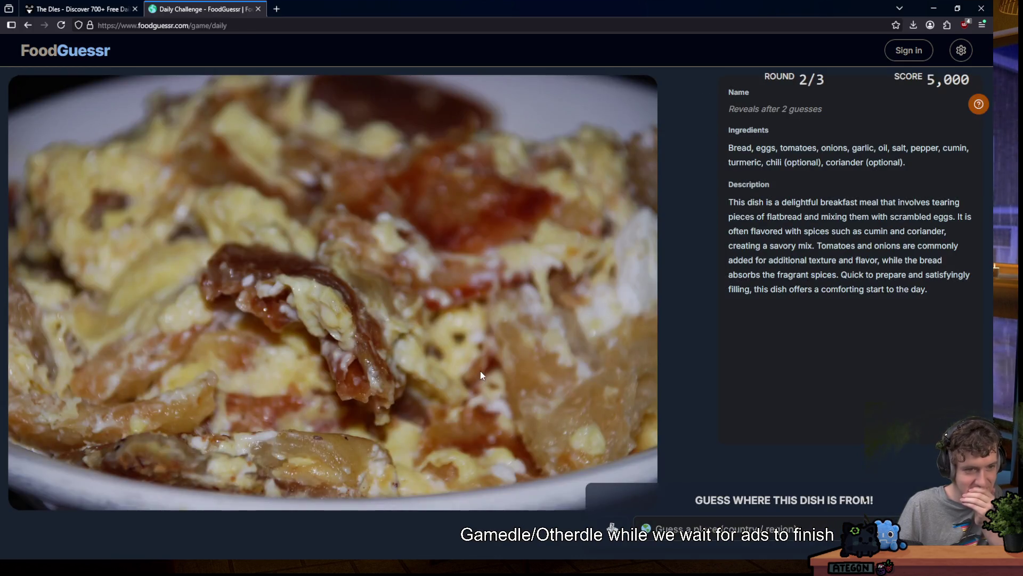
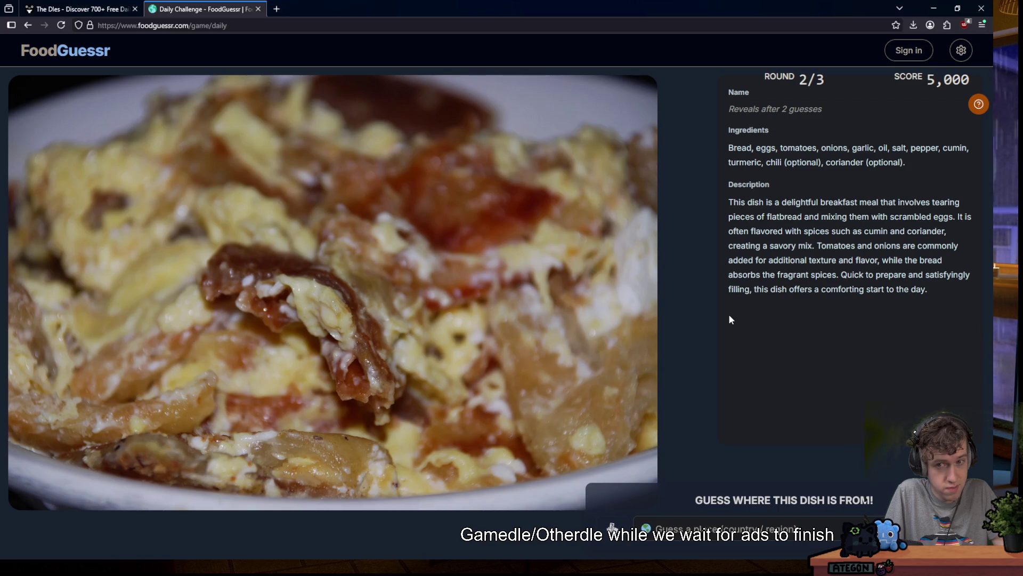
Step: Enter Greece, then India, as the first two country guesses for the round 2 dish
type("gre")
left_click(647, 466)
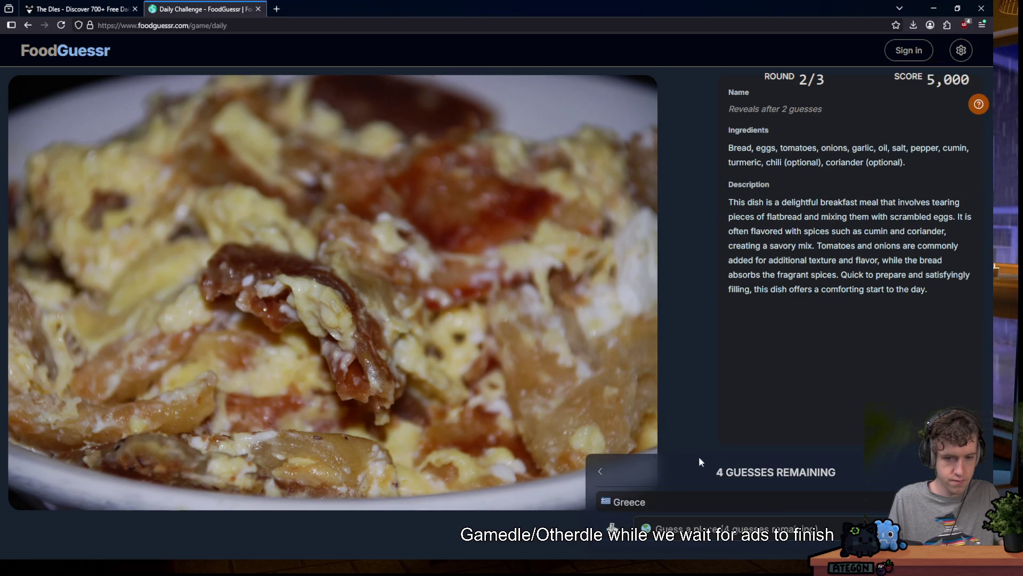
left_click(714, 531)
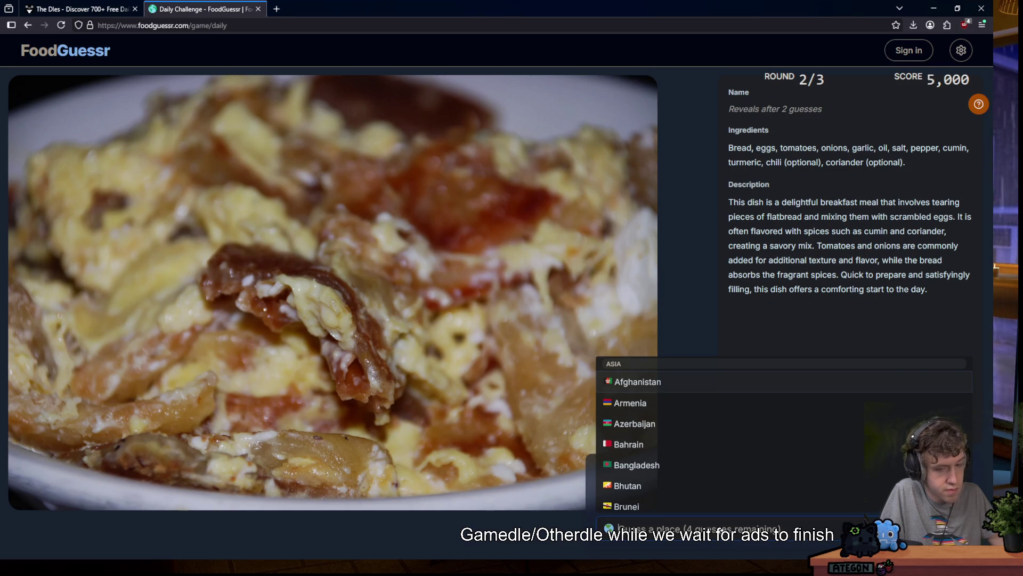
type("India")
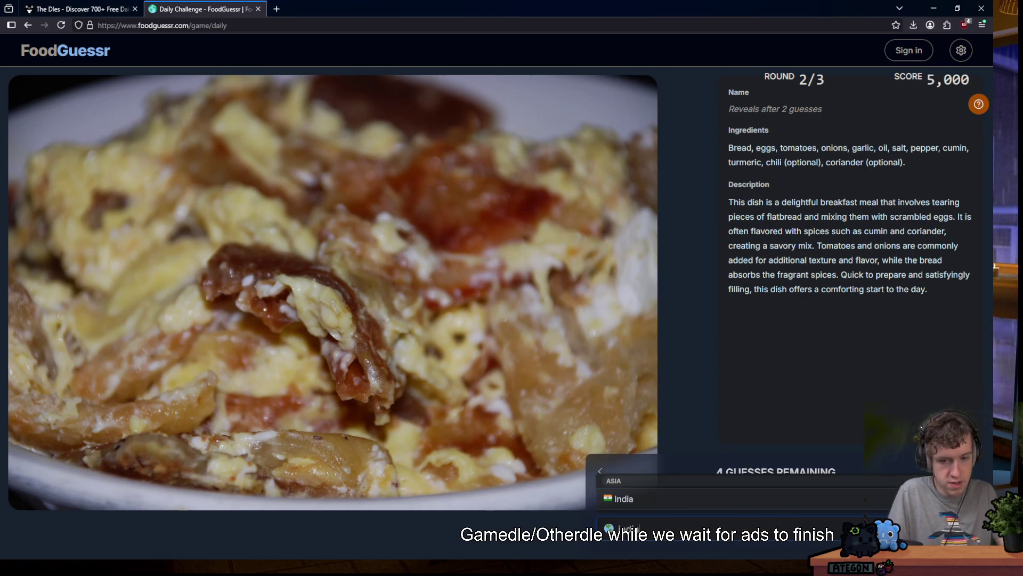
left_click(638, 498)
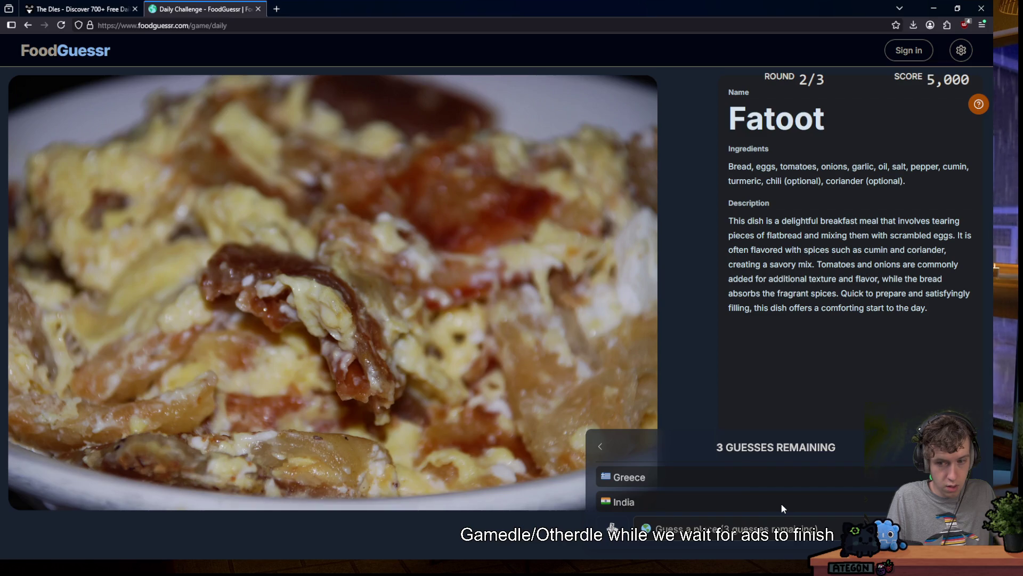
left_click(782, 526)
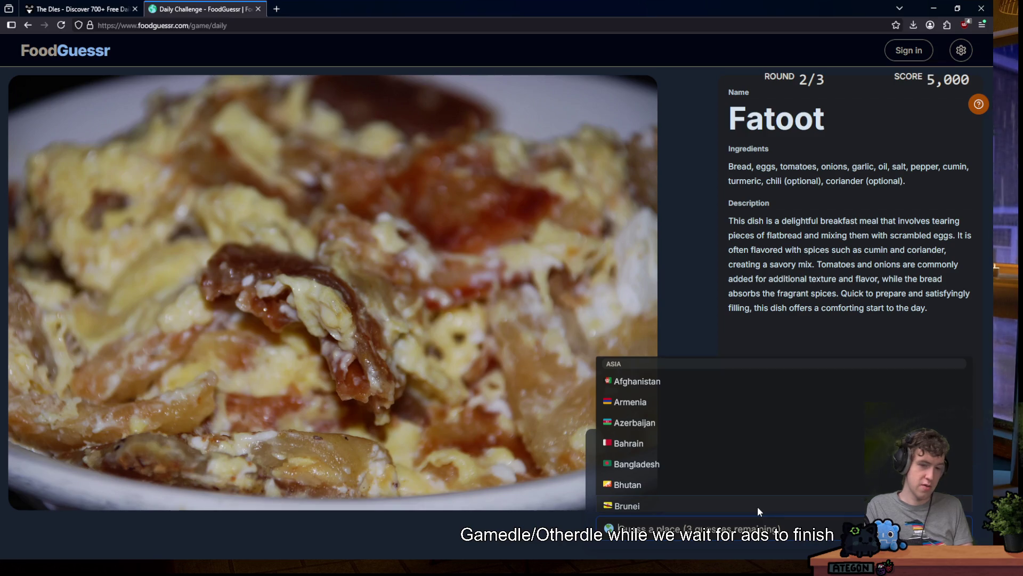
Step: Add Oman and then Iran as further country guesses for Fatoot
type("oman")
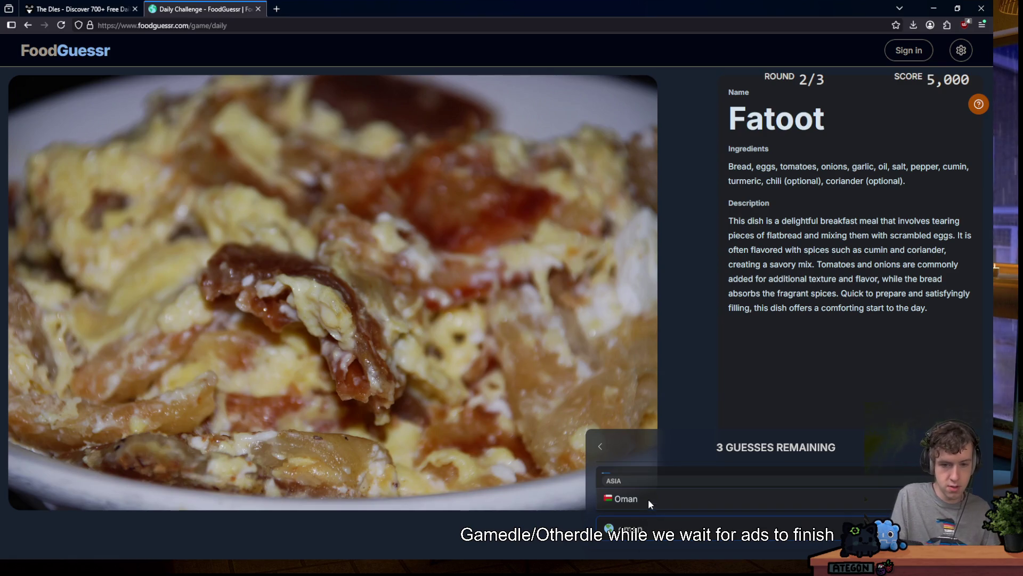
left_click(649, 501)
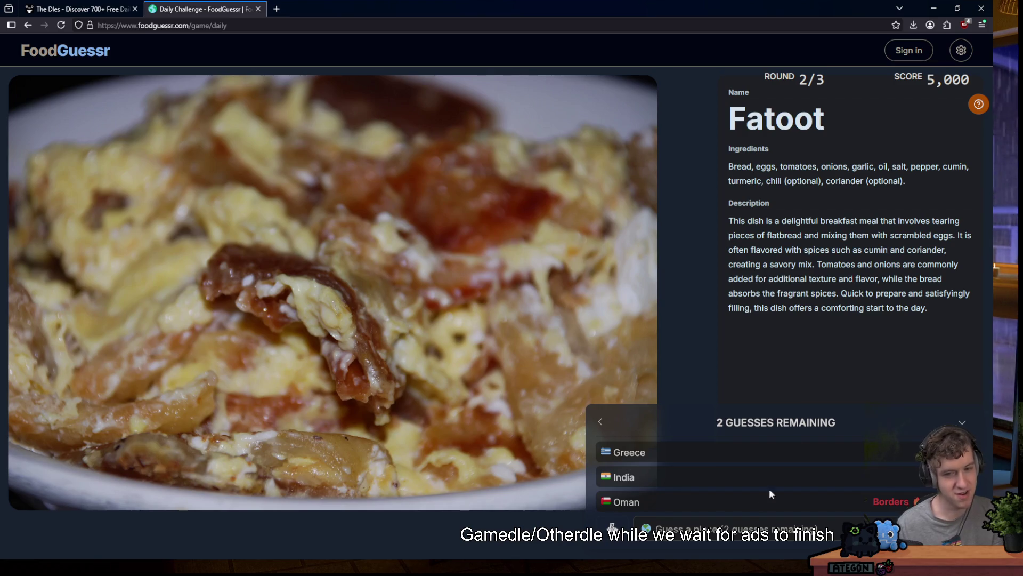
left_click(612, 527)
type("Iran")
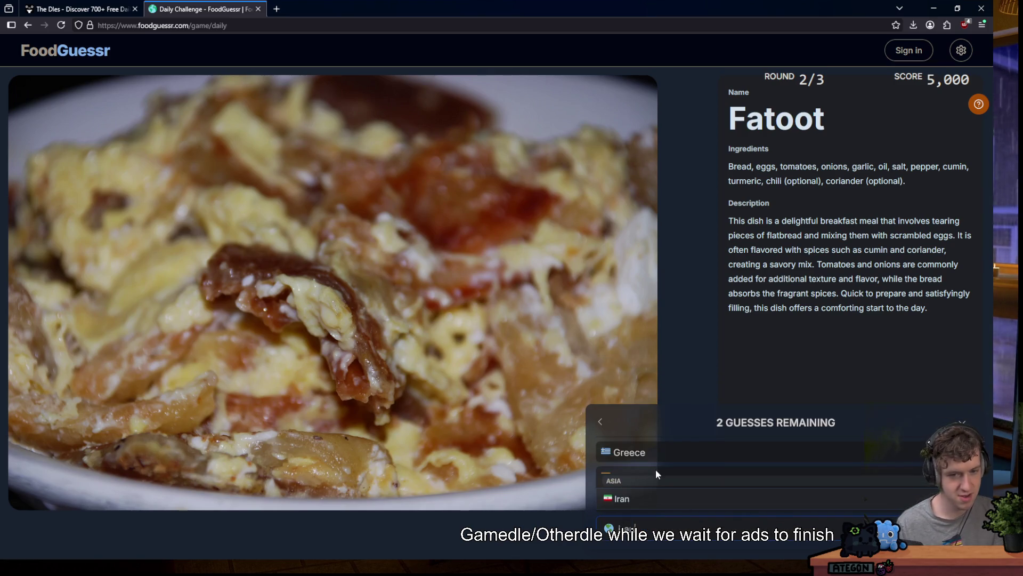
left_click(631, 494)
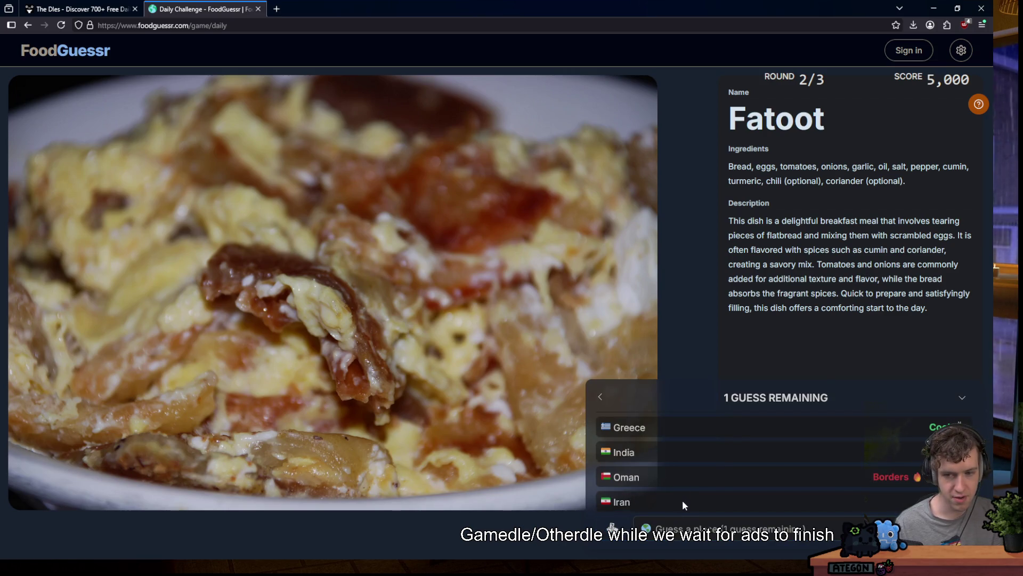
left_click(683, 527)
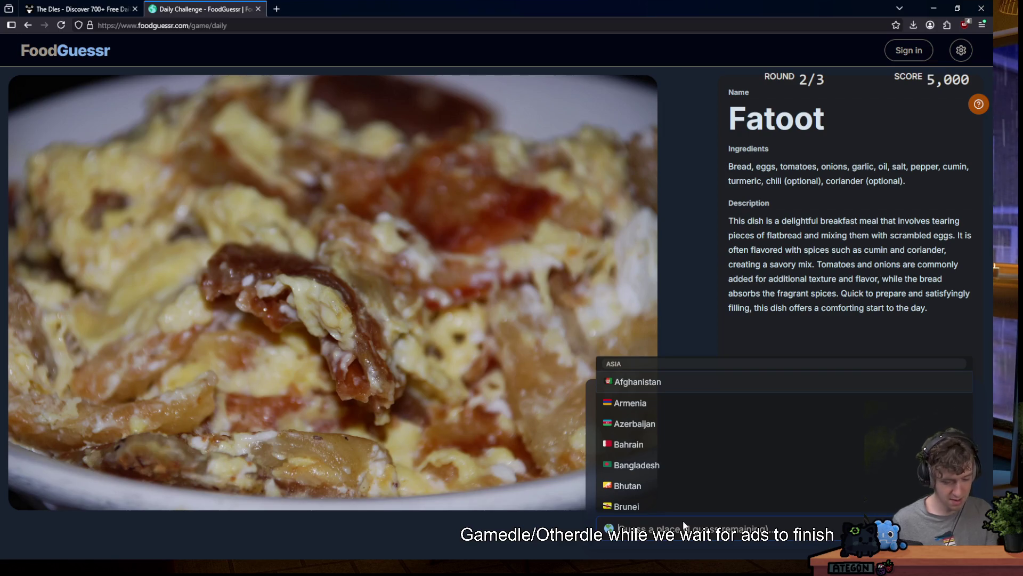
Step: Submit Yemen as the final guess and look over the results map around Yemen
type("yemen")
key("Return")
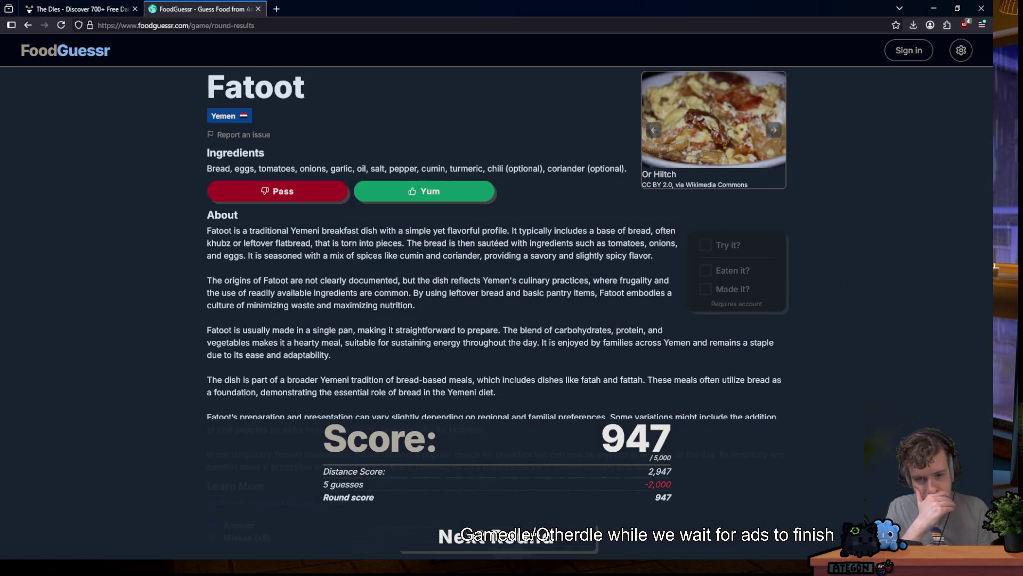
scroll(376, 333, "down", 5)
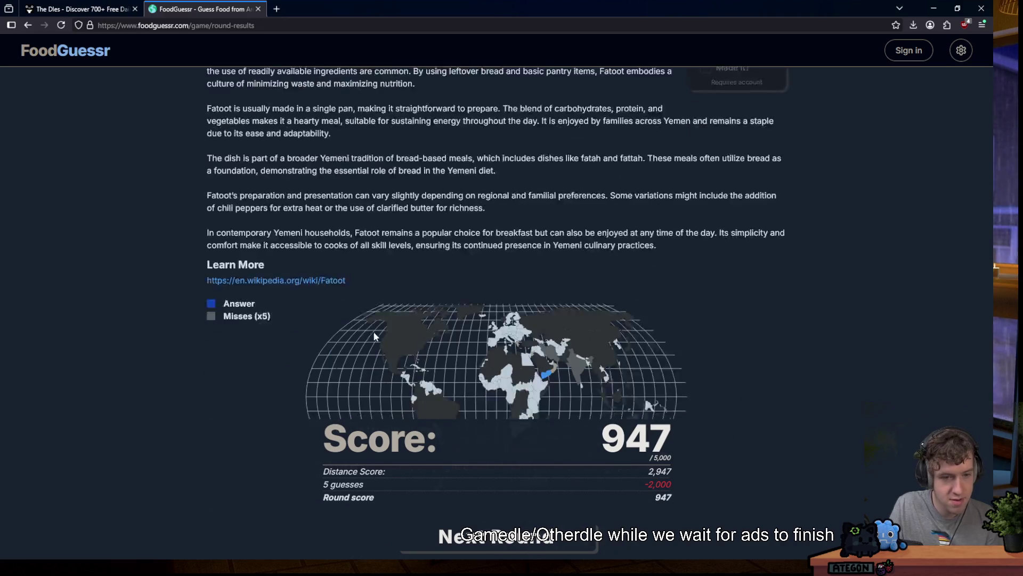
scroll(722, 347, "down", 2)
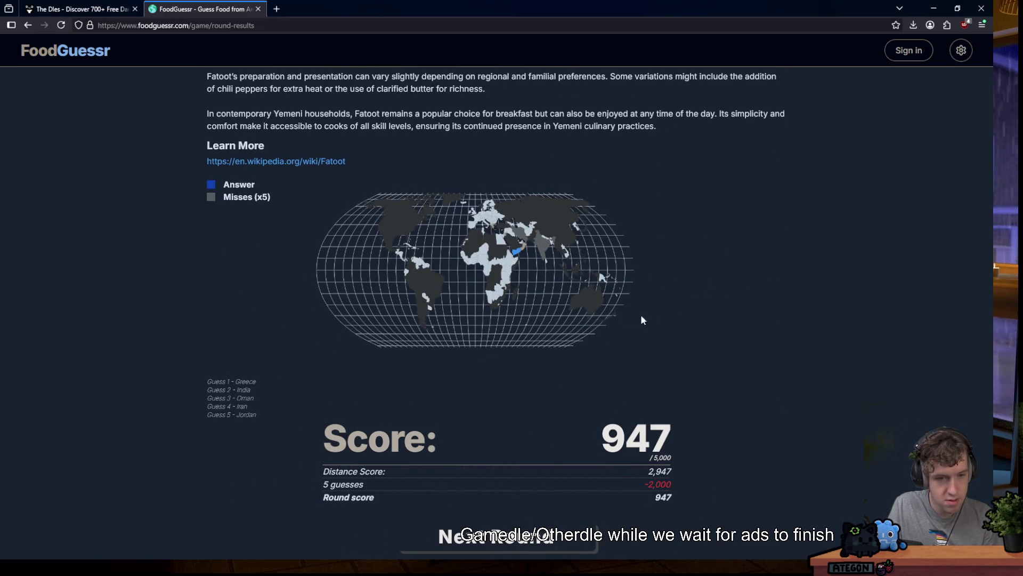
scroll(520, 245, "up", 6)
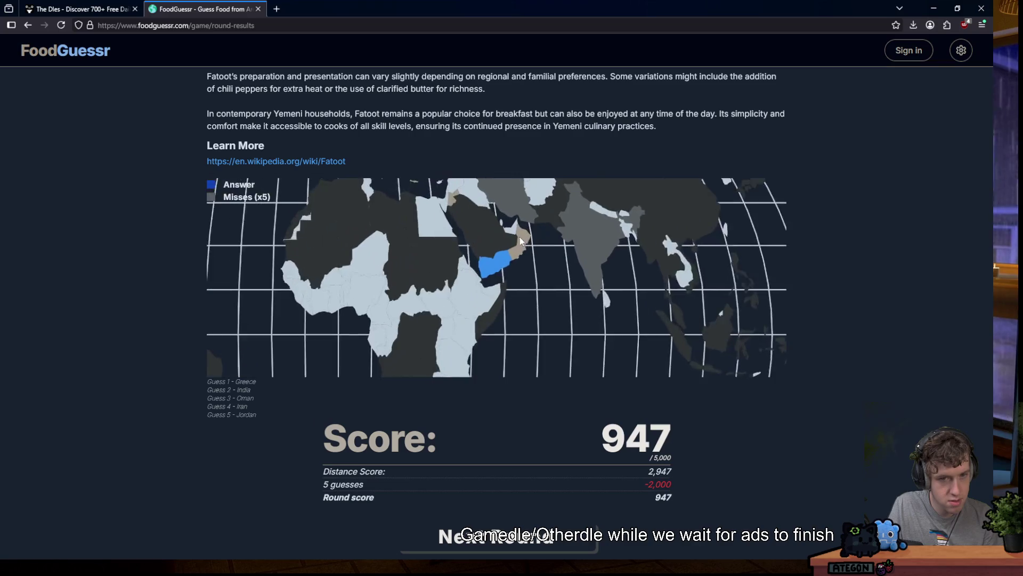
scroll(486, 216, "up", 3)
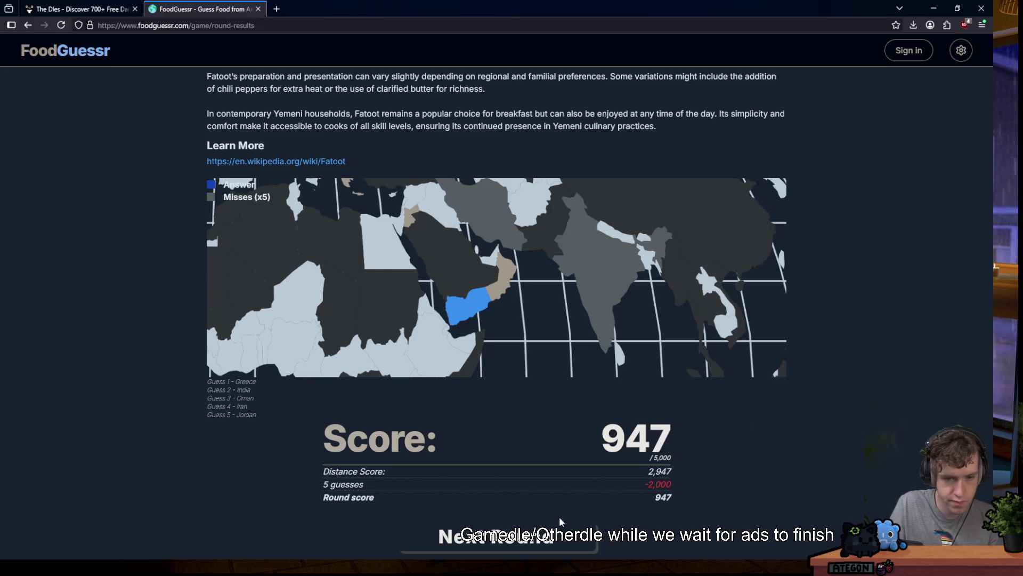
Step: Continue to round 3 and start a country guess for the cocktail
left_click(571, 528)
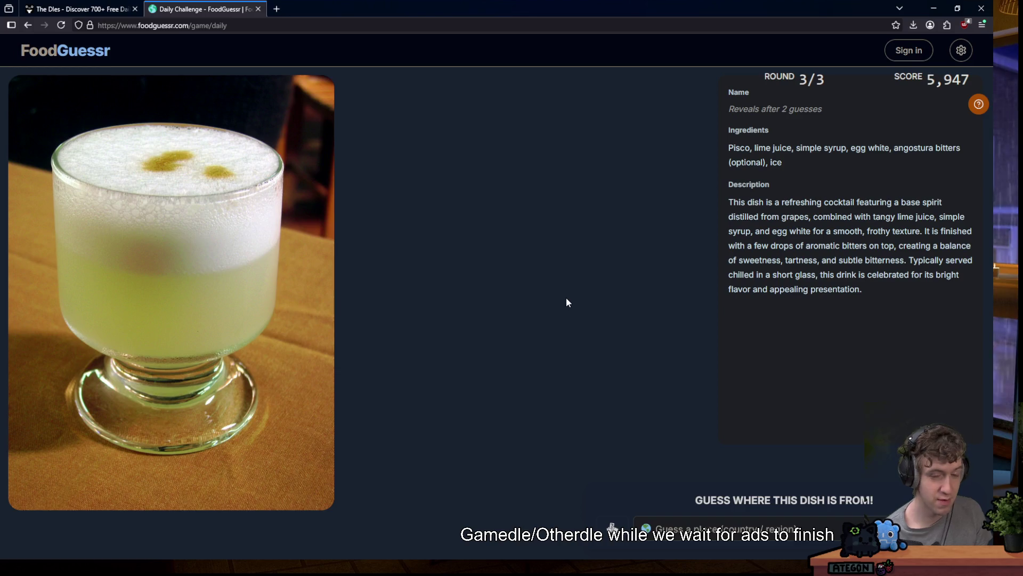
left_click(723, 522)
Step: Enter France as the first guess for the round 3 cocktail
type("fra")
left_click(687, 504)
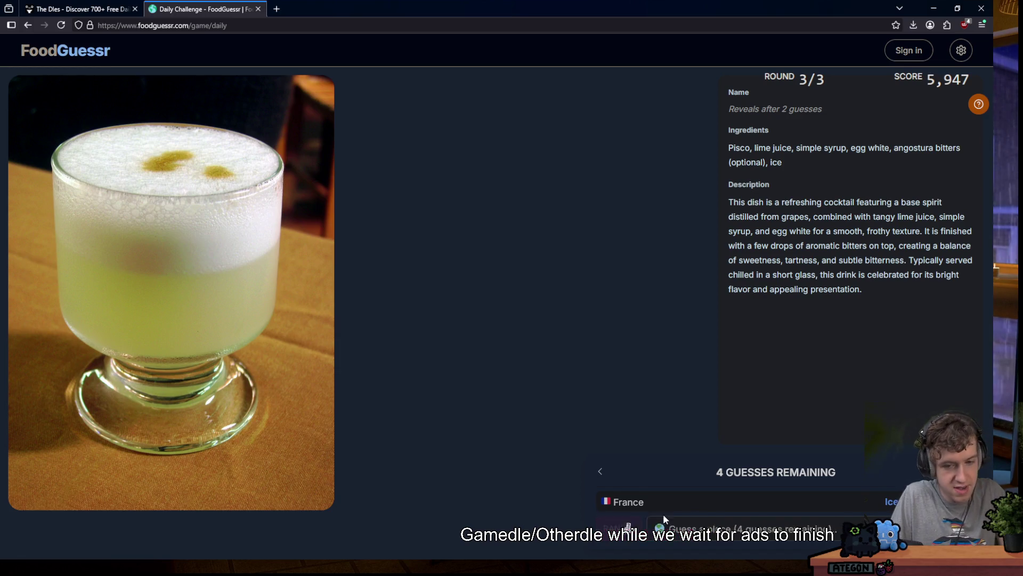
left_click(752, 530)
Step: Guess United States, then Venezuela, for the cocktail
type("us")
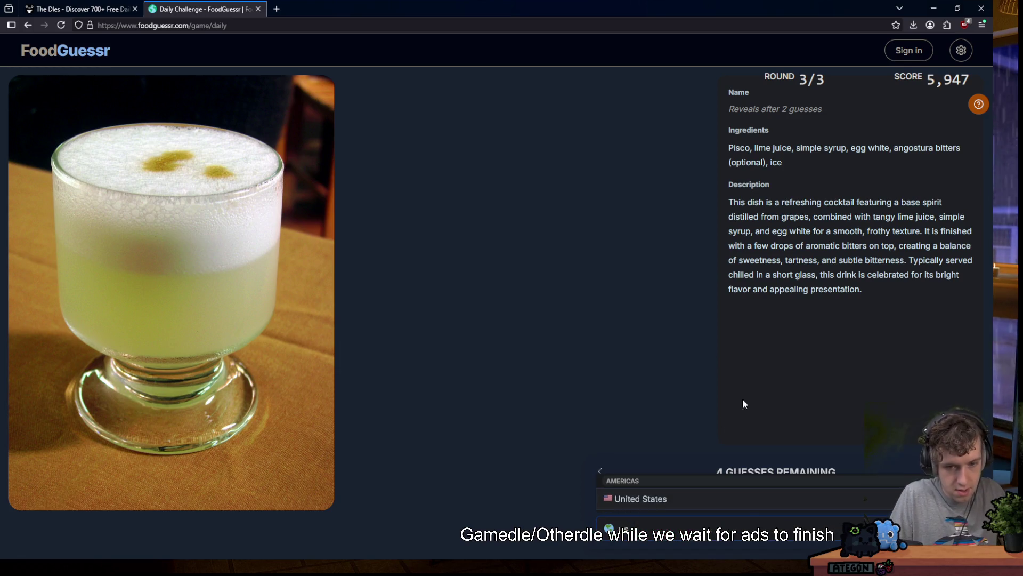
left_click(673, 503)
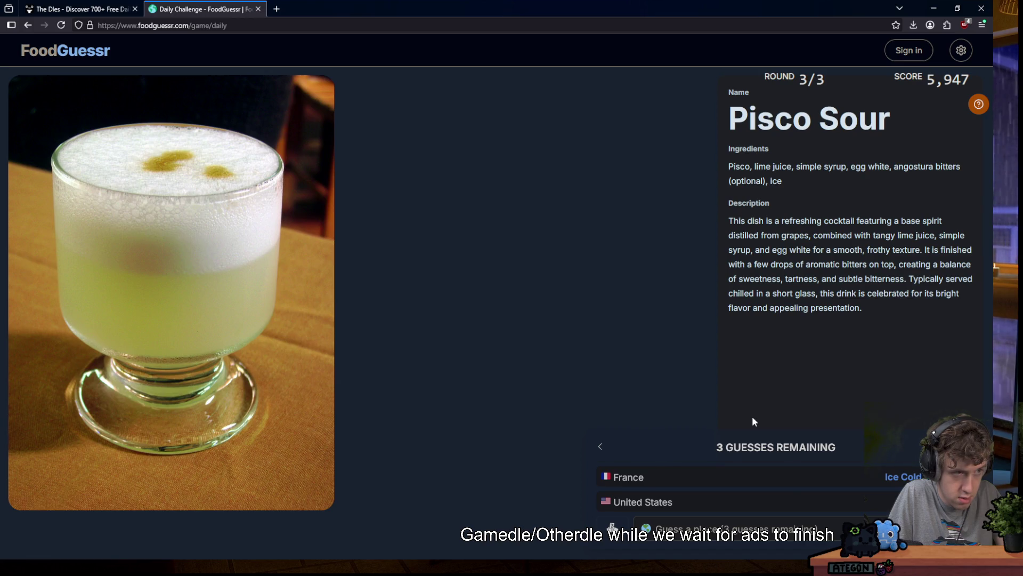
left_click(714, 527)
left_click(686, 499)
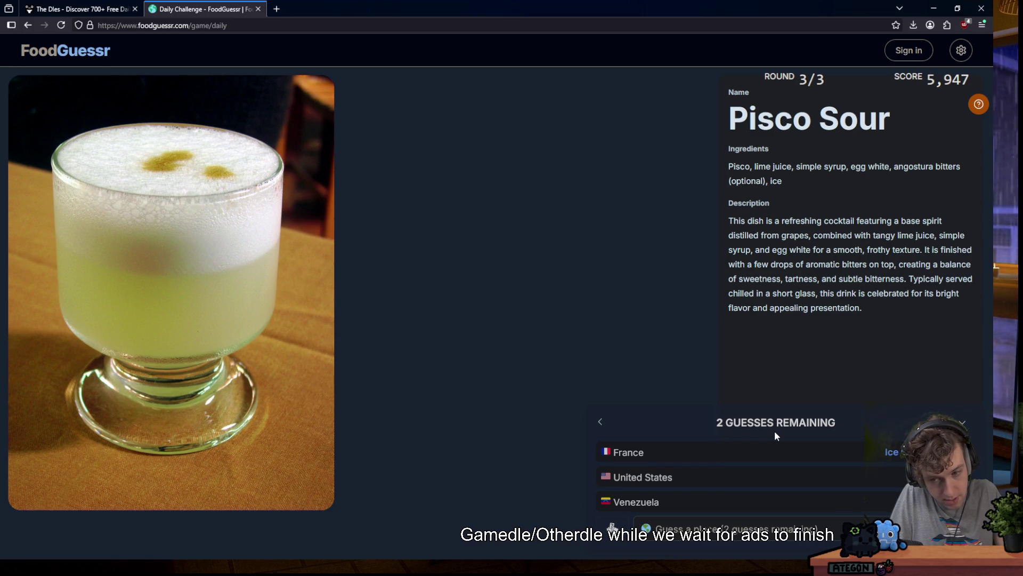
Step: Browse the Americas section of the country list and guess Chile for the Pisco Sour
left_click(717, 439)
scroll(688, 423, "down", 20)
scroll(686, 421, "up", 5)
scroll(685, 421, "down", 4)
scroll(687, 422, "up", 5)
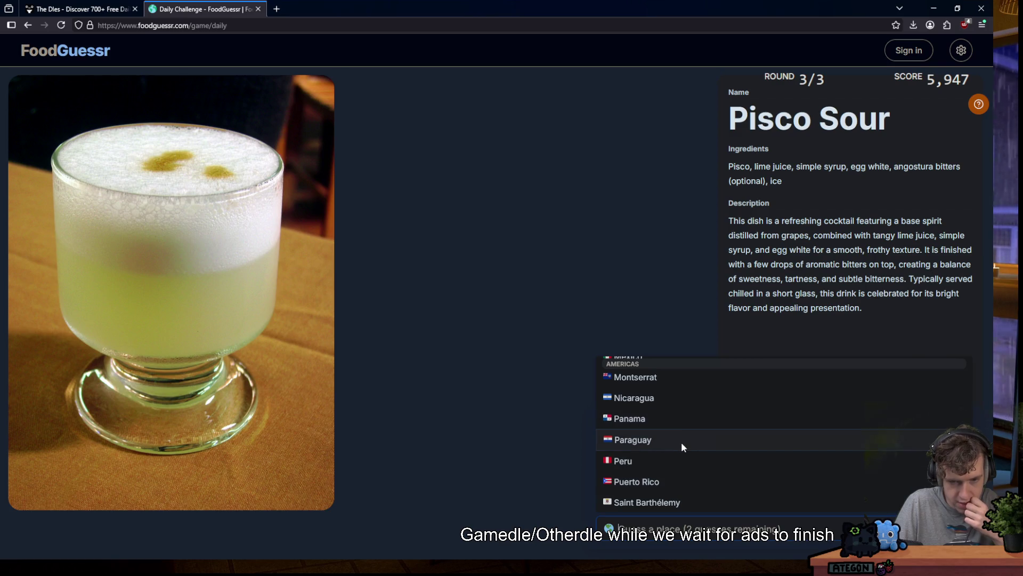
scroll(675, 458, "up", 3)
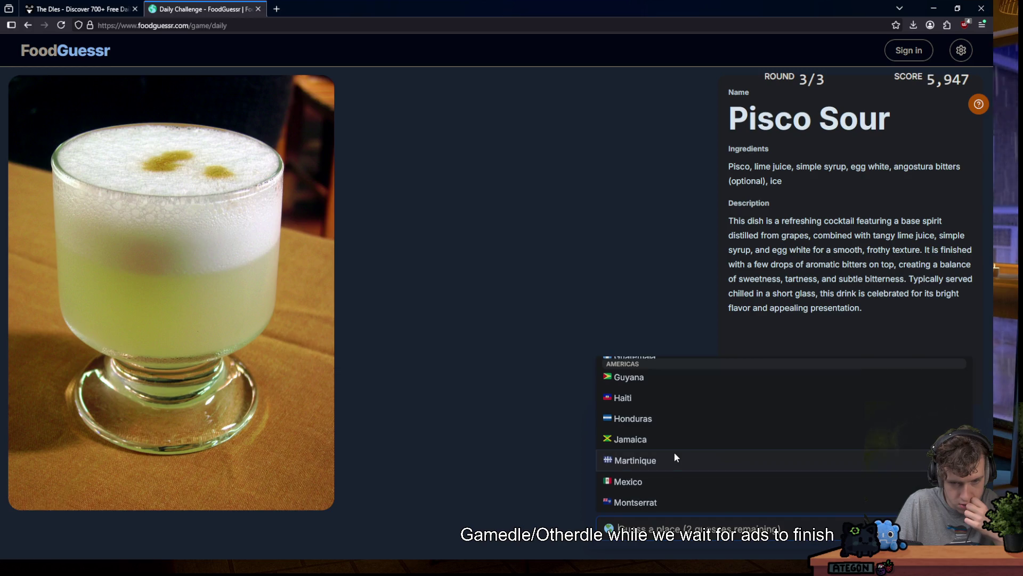
scroll(675, 456, "up", 6)
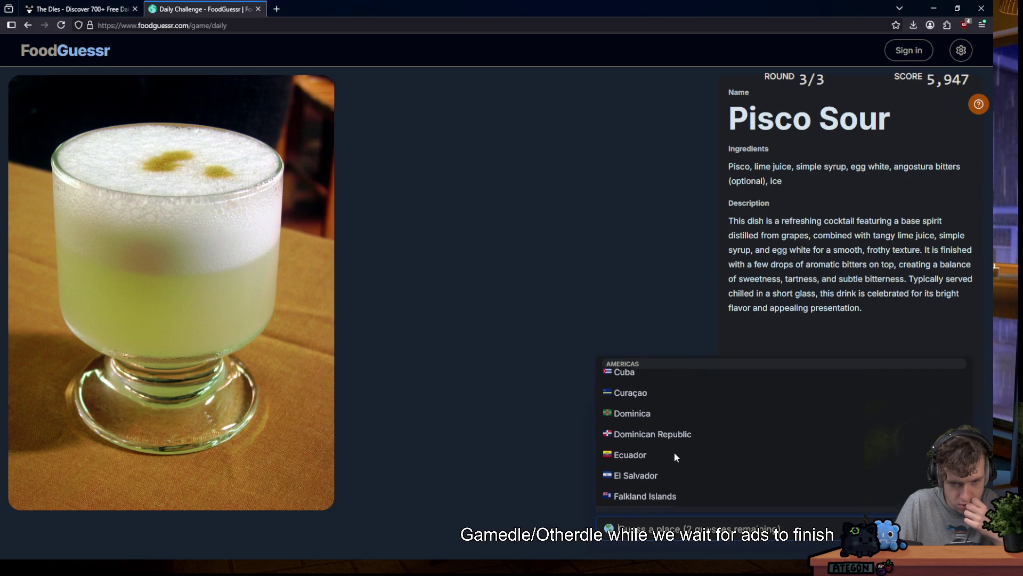
scroll(673, 449, "up", 3)
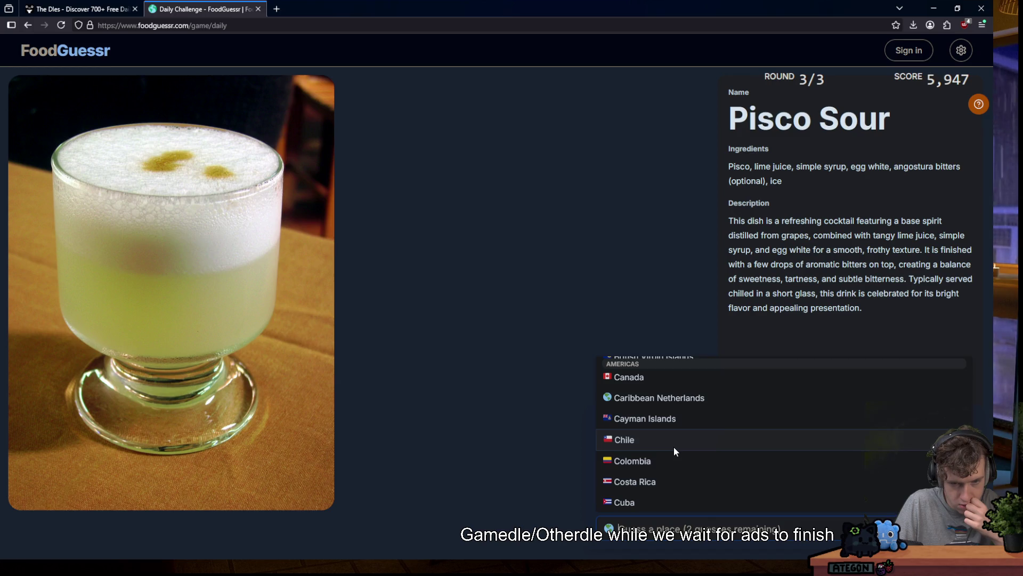
scroll(674, 447, "up", 1)
scroll(675, 451, "up", 2)
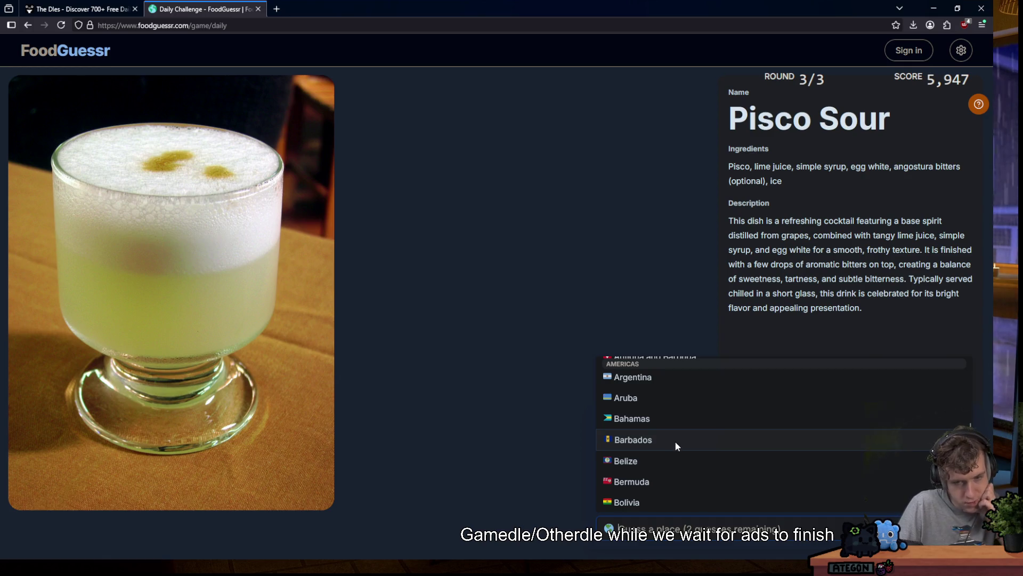
scroll(676, 426, "up", 1)
scroll(677, 427, "down", 1)
scroll(677, 428, "down", 2)
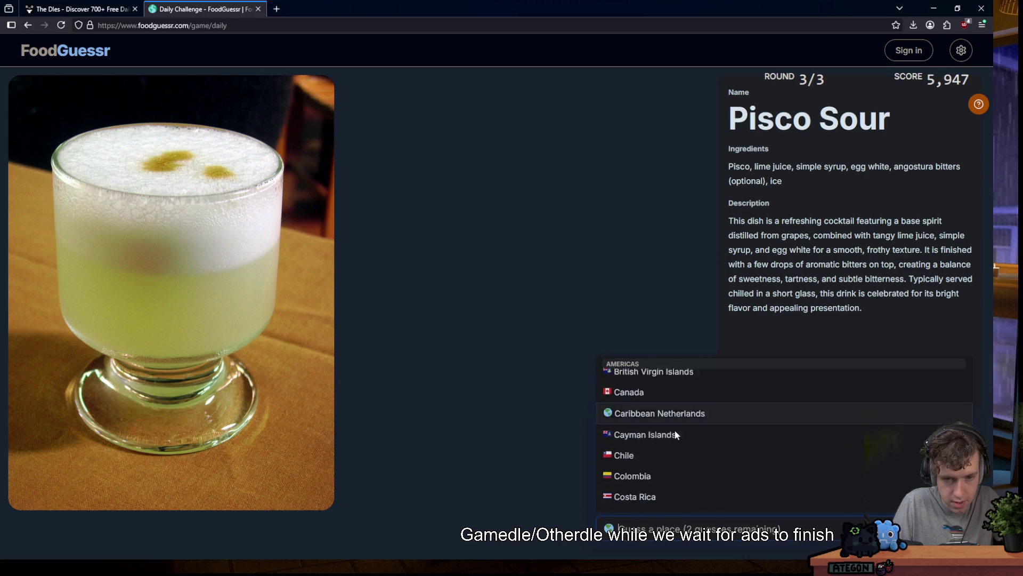
scroll(676, 431, "down", 2)
scroll(672, 417, "down", 2)
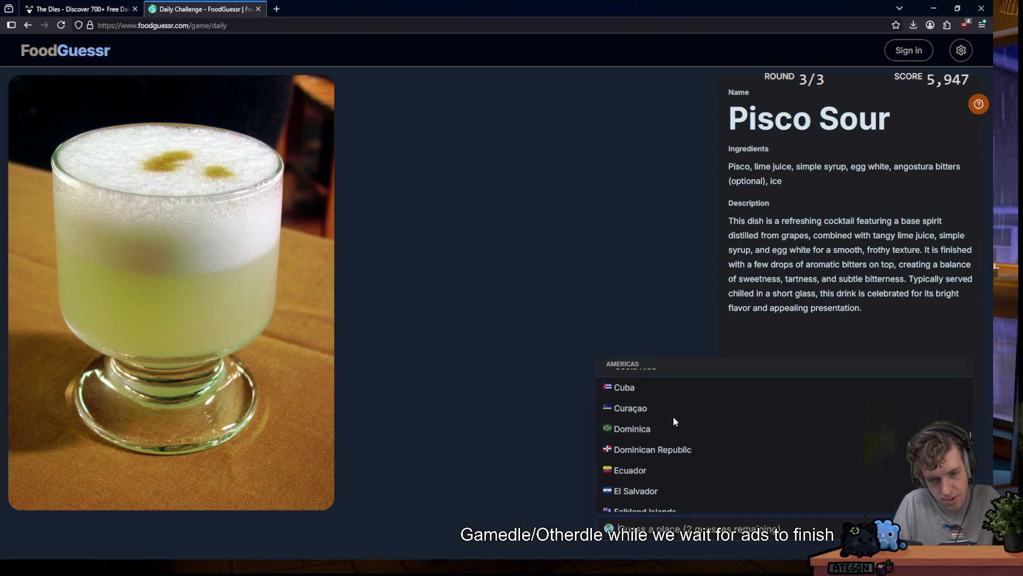
scroll(673, 417, "down", 2)
scroll(674, 415, "down", 4)
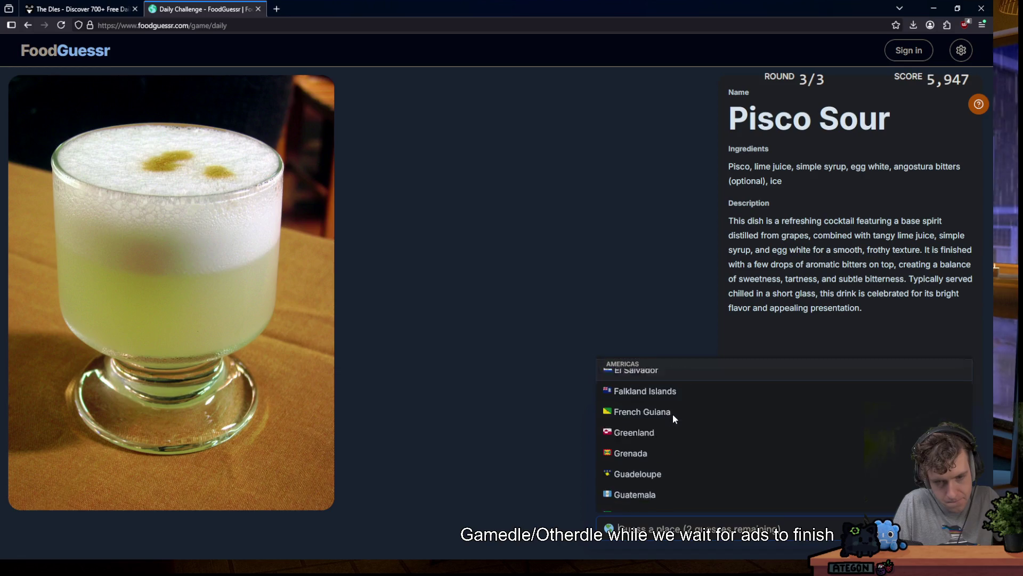
scroll(672, 414, "down", 5)
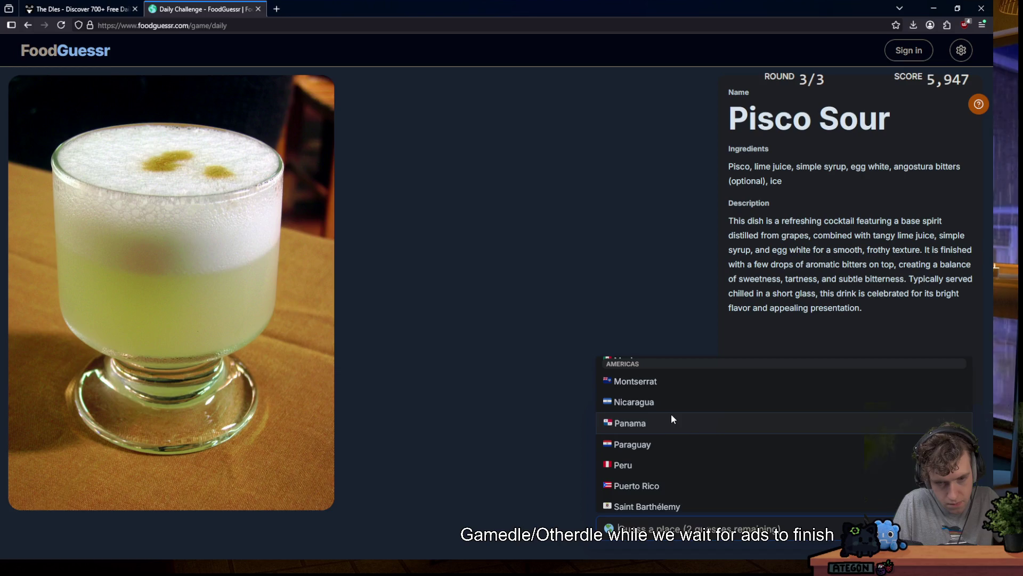
scroll(670, 413, "down", 2)
scroll(671, 413, "down", 2)
scroll(671, 414, "down", 5)
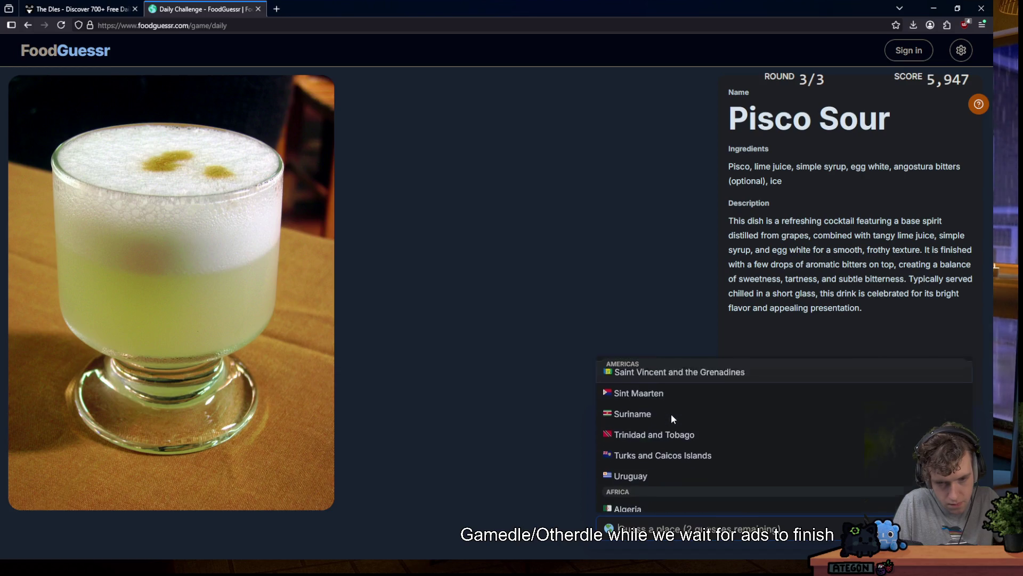
scroll(670, 413, "up", 2)
scroll(671, 413, "up", 13)
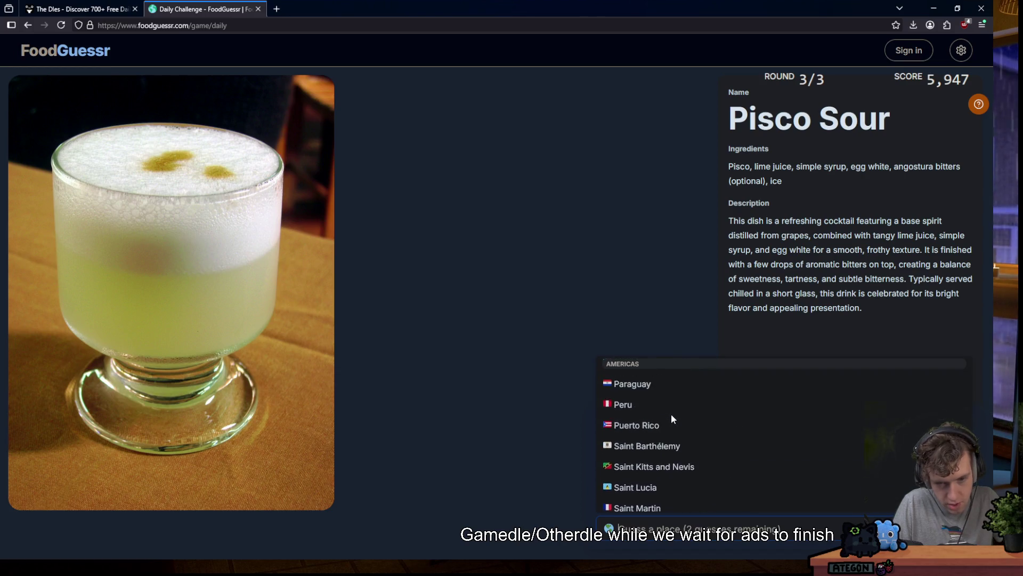
scroll(670, 418, "up", 4)
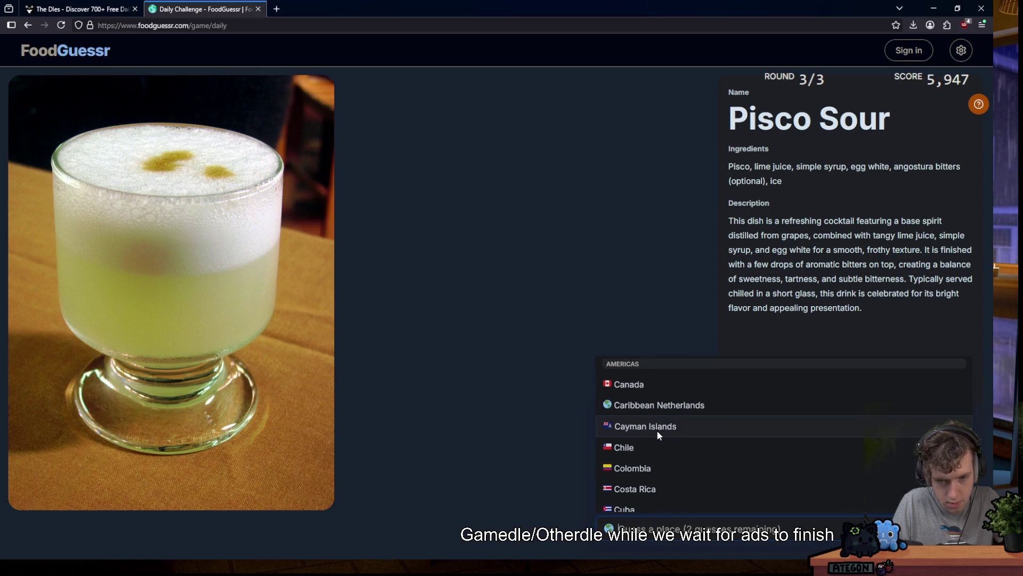
left_click(652, 446)
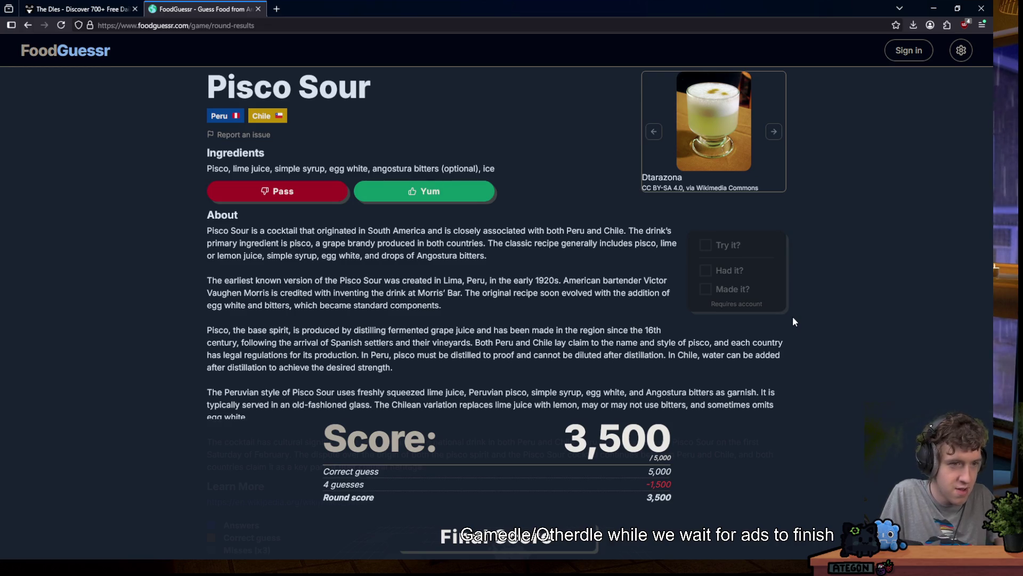
Step: Go from the Pisco Sour round results to the final daily recap
left_click(571, 542)
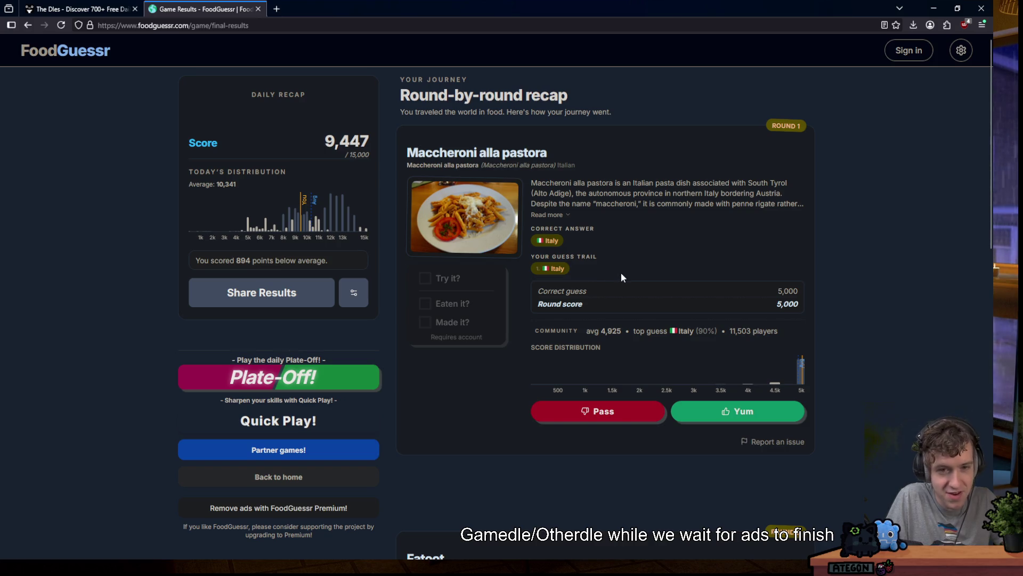
Step: Scroll through the 9,447-point round-by-round recap, then switch back to Godot
scroll(615, 267, "down", 2)
scroll(616, 268, "up", 2)
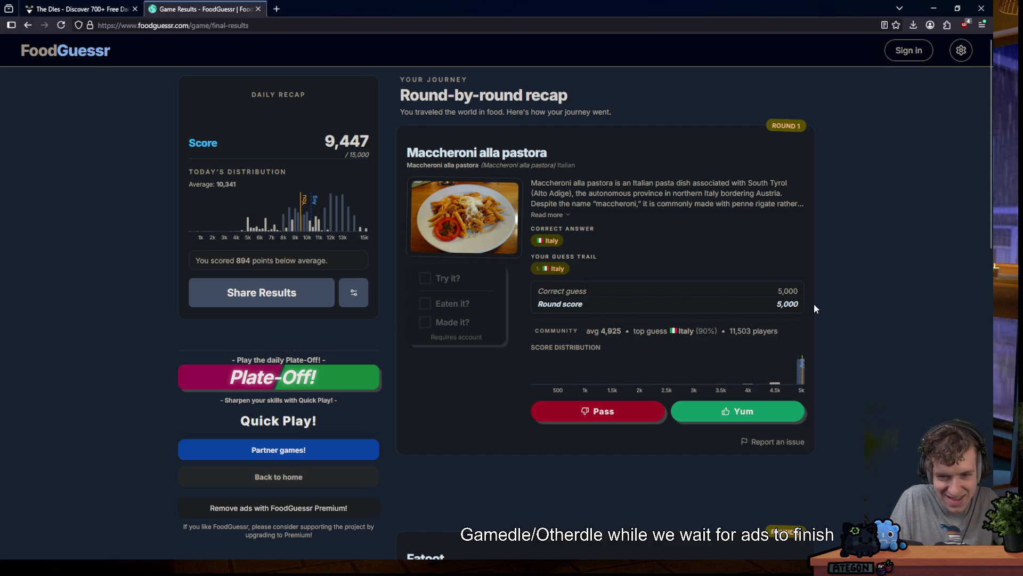
scroll(844, 311, "down", 1)
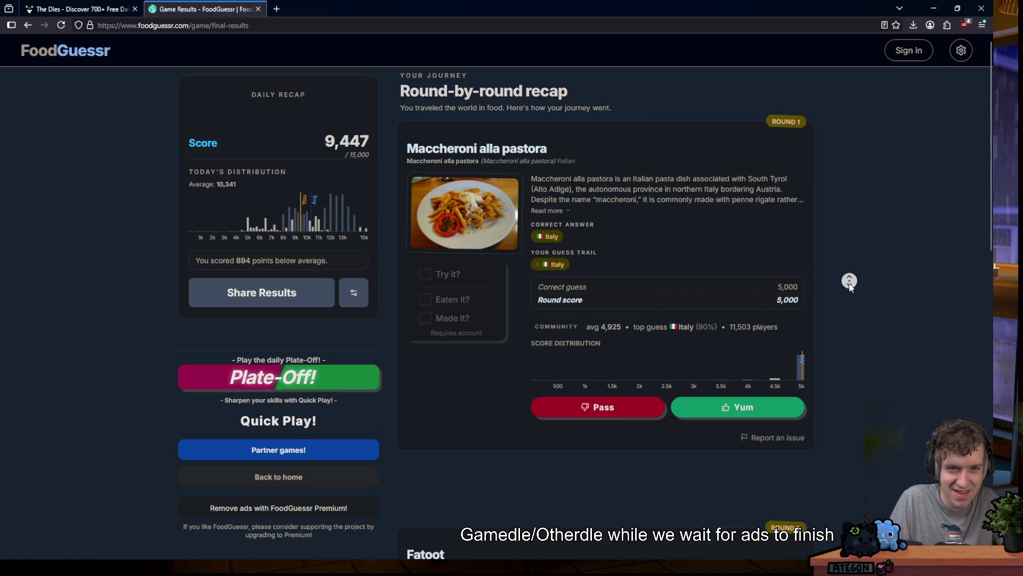
scroll(849, 281, "down", 3)
scroll(846, 315, "down", 4)
scroll(842, 298, "down", 1)
mouse_move(582, 436)
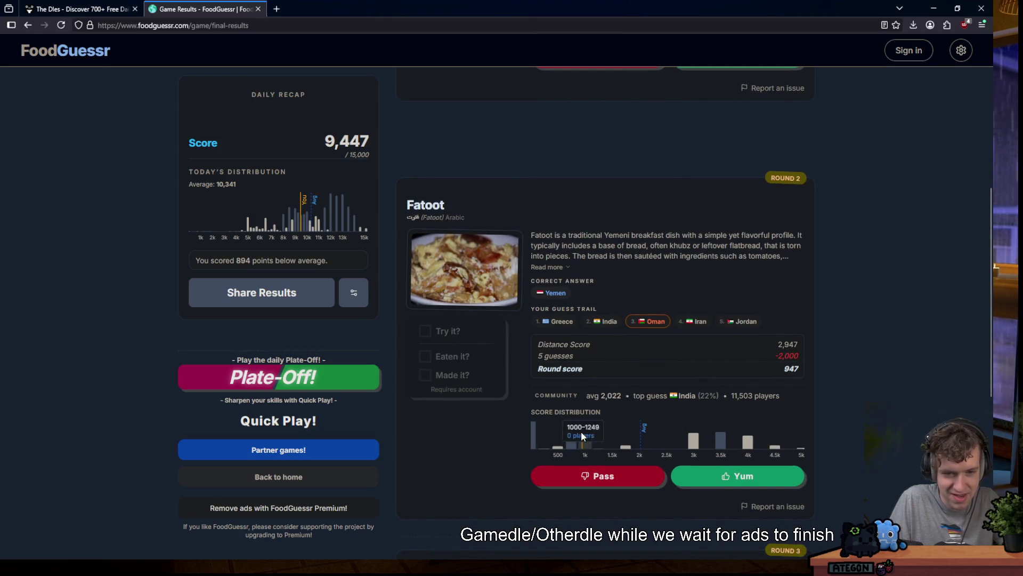
mouse_move(533, 439)
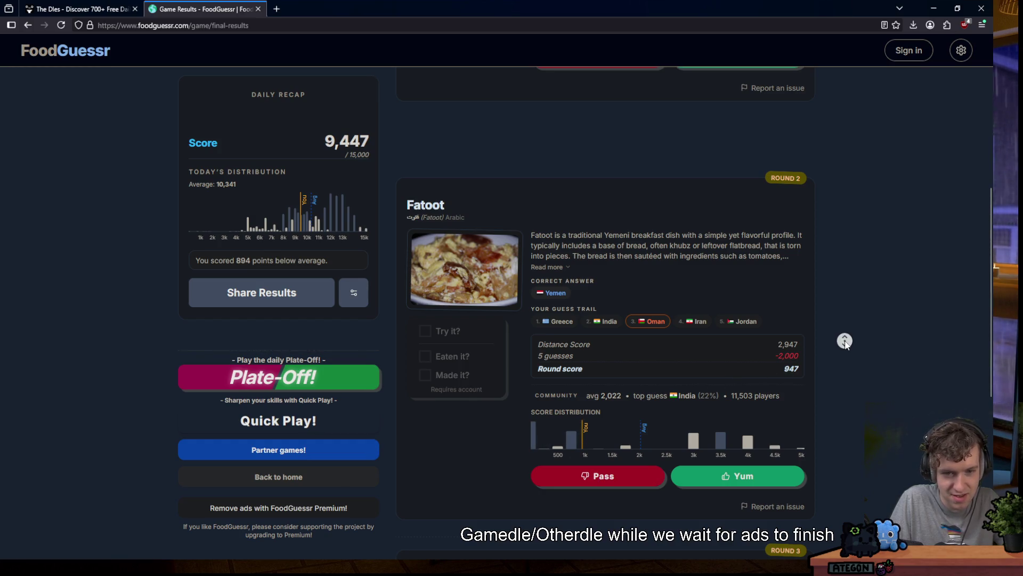
scroll(844, 341, "down", 1)
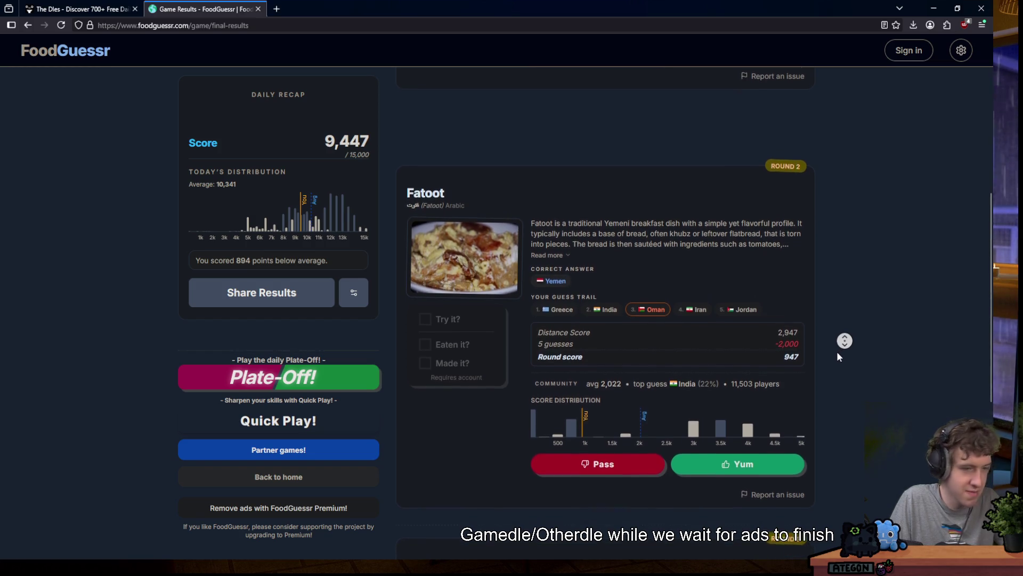
scroll(845, 341, "down", 5)
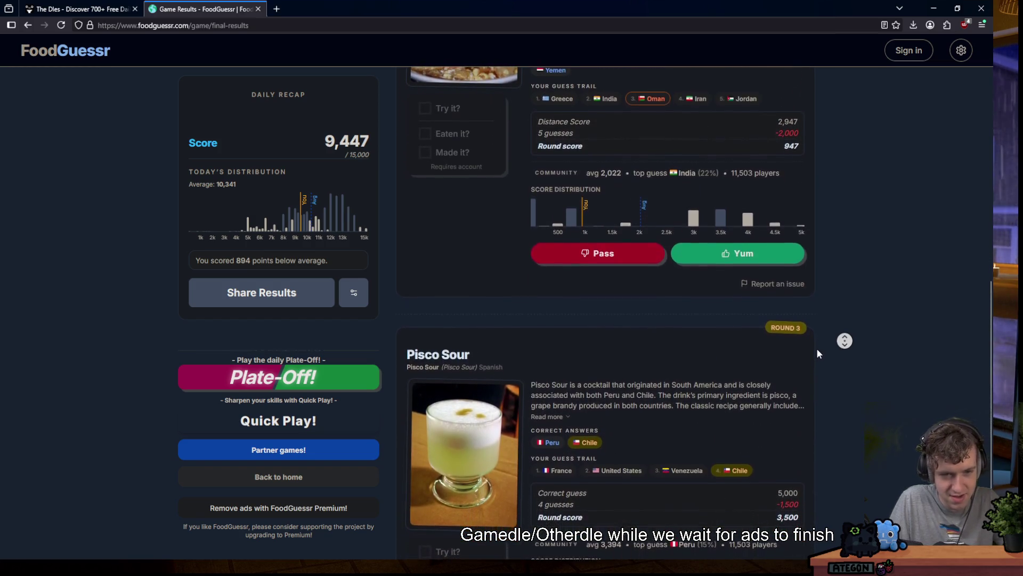
scroll(845, 341, "up", 3)
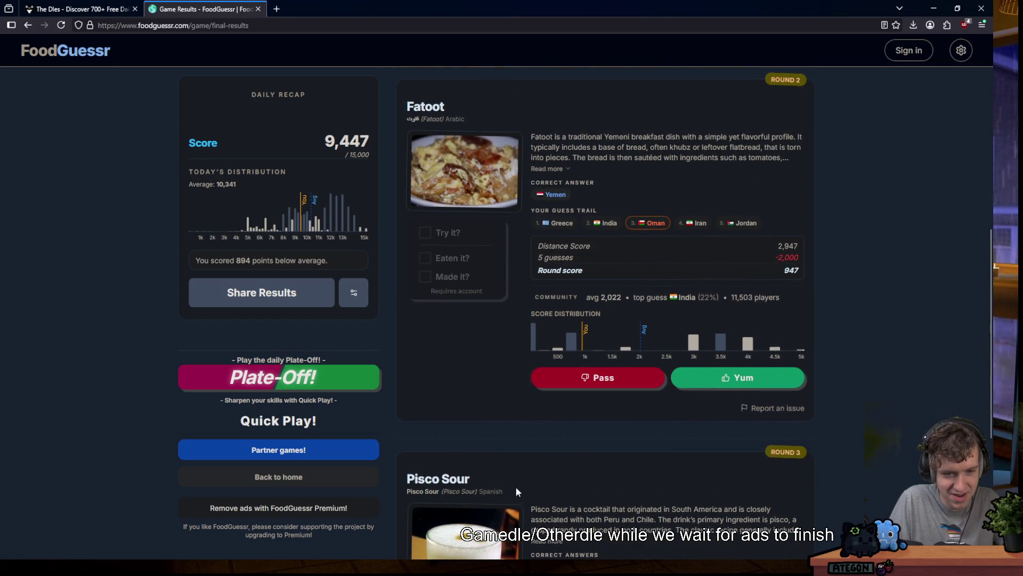
scroll(872, 327, "down", 1)
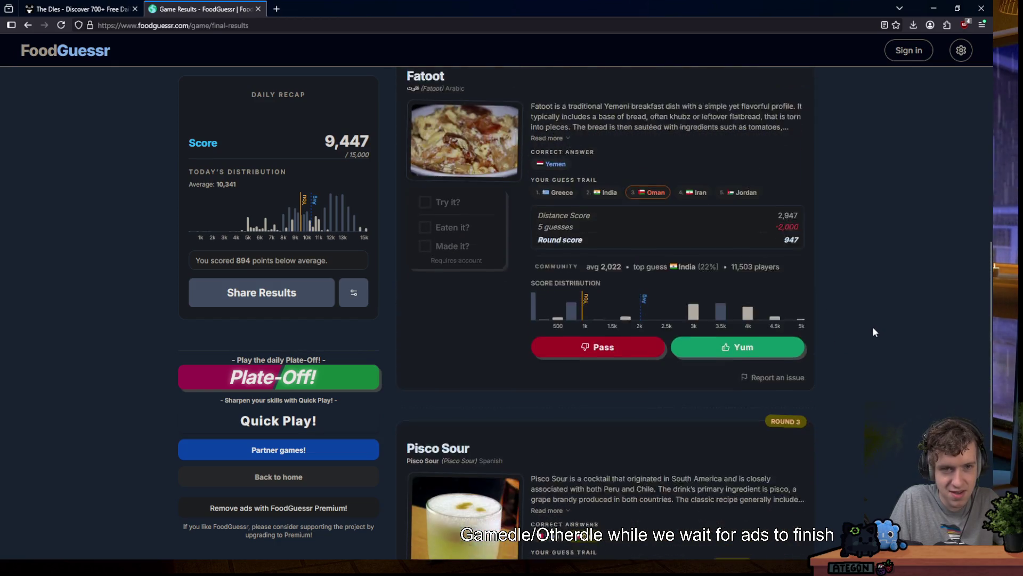
scroll(869, 327, "up", 8)
scroll(855, 324, "down", 9)
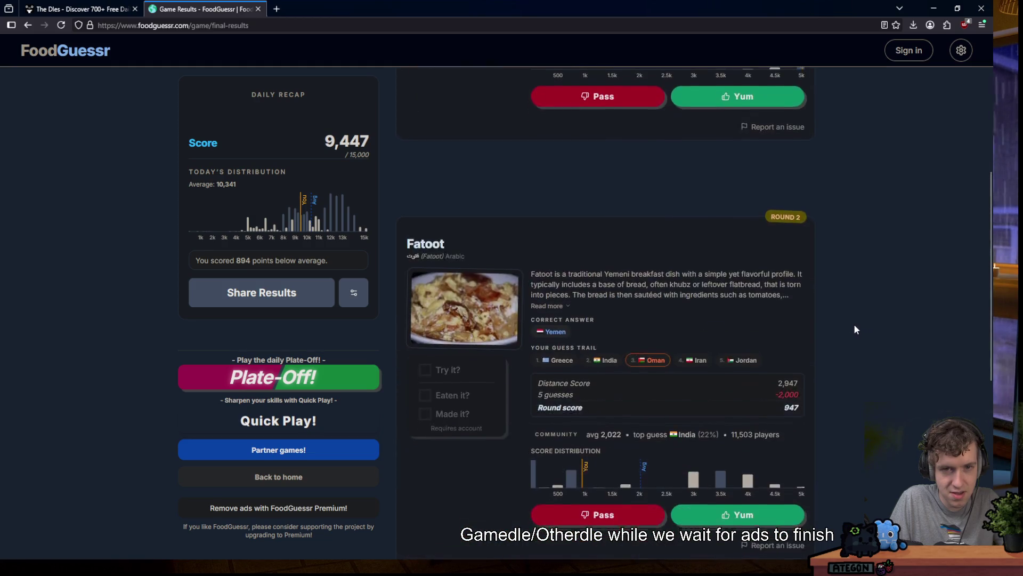
scroll(835, 323, "down", 4)
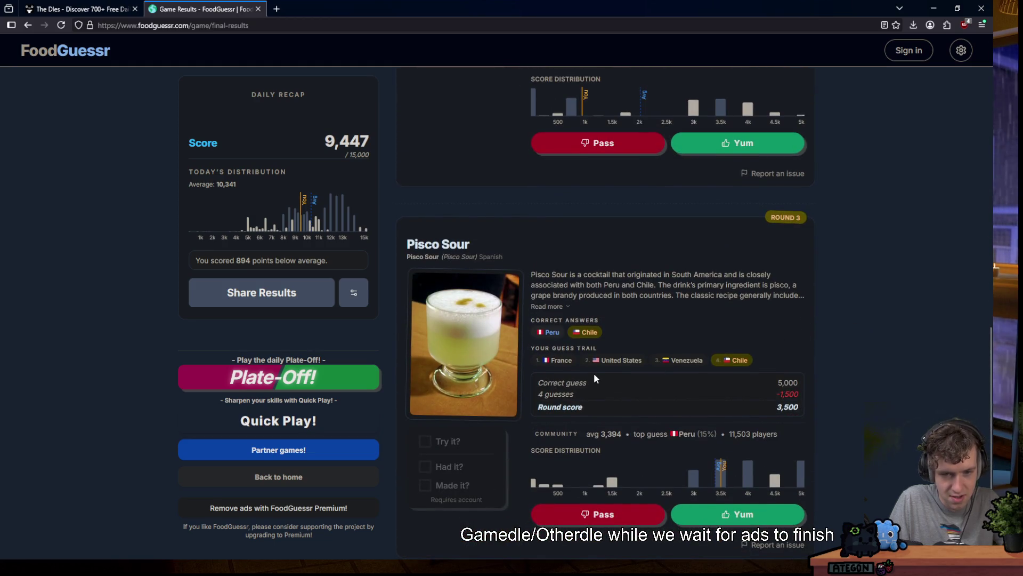
mouse_move(728, 469)
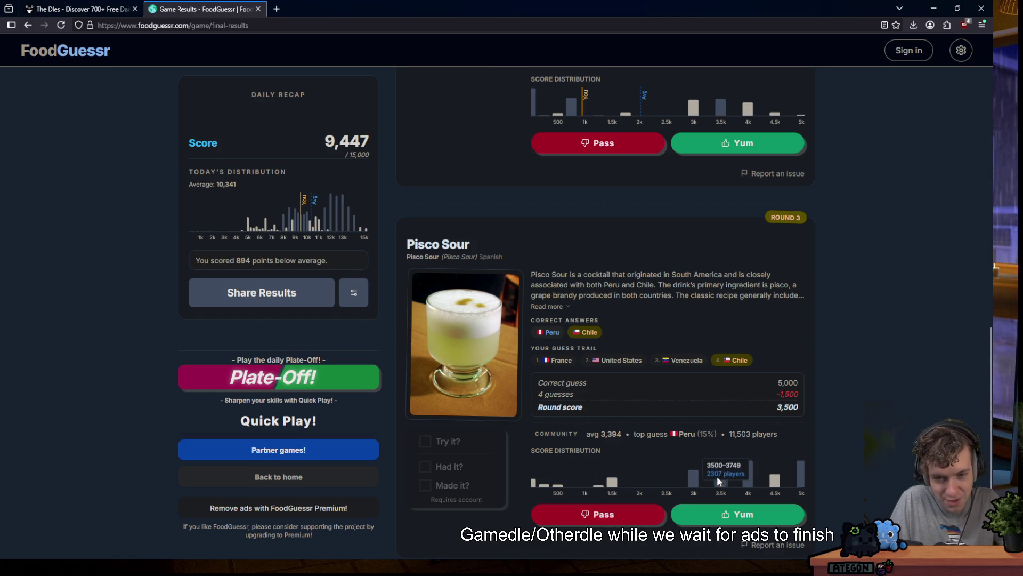
middle_click(839, 365)
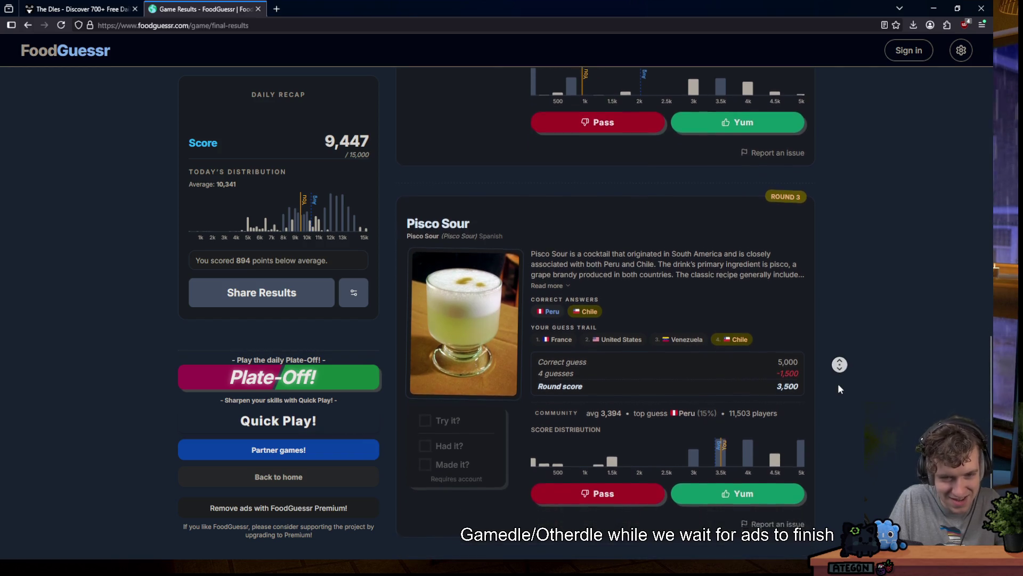
scroll(827, 373, "up", 3)
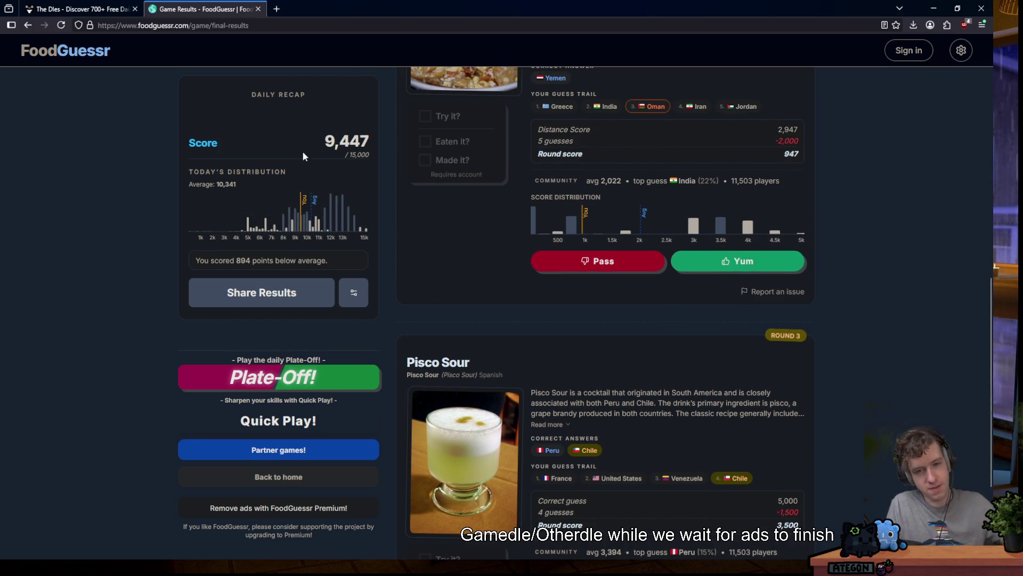
scroll(484, 234, "up", 4)
scroll(471, 221, "up", 6)
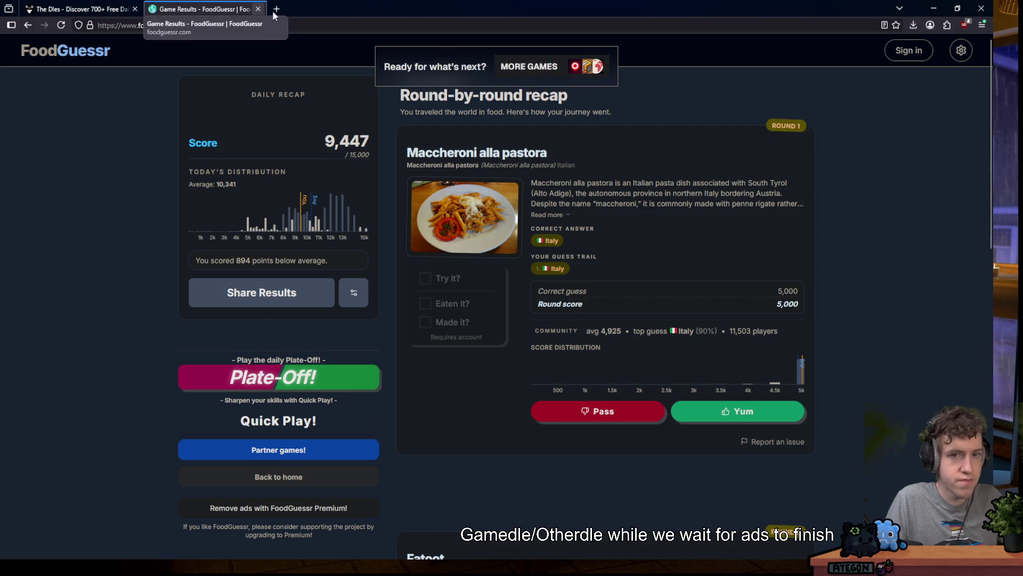
key("alt+Tab")
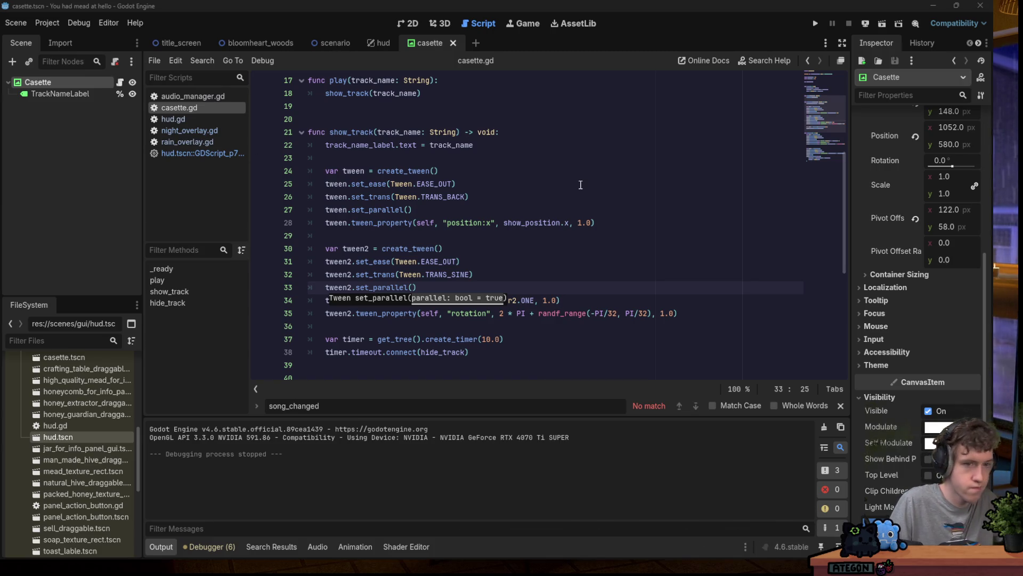
Step: Move the position:x tween line from line 28 to a new line after line 34
left_click(583, 275)
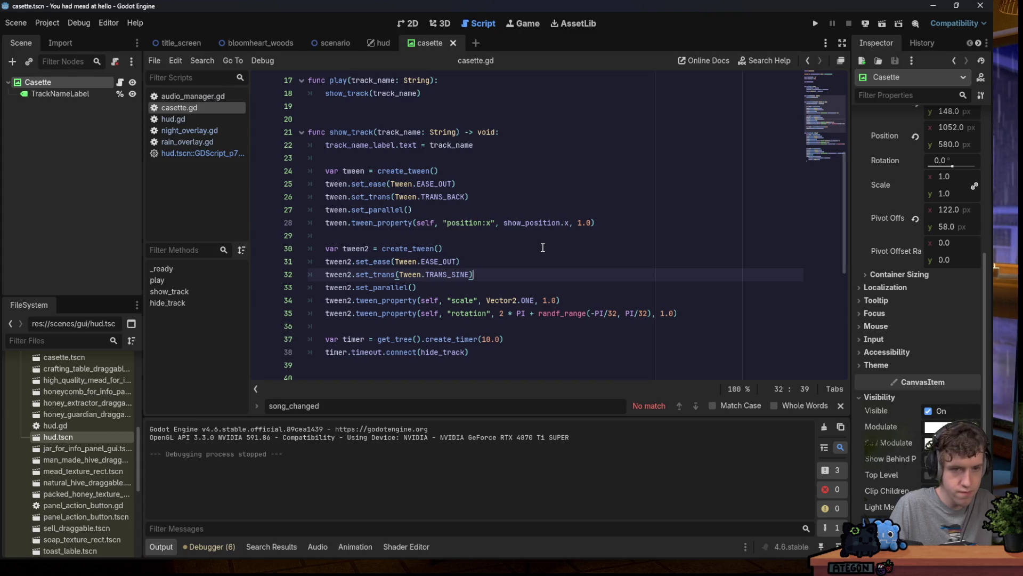
left_click(539, 209)
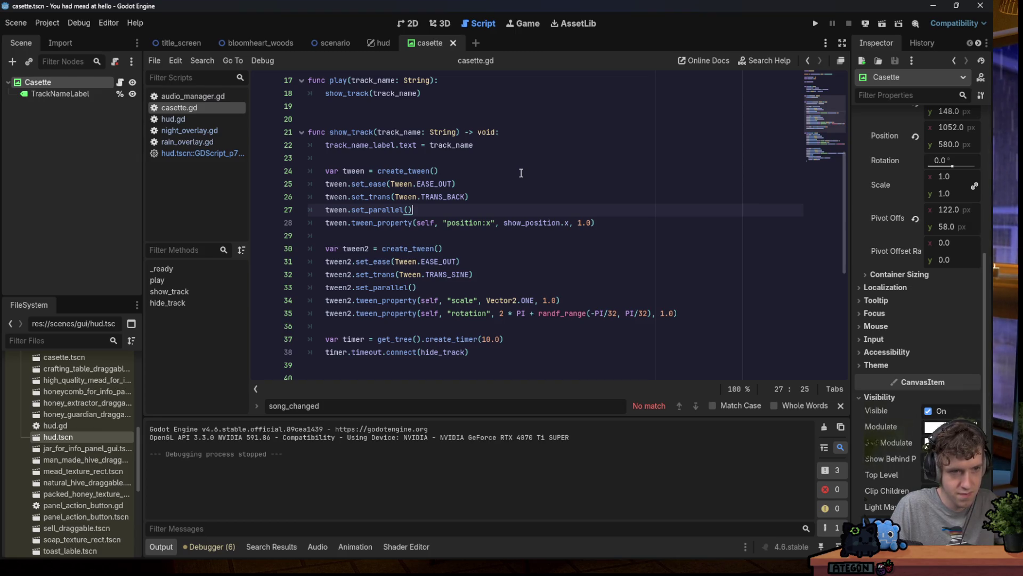
left_click_drag(596, 224, 323, 225)
key("ctrl+c")
key("BackSpace")
left_click(581, 300)
key("Return")
key("ctrl+v")
Step: Move the scale tween line to line 28 on the first tween, retarget position:x to tween2, and run
left_click_drag(581, 300, 324, 302)
key("ctrl+x")
left_click(427, 209)
key("Return")
key("ctrl+v")
key("BackSpace")
left_click(351, 326)
type("2")
left_click(816, 24)
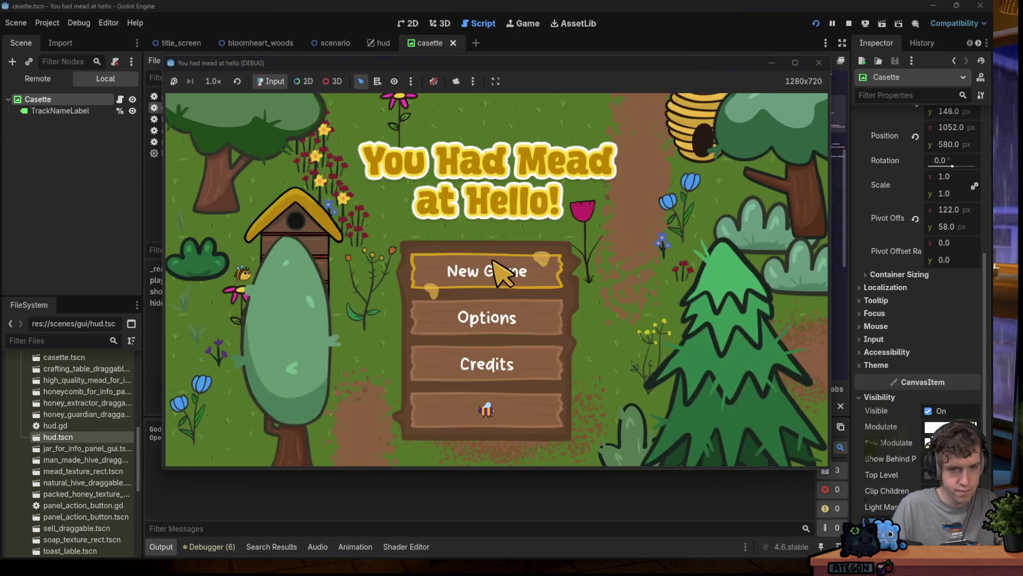
Step: Start a new game to check the cassette, close the run, and begin undoing the tween edits
left_click(500, 272)
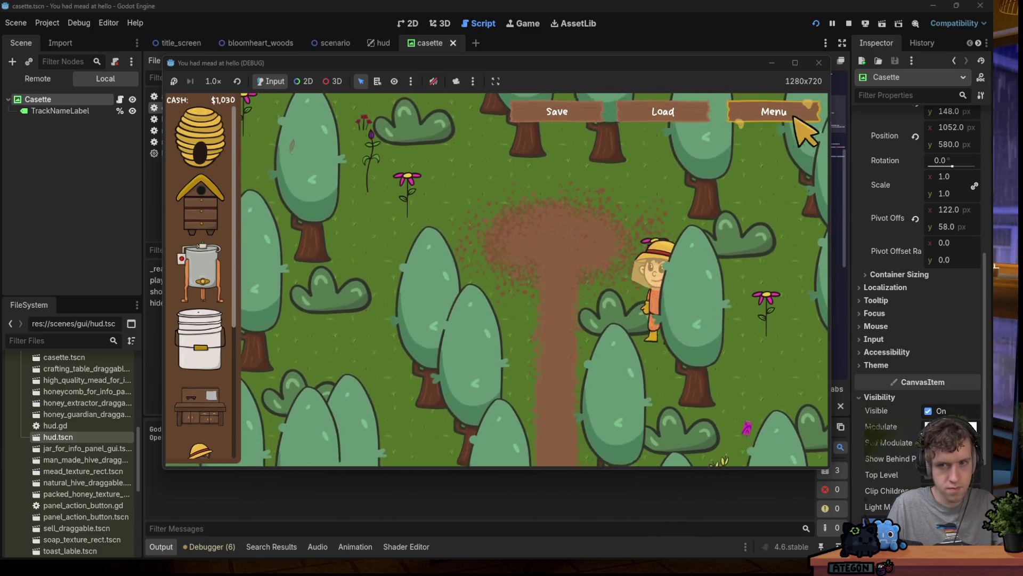
left_click(819, 62)
key("ctrl+x")
key("Down")
key("Down")
key("Down")
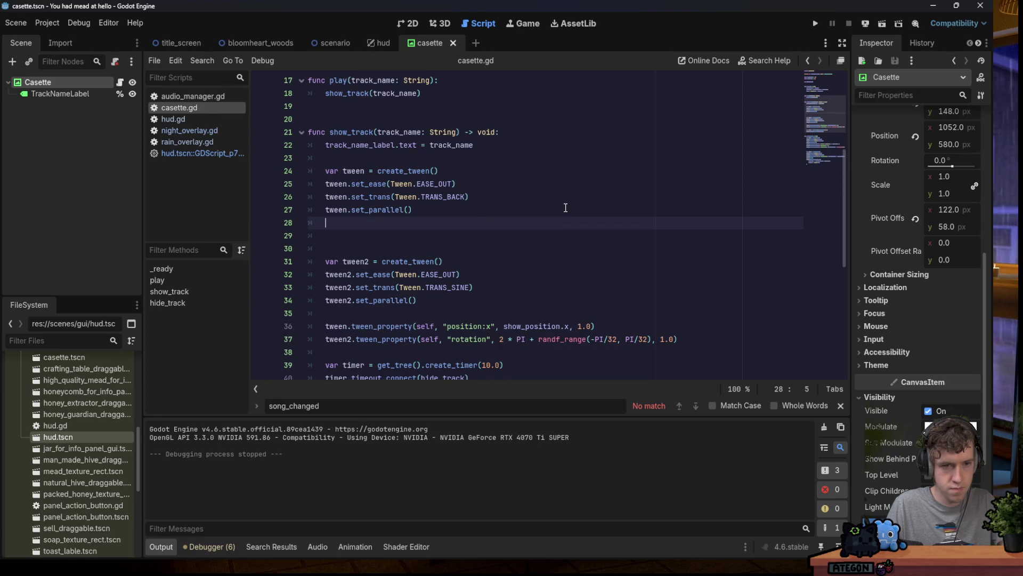
Step: Tidy the hide_track tween code in casette.gd by removing set_parallel and a blank line, then save
key("ctrl+v")
key("ctrl+z")
key("ctrl+z")
key("ctrl+s")
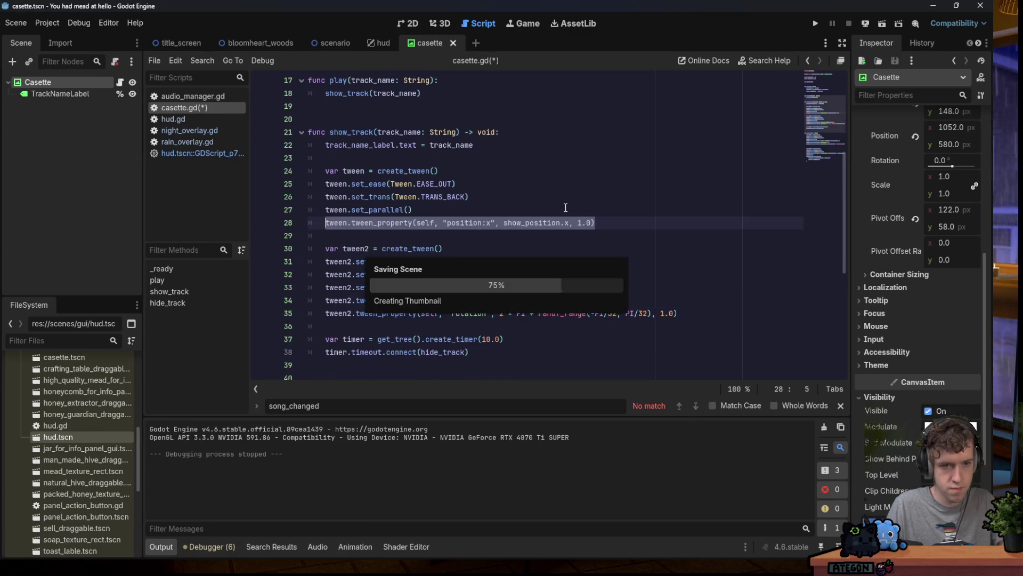
left_click(598, 199)
key("BackSpace")
left_click(528, 184)
left_click(508, 248)
scroll(501, 234, "down", 6)
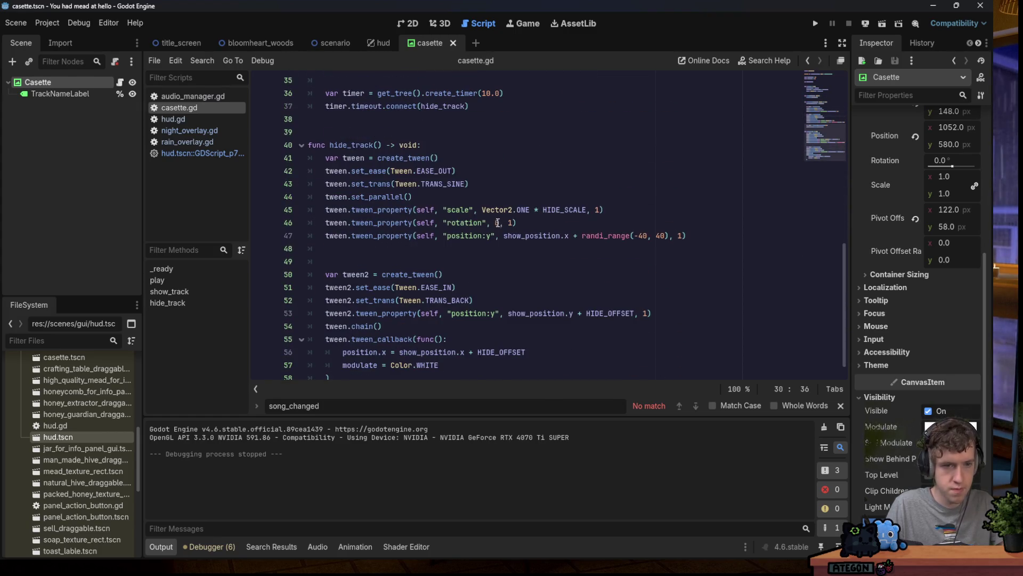
key("BackSpace")
key("BackSpace")
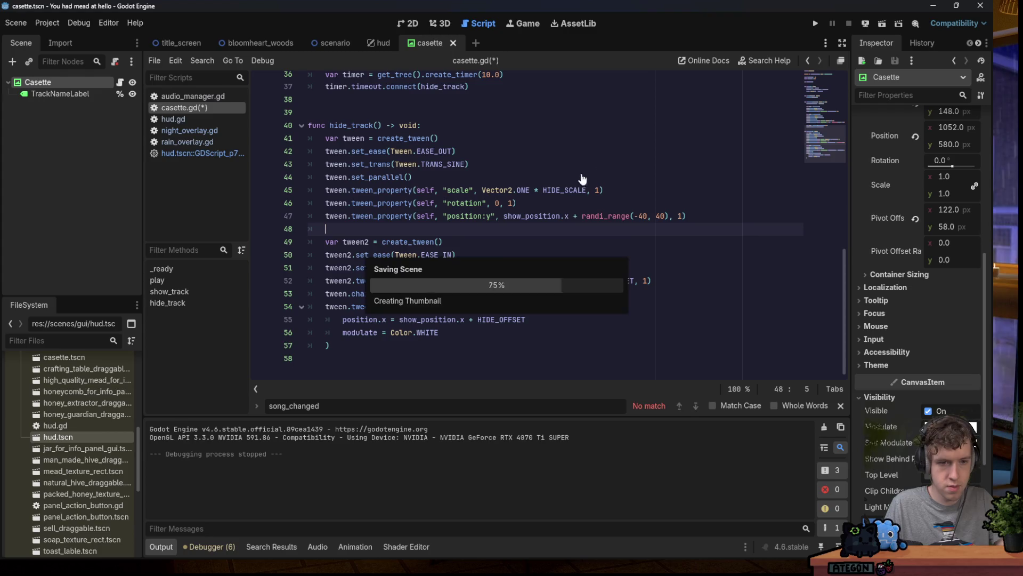
Step: Run the game and start a new game to test the cassette tween, then close it
left_click(816, 24)
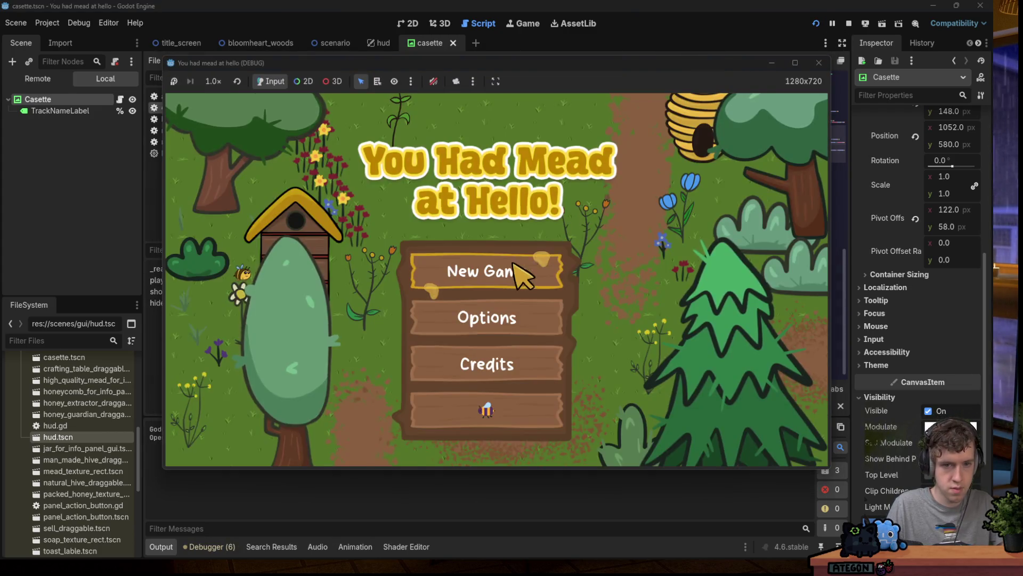
left_click(516, 267)
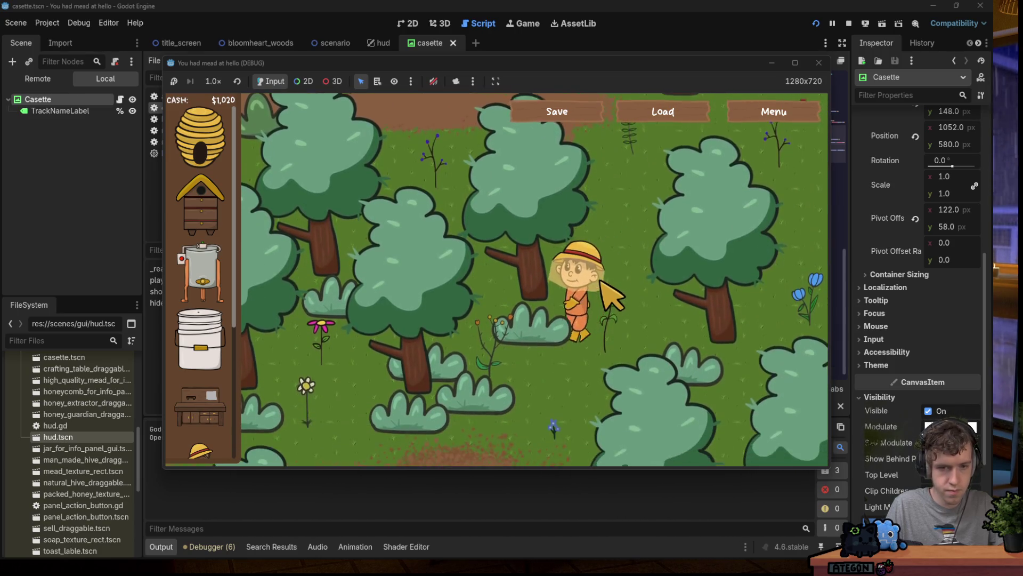
left_click(818, 63)
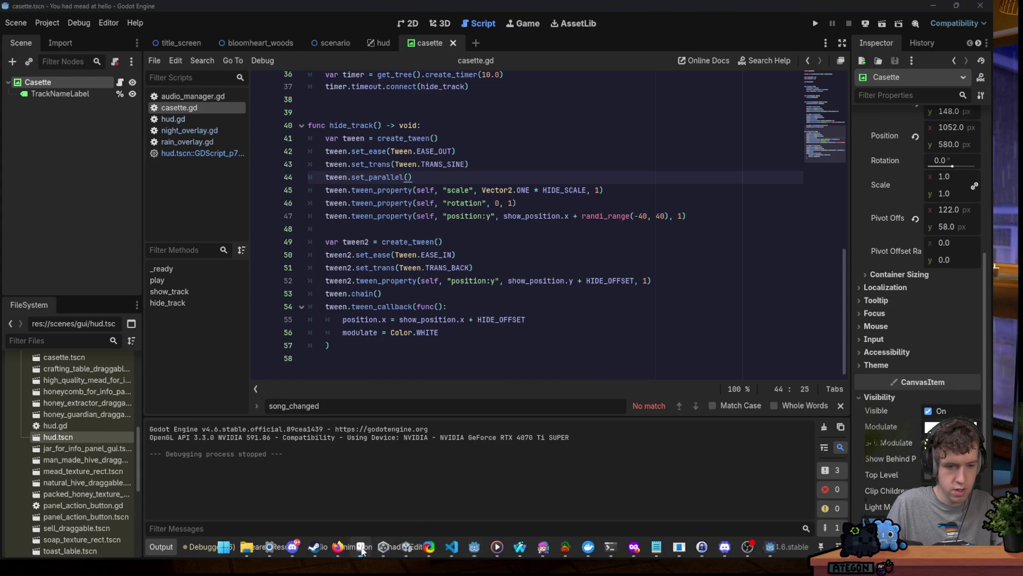
key("alt+Tab")
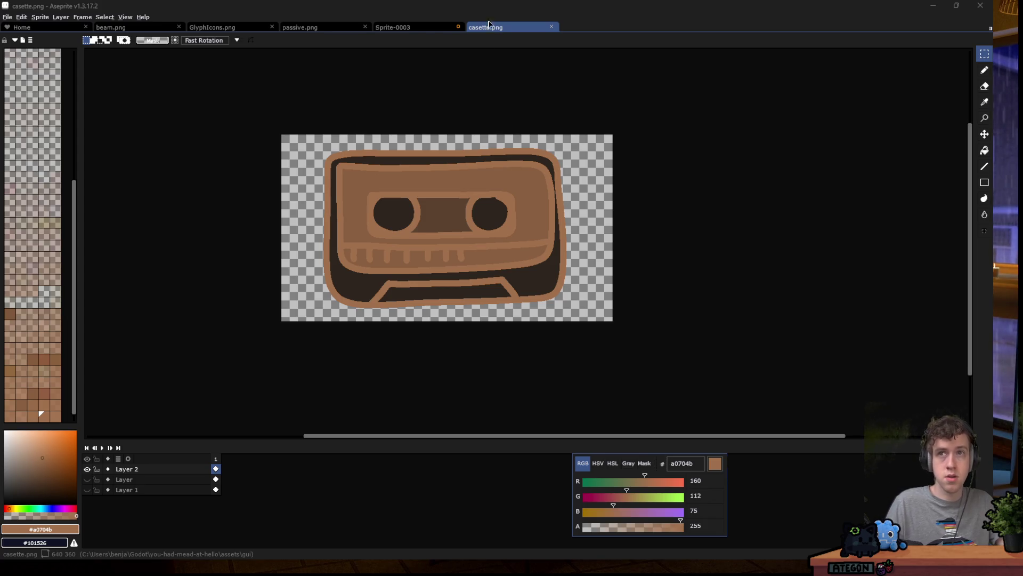
Step: Magic-wand the cassette's dark outline pixels, then clear the selection
scroll(488, 199, "up", 1)
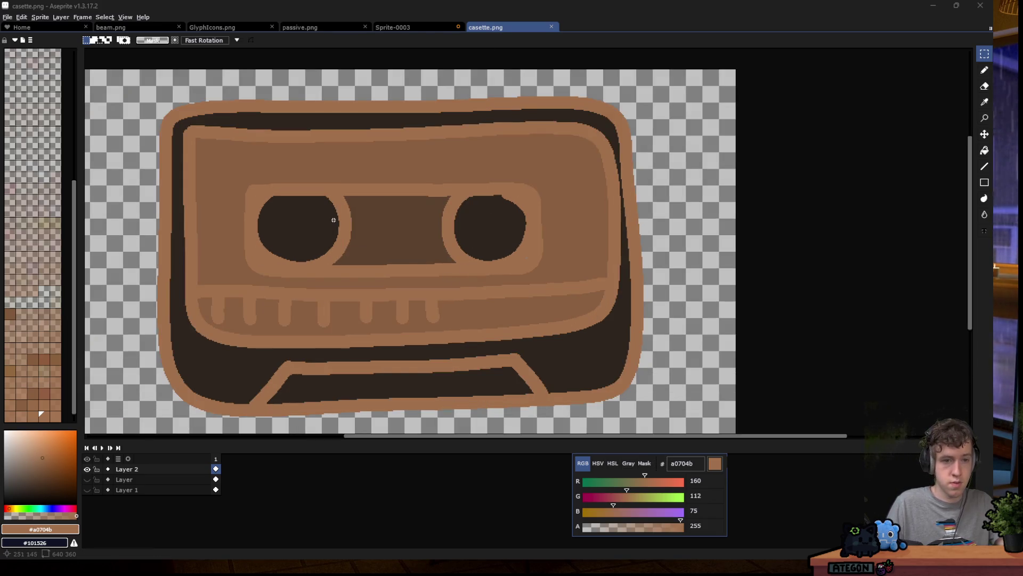
left_click(126, 469, "ctrl")
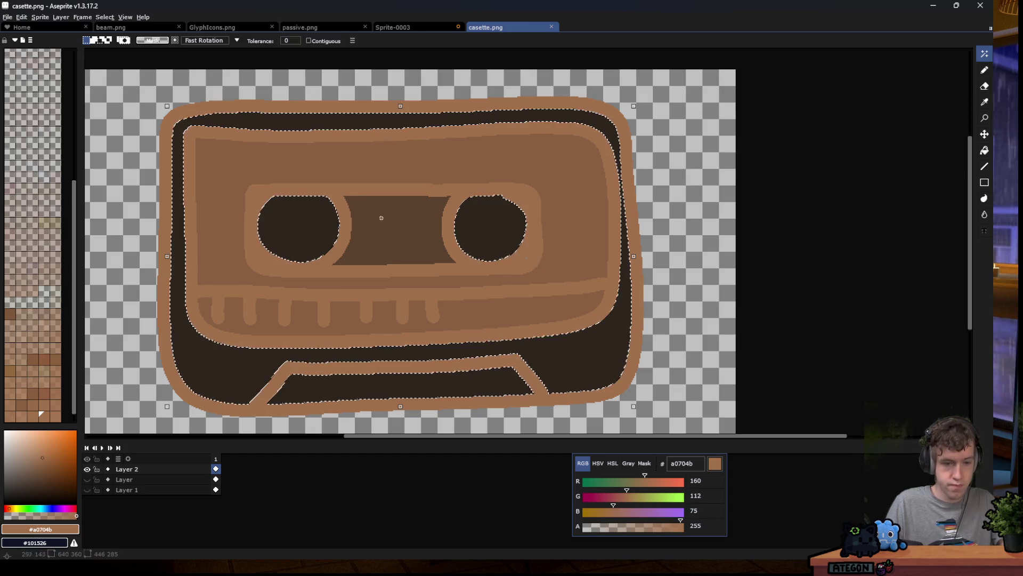
key("ctrl+d")
key("w")
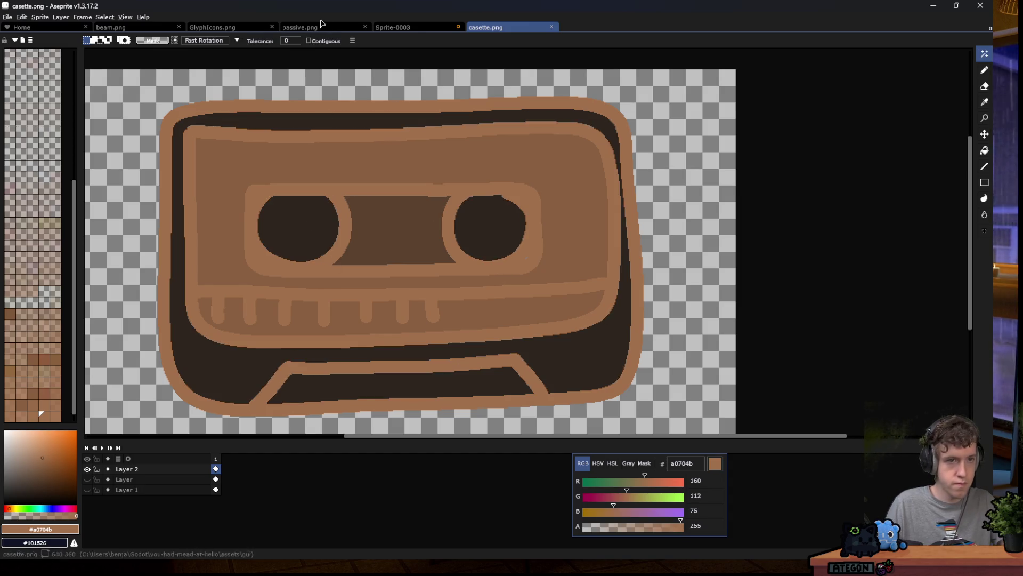
Step: Add new Layer 3 above the artwork, set grey #9f9f9f as the colour and choose Filled Ellipse
key("shift+ctrl+n")
key("b")
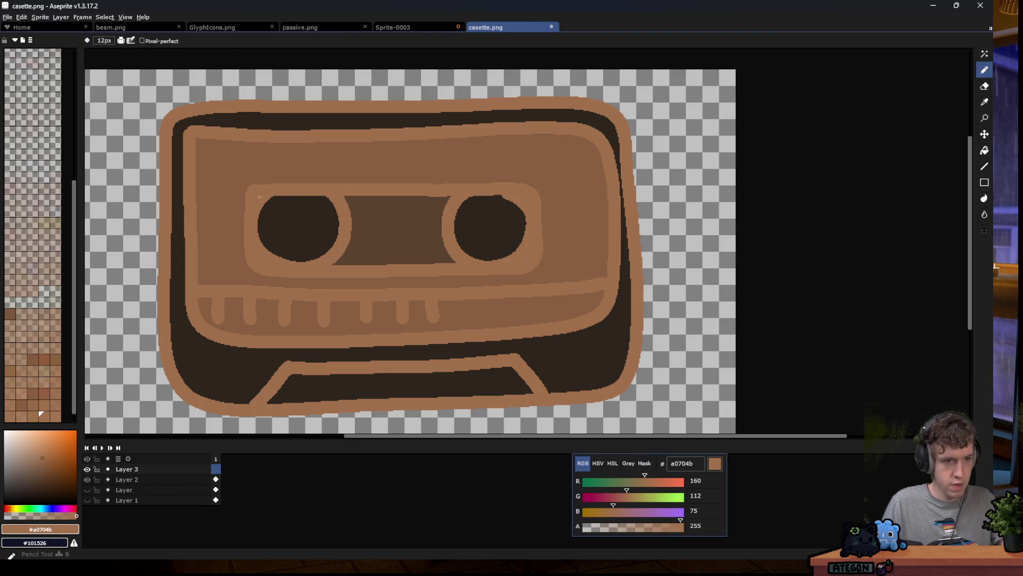
left_click_drag(47, 453, 4, 458)
scroll(287, 235, "up", 5)
scroll(287, 236, "up", 5)
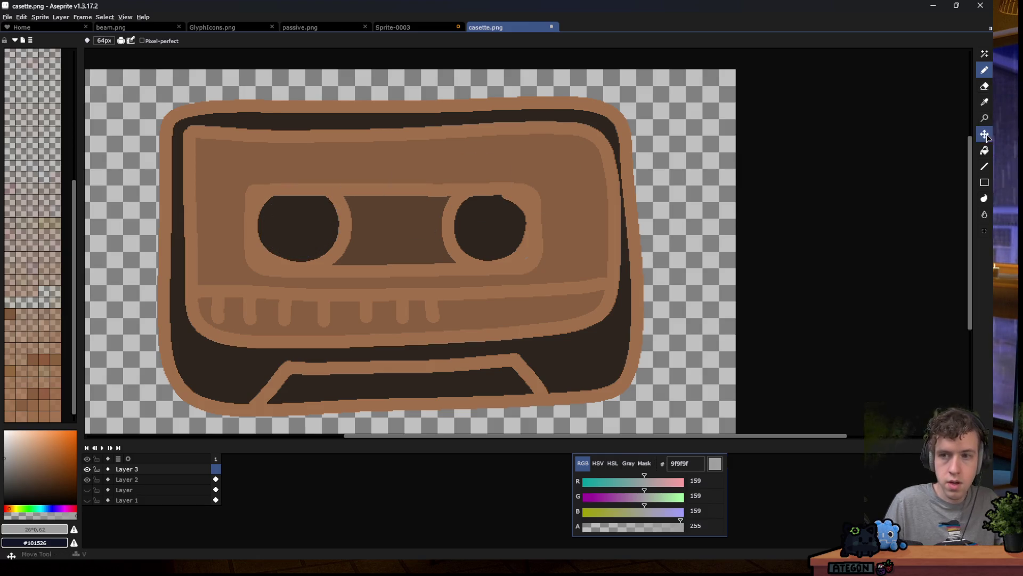
left_click(964, 182)
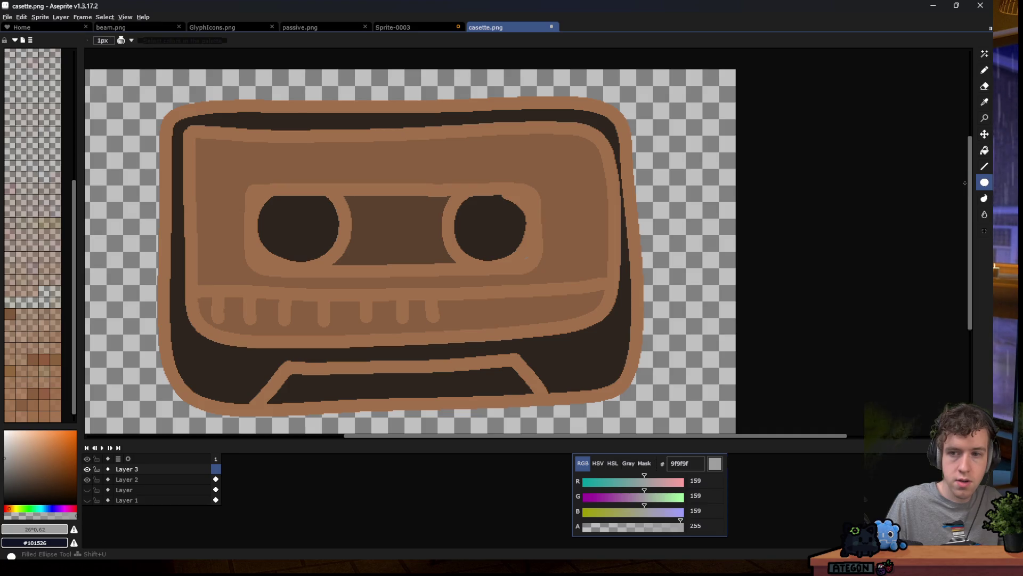
Step: Draw a grey filled circle over the left reel and nudge it into place
scroll(352, 176, "down", 2)
scroll(381, 169, "up", 3)
left_click_drag(335, 160, 475, 303)
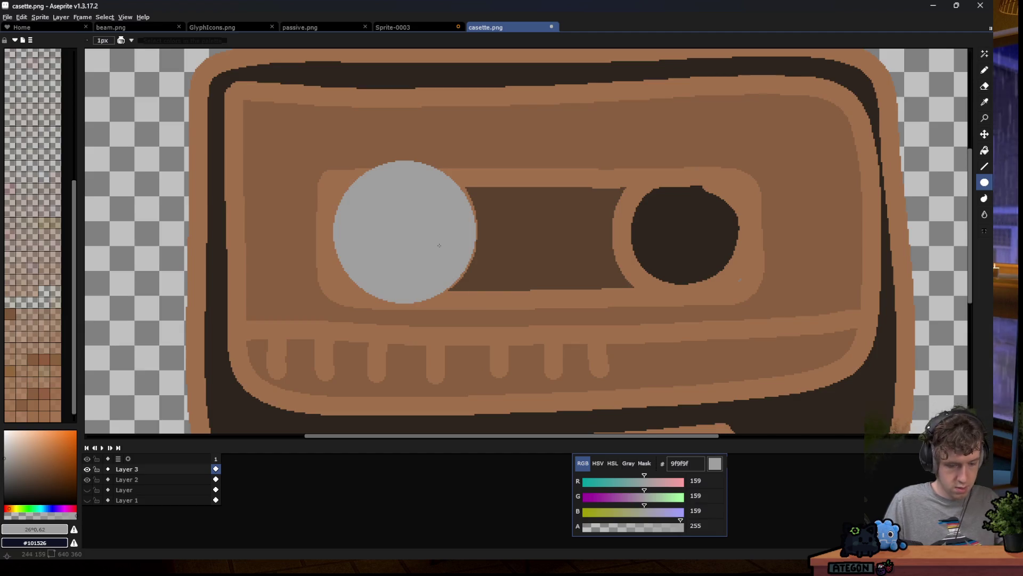
key("m")
left_click_drag(515, 115, 296, 335)
mouse_move(398, 260)
left_mouse_down()
mouse_move(390, 260)
mouse_move(704, 224)
left_mouse_up()
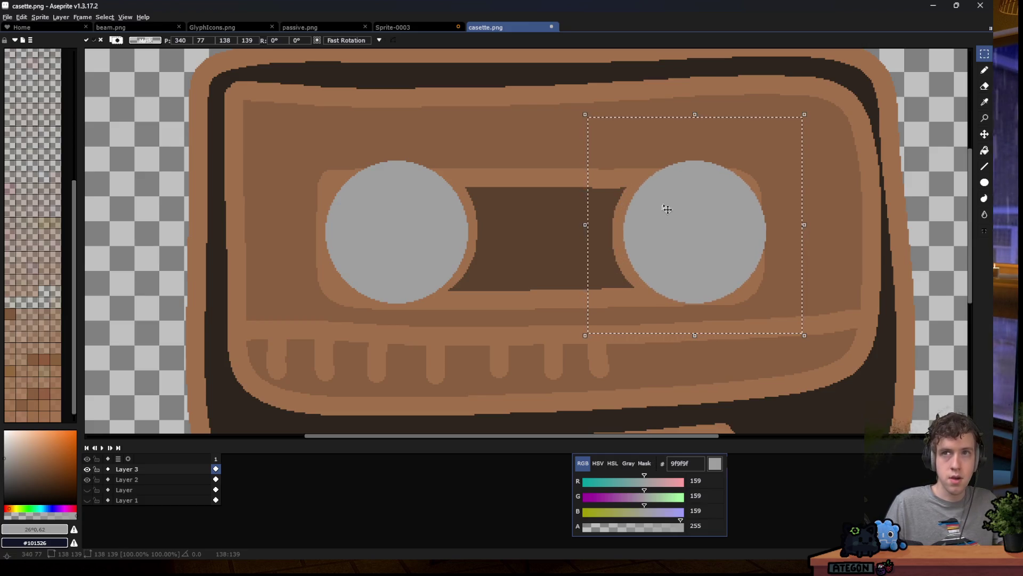
key("Escape")
key("ctrl+d")
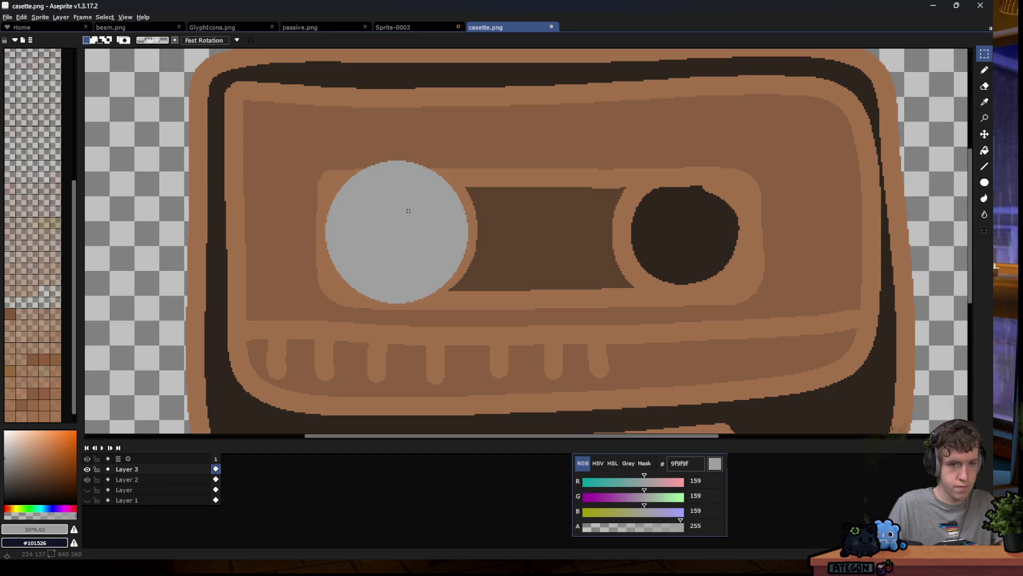
Step: Stamp a large dark brown hub dot in the middle of the grey circle
scroll(388, 196, "up", 1)
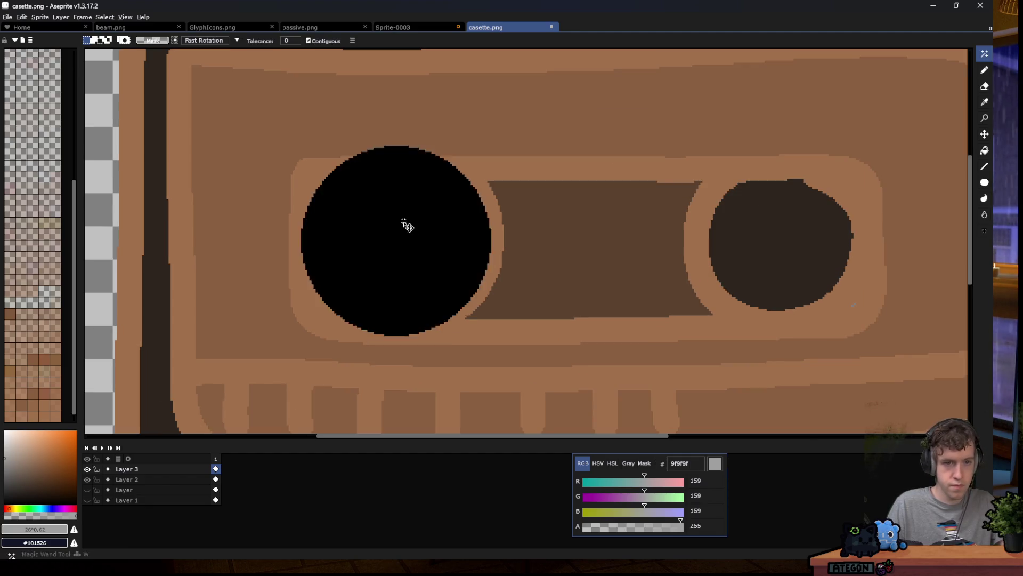
scroll(400, 219, "up", 1)
key("w")
left_click(359, 234)
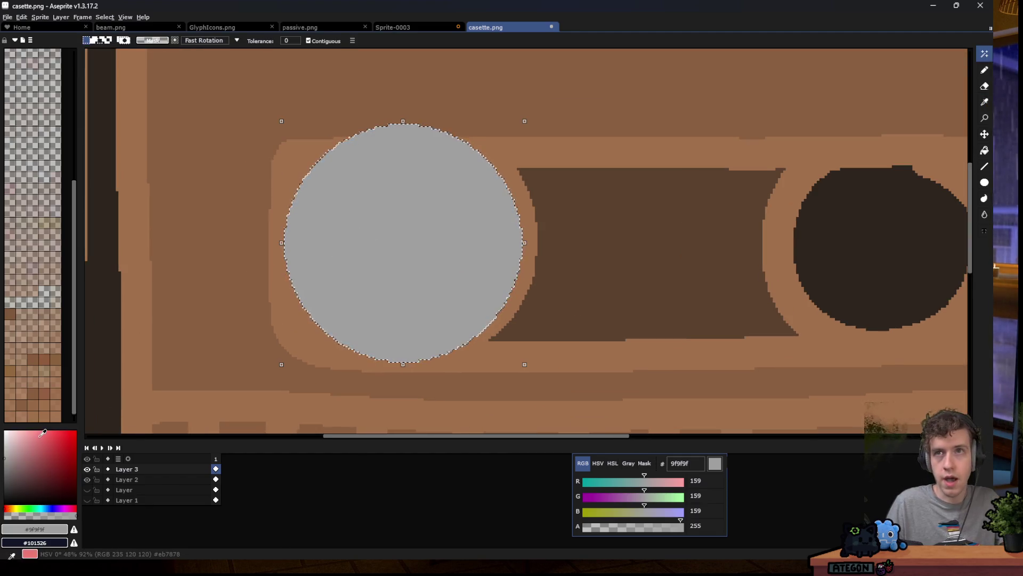
key("b")
left_click(834, 197, "alt")
left_click(435, 268)
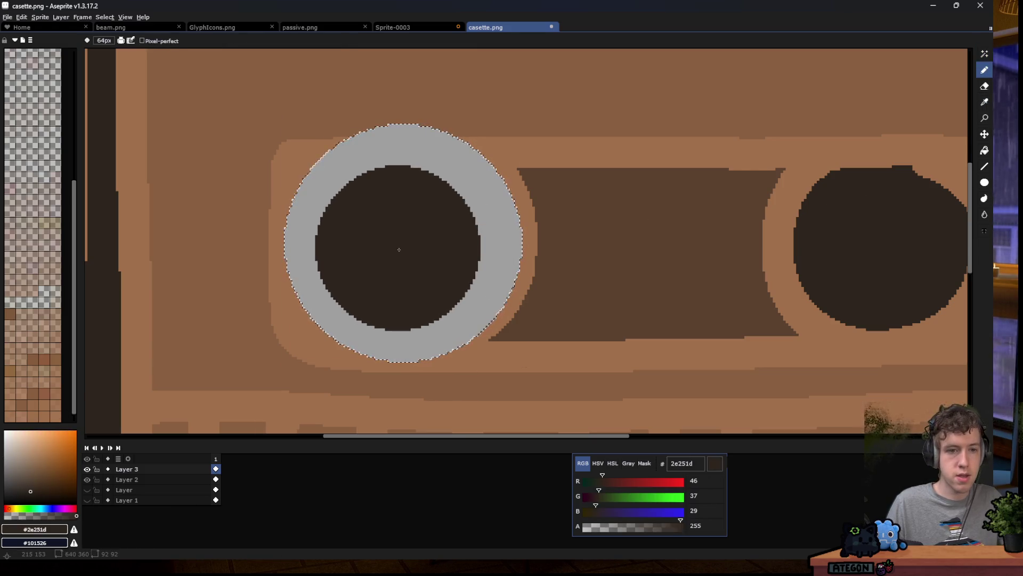
key("v")
key("b")
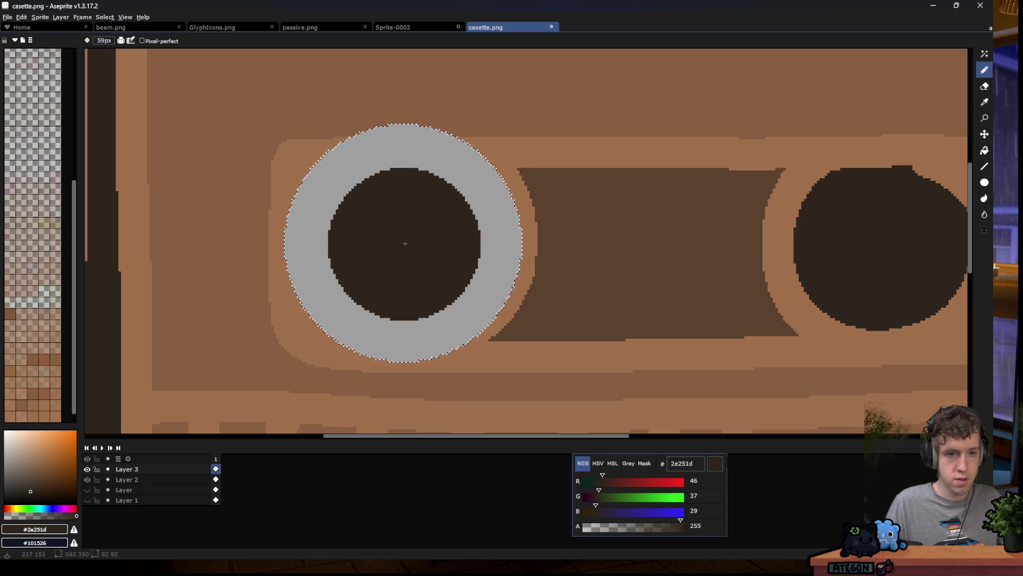
key("m")
key("ctrl+d")
key("b")
Step: Paint 11px grey notches at the hub's bottom, lower-left and upper-right edges
left_click(411, 153, "alt")
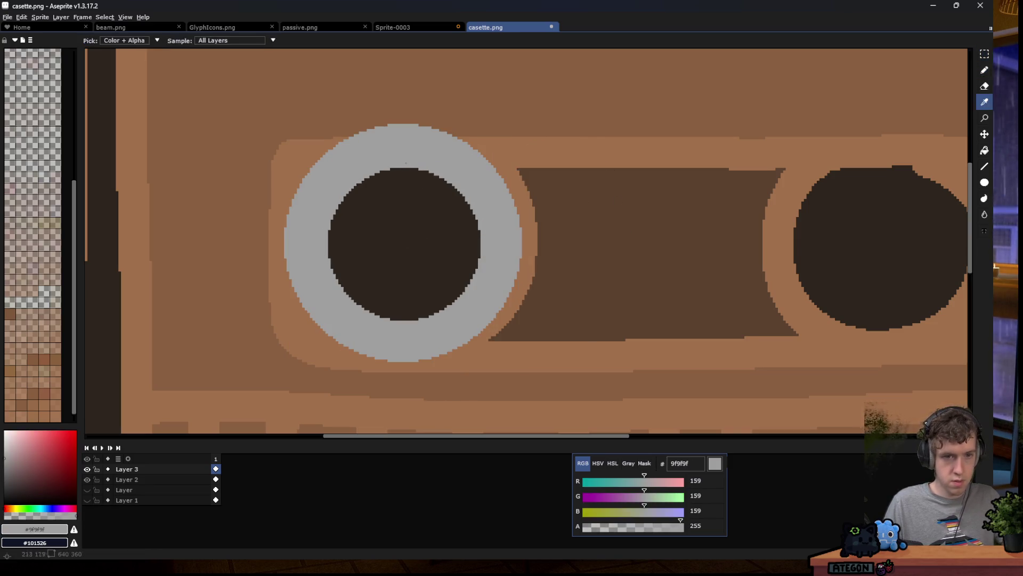
scroll(405, 160, "up", 1)
key("minus")
key("minus")
key("minus")
key("minus")
key("minus")
key("minus")
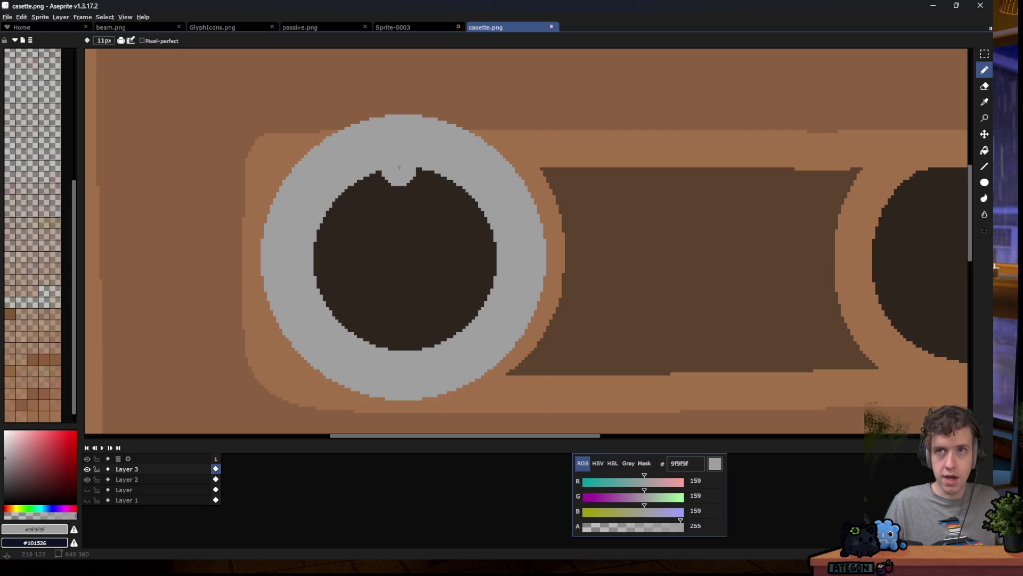
key("plus")
key("plus")
key("plus")
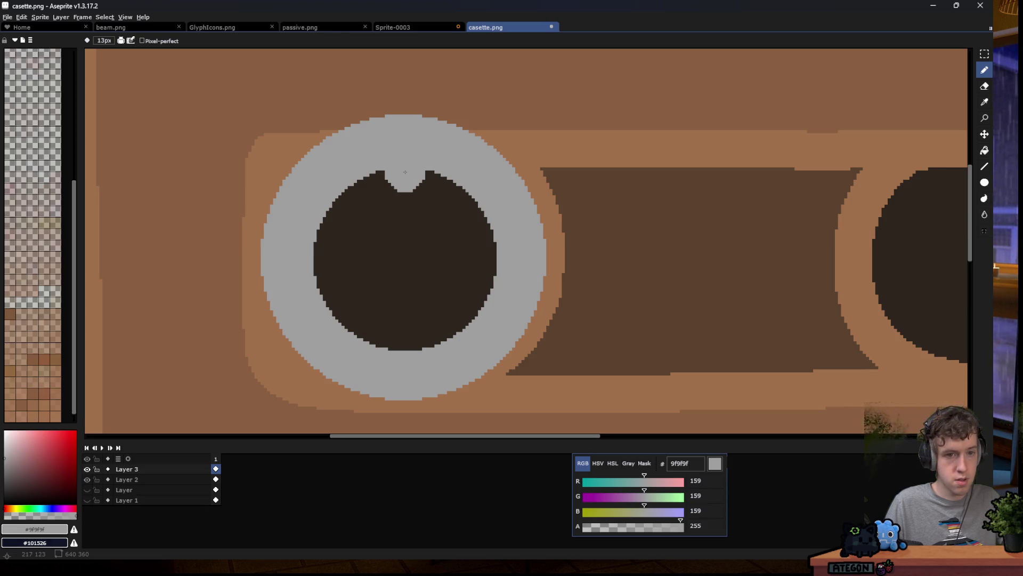
left_click(403, 346)
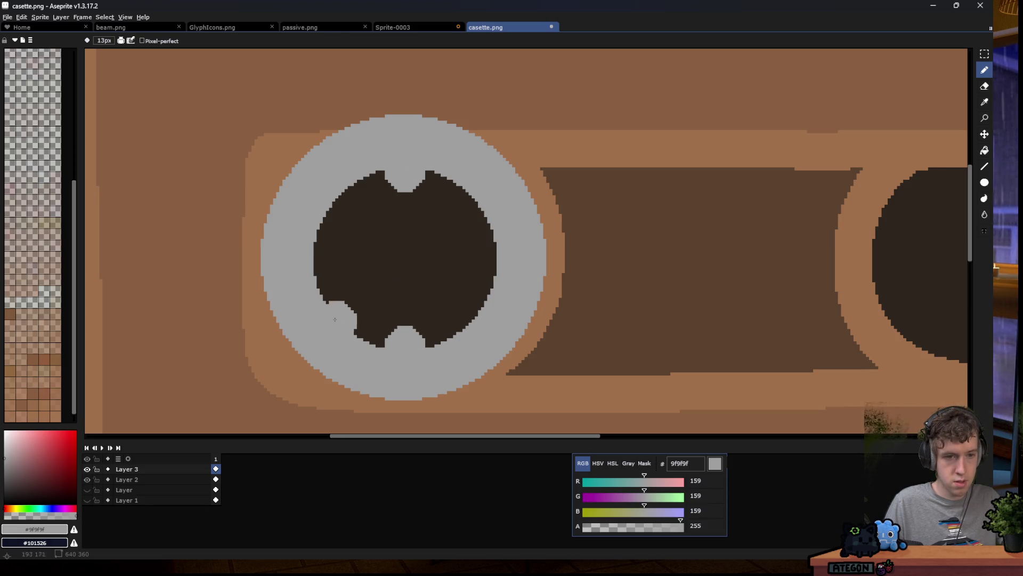
left_click(333, 311)
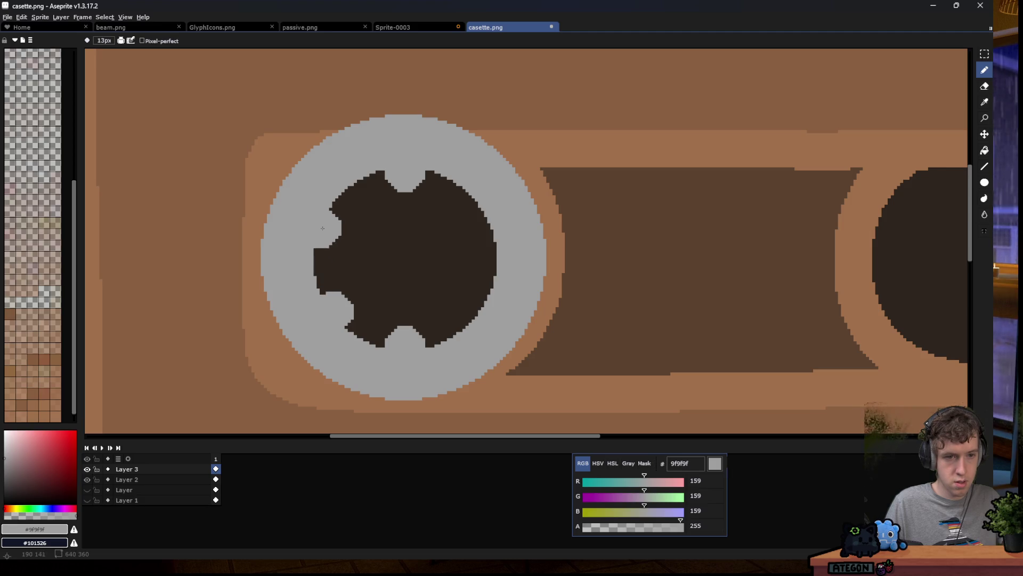
left_click(481, 214)
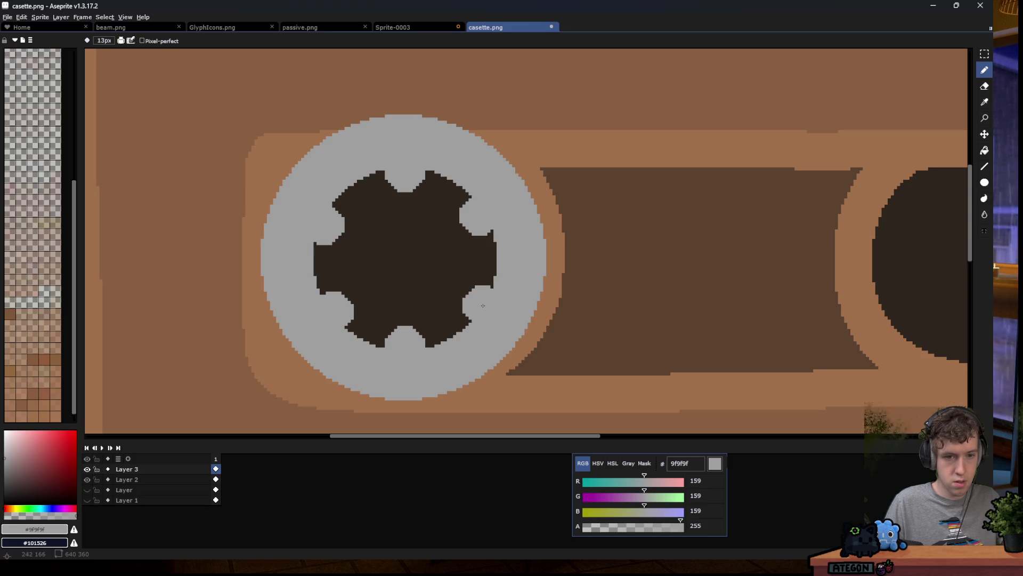
scroll(364, 272, "down", 6)
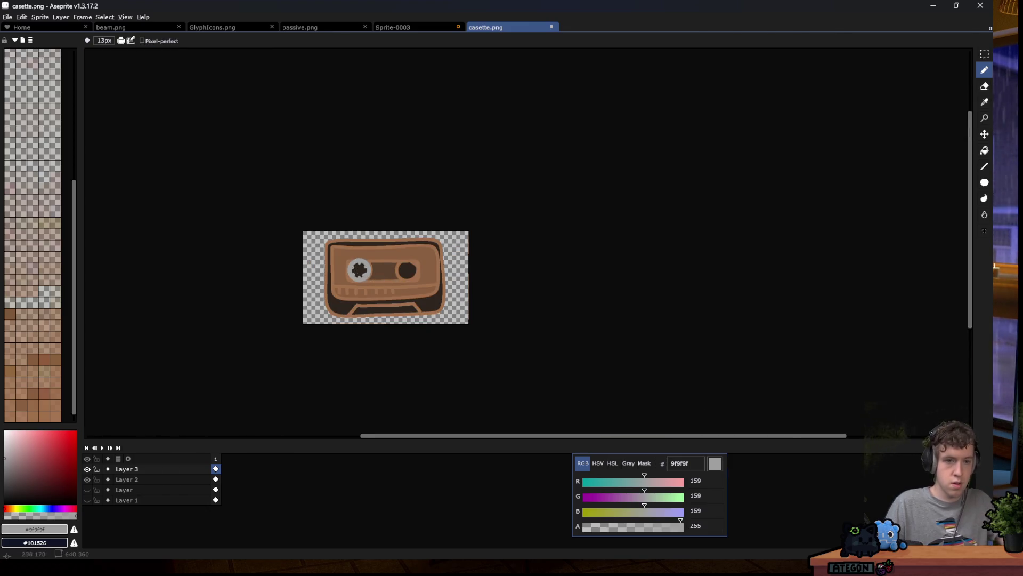
scroll(364, 273, "up", 6)
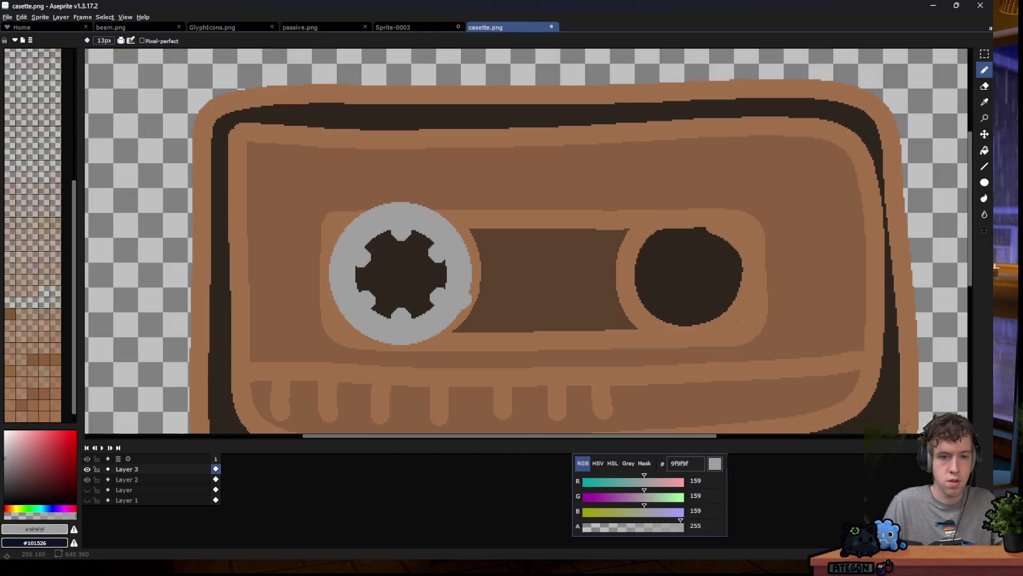
key("w")
left_click(428, 283)
scroll(410, 315, "up", 2)
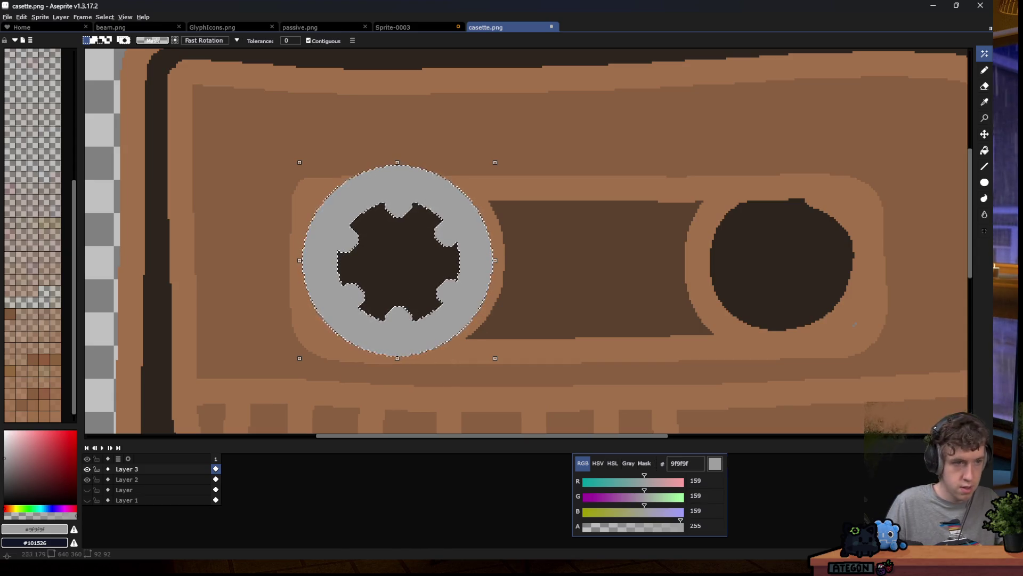
Step: Paint darker brown shading along the left reel's right side
key("i")
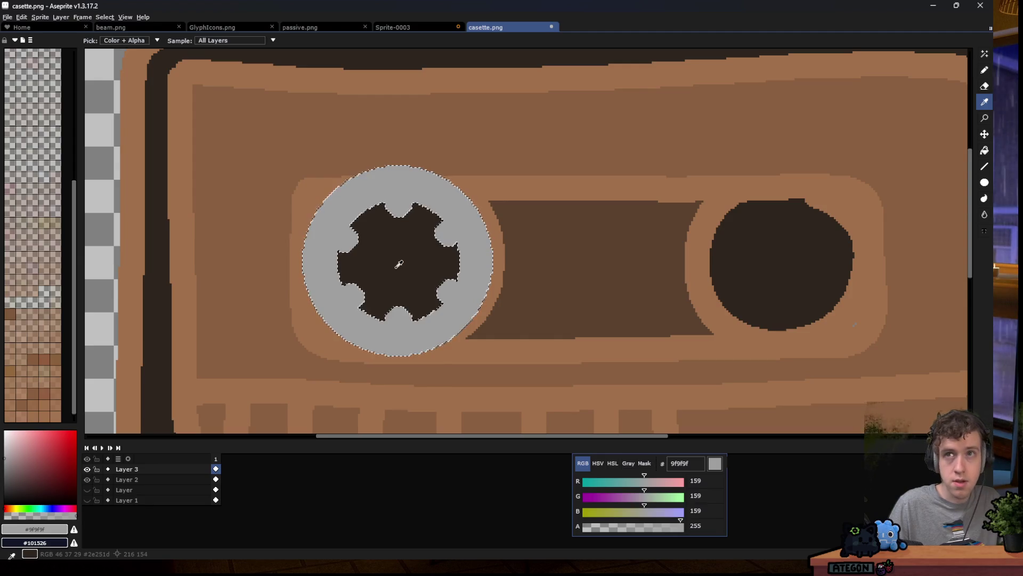
left_click(397, 261)
key("b")
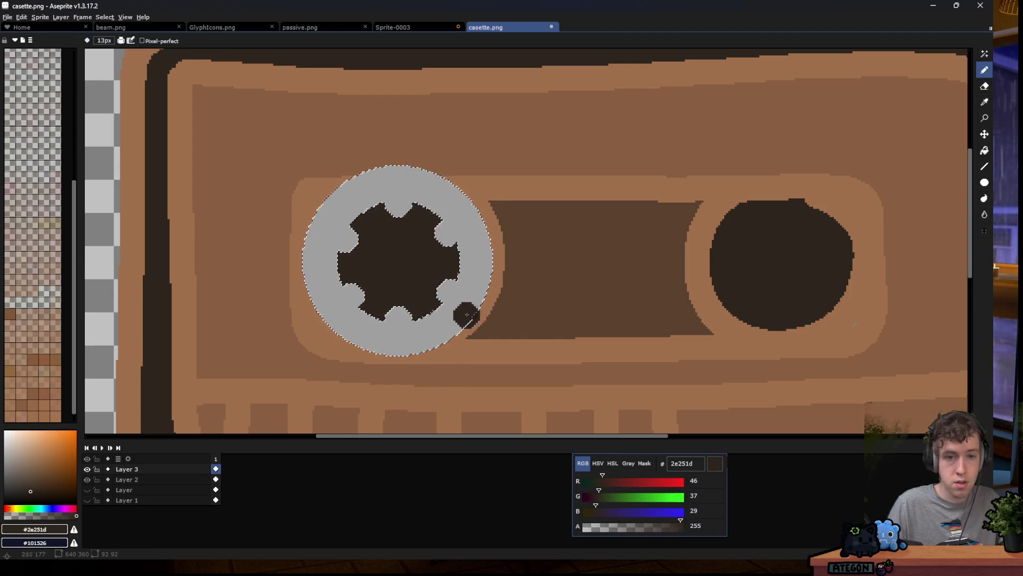
scroll(467, 315, "up", 1)
left_click(30, 491)
left_click(28, 496)
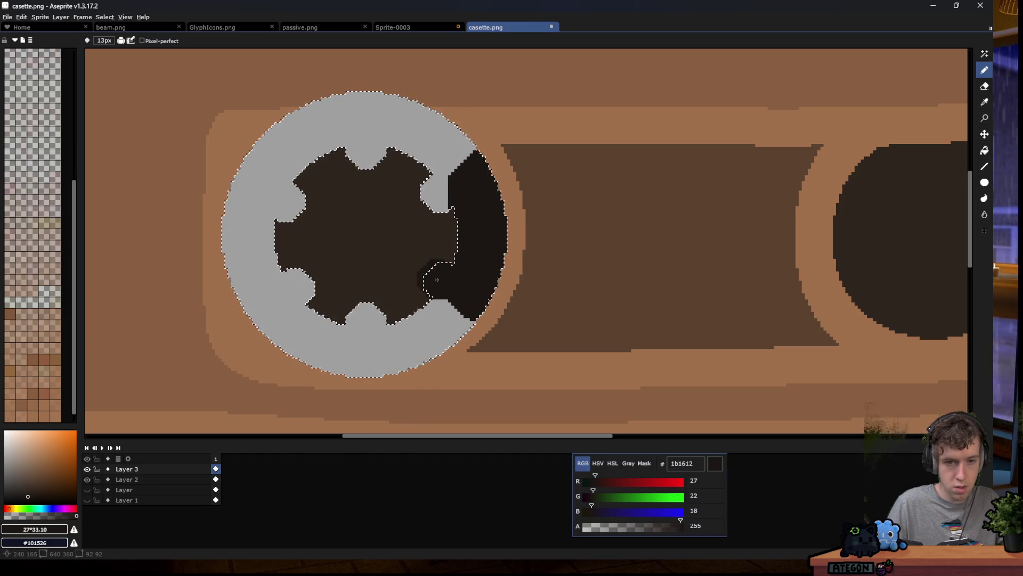
key("super")
left_click(516, 244)
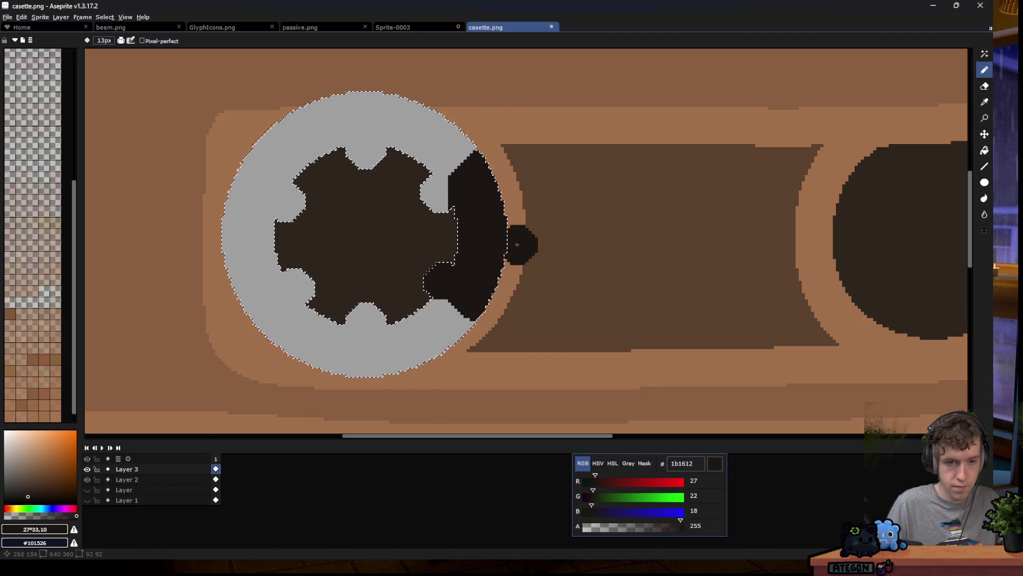
Step: Touch up the gear tooth edges with a 3px grey brush, covering stray dark pixels
left_click(373, 312, "alt")
scroll(382, 295, "up", 4)
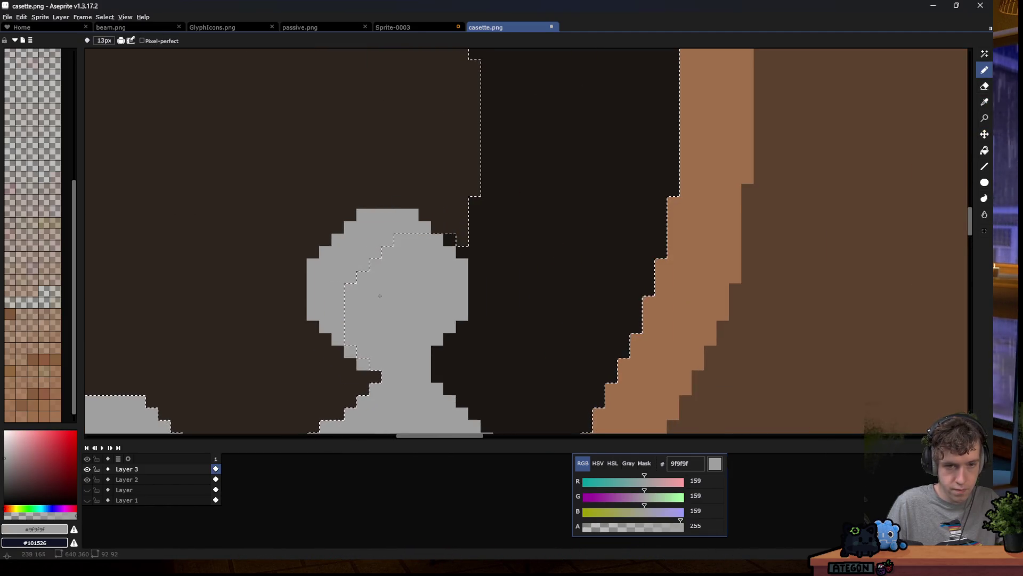
key("minus")
key("minus")
key("minus")
key("minus")
key("minus")
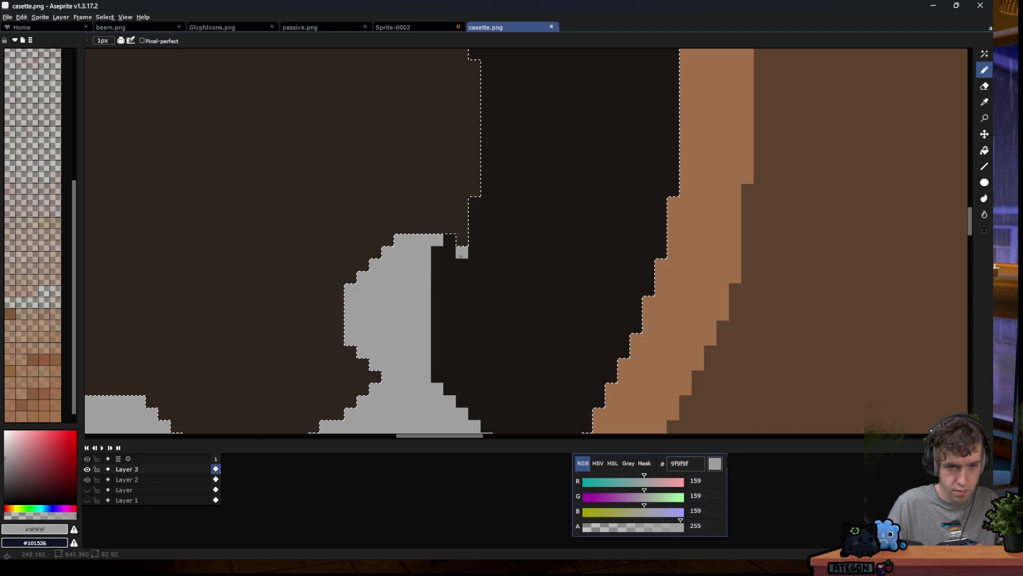
left_click_drag(462, 264, 437, 339)
mouse_move(437, 282)
left_mouse_down()
mouse_move(437, 264)
mouse_move(437, 304)
left_mouse_up()
scroll(432, 277, "down", 3)
scroll(389, 218, "up", 3)
scroll(389, 218, "up", 2)
left_click_drag(366, 317, 366, 211)
left_click_drag(366, 287, 367, 307)
scroll(368, 304, "down", 4)
Step: Magic-wand the dark crescent on the left reel
key("m")
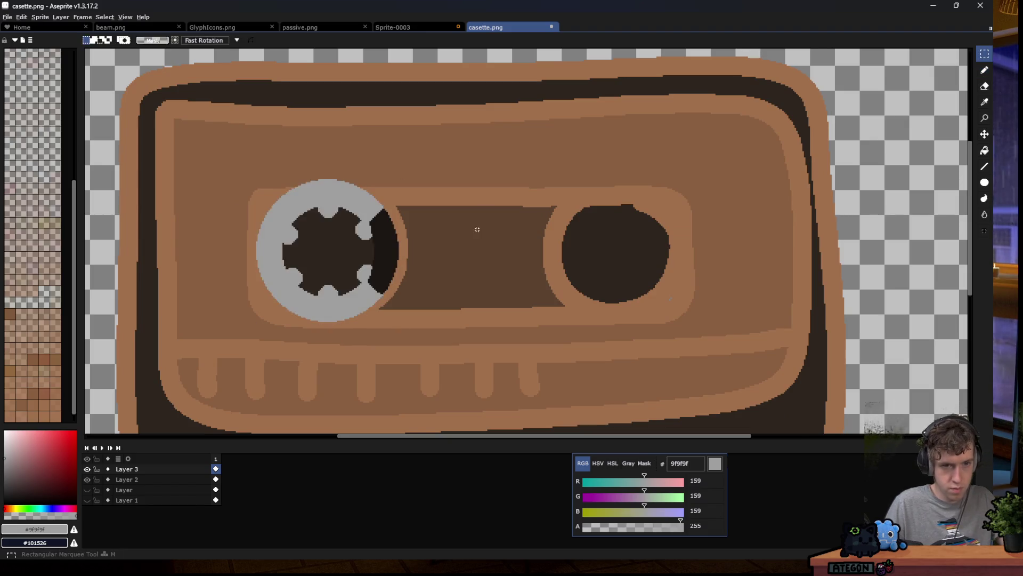
scroll(442, 242, "down", 4)
scroll(443, 244, "up", 5)
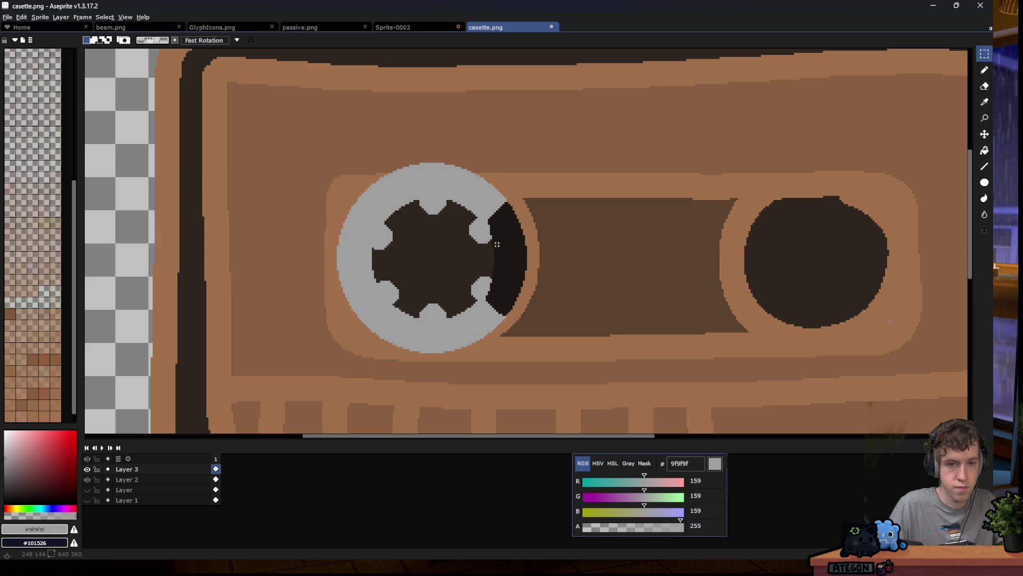
scroll(480, 286, "up", 3)
key("w")
left_click(533, 229)
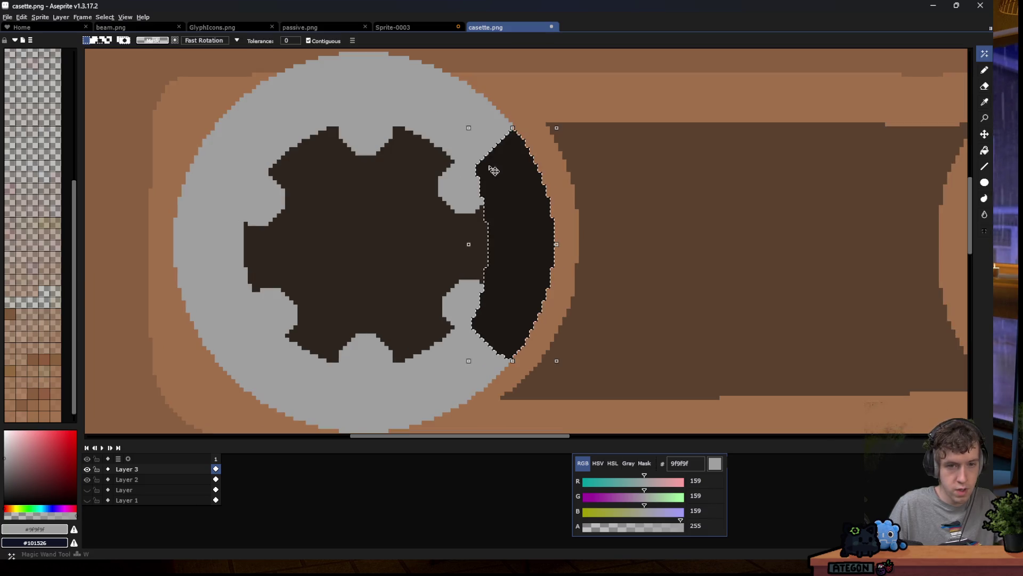
Step: Paint grey along the inner edge of the selected dark crescent
scroll(533, 229, "up", 1)
key("b")
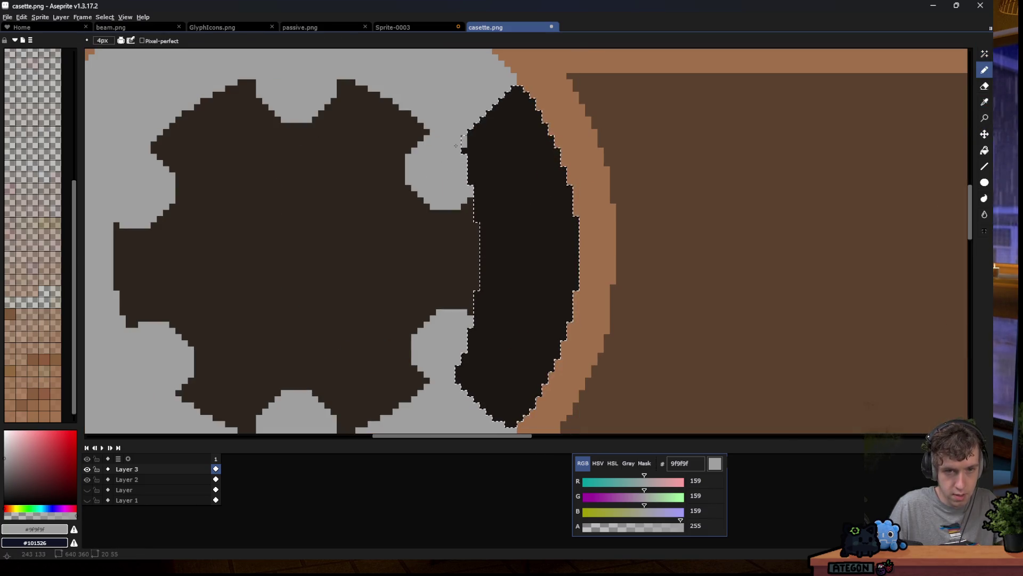
left_click_drag(483, 178, 483, 356)
scroll(483, 356, "down", 5)
key("m")
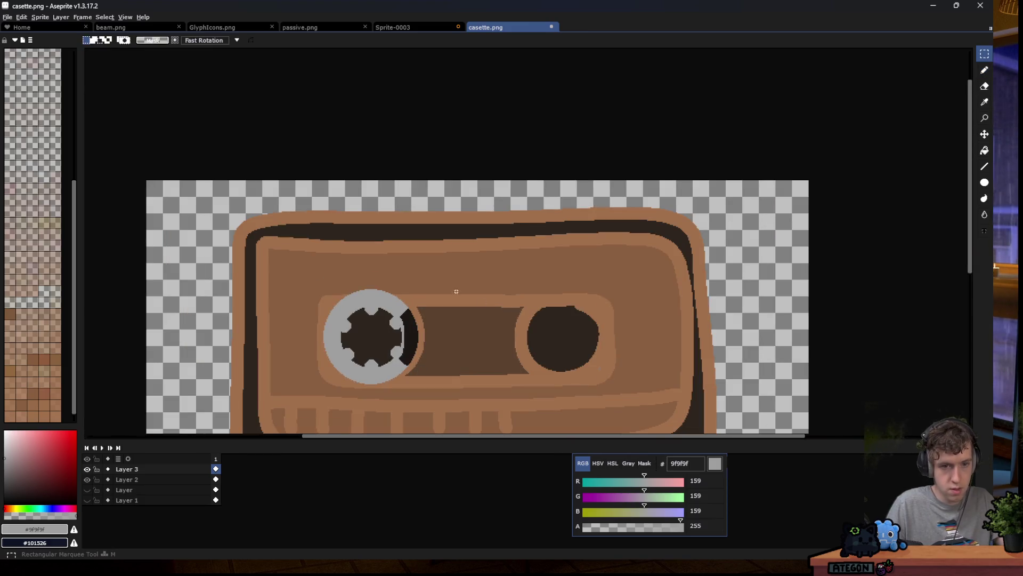
scroll(464, 292, "down", 2)
scroll(419, 304, "up", 5)
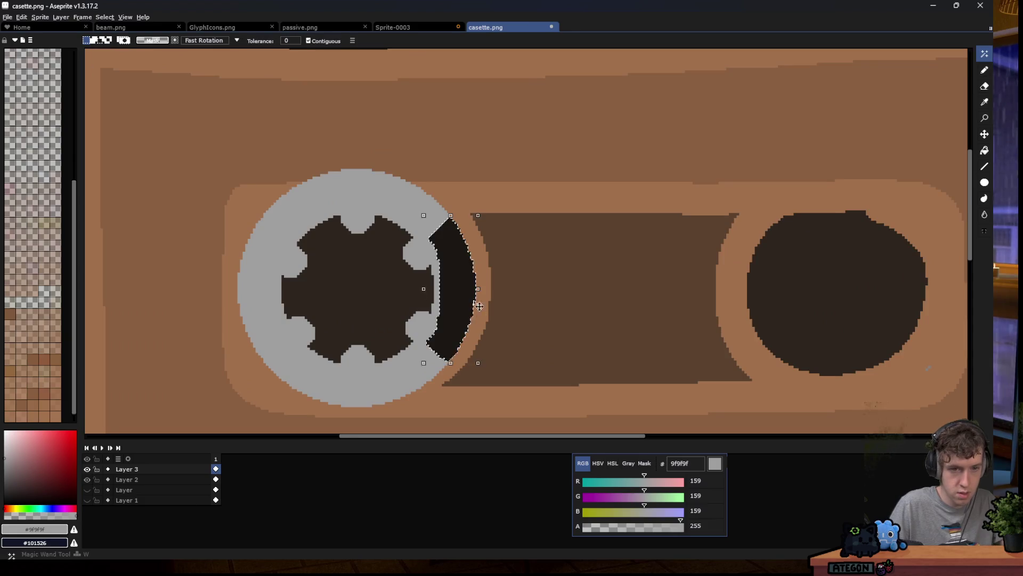
Step: Fill more of the dark crescent with grey so only a thin shadow remains
key("v")
key("b")
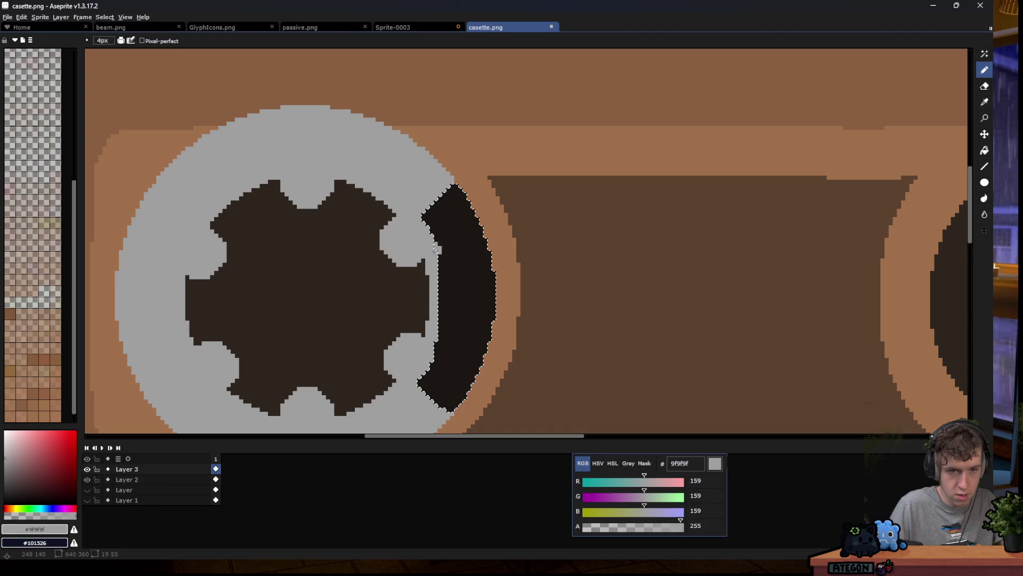
left_click(426, 226)
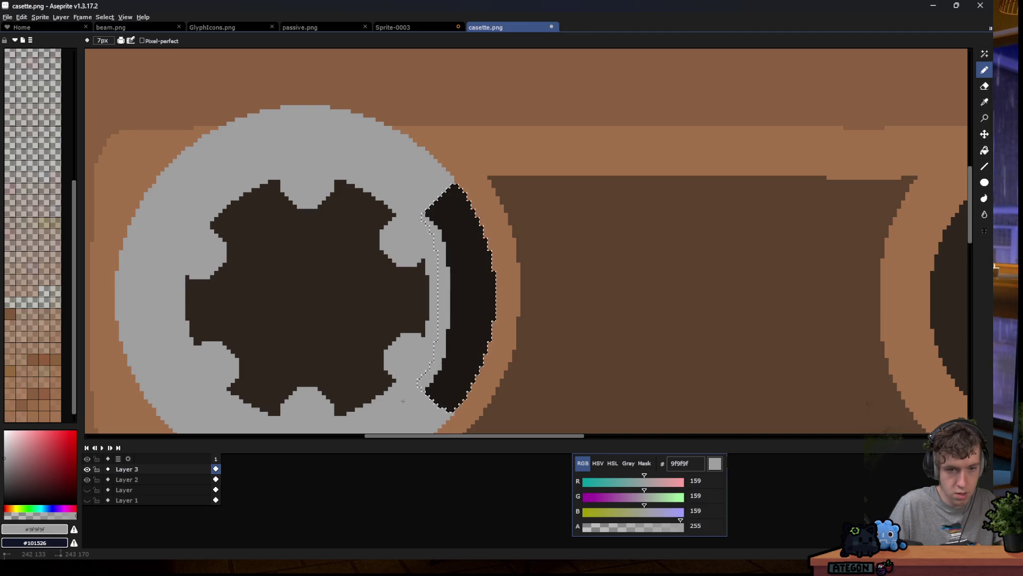
scroll(442, 316, "down", 5)
key("m")
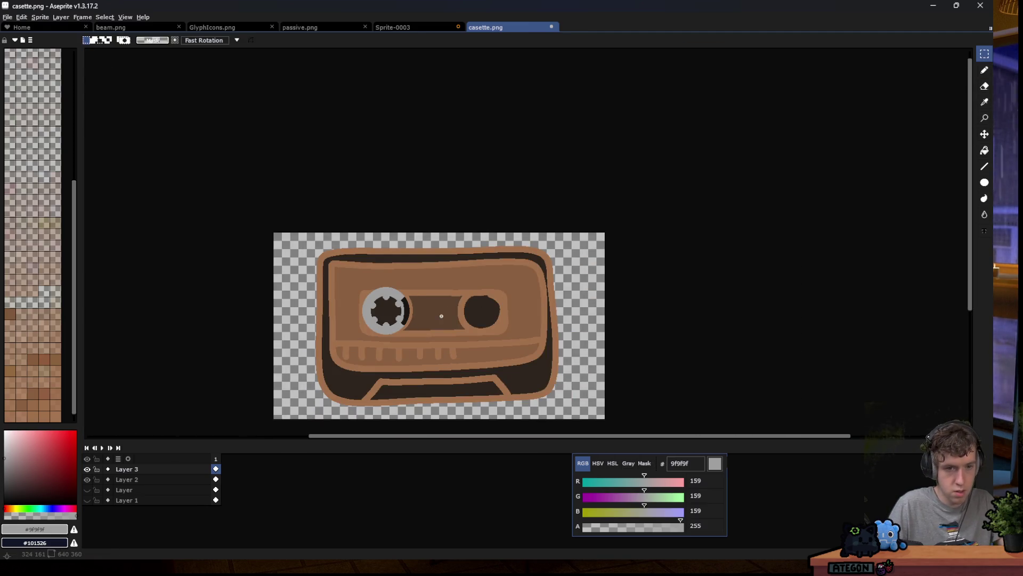
scroll(442, 316, "down", 3)
scroll(427, 318, "up", 5)
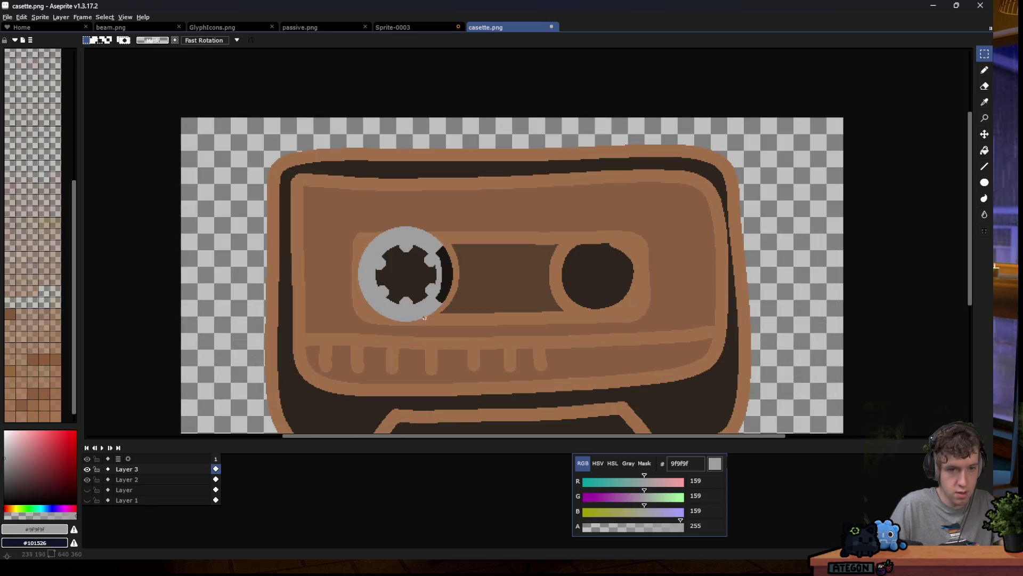
scroll(368, 285, "up", 2)
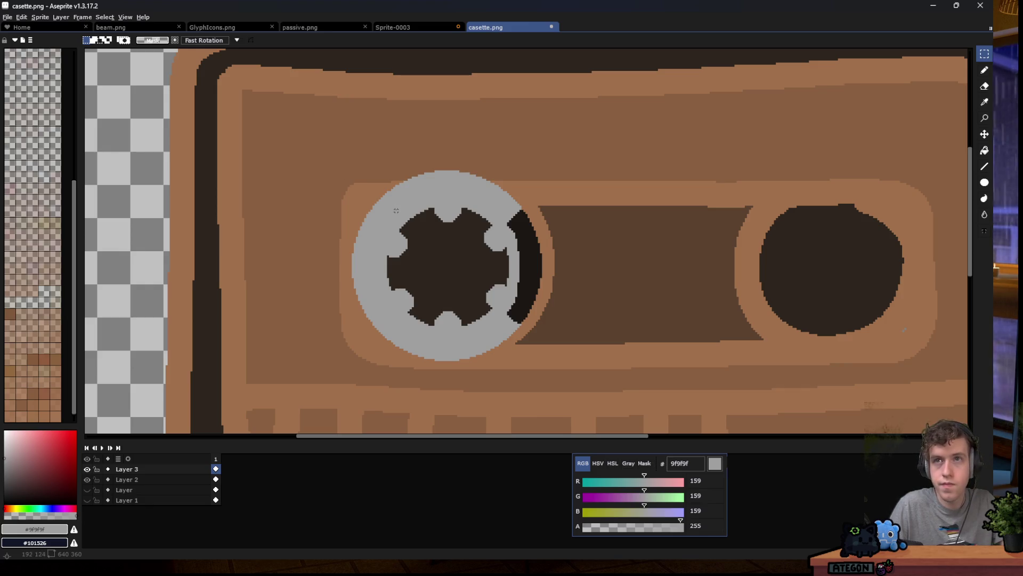
scroll(378, 250, "down", 4)
scroll(305, 269, "up", 4)
Step: Pick dark brown #5c422f from the tape window and paint a ring inside the grey reel ring
key("b")
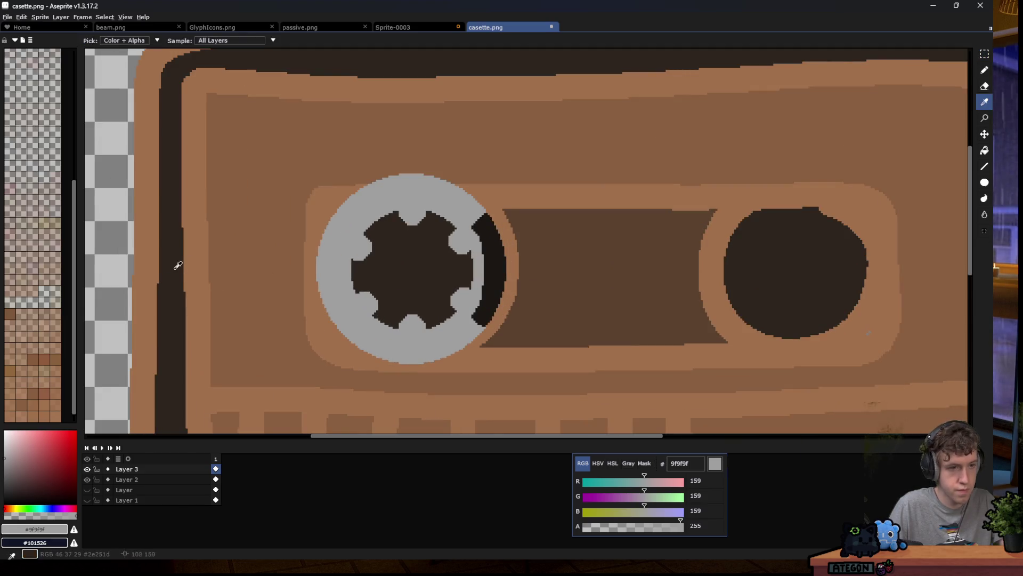
left_click(153, 271, "alt")
left_click(569, 278, "alt")
scroll(469, 277, "up", 2)
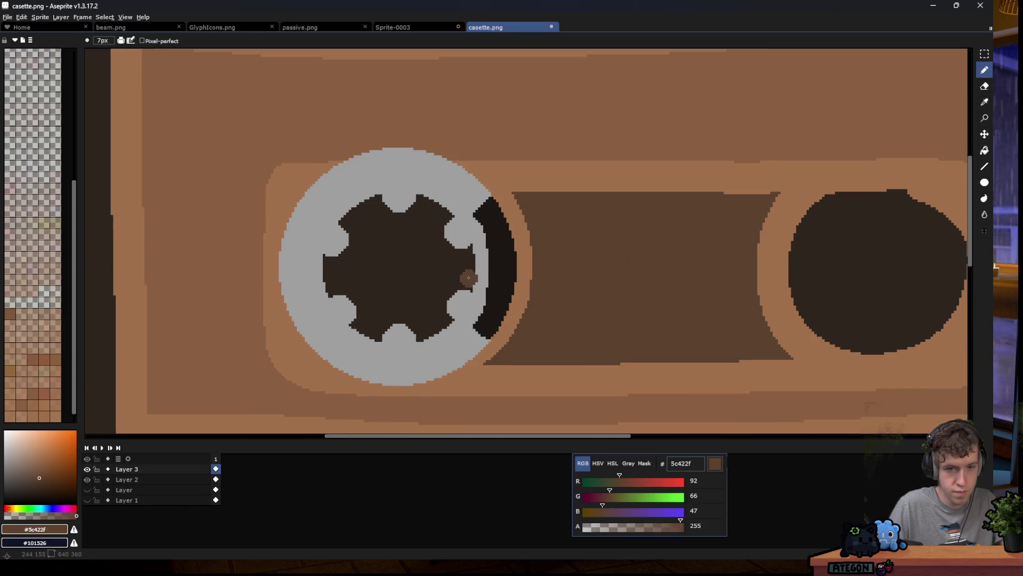
key("w")
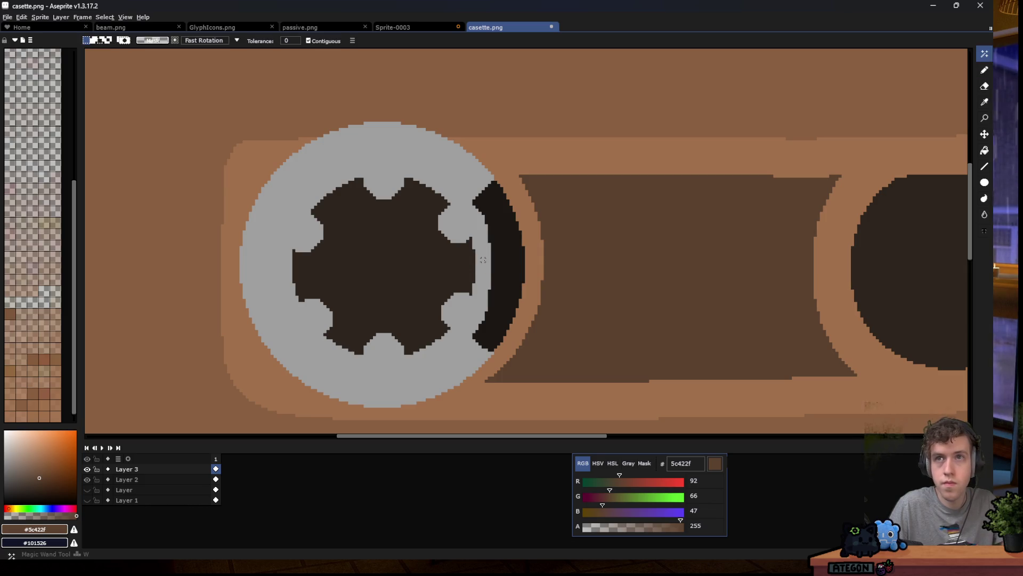
left_click(469, 229)
key("b")
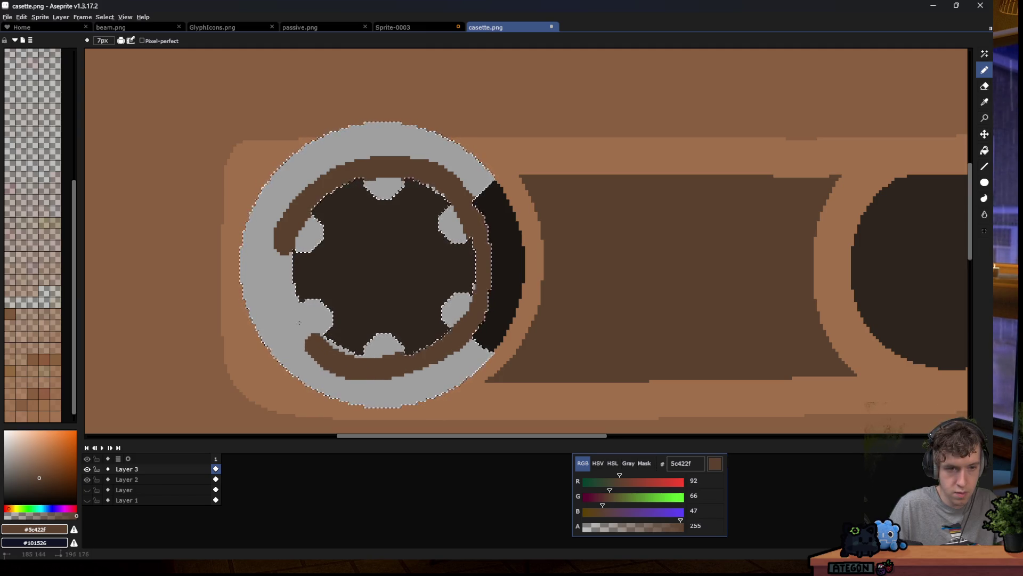
mouse_move(286, 240)
left_mouse_down()
mouse_move(327, 352)
mouse_move(355, 364)
left_mouse_up()
scroll(402, 365, "down", 6)
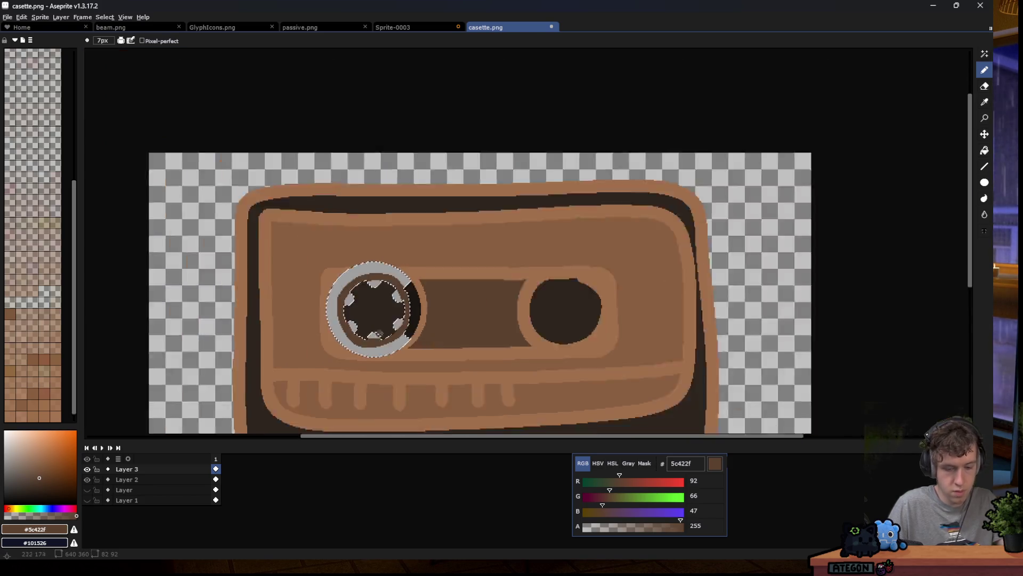
Step: Box-select the area around the left reel
key("m")
scroll(390, 320, "up", 2)
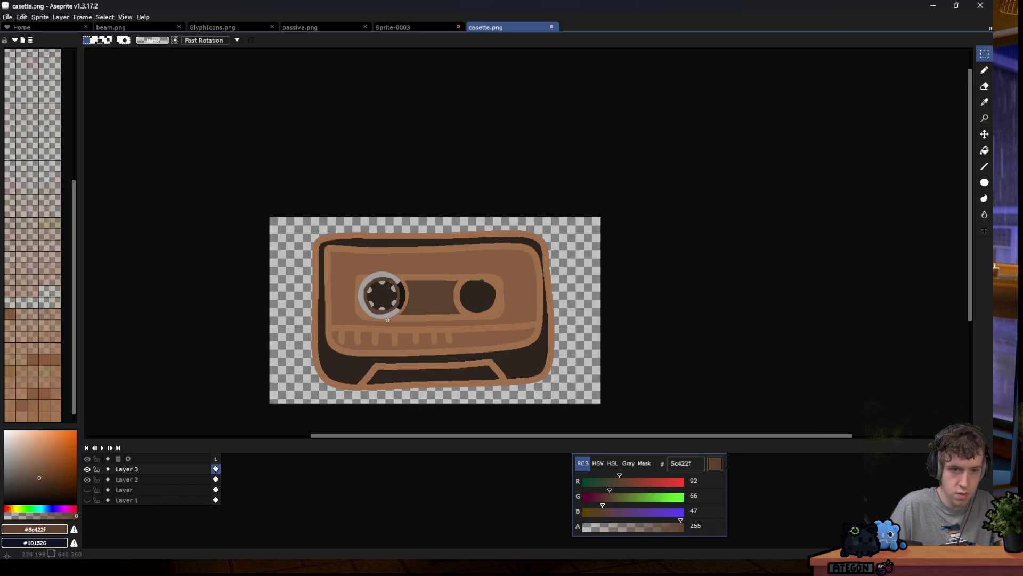
scroll(349, 321, "down", 1)
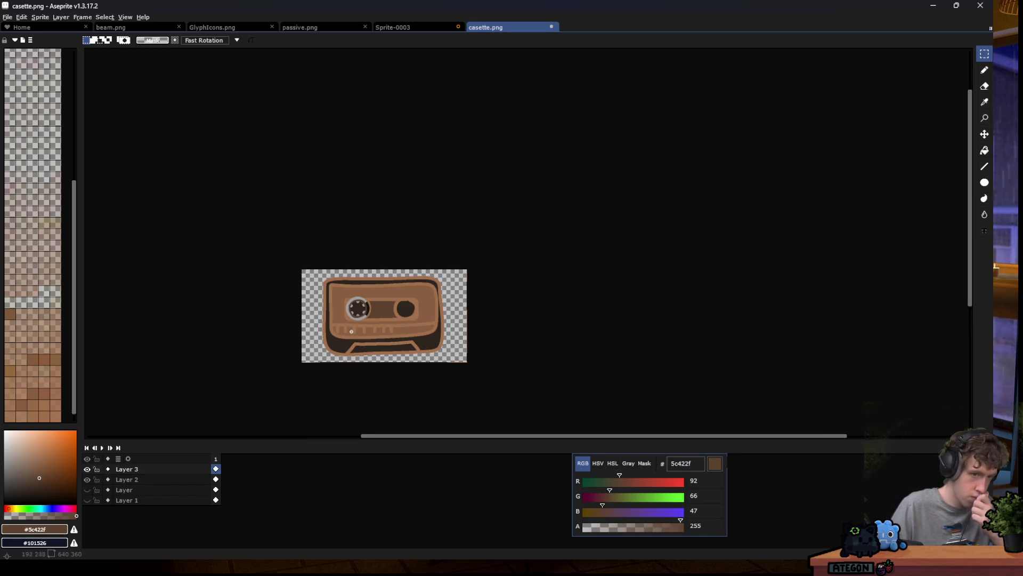
scroll(355, 318, "up", 2)
left_click_drag(290, 197, 447, 365)
Step: Undo the accidental reel deletion and eyedrop the reel's light grey with a 3px pencil
key("Delete")
key("ctrl+z")
scroll(365, 258, "up", 2)
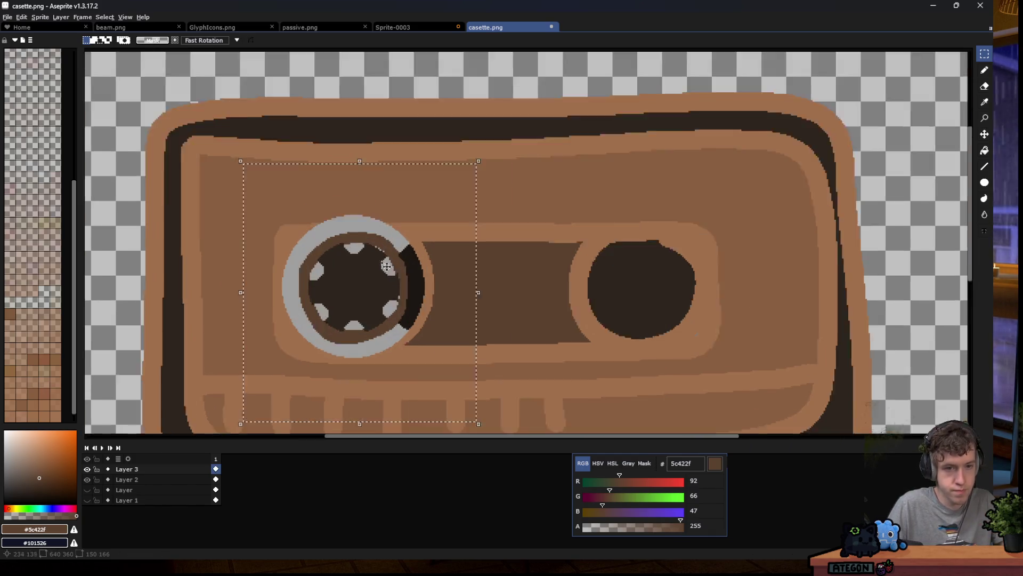
key("b")
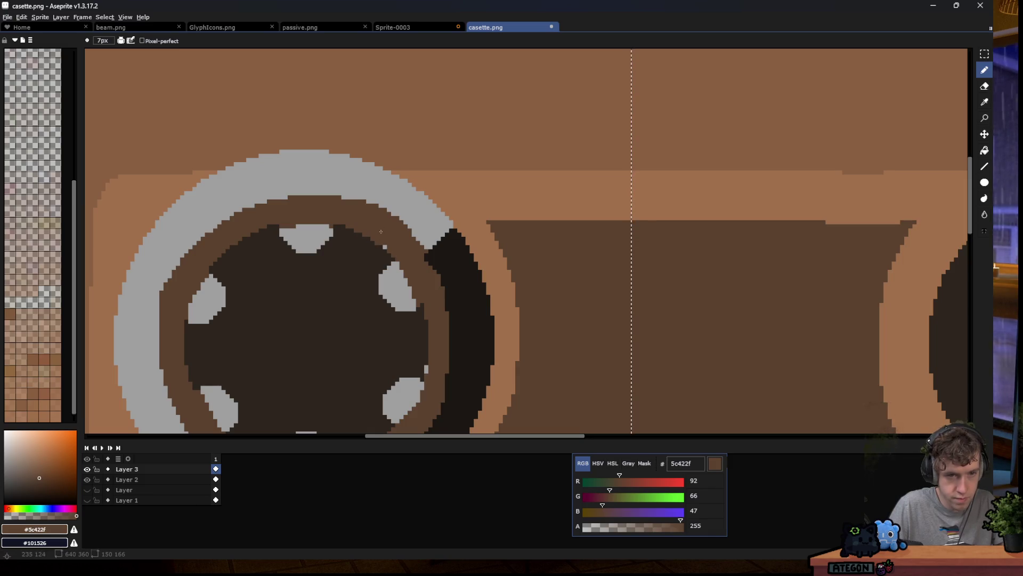
key("minus")
key("minus")
key("minus")
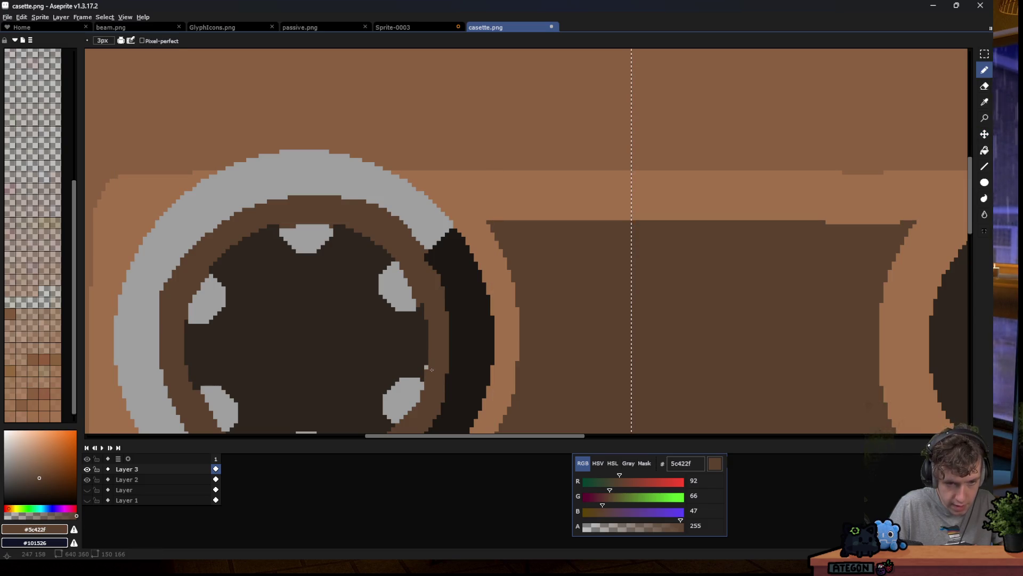
scroll(421, 363, "down", 2)
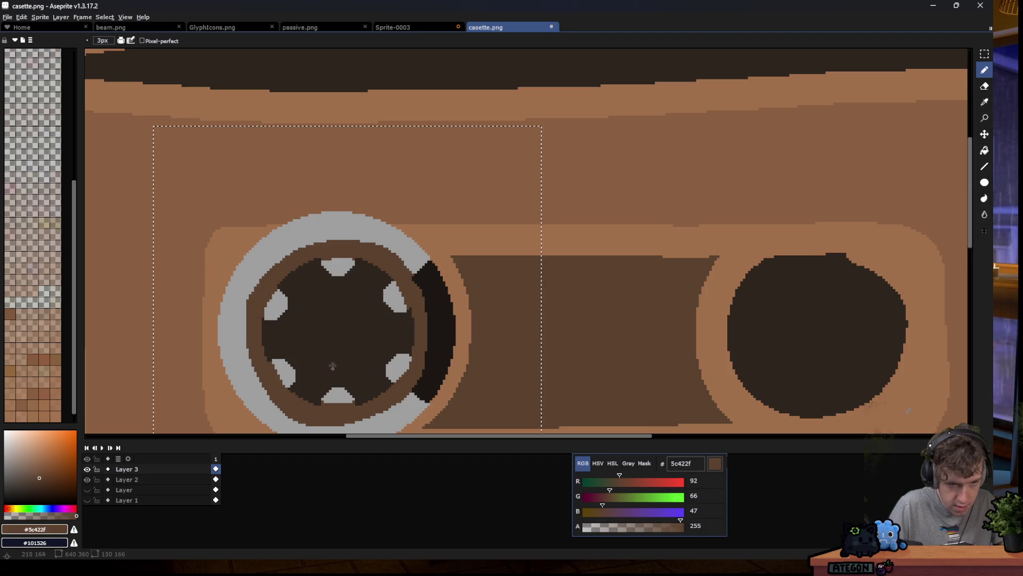
scroll(301, 303, "up", 3)
key("i")
left_click(301, 303, "alt")
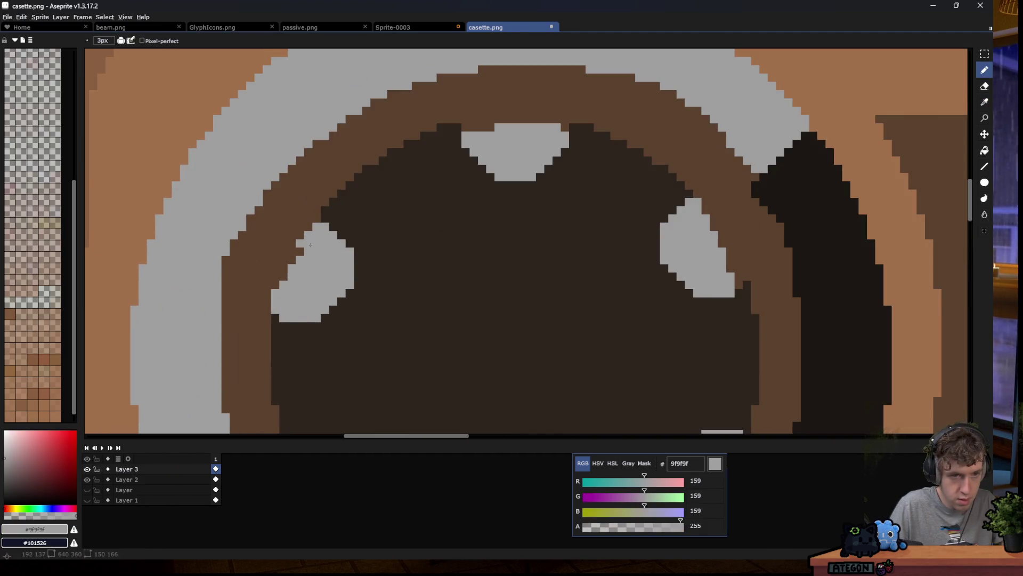
Step: Retouch the hub notches and ring edges with 1px grey pixels
key("minus")
key("minus")
left_click(485, 129)
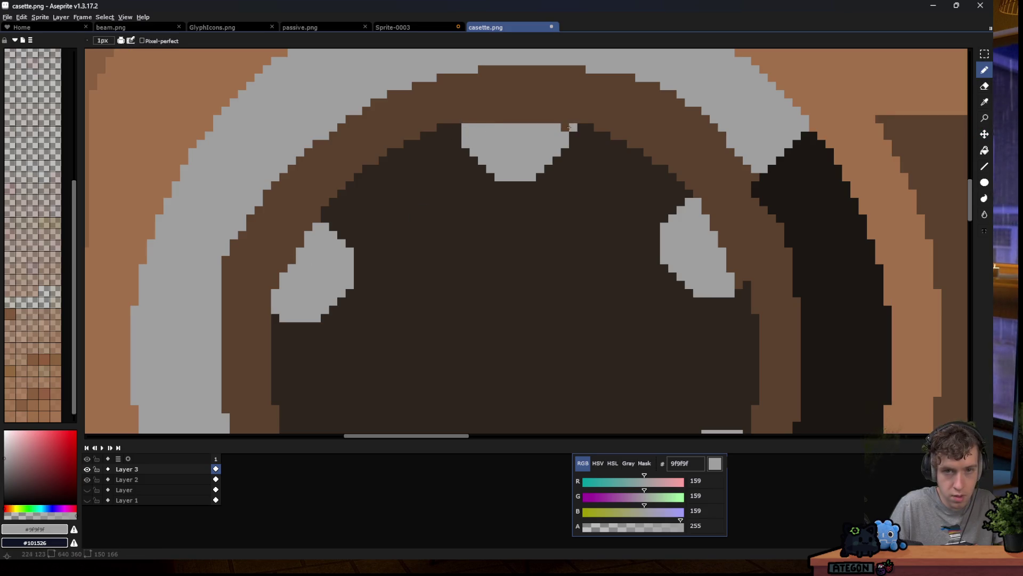
scroll(553, 130, "down", 2)
scroll(512, 176, "up", 2)
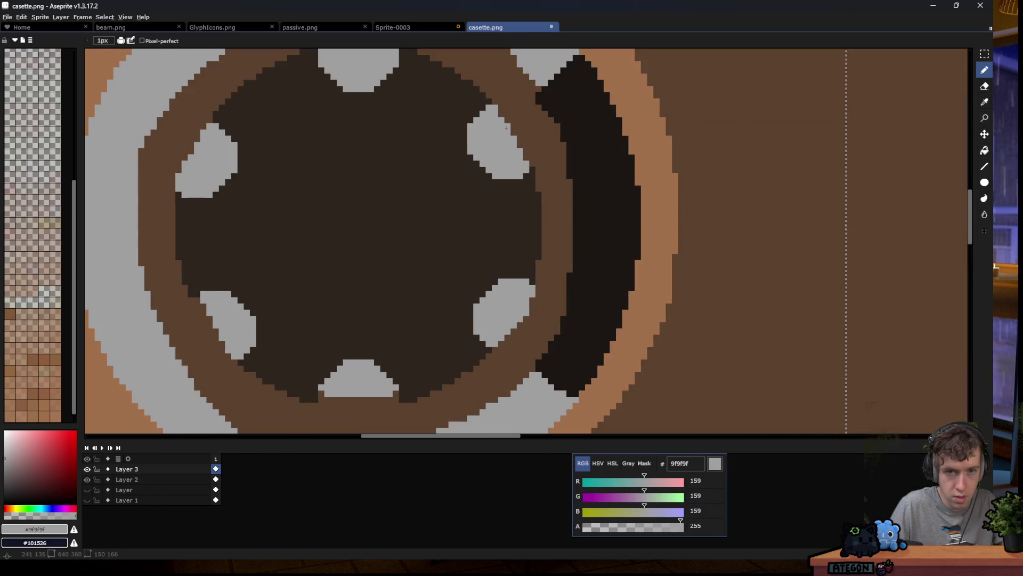
scroll(441, 165, "down", 2)
scroll(405, 240, "up", 3)
left_click_drag(371, 296, 467, 303)
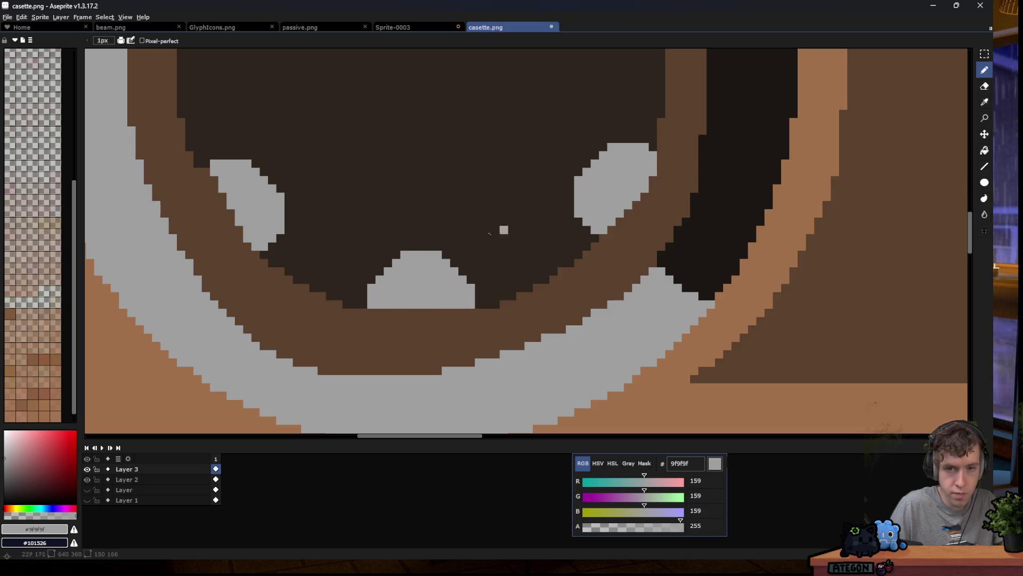
left_click_drag(212, 184, 231, 212)
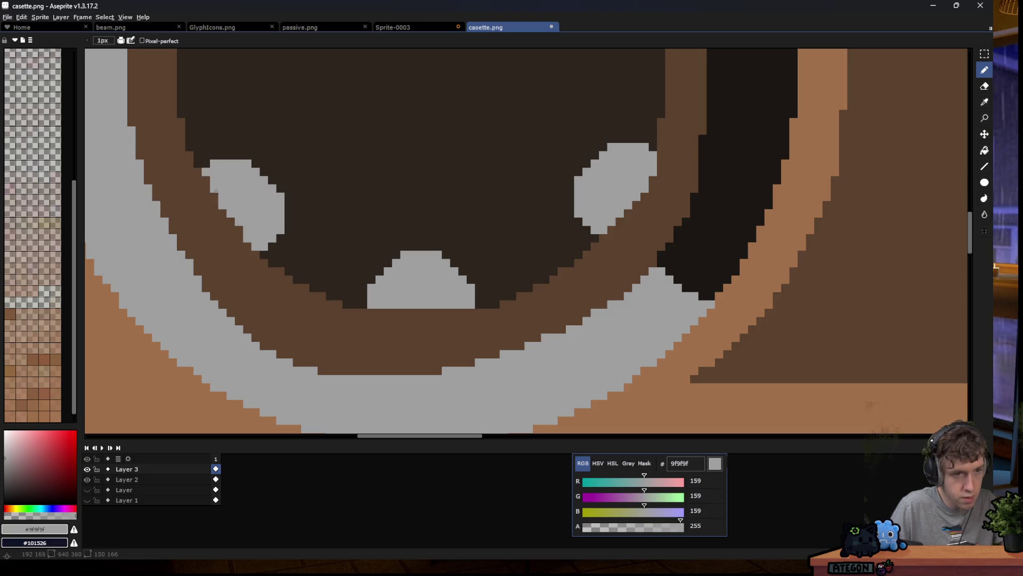
scroll(204, 179, "down", 4)
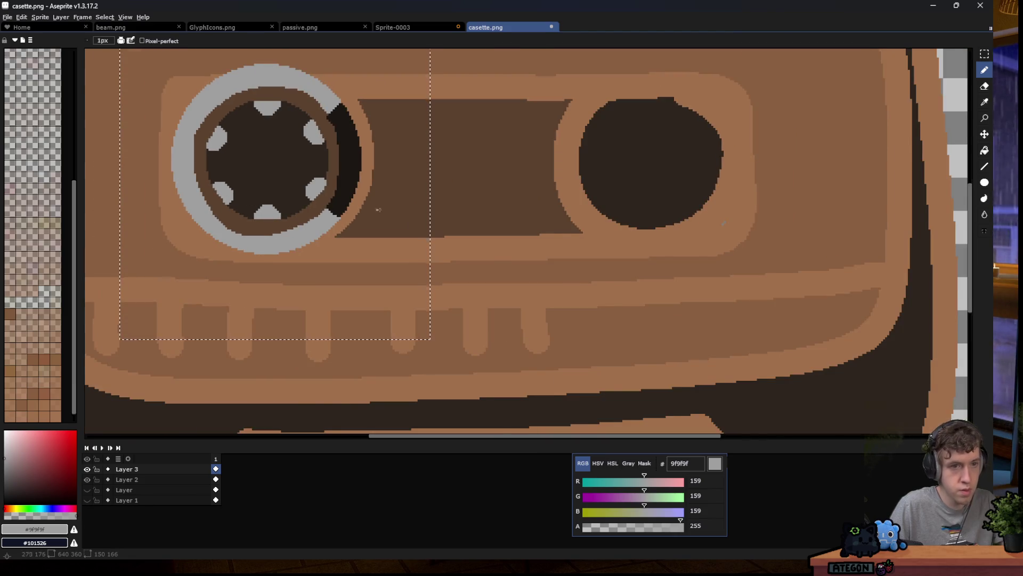
Step: Clear all content from Layer 3 of the cassette image
scroll(384, 209, "down", 1)
key("m")
key("ctrl+d")
scroll(388, 203, "down", 2)
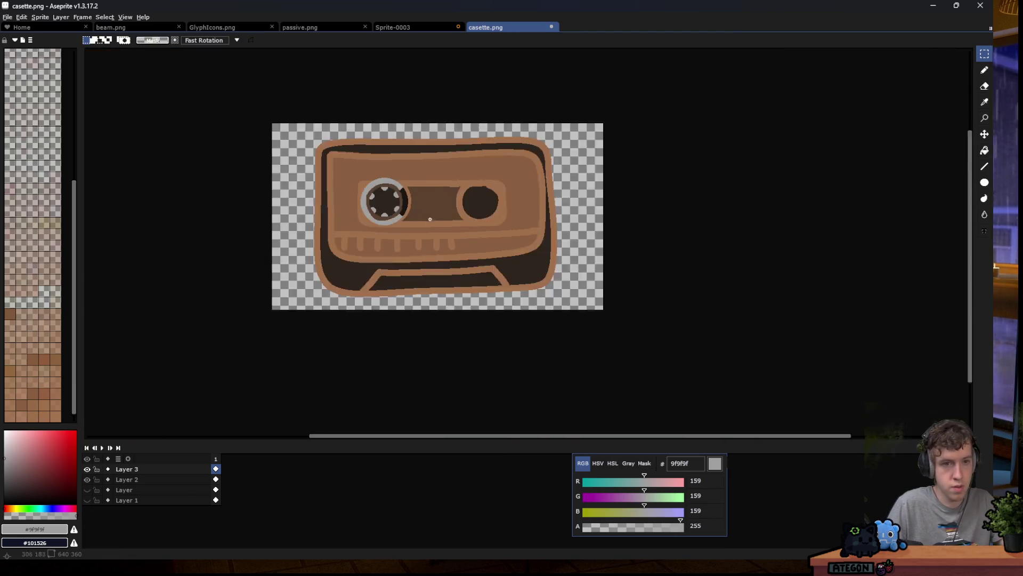
scroll(392, 199, "up", 1)
scroll(366, 183, "up", 1)
scroll(366, 183, "down", 2)
key("ctrl+a")
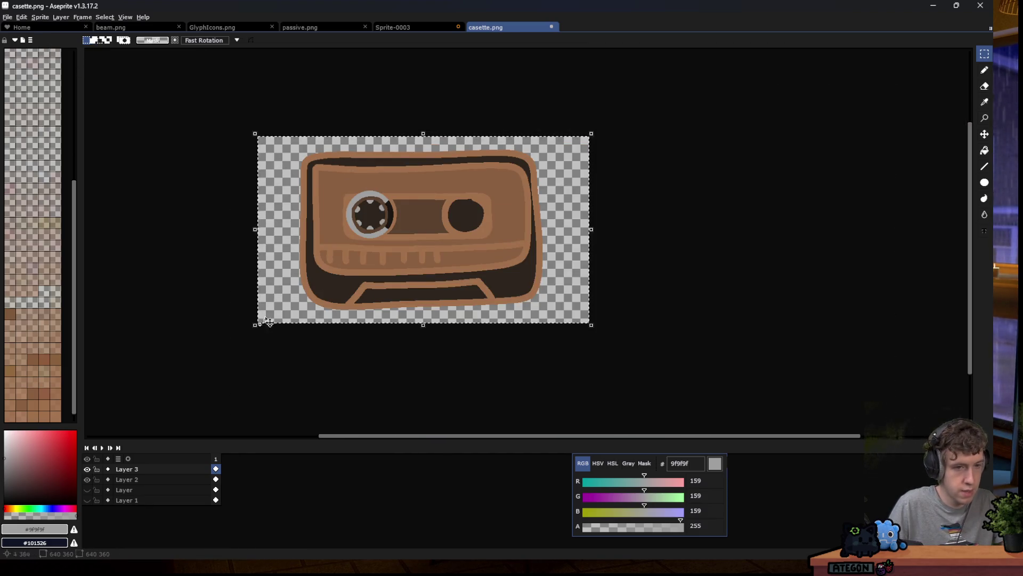
key("Delete")
Step: Create a new 640×360 transparent sprite and paste the reel wheel into it
left_click(7, 18)
left_click(16, 26)
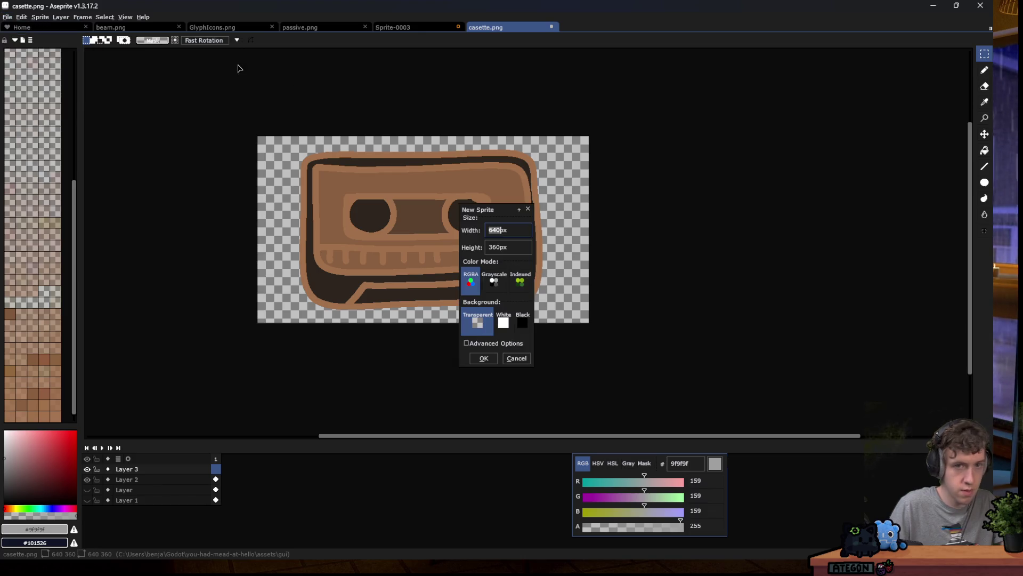
left_click(483, 358)
key("ctrl+v")
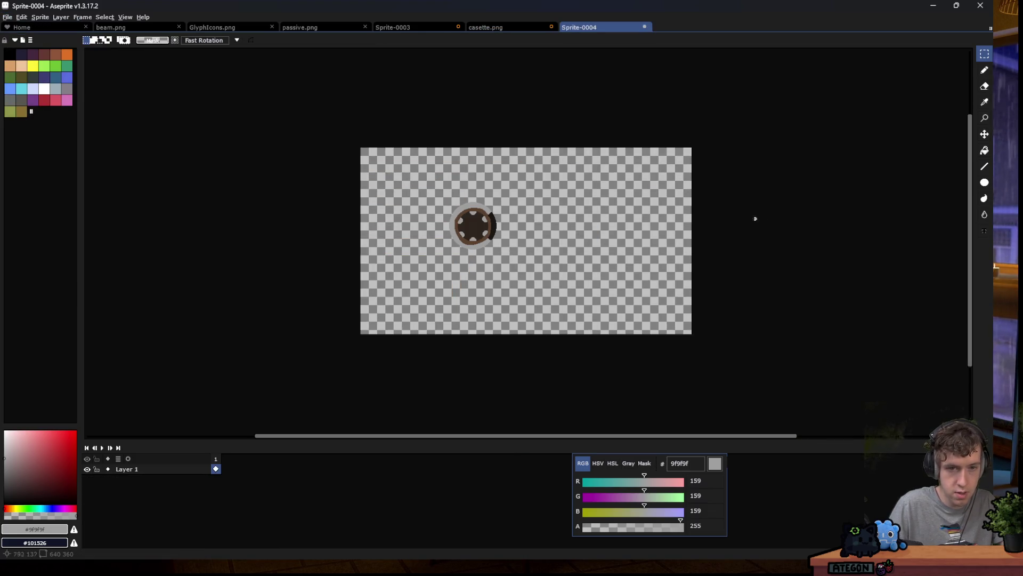
scroll(453, 202, "up", 2)
mouse_move(421, 196)
left_mouse_down()
mouse_move(555, 279)
mouse_move(655, 406)
left_mouse_up()
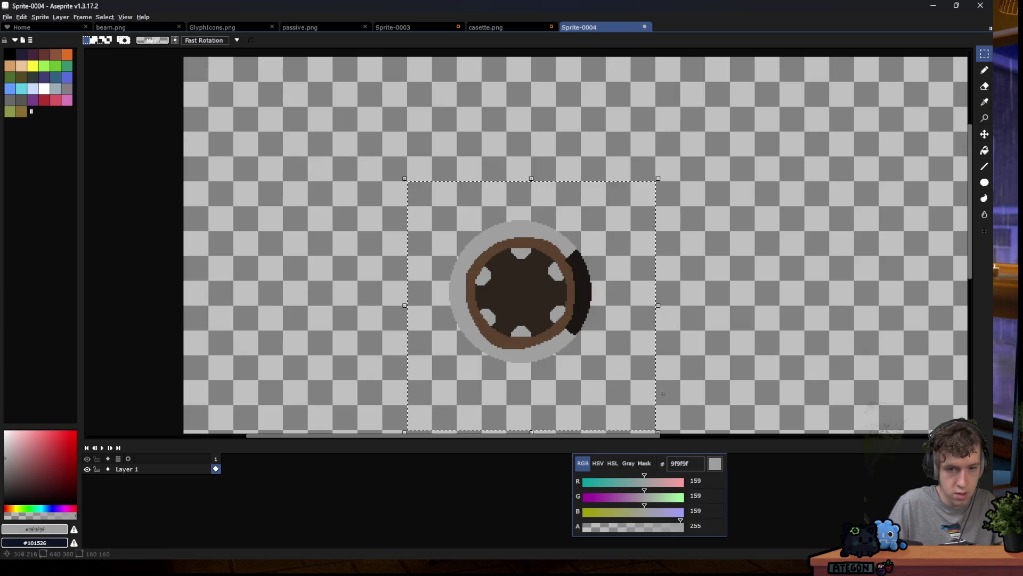
Step: Resize the canvas to 180×180 with the crop area positioned over the wheel
left_click(40, 18)
left_click(59, 69)
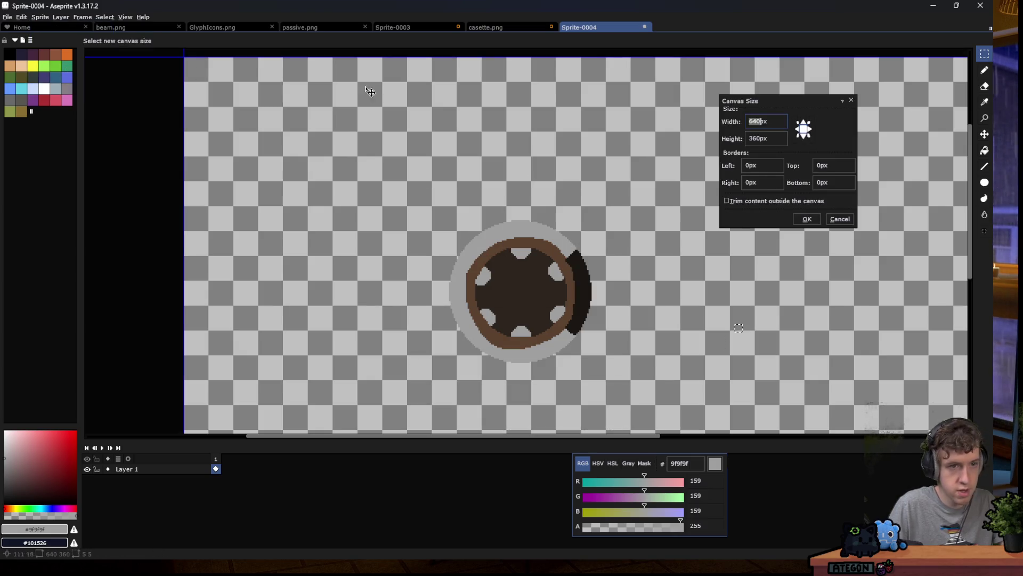
type("180")
key("Tab")
type("180")
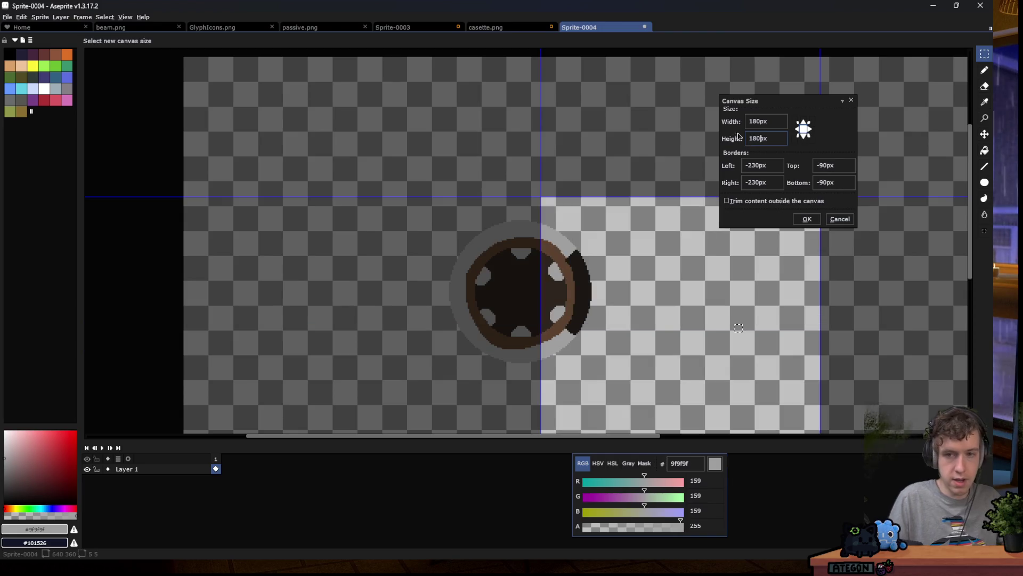
mouse_move(670, 300)
left_mouse_down()
mouse_move(533, 244)
mouse_move(517, 252)
left_mouse_up()
scroll(517, 252, "down", 2)
scroll(548, 238, "up", 2)
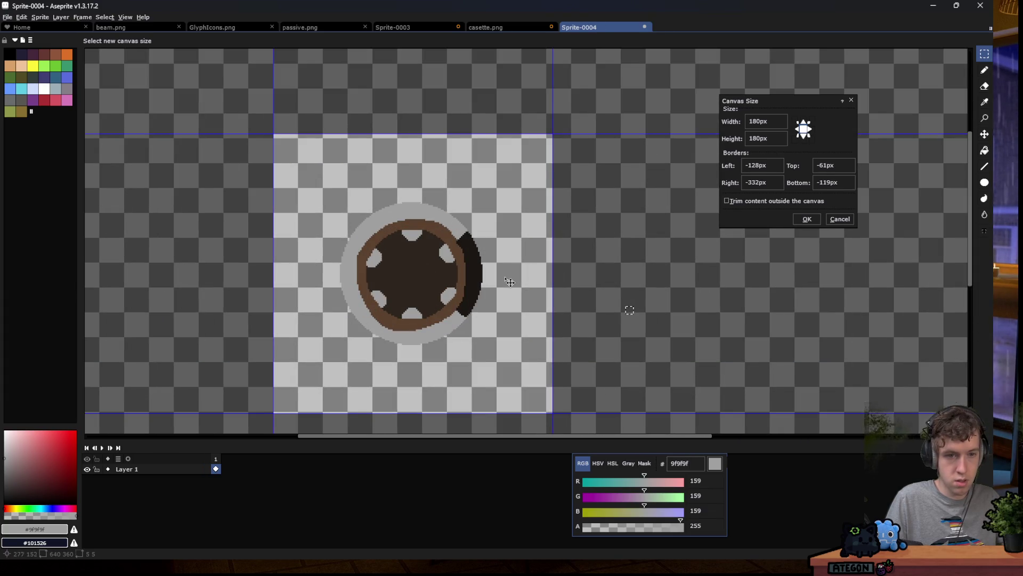
left_click_drag(509, 283, 509, 283)
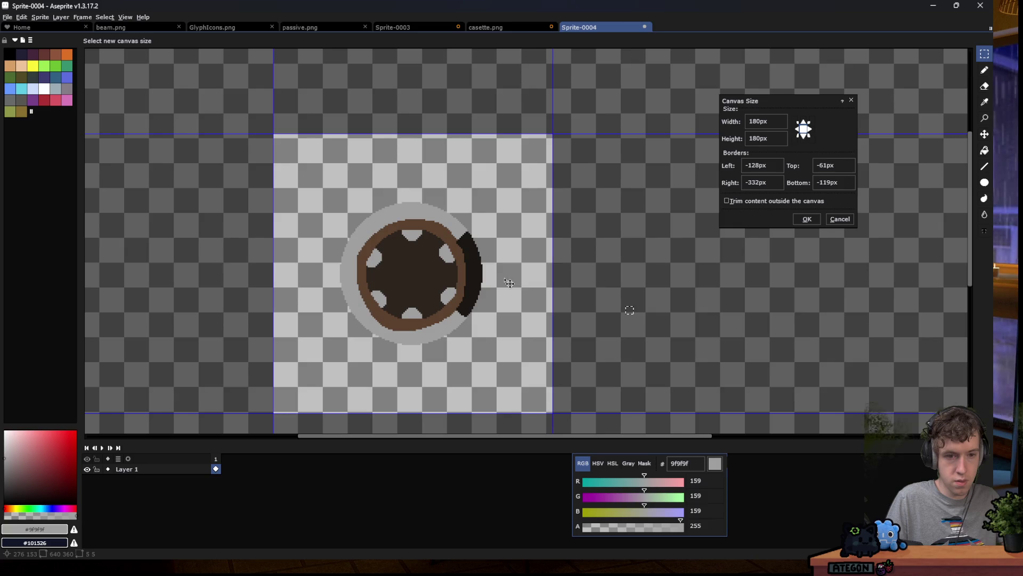
left_click(807, 219)
scroll(554, 246, "down", 3)
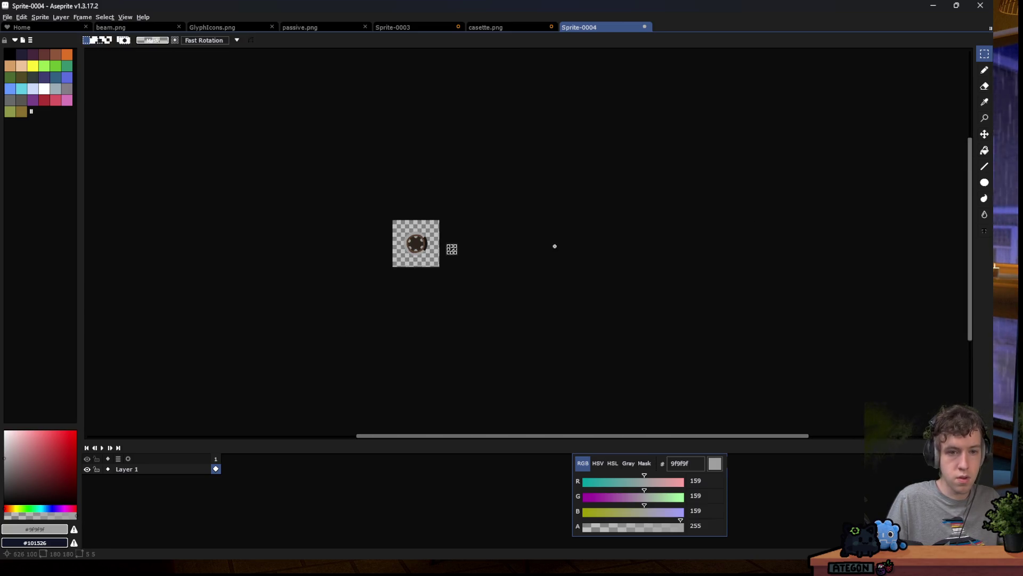
scroll(424, 245, "up", 5)
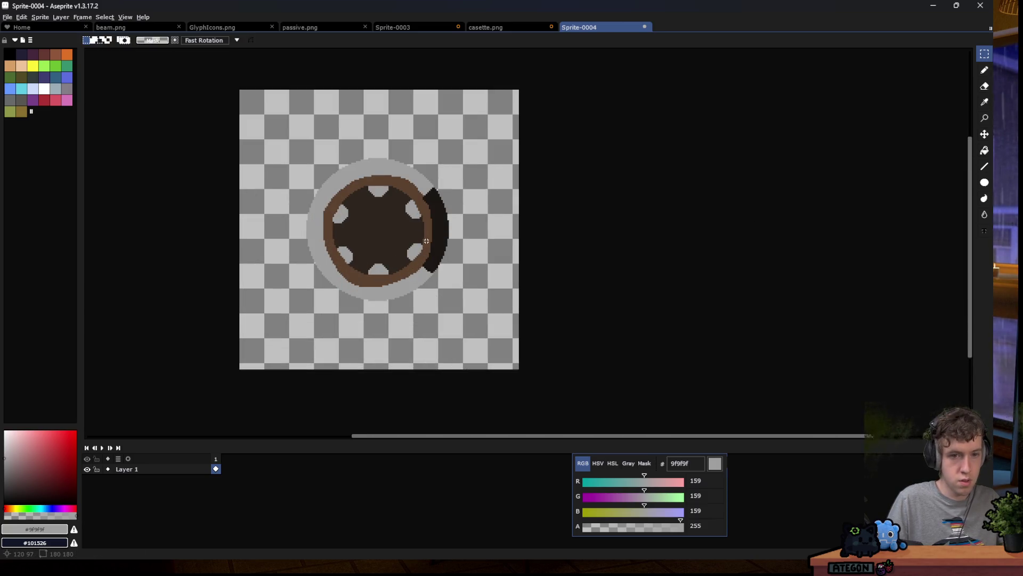
Step: Save the wheel sprite as casettewheel.png in assets/gui, then return to casette.png
scroll(355, 259, "down", 2)
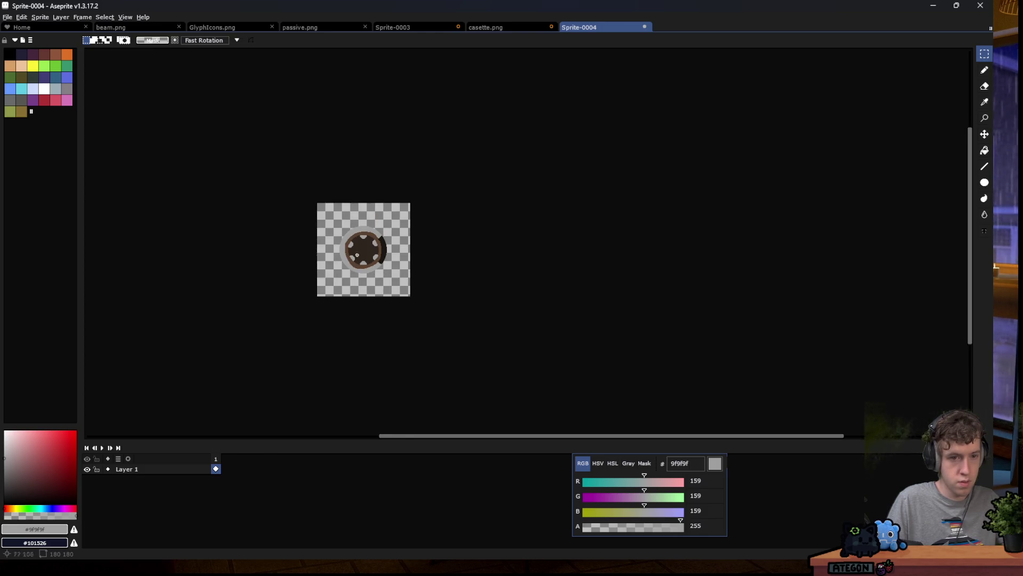
scroll(348, 240, "up", 1)
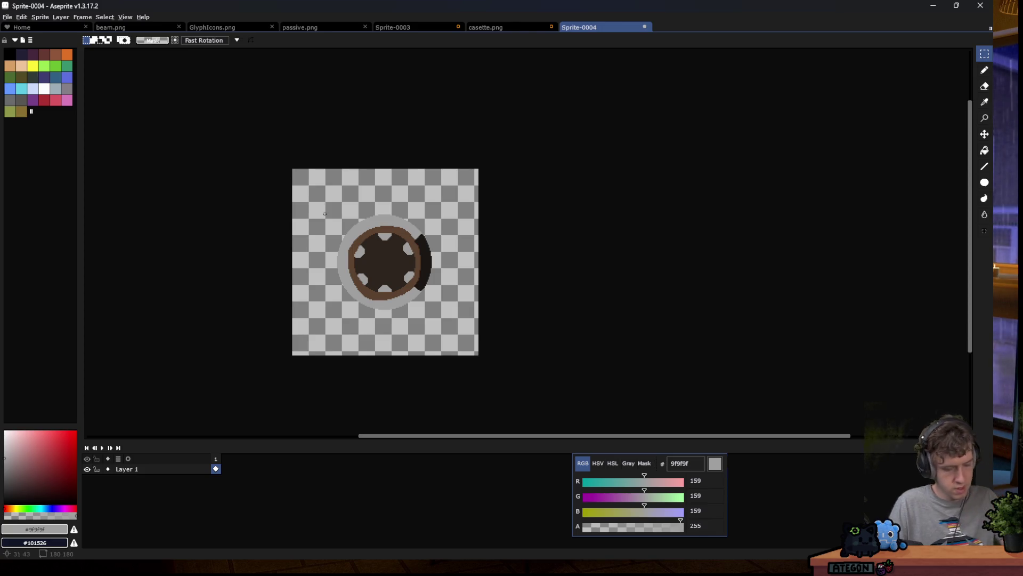
key("ctrl+shift+s")
type("casette")
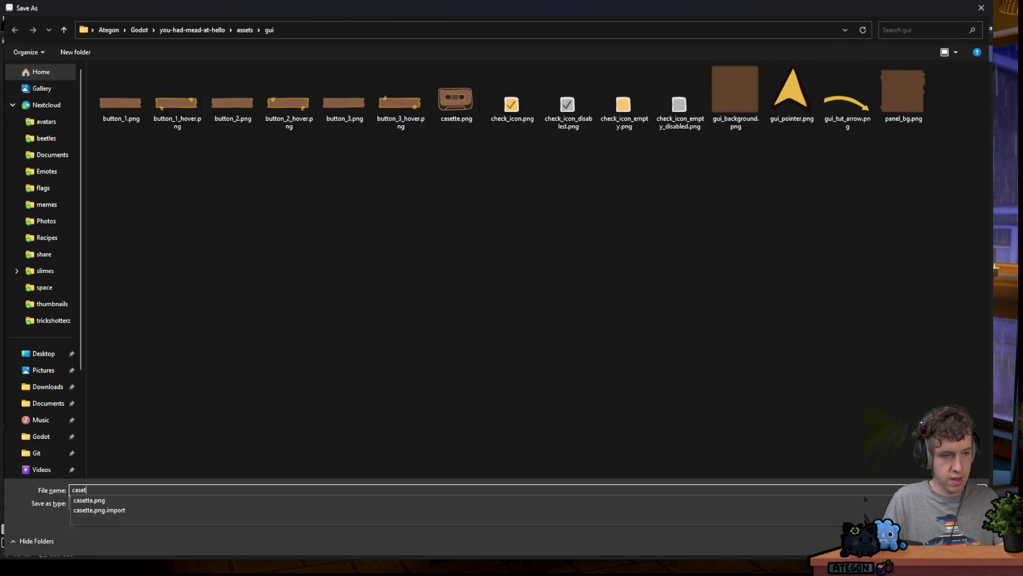
type("wheel.png")
key("Return")
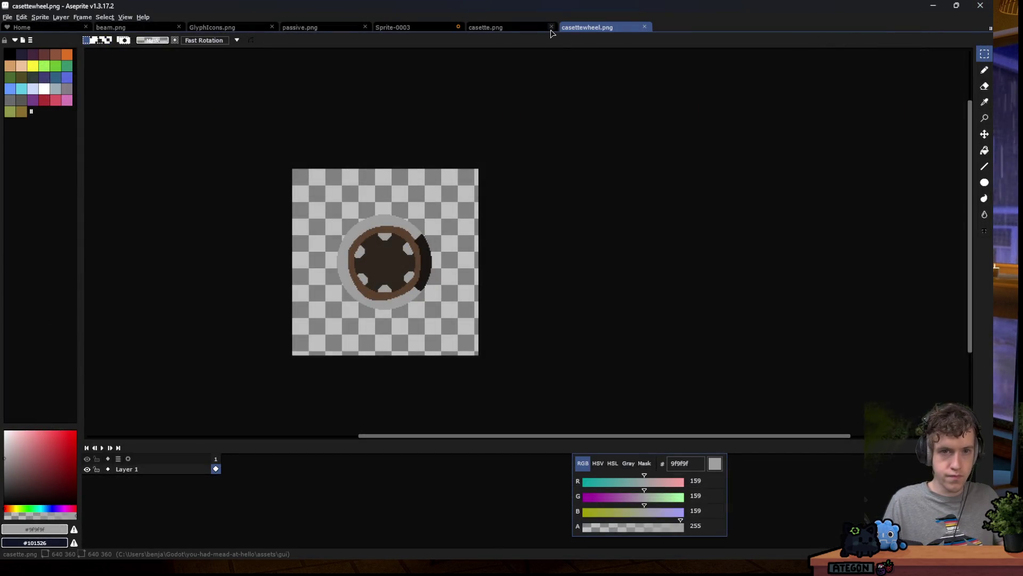
left_click(533, 28)
Step: Delete both reel holes on Layer 2 of casette.png with Magic Wand, then return to Godot's casette scene
key("w")
scroll(385, 222, "up", 1)
left_click(438, 218)
key("ctrl+d")
key("m")
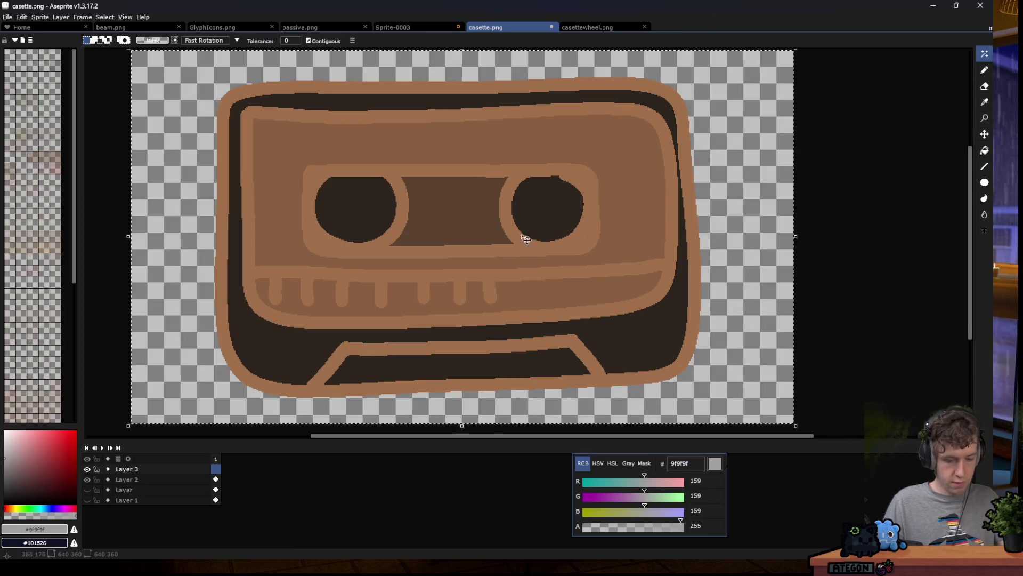
left_click(146, 479)
key("w")
left_click(355, 209)
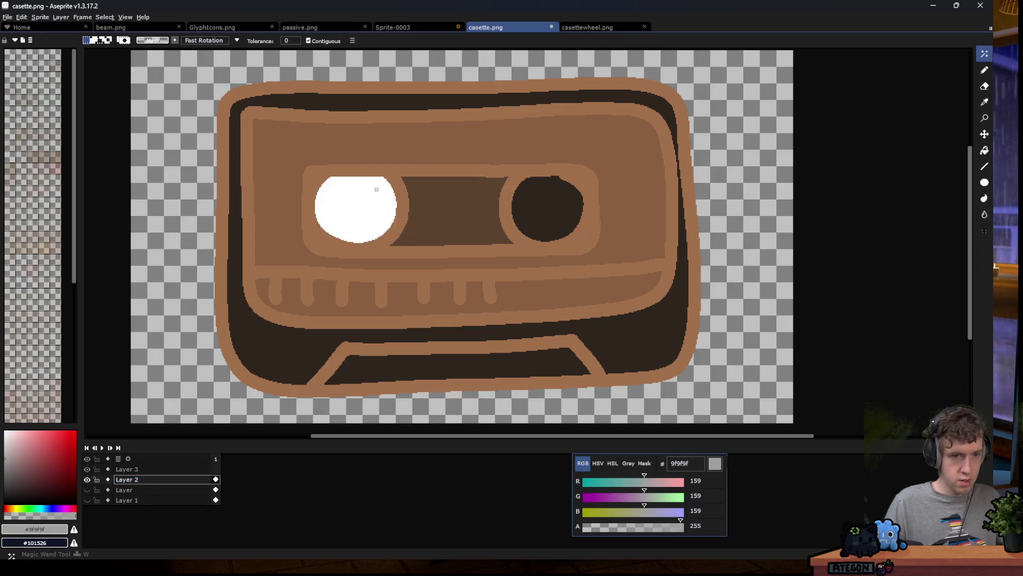
left_click(539, 205, "shift")
key("Delete")
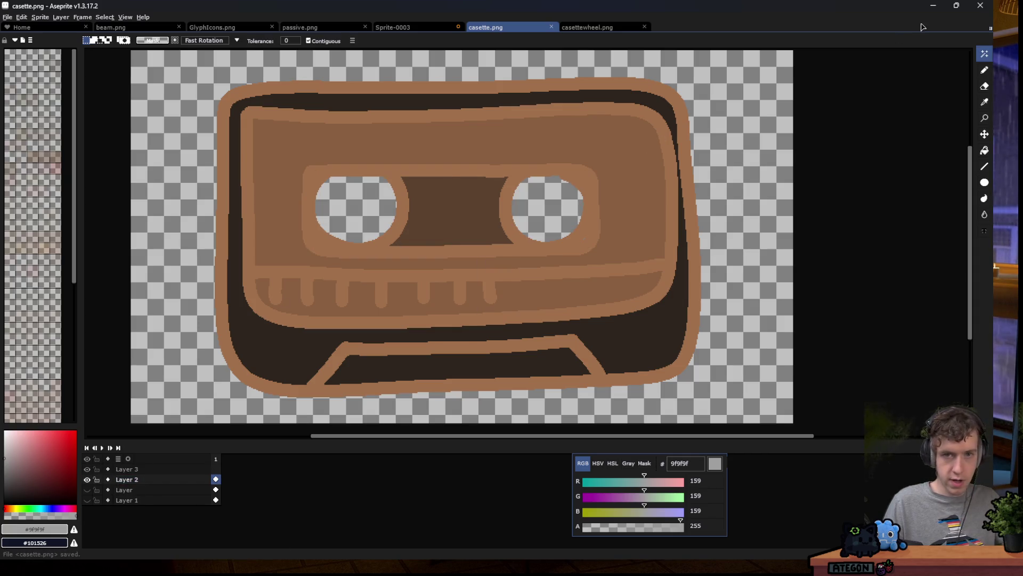
left_click(933, 5)
left_click(410, 24)
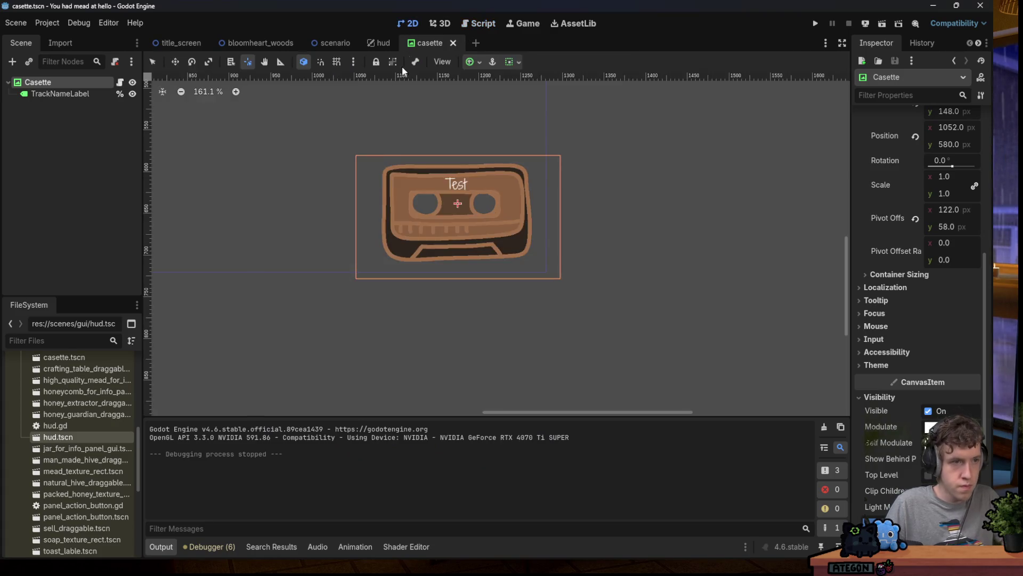
Step: Add a TextureRect child node under Casette
scroll(469, 230, "up", 5)
right_click(47, 84)
left_click(59, 106)
type("text")
key("Down")
key("Down")
key("Return")
Step: Assign casettewheel.png from FileSystem as the TextureRect's texture
left_click(58, 340)
type("case")
left_click_drag(73, 418, 940, 140)
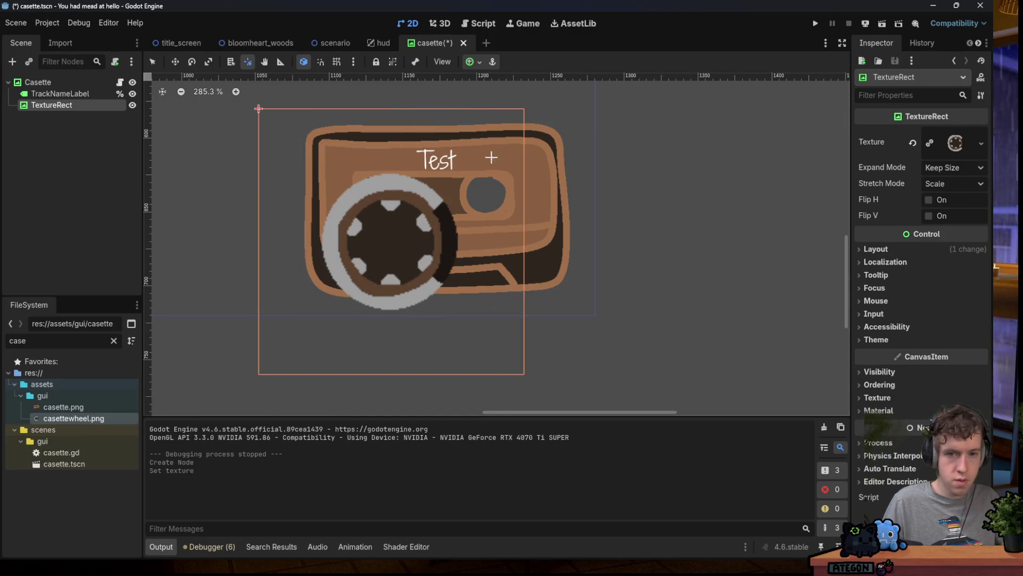
left_click(38, 82)
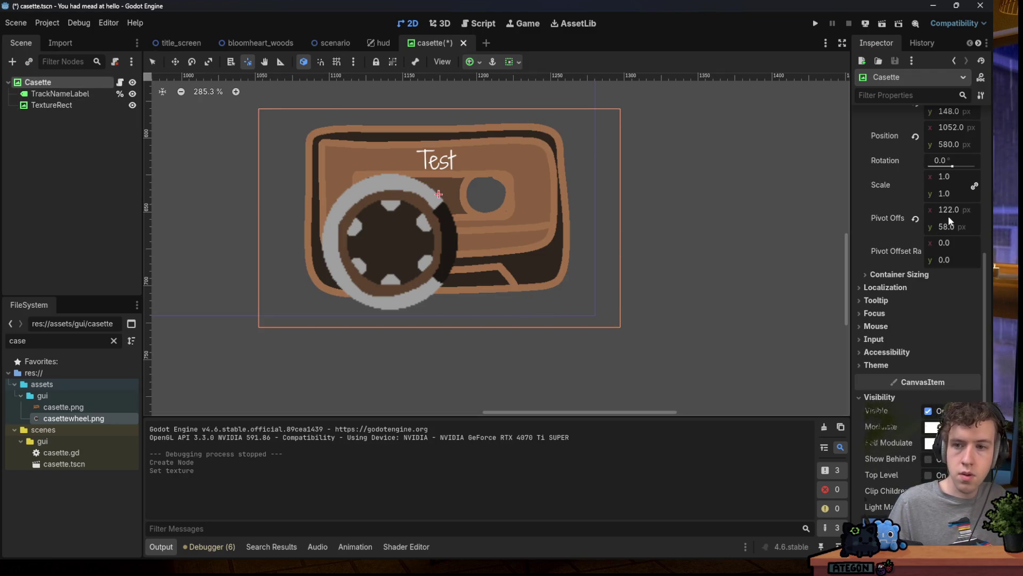
scroll(958, 165, "up", 4)
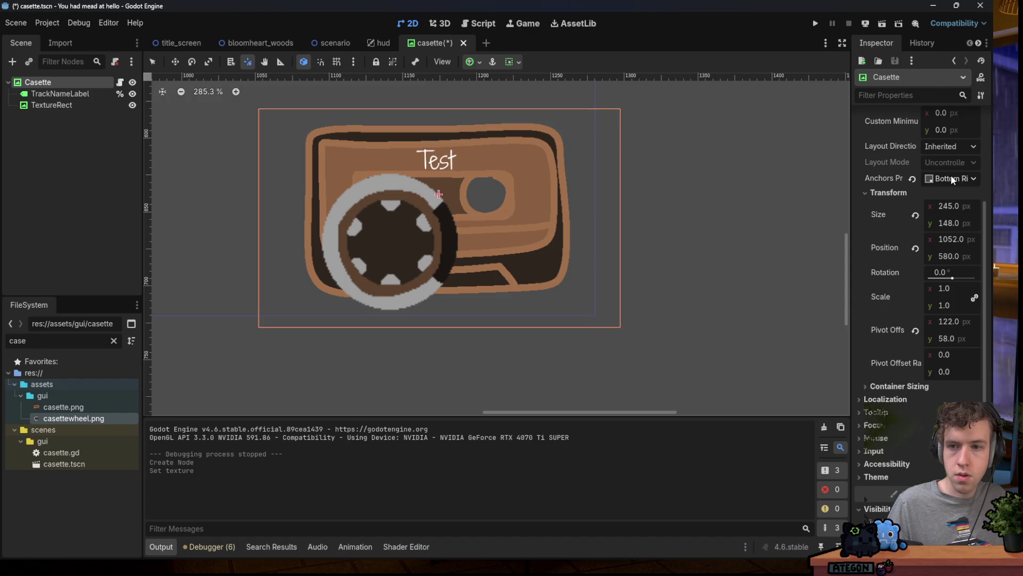
scroll(945, 221, "down", 2)
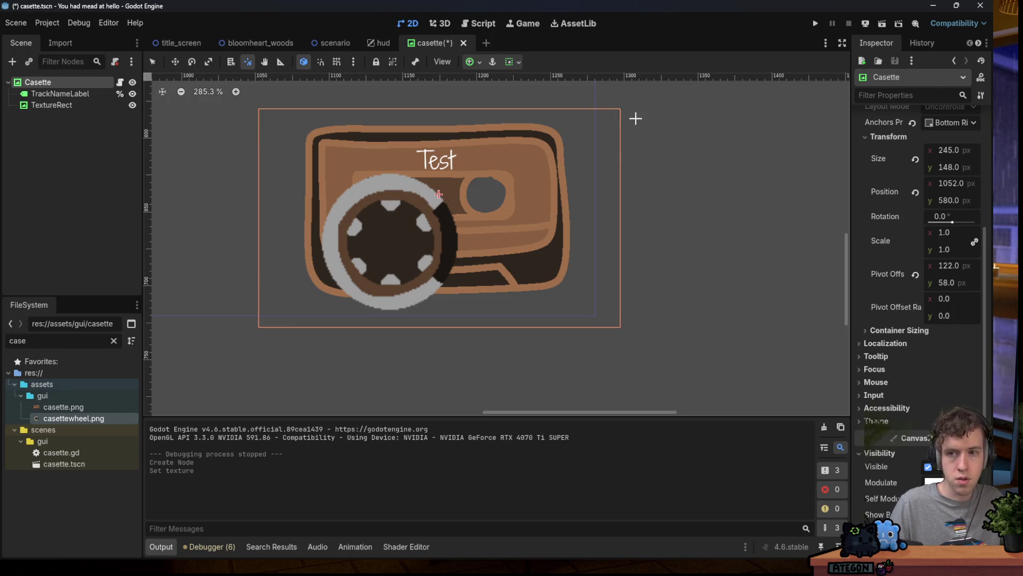
left_click(34, 106)
Step: Set the wheel's Expand Mode to Ignore Size and Stretch Mode to Keep Aspect
left_click(152, 62)
left_click(528, 377)
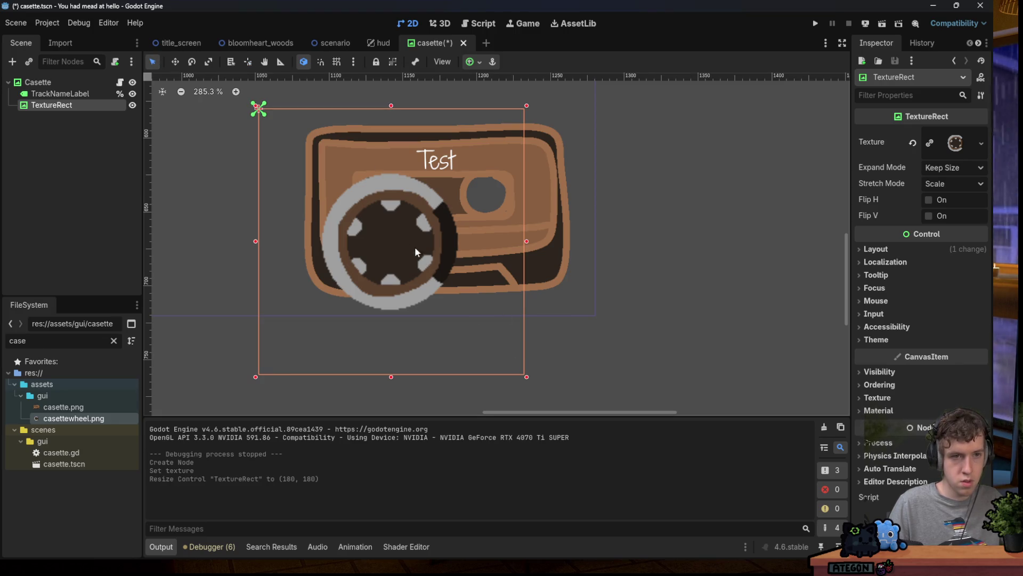
left_click(955, 166)
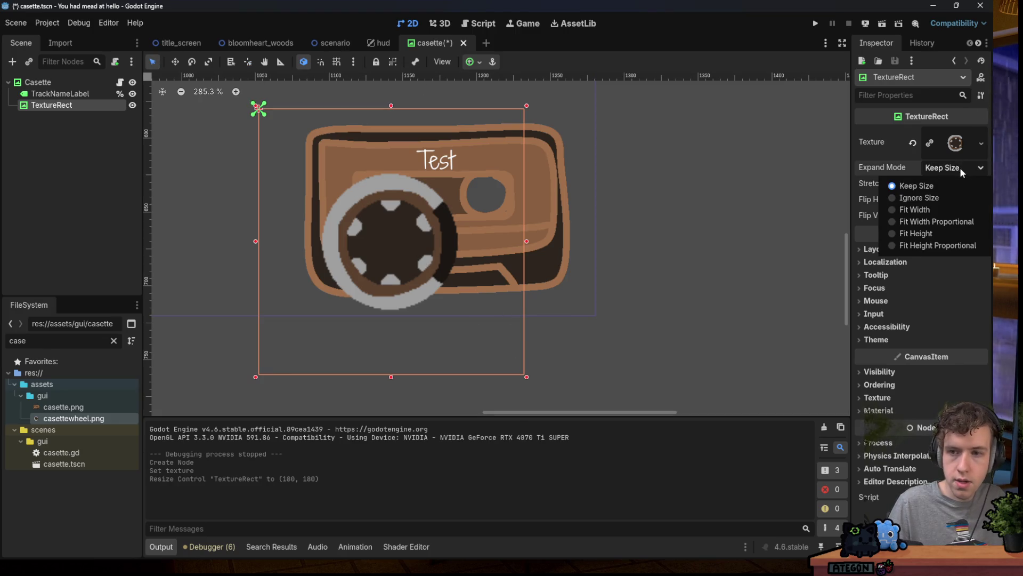
left_click(933, 199)
left_click(944, 186)
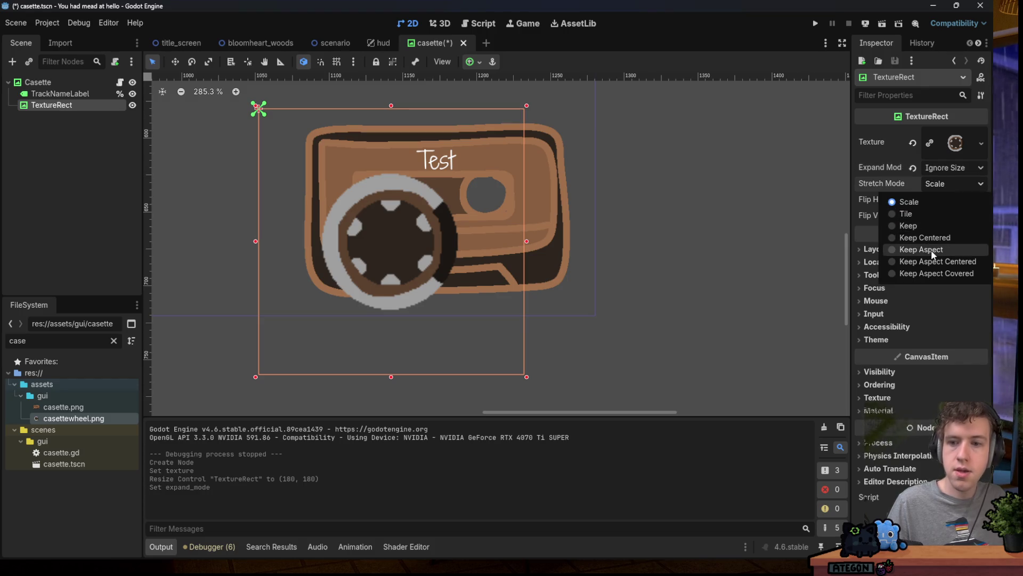
left_click(917, 247)
Step: Shrink the wheel to 73×73 over the left reel hole and apply the Center anchor
mouse_move(527, 382)
left_mouse_down()
mouse_move(365, 213)
mouse_move(396, 214)
left_mouse_up()
left_click_drag(412, 221, 411, 220)
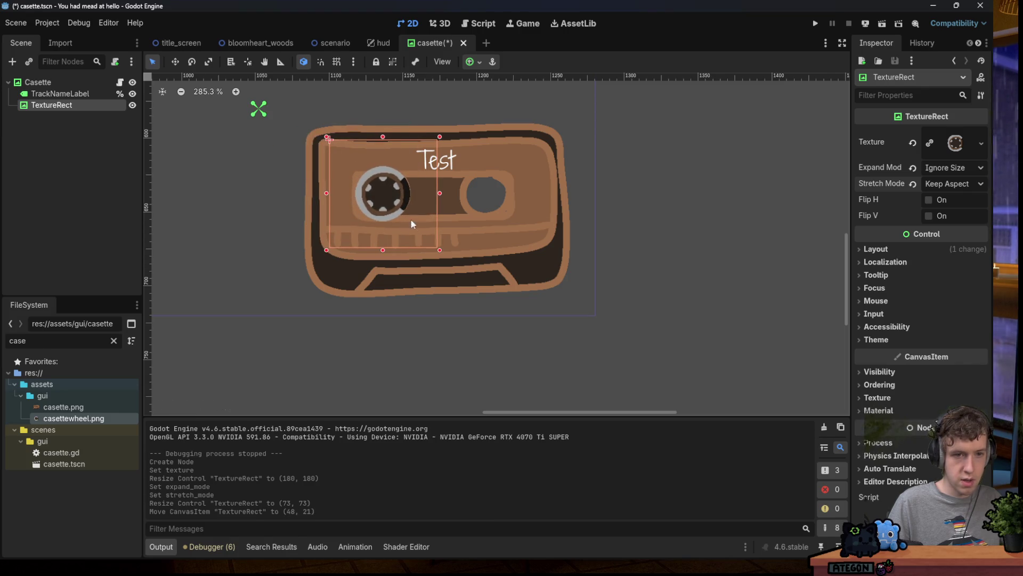
left_click(472, 61)
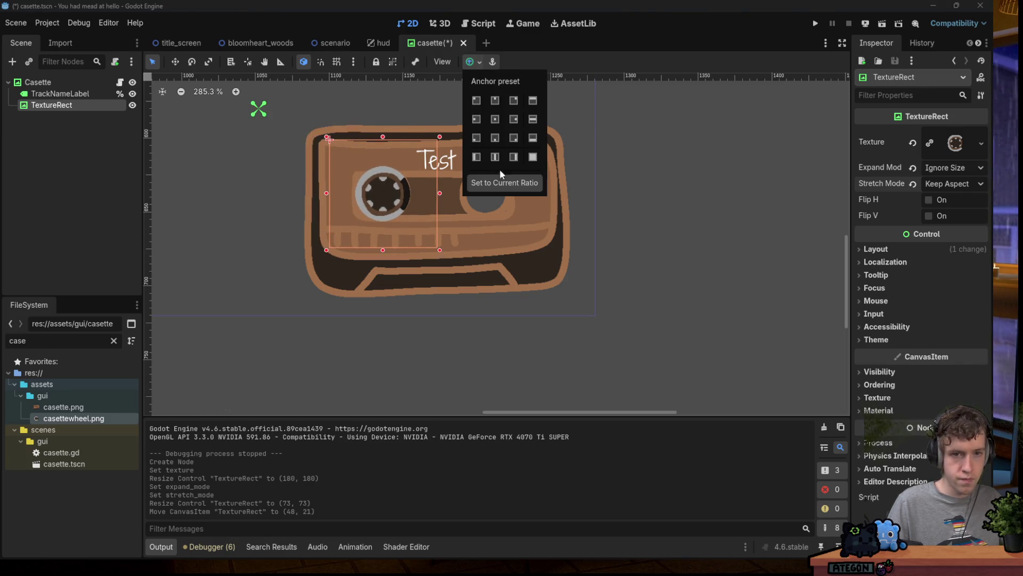
left_click(495, 119)
left_click_drag(397, 213, 395, 212)
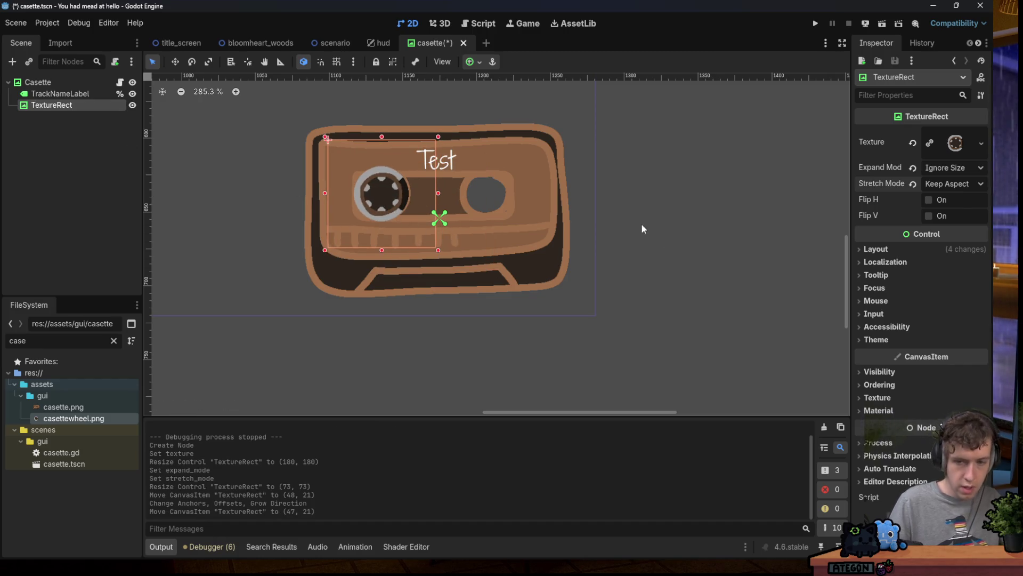
Step: Enable Show Behind Parent and shrink the wheel further to fit the hole
left_click(907, 372)
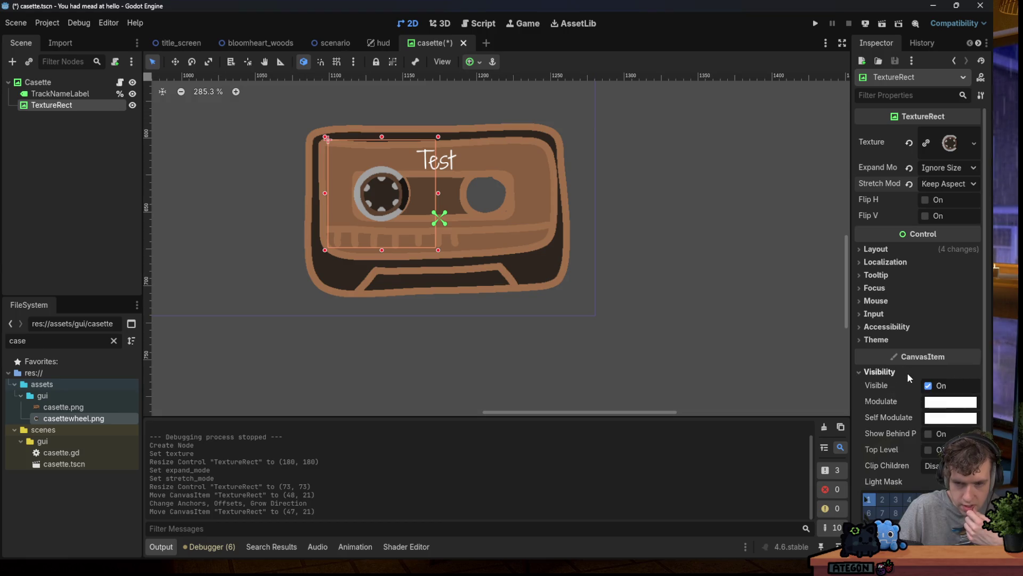
left_click(929, 434)
left_click_drag(439, 250, 409, 220)
left_click(641, 156)
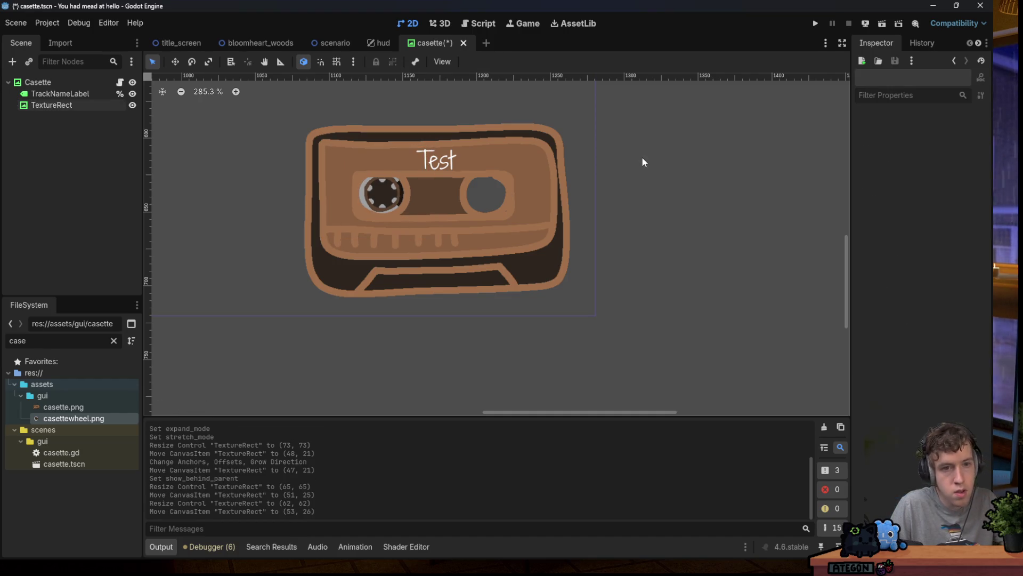
Step: Place the wheel's pivot point at its centre
left_click(355, 190)
scroll(394, 191, "up", 4)
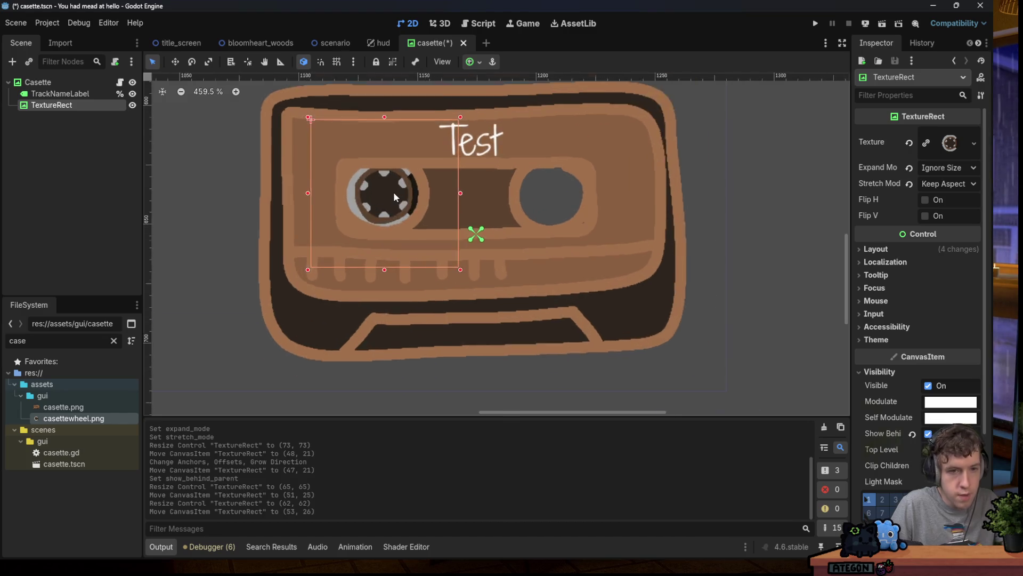
left_click(248, 62)
left_click(380, 194)
scroll(314, 195, "down", 4)
left_click(159, 62)
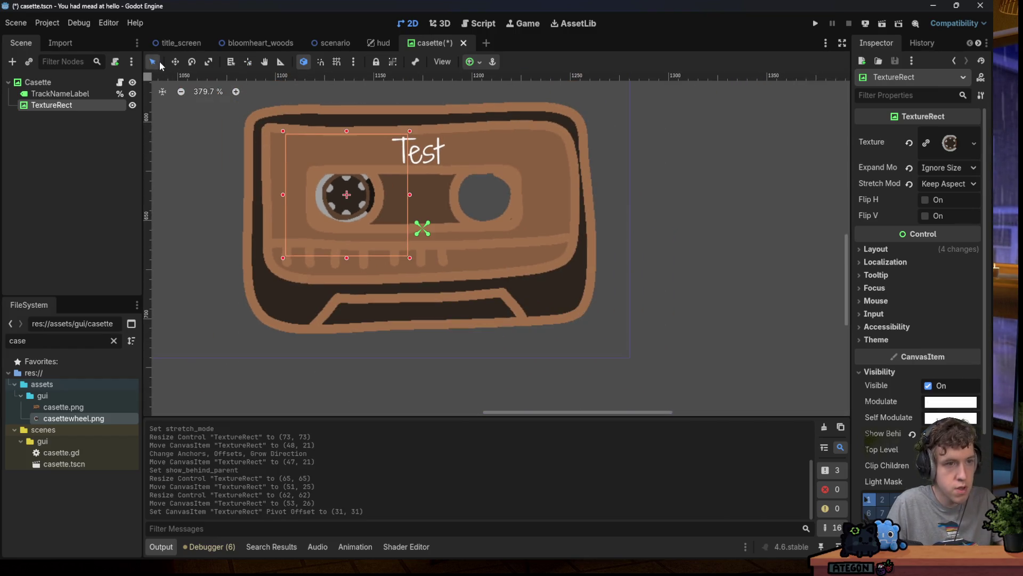
Step: Rename the TextureRect node to CasetteWheel1
double_click(79, 106)
type("Wheel1")
key("Return")
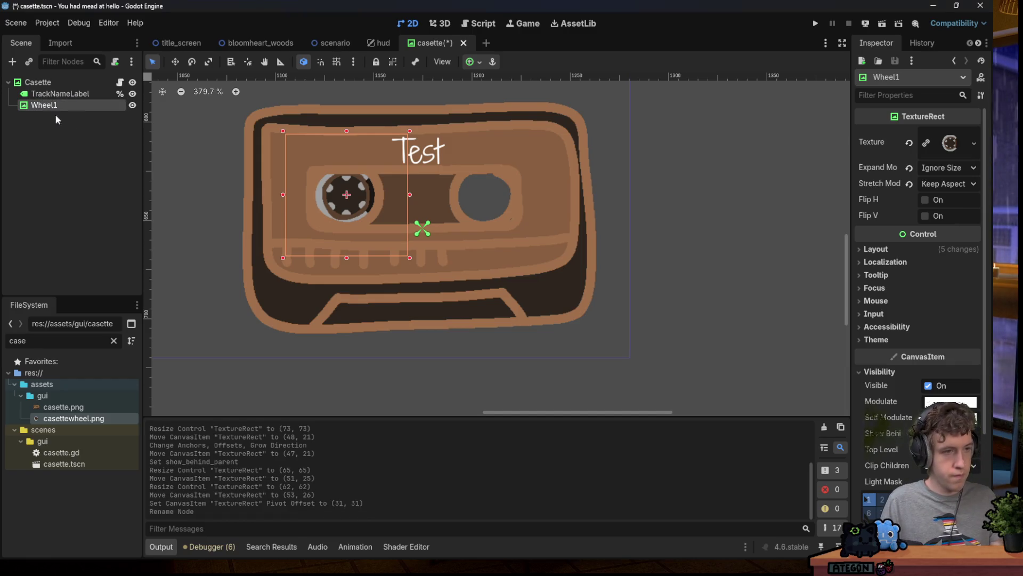
double_click(33, 106)
type("ette")
key("Return")
Step: Duplicate the wheel as CasetteWheel2 onto the right reel and save the scene
key("ctrl+d")
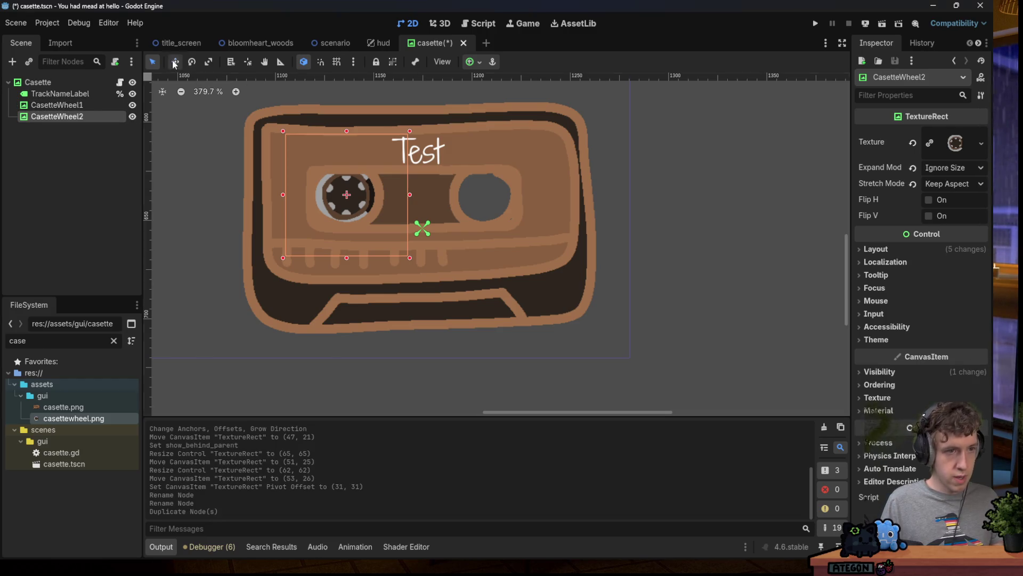
left_click_drag(352, 206, 489, 207)
scroll(363, 224, "down", 1)
scroll(363, 224, "down", 6)
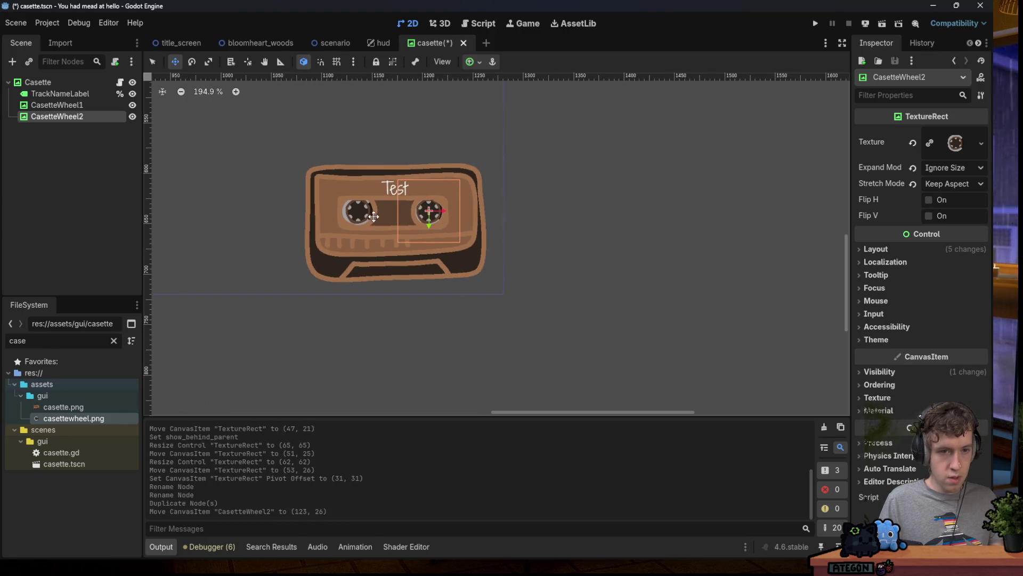
scroll(365, 217, "up", 4)
key("ctrl+s")
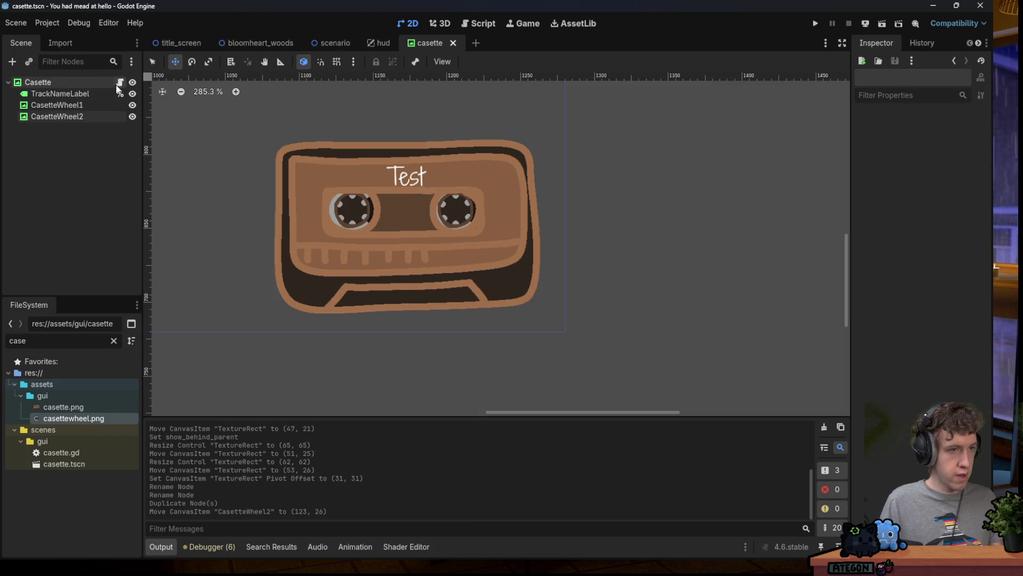
Step: Open casette.gd in the script editor and select CasetteWheel1 in the Scene dock
left_click(120, 82)
left_click(82, 104, "ctrl")
right_click(92, 105)
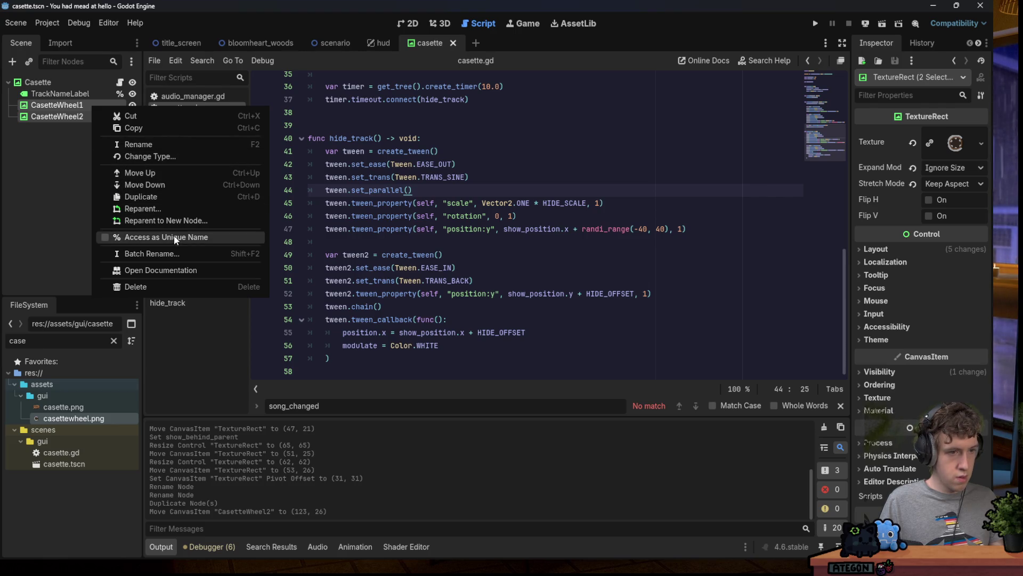
left_click(79, 115)
left_click(79, 115, "ctrl")
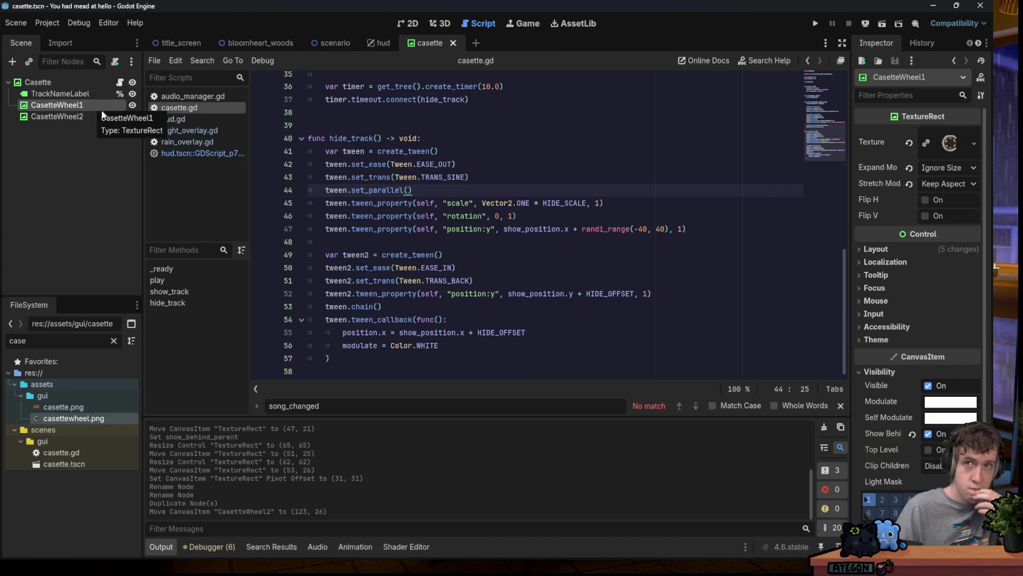
left_click(105, 152)
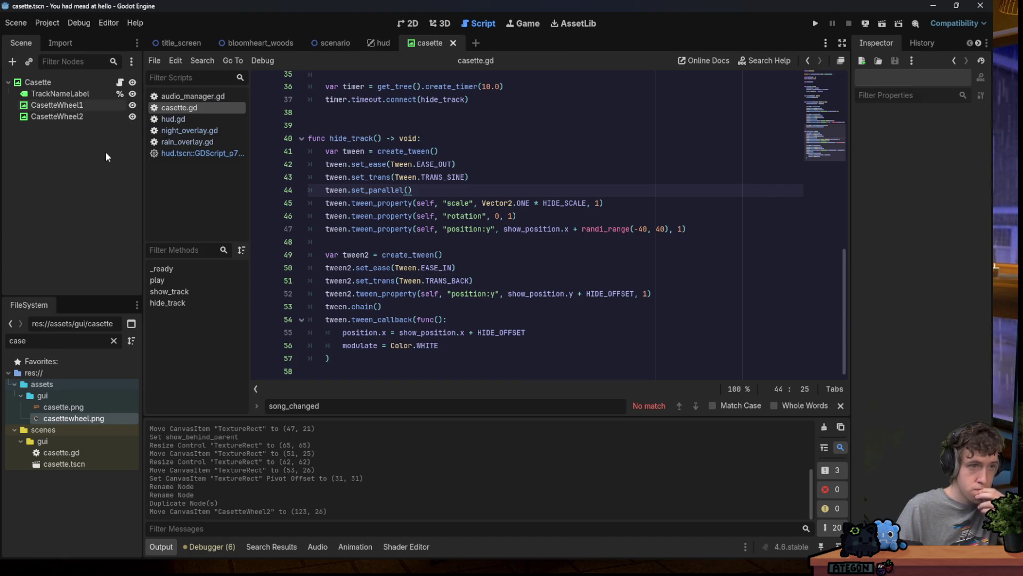
left_click(103, 108)
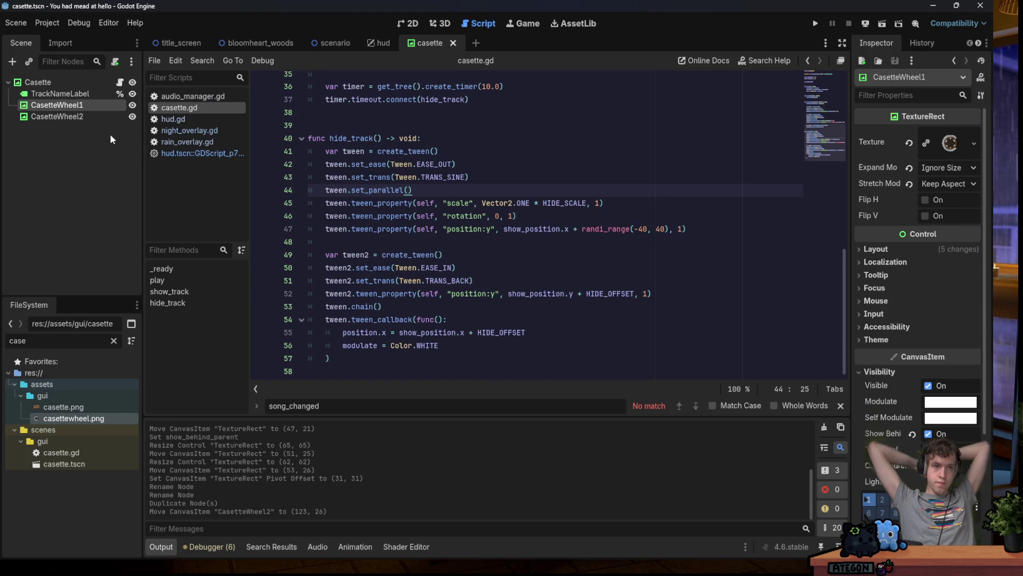
left_click(120, 84)
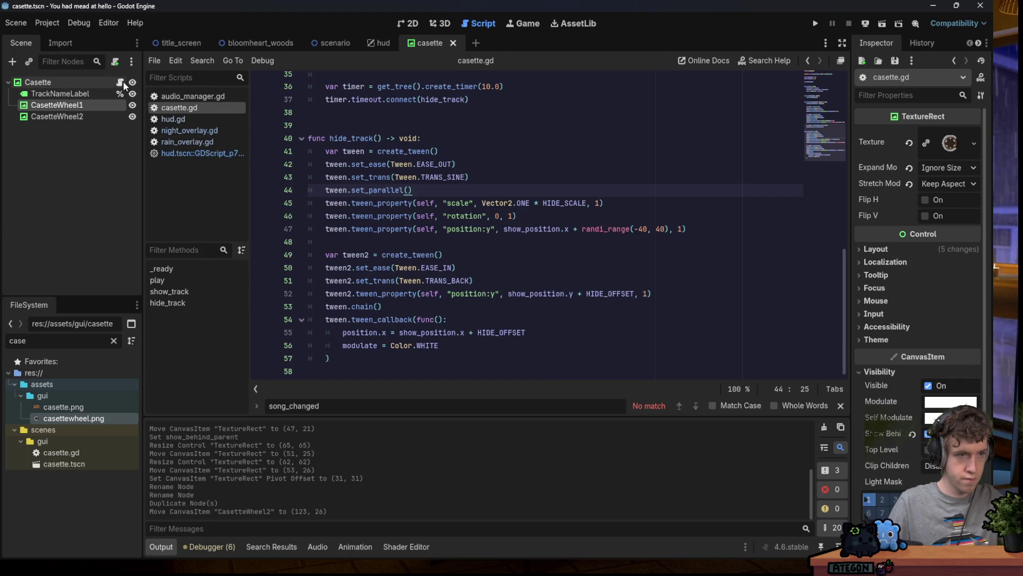
Step: Attach a new script named casette_wheel.gd to CasetteWheel1
left_click(114, 61)
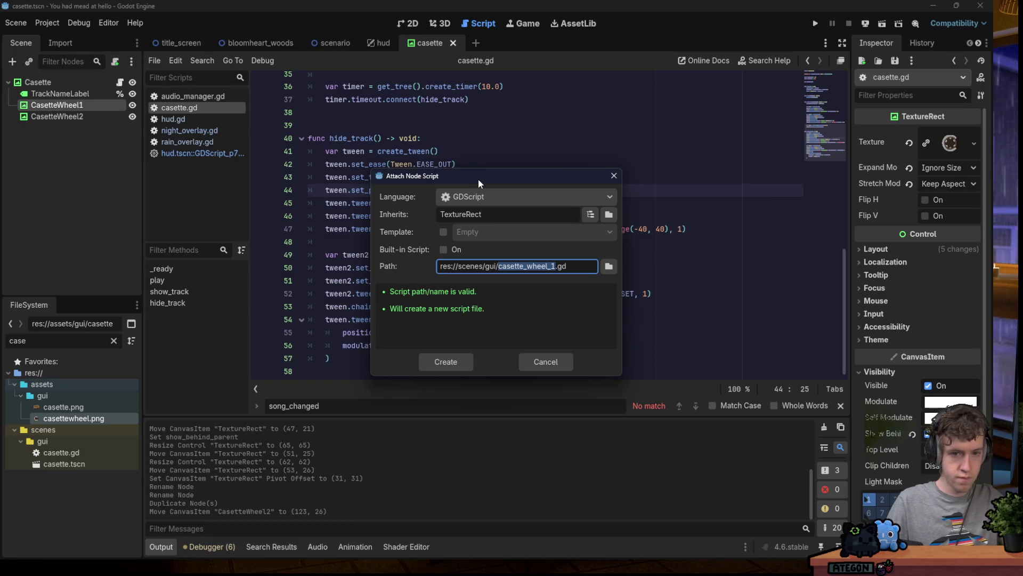
key("Right")
key("BackSpace")
key("BackSpace")
key("Return")
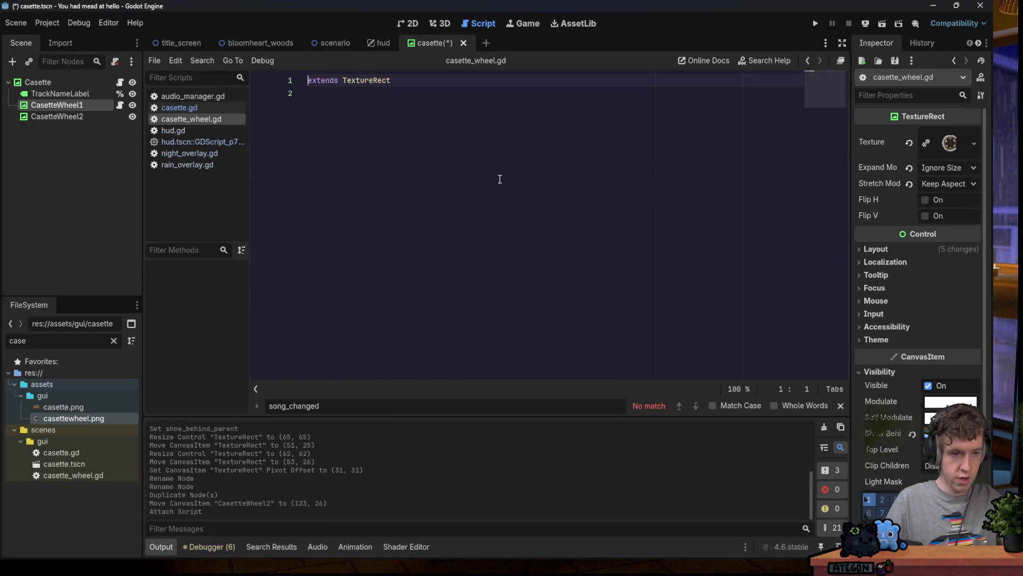
Step: Locate casette_wheel.gd in the FileSystem dock and select CasetteWheel2
left_click(115, 340)
scroll(84, 484, "down", 3)
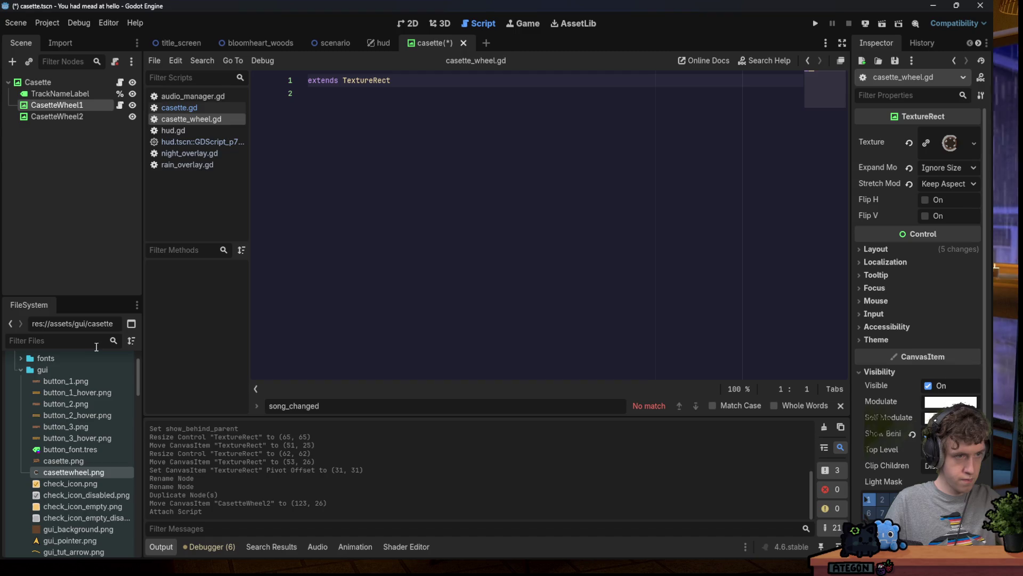
left_click(96, 347)
type("casette")
left_click(97, 477)
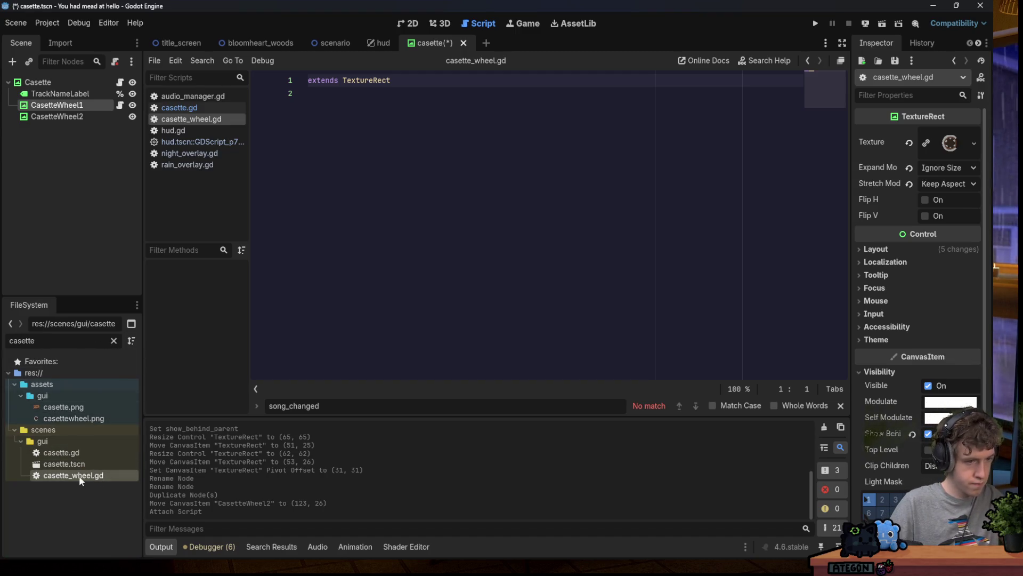
left_click(113, 340)
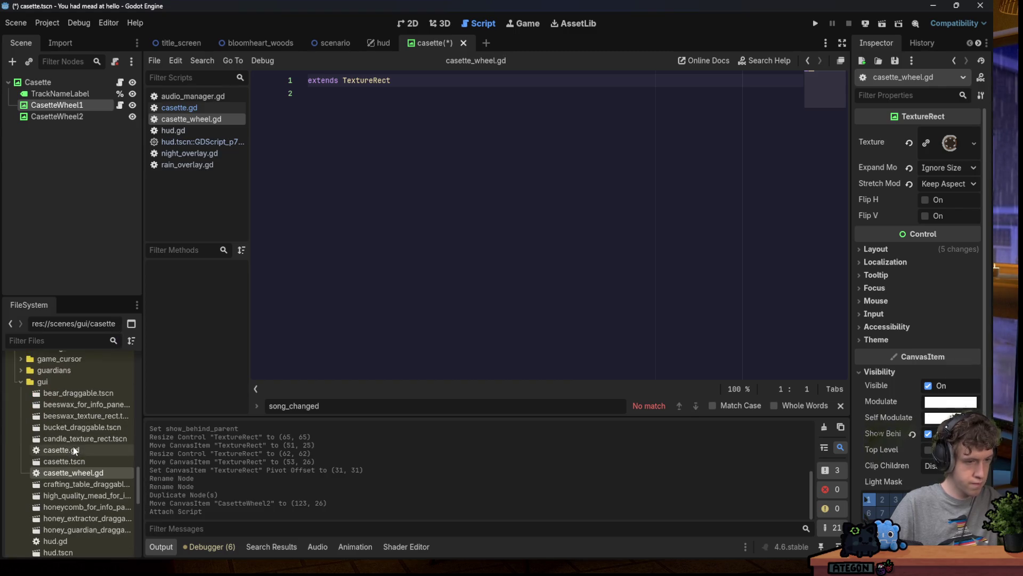
scroll(102, 429, "down", 3)
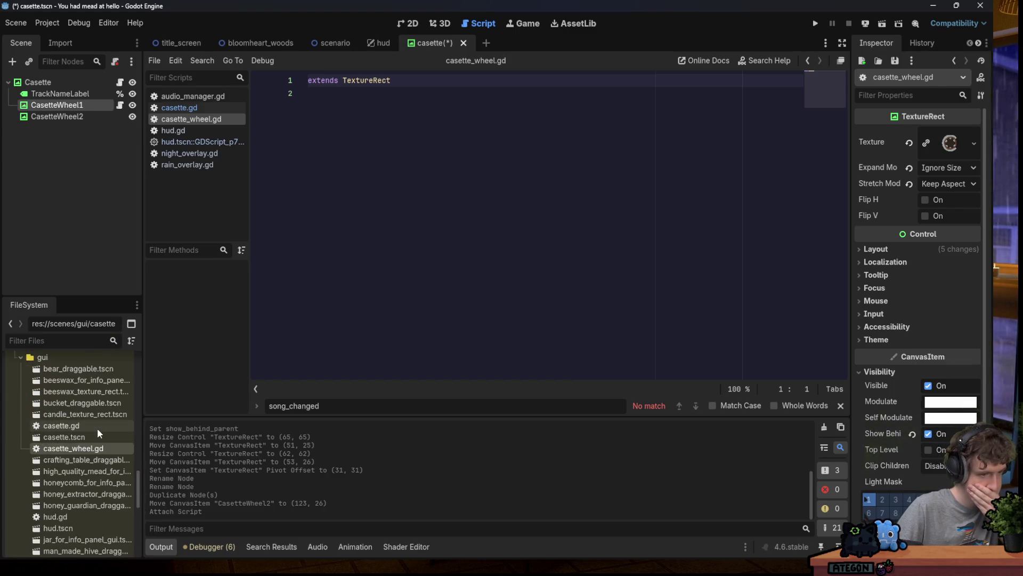
scroll(97, 433, "down", 10)
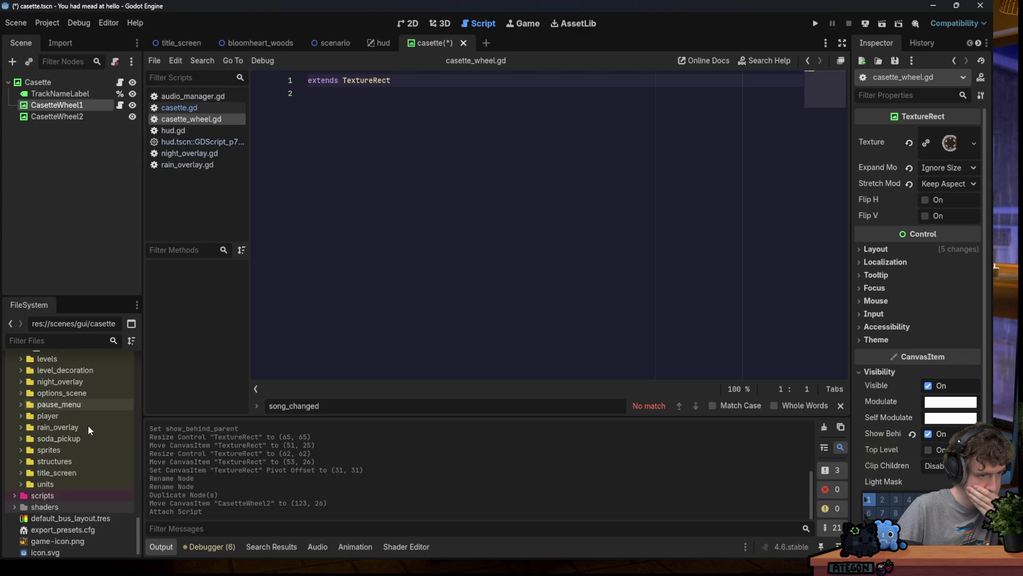
scroll(56, 460, "down", 1)
scroll(82, 438, "up", 7)
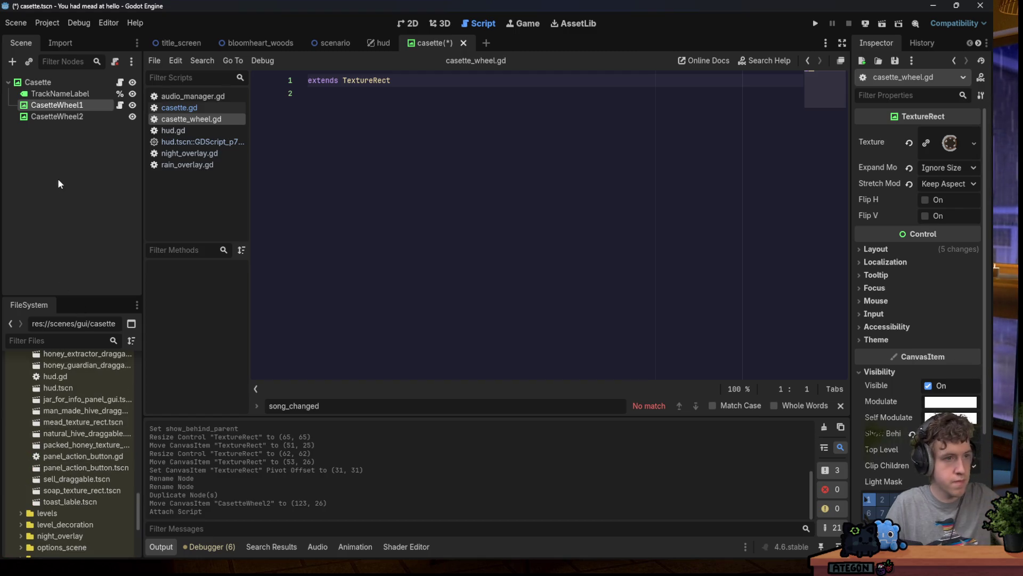
left_click(75, 117)
Step: Attach casette_wheel.gd to CasetteWheel2
scroll(91, 442, "up", 8)
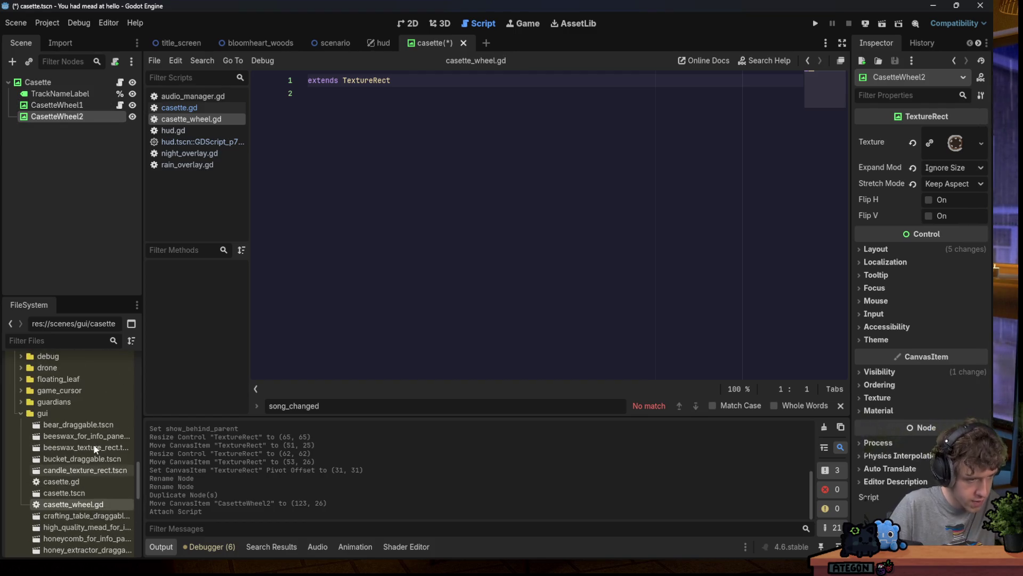
scroll(93, 443, "down", 1)
mouse_move(73, 461)
left_mouse_down()
mouse_move(85, 117)
mouse_move(116, 115)
left_mouse_up()
left_click(434, 114)
key("Return")
type("@")
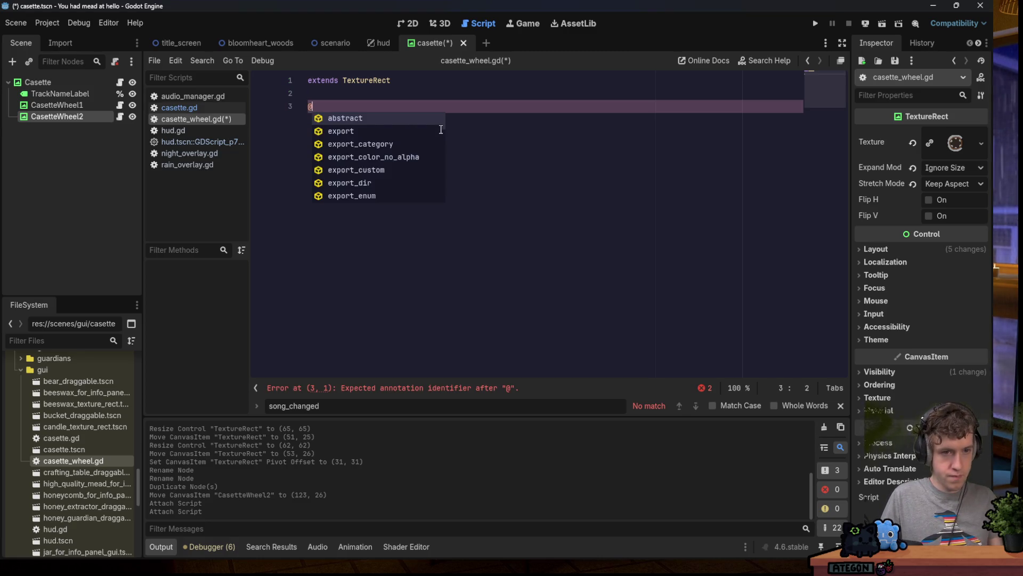
key("Down")
key("Down")
key("Down")
type("export_flo")
key("BackSpace")
key("BackSpace")
key("BackSpace")
type("in")
key("BackSpace")
key("BackSpace")
type("num")
key("BackSpace")
key("BackSpace")
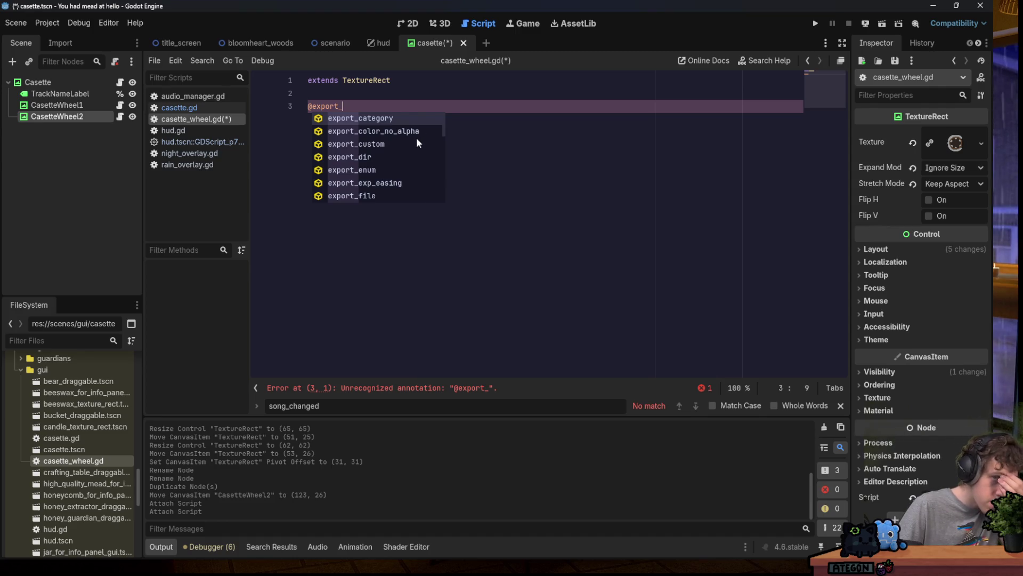
key("Down")
key("Down")
key("Down")
key("Down")
key("Down")
key("Down")
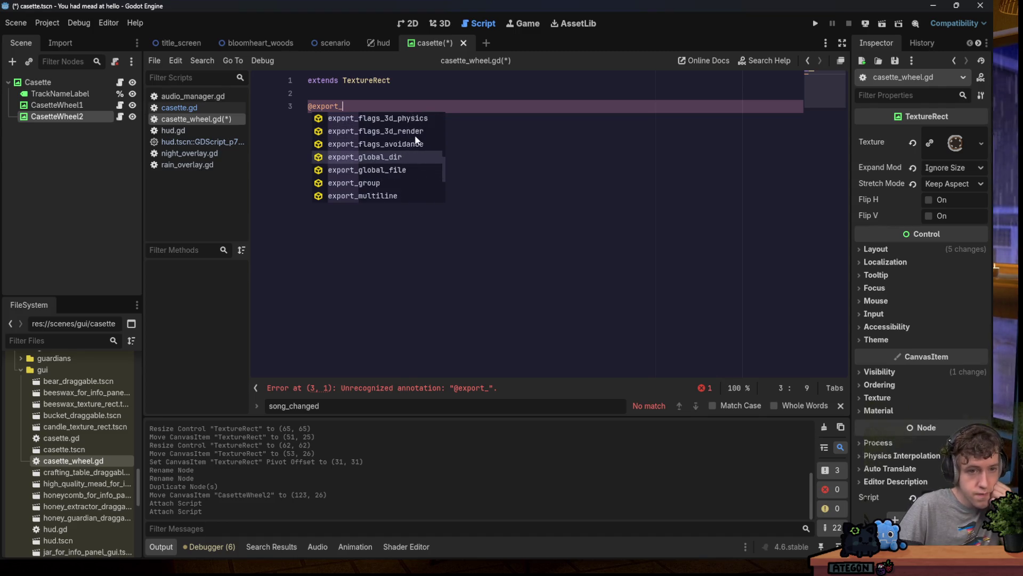
key("Up")
key("Up")
key("Up")
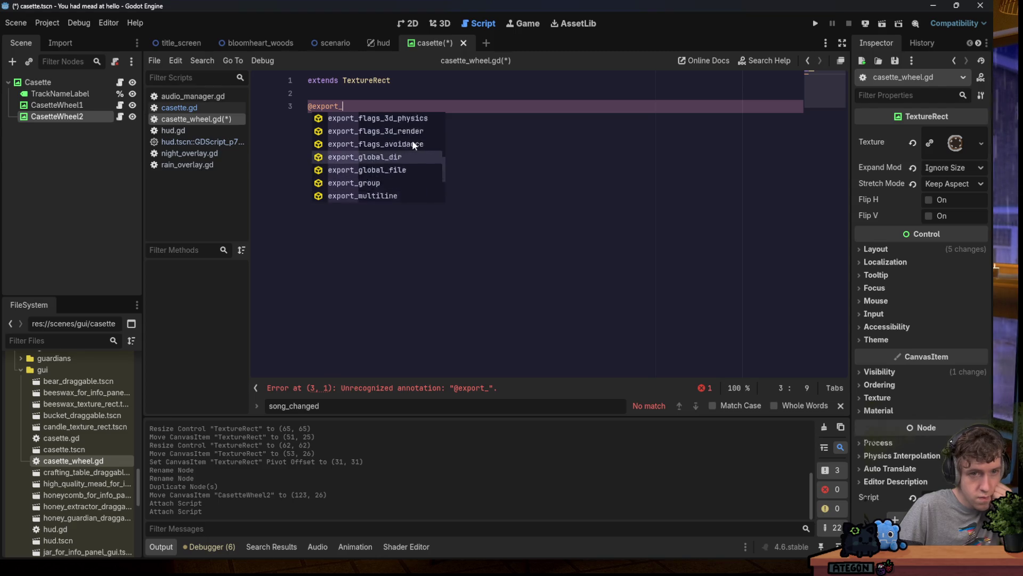
key("BackSpace")
type("var")
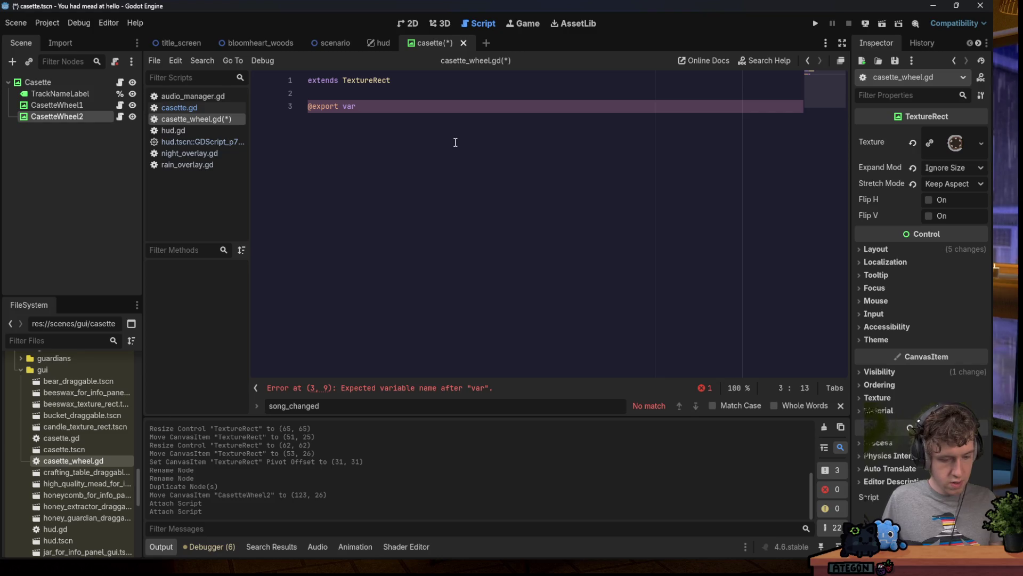
type("m")
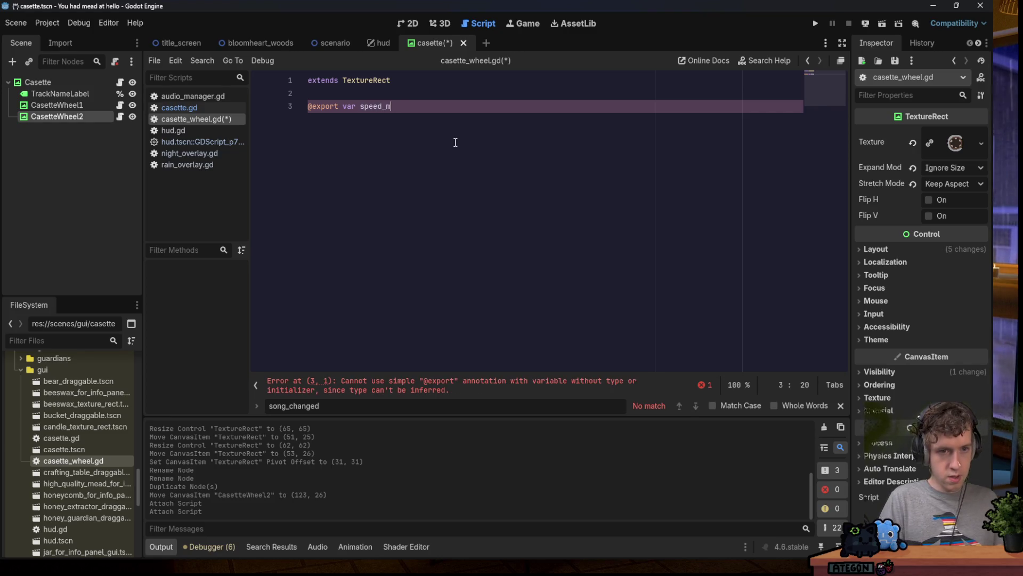
type(" 1")
key("ctrl+s")
key("Return")
key("Return")
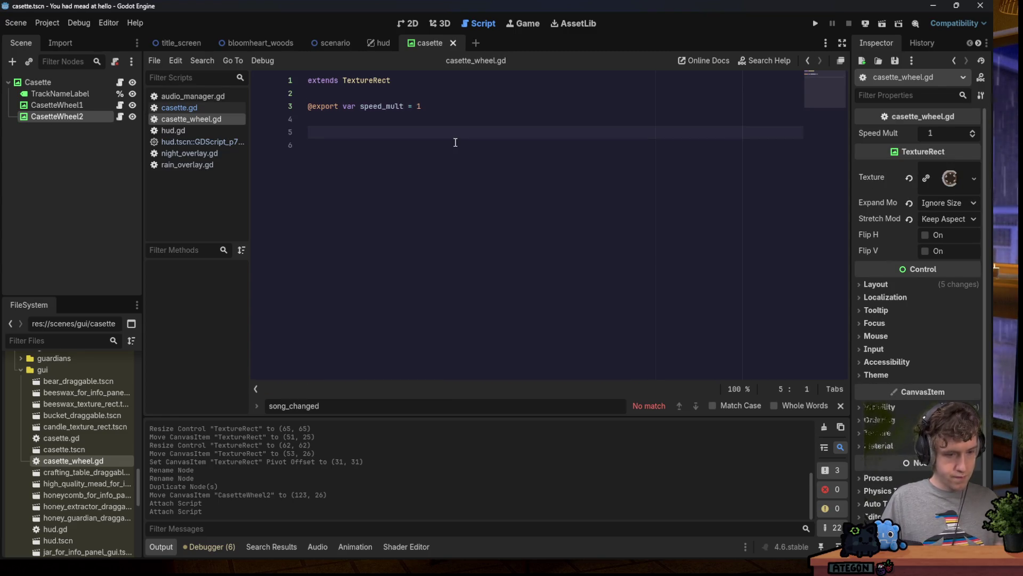
Step: Write a _process function that adds delta * speed_mult to rotation, and save the wheel script
type("func _rea")
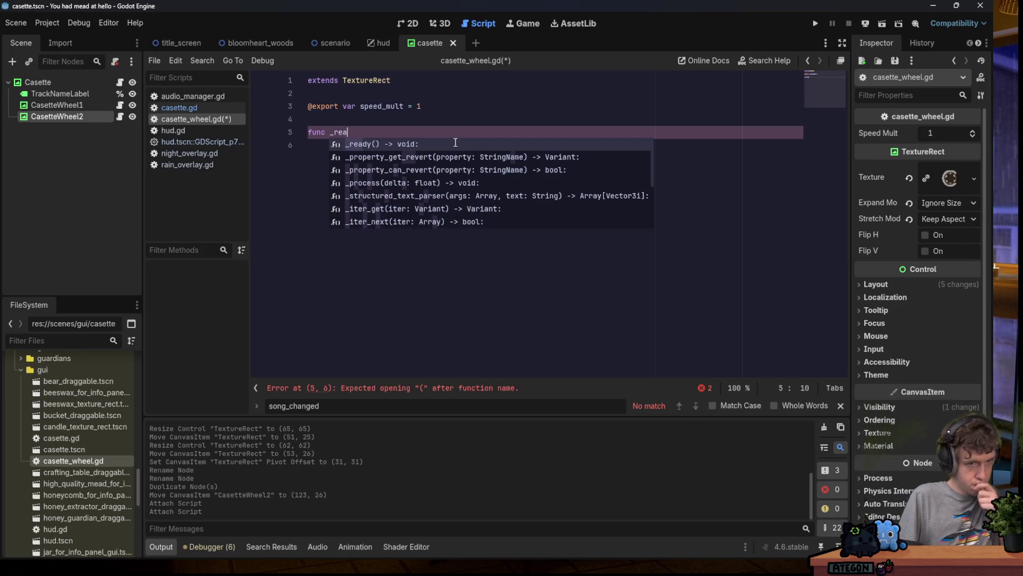
key("BackSpace")
key("BackSpace")
key("BackSpace")
type("_proc")
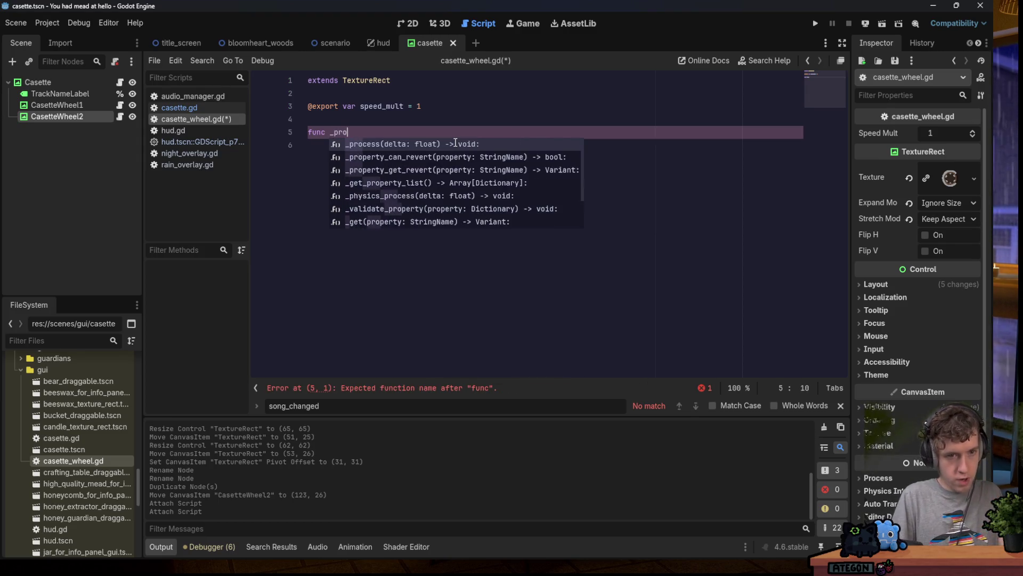
key("Return")
key("Return")
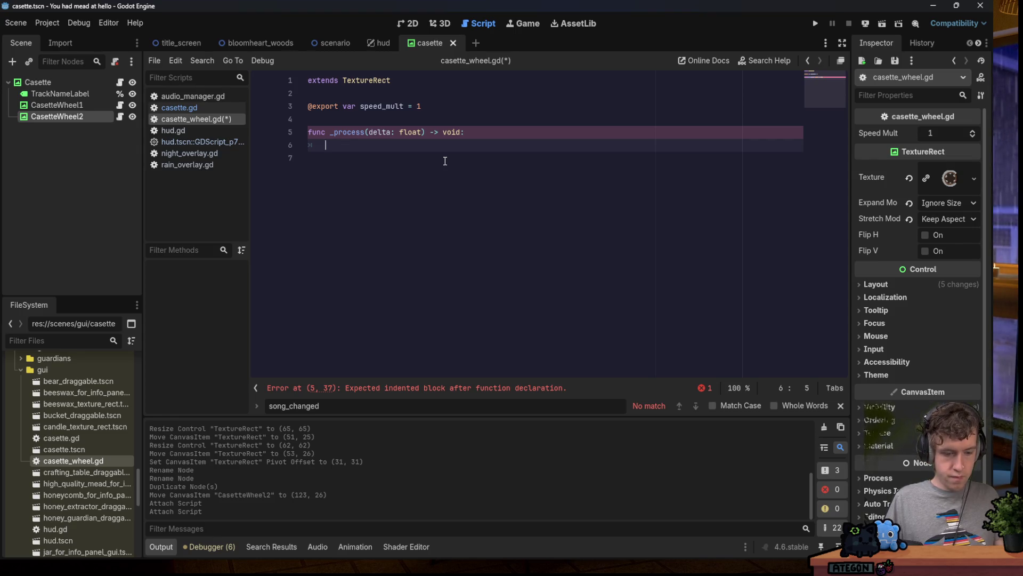
type("rotati")
key("Return")
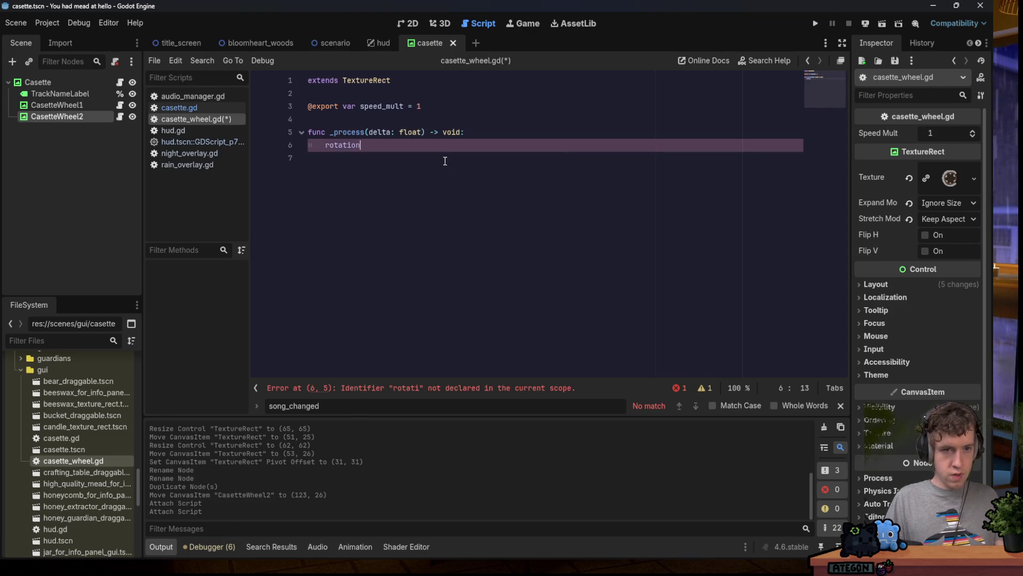
key("BackSpace")
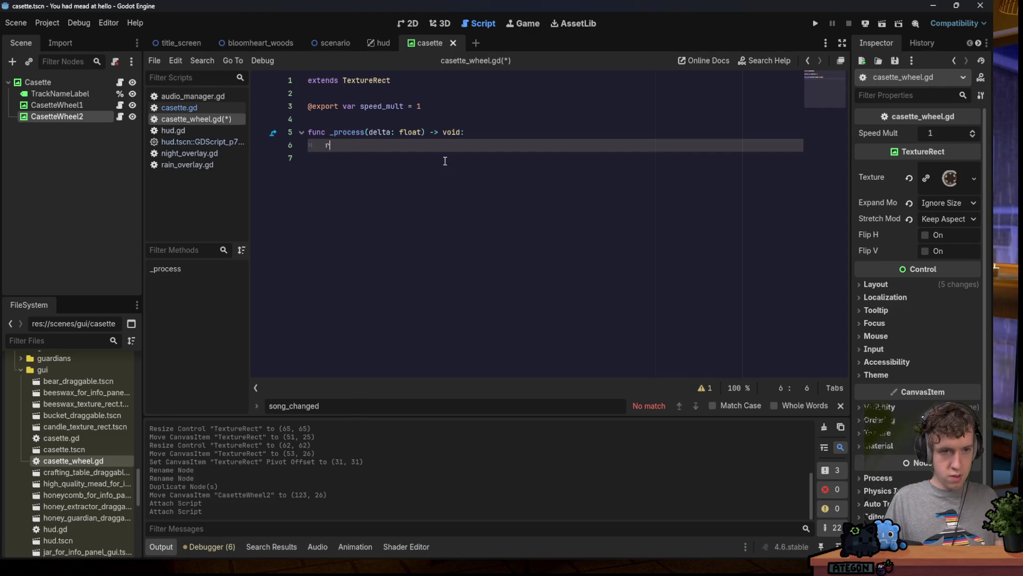
type("Rotate")
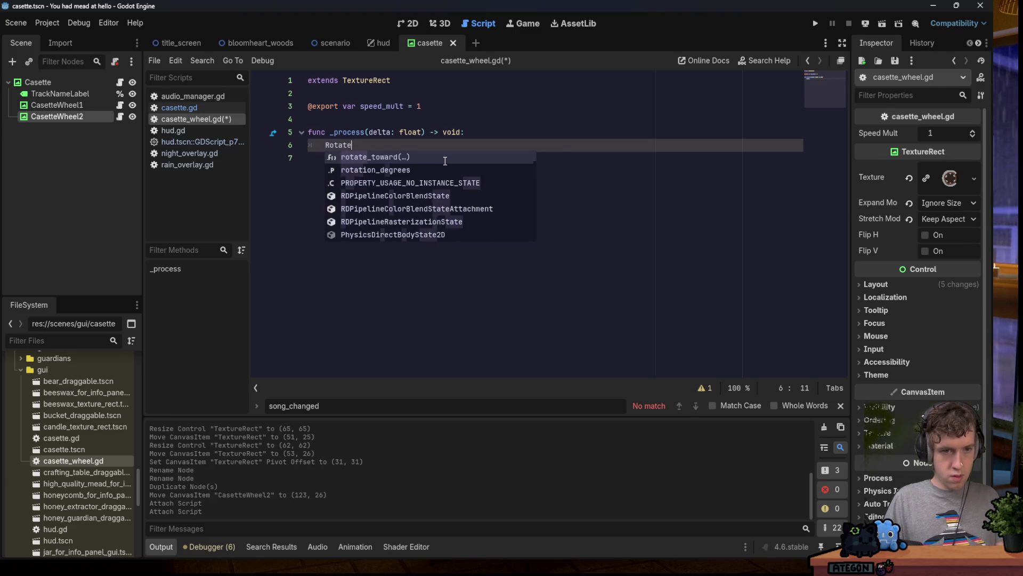
key("BackSpace")
key("BackSpace")
key("BackSpace")
type("rot")
key("Return")
type("+= delta *")
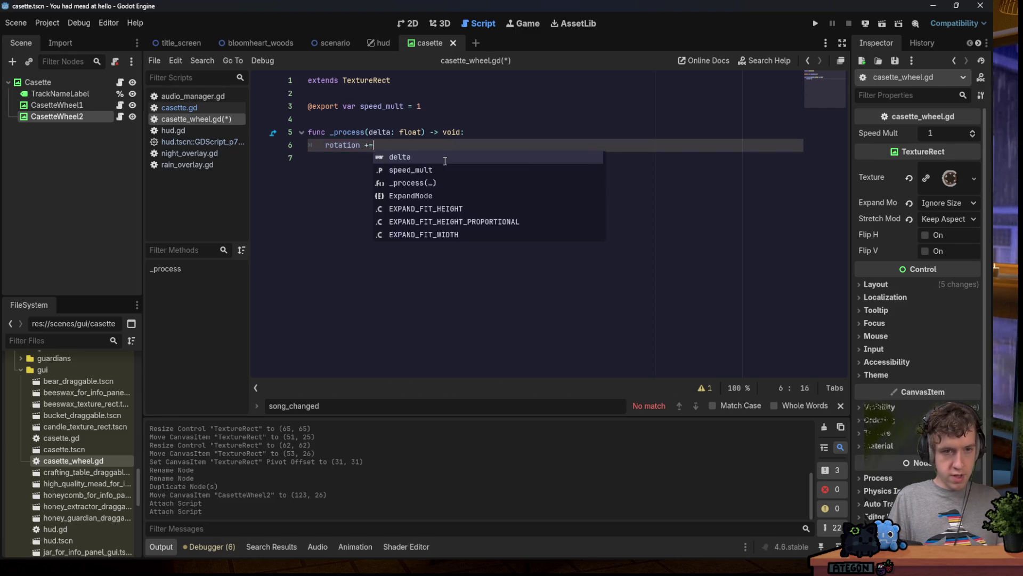
type(" speed_mult")
key("ctrl+s")
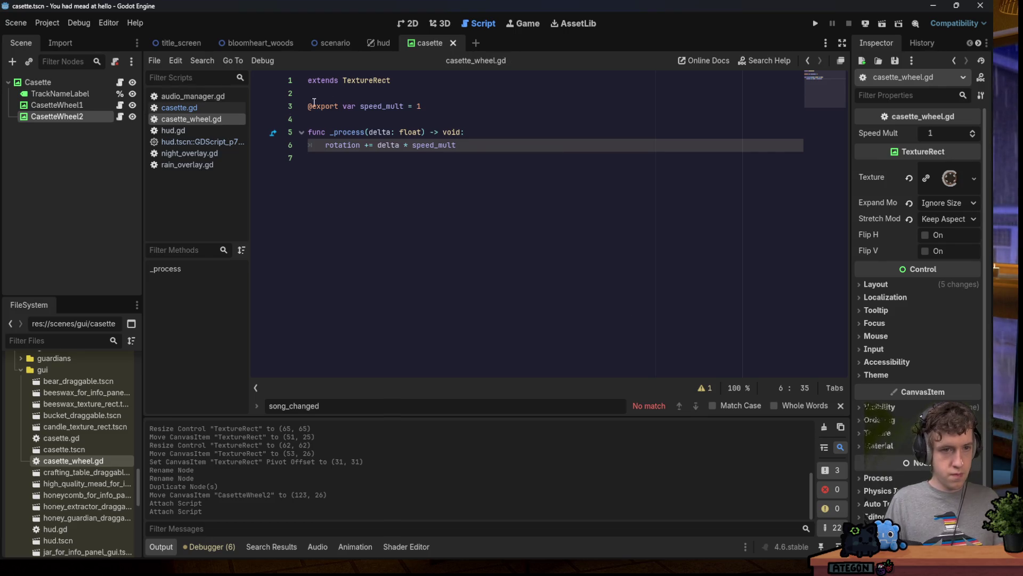
Step: Set CasetteWheel2's Speed Mult to 1.3 and run the game
left_click(93, 119)
left_click(958, 134)
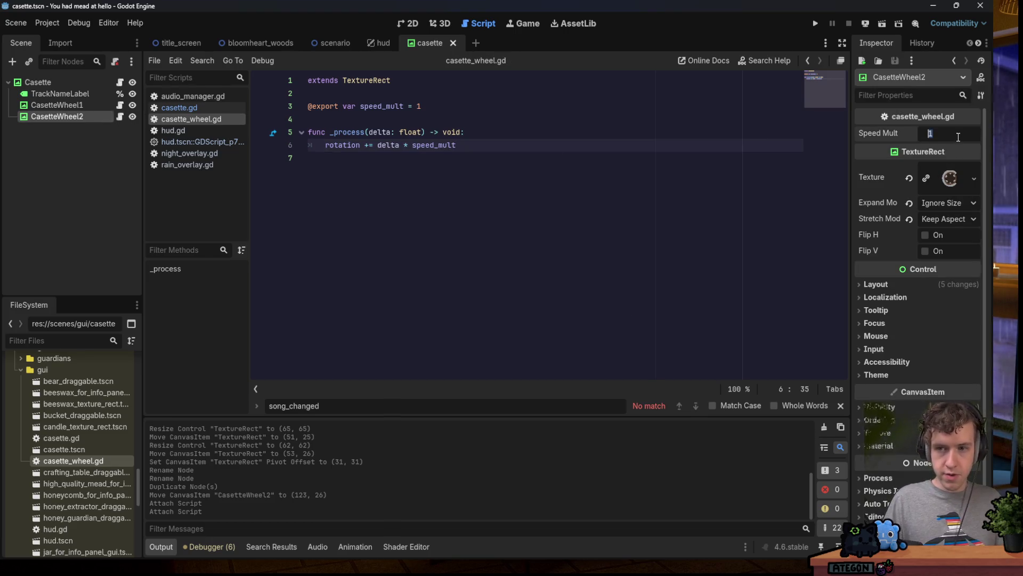
type(".3")
key("F5")
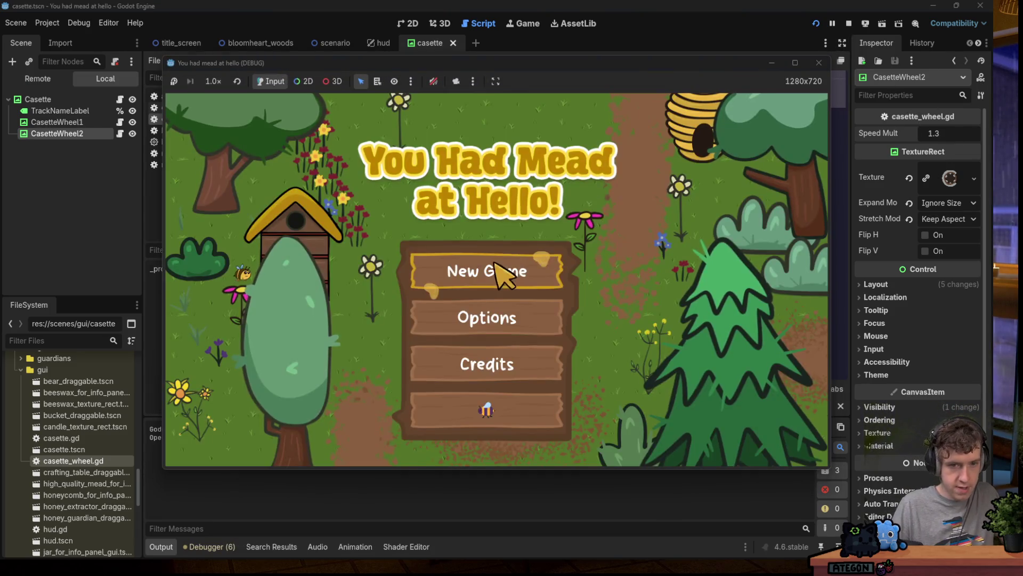
Step: Start a New Game, walk the beekeeper until the Buzzy Meadows cassette slides in, then stop the run
left_click(472, 268)
key("d")
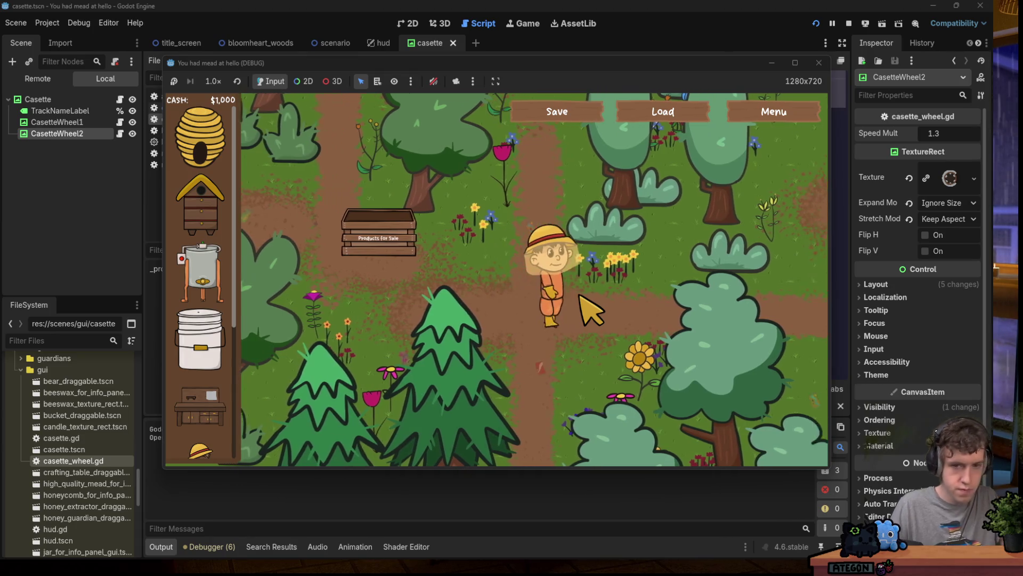
key("w")
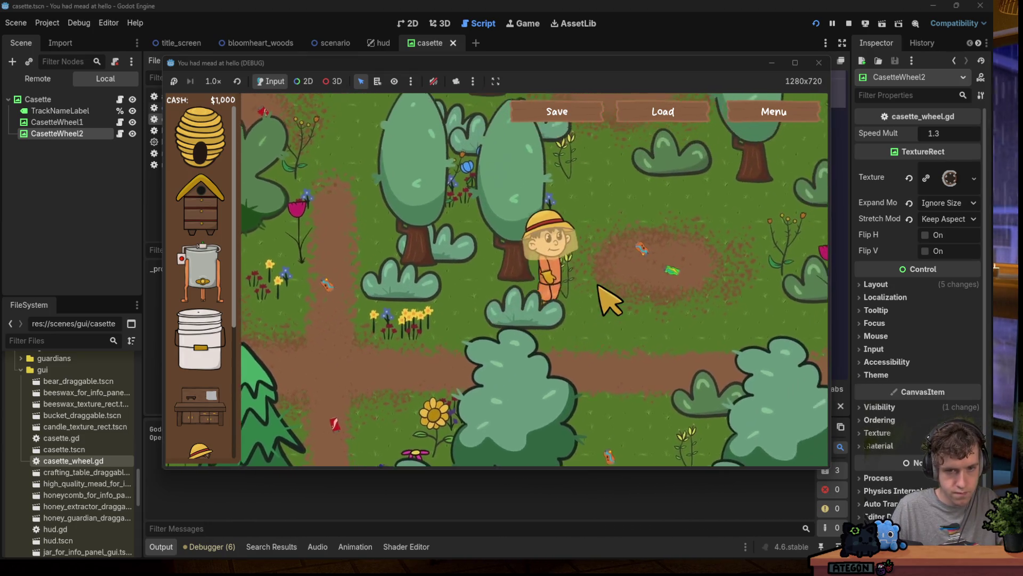
key("d")
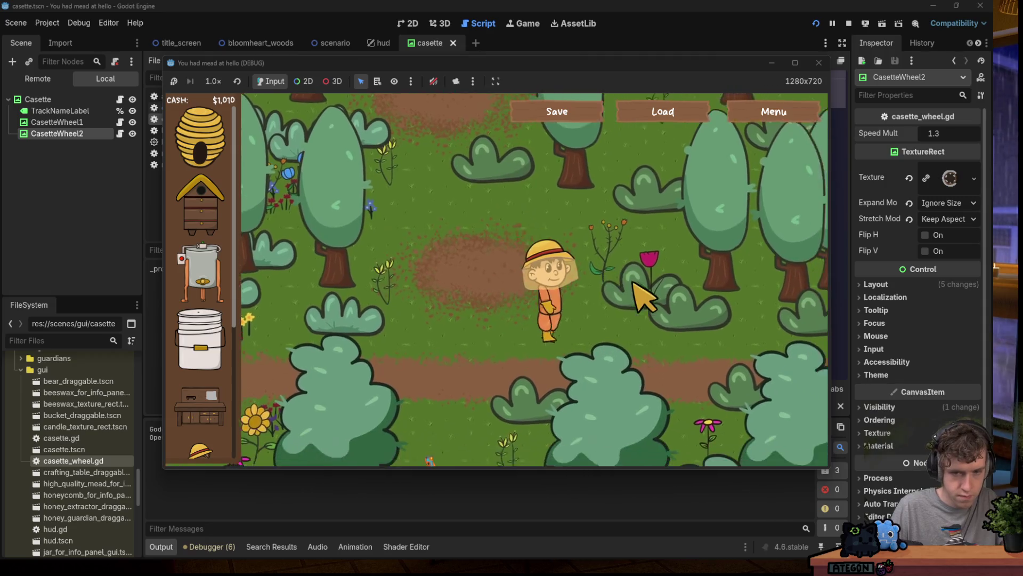
key("w")
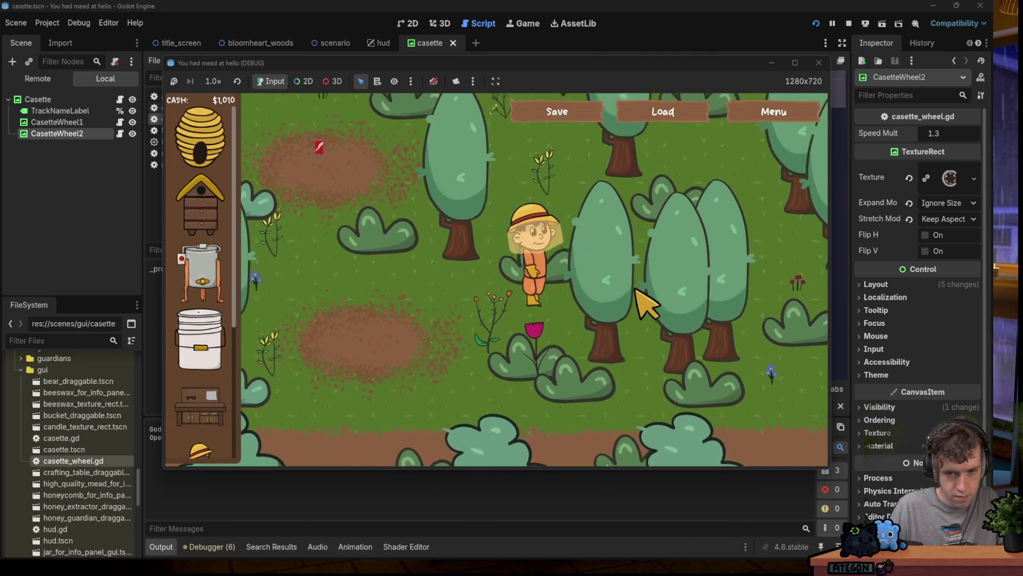
key("d")
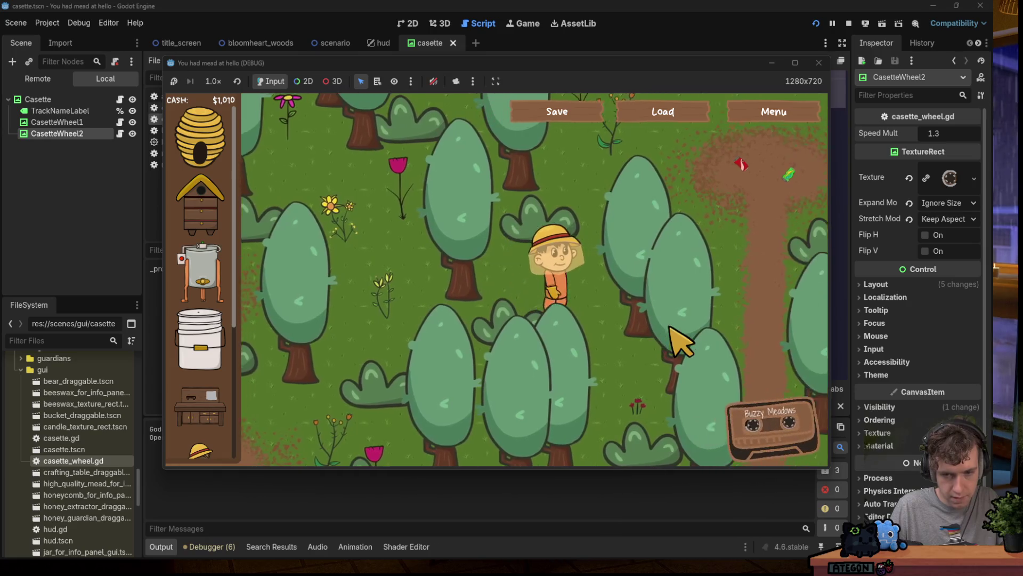
key("s")
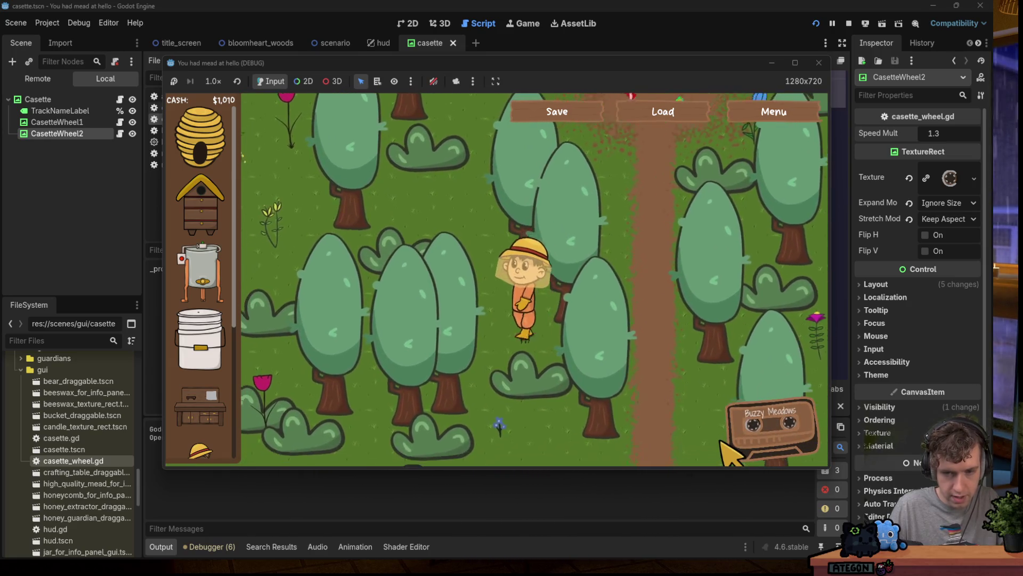
key("d")
key("w")
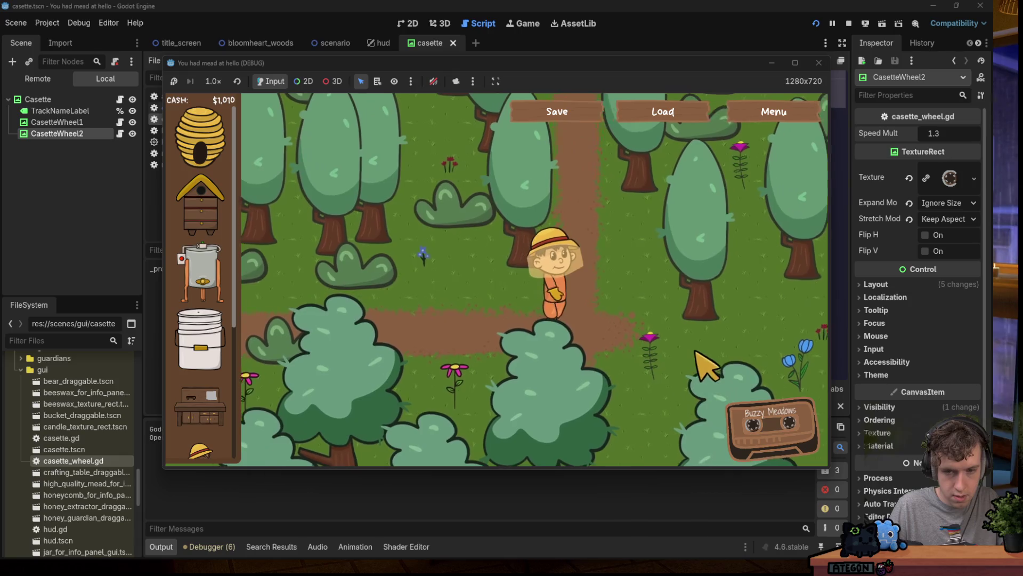
key("w")
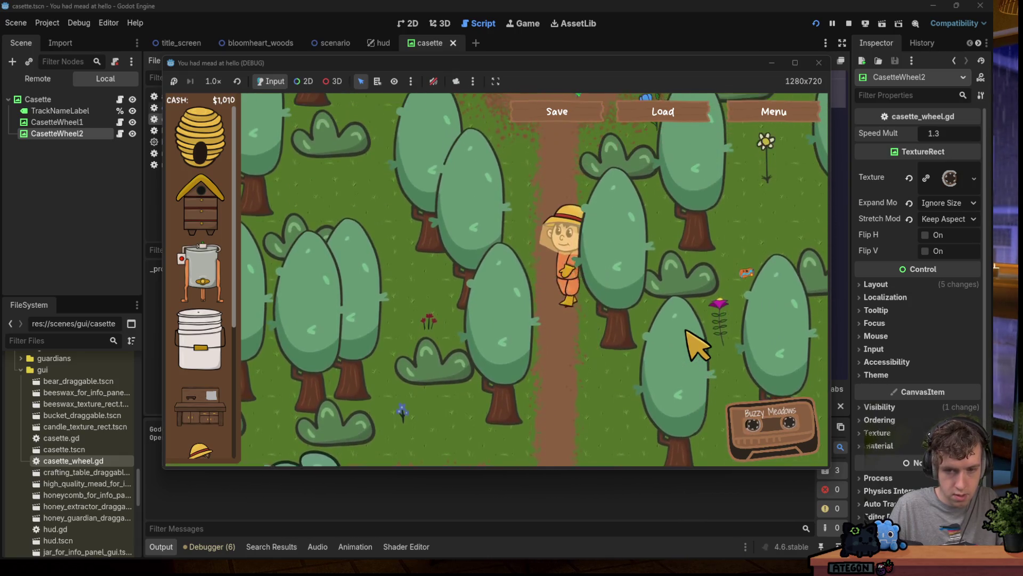
key("F8")
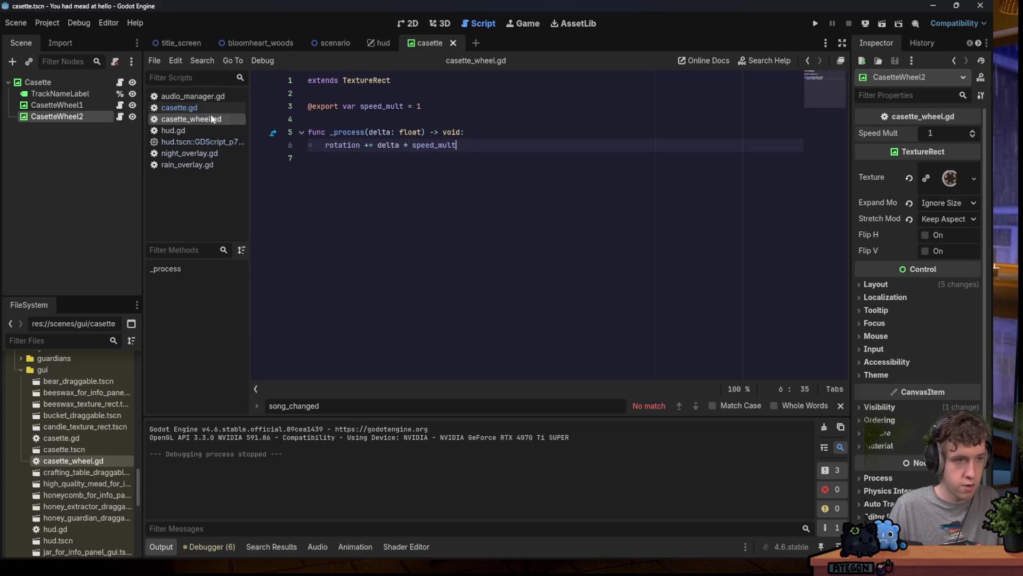
left_click(72, 105)
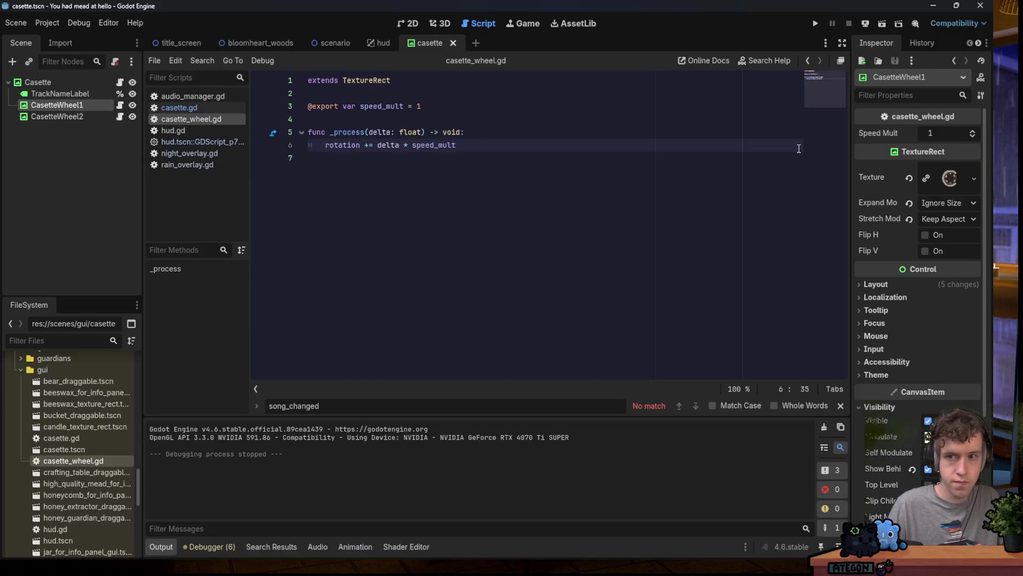
Step: Type the speed_mult export as float so it accepts decimal values
left_click(946, 136)
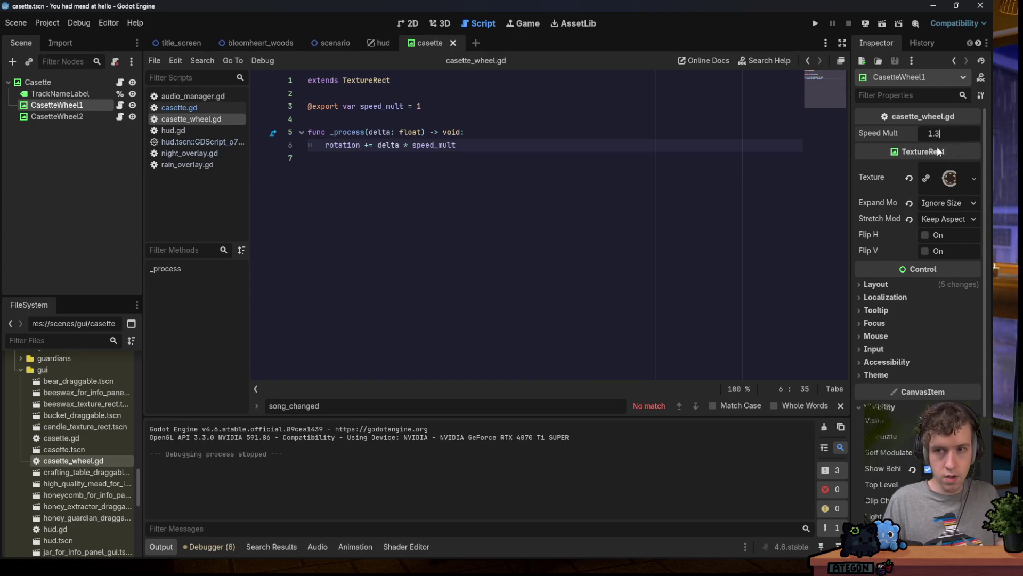
left_click(320, 158)
left_click(57, 116)
left_click(941, 132)
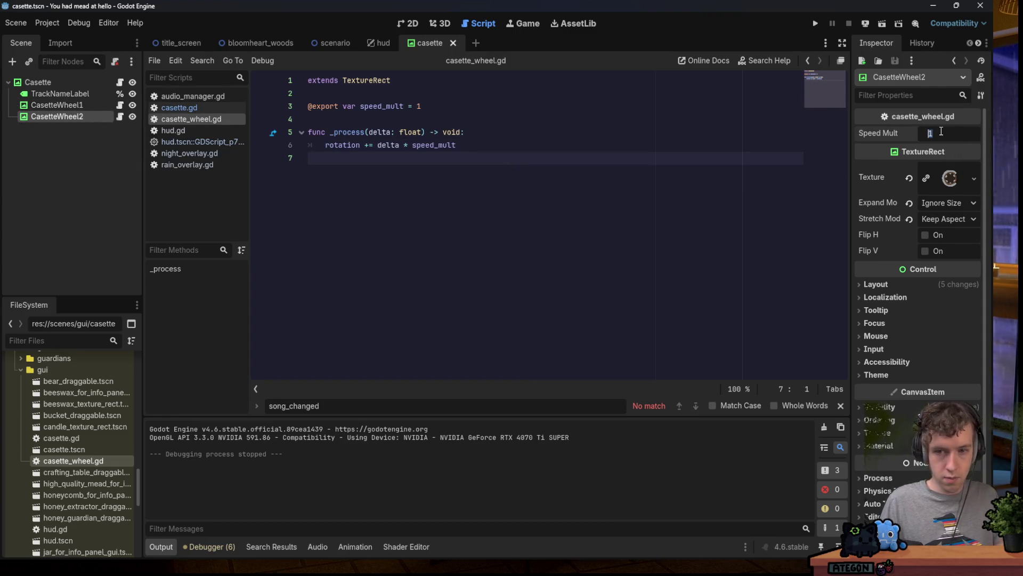
type(".7")
left_click(835, 135)
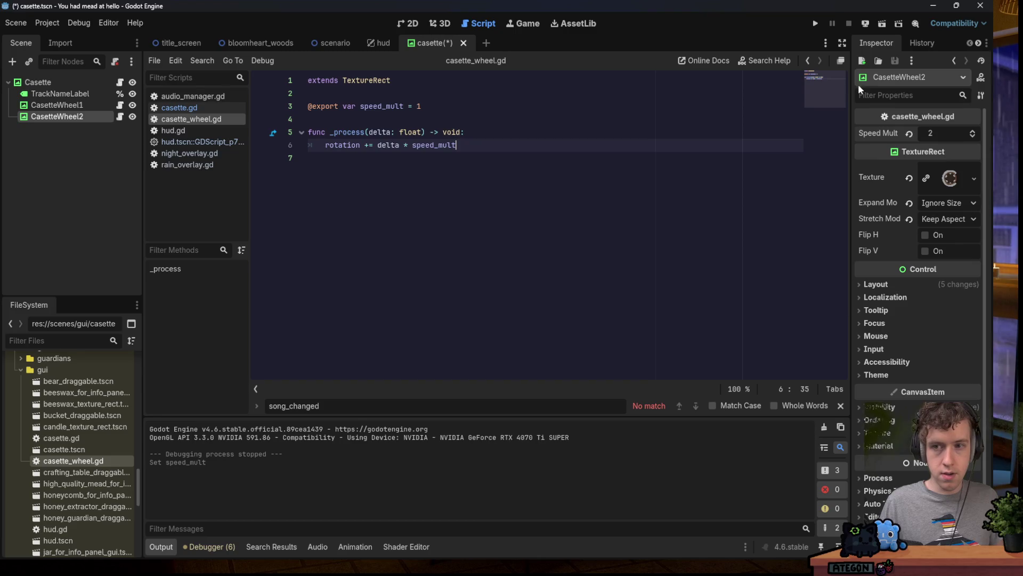
type(".")
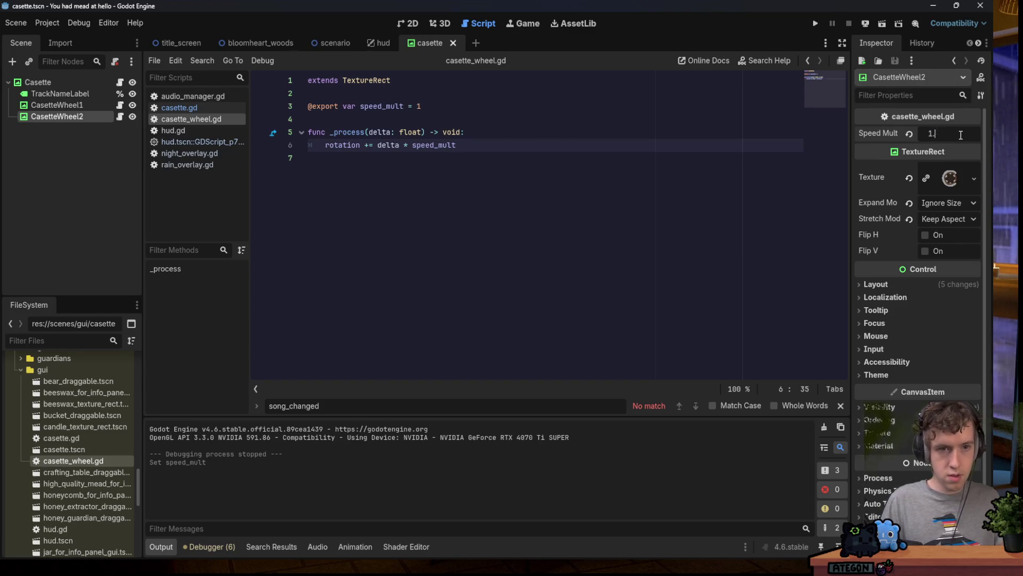
key("Up")
key("Up")
key("Up")
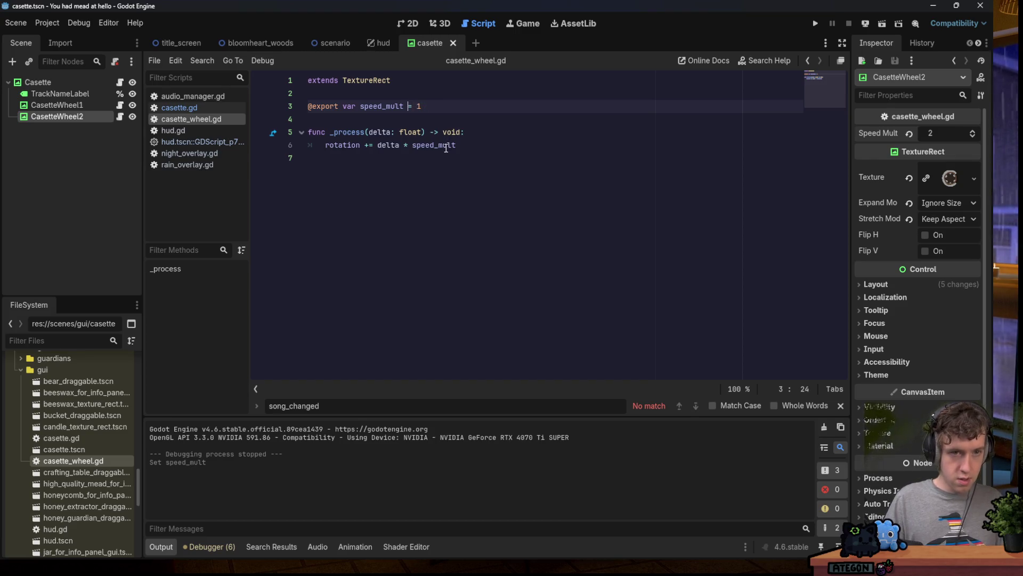
type(": float")
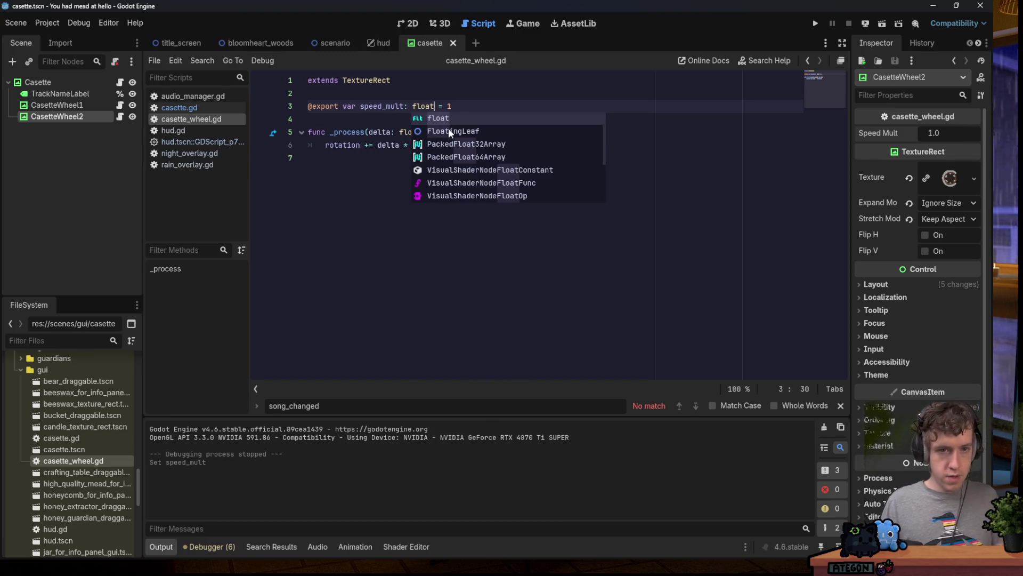
left_click(366, 147)
Step: Set CasetteWheel1's Speed Mult to 1.3, save the scene, and run the game
left_click(57, 105)
left_click(949, 134)
type(".3")
key("Return")
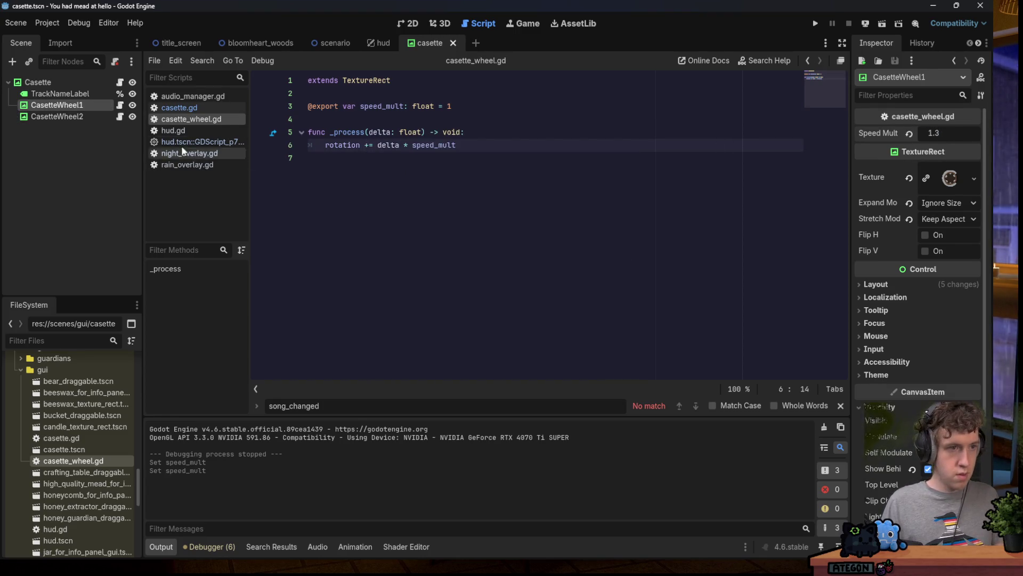
left_click(105, 118)
left_click(949, 136)
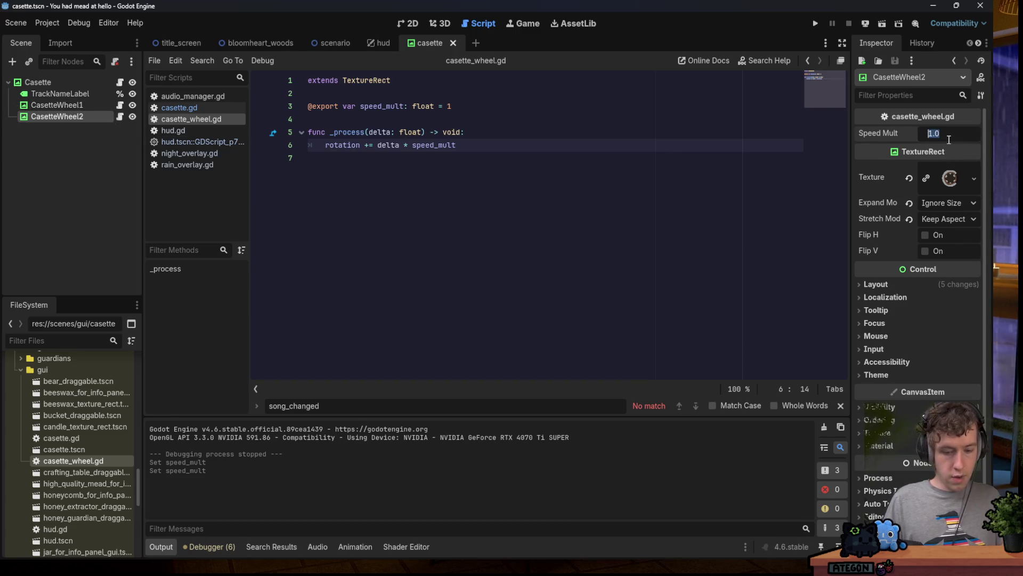
key("ctrl+s")
left_click(80, 105)
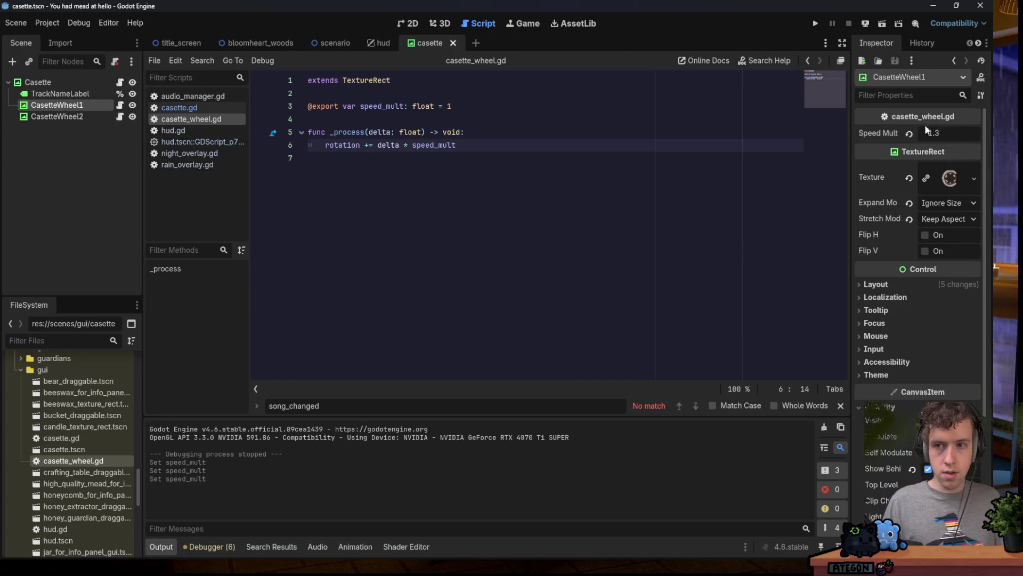
key("F5")
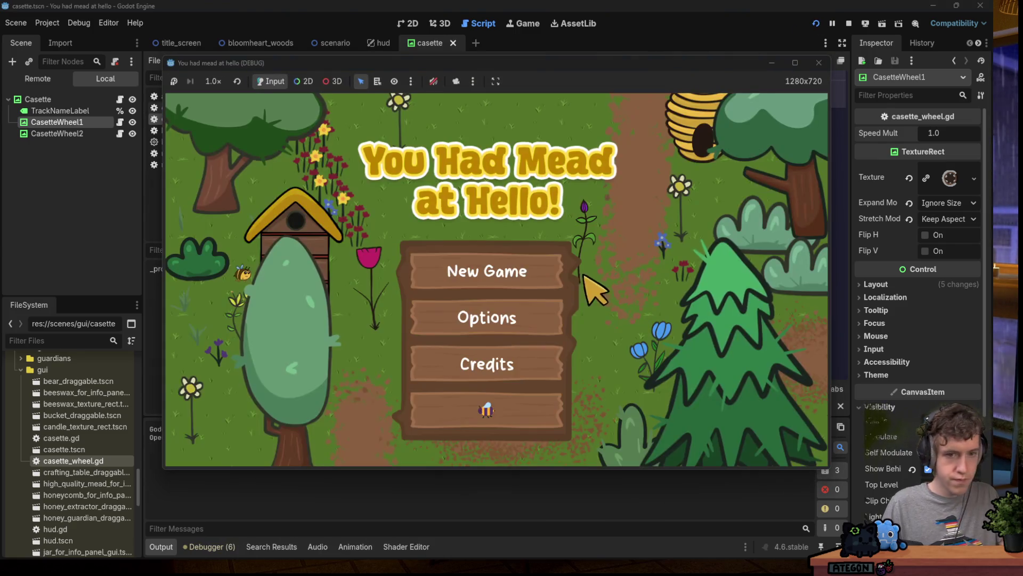
Step: Start a New Game, walk the character up, right and down the forest path, then stop the run
left_click(586, 271)
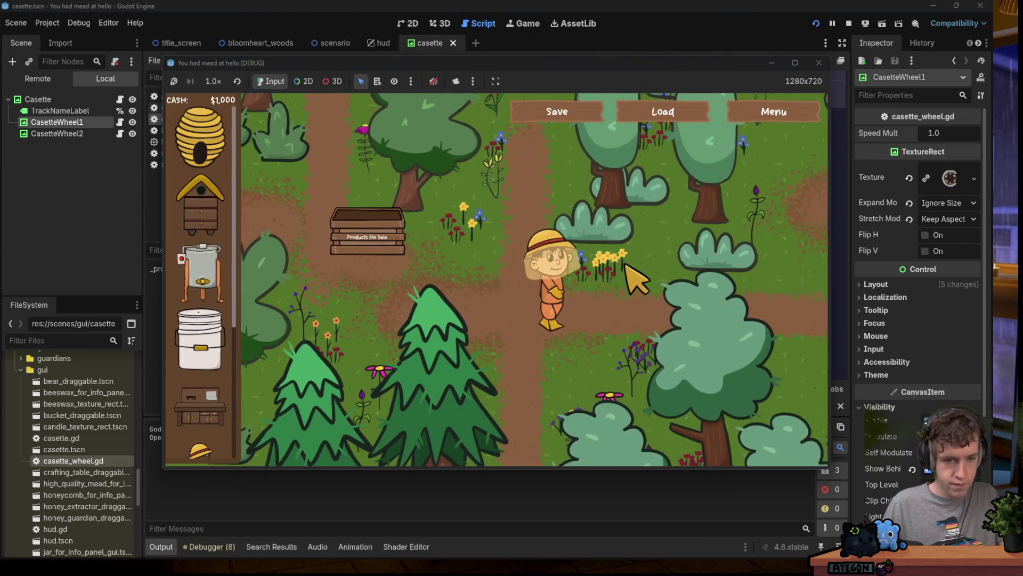
key("w")
key("d")
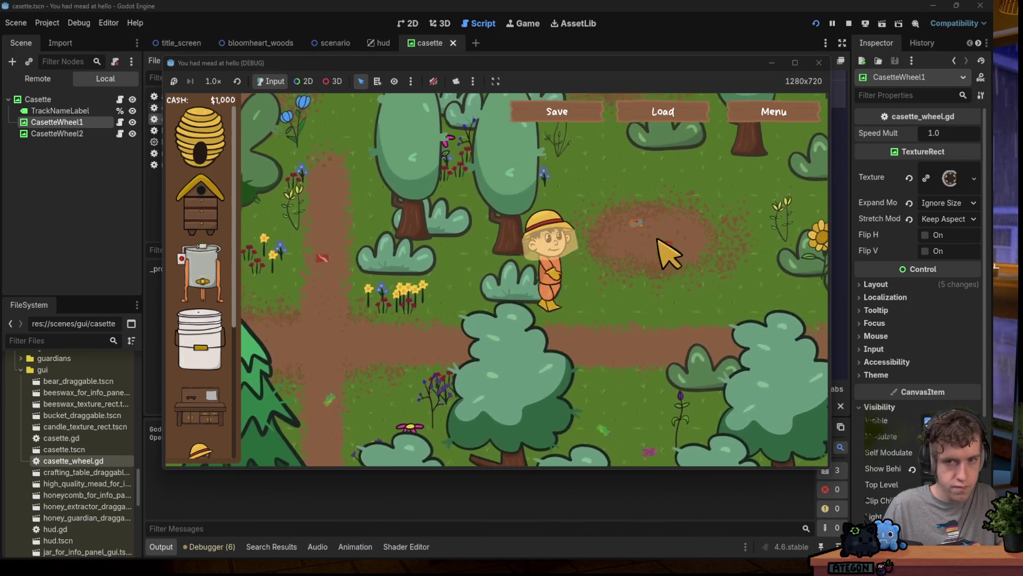
key("w")
key("d")
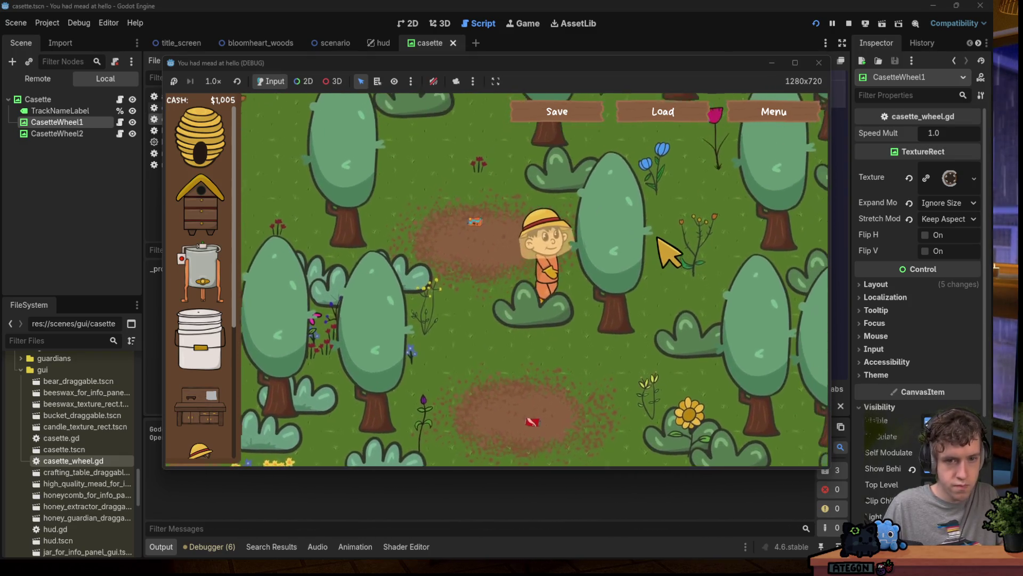
key("w")
key("d")
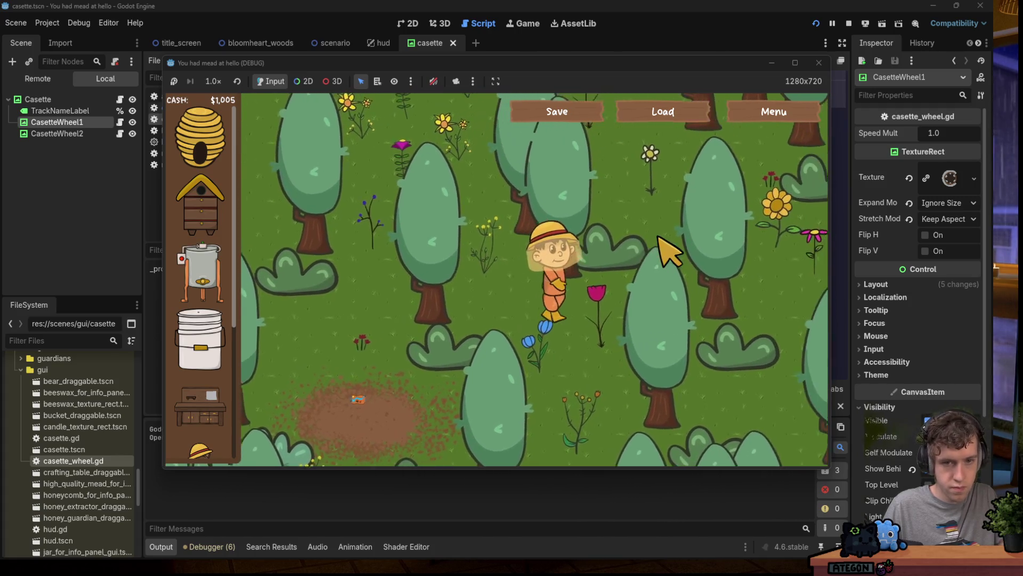
key("d")
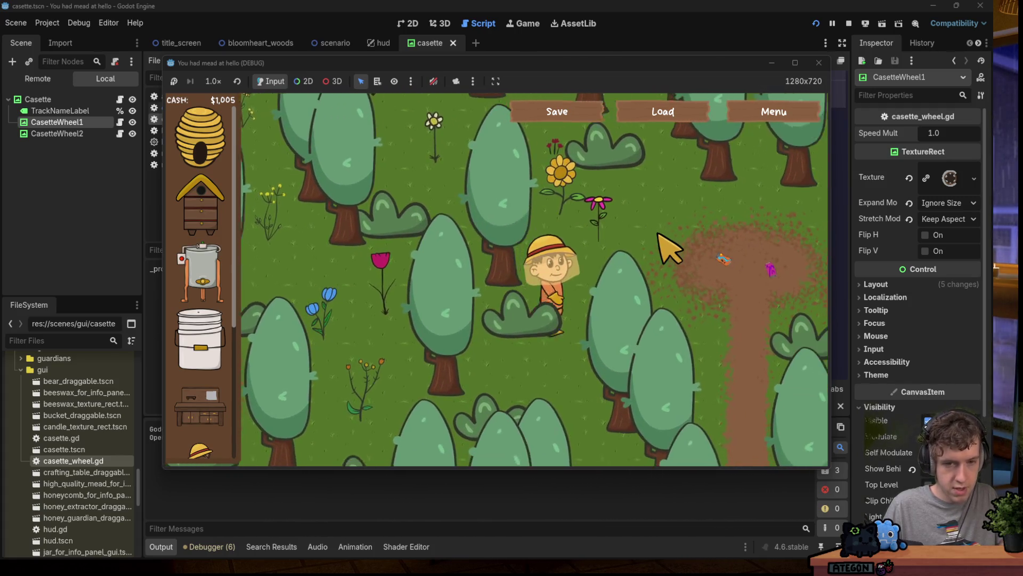
key("d")
key("s")
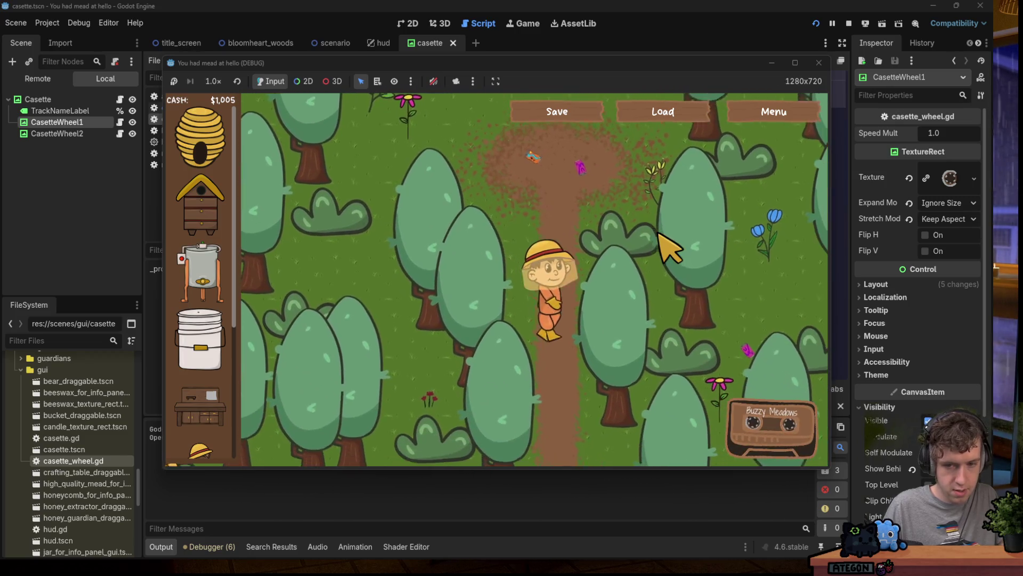
key("s")
key("a")
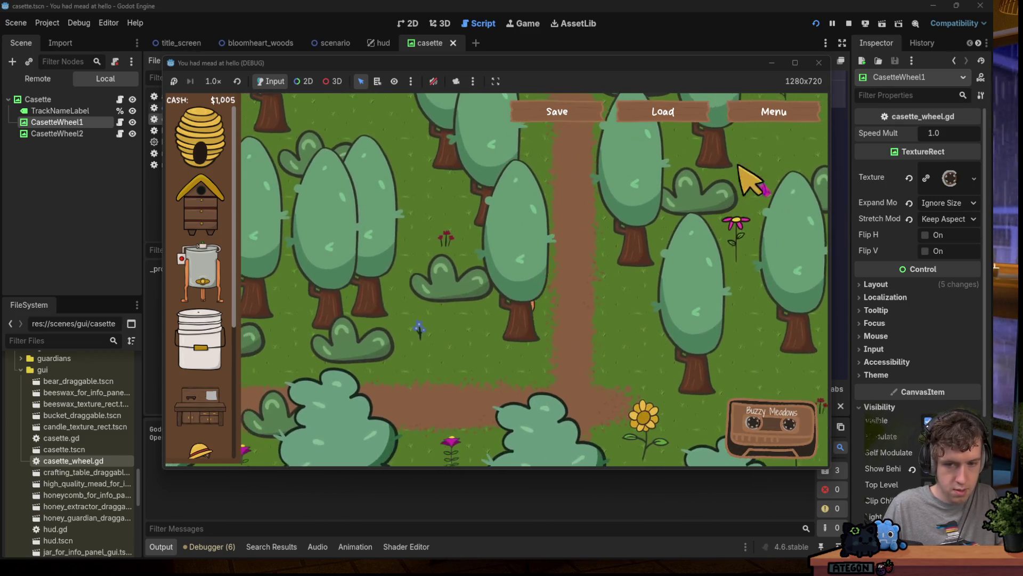
left_click(819, 63)
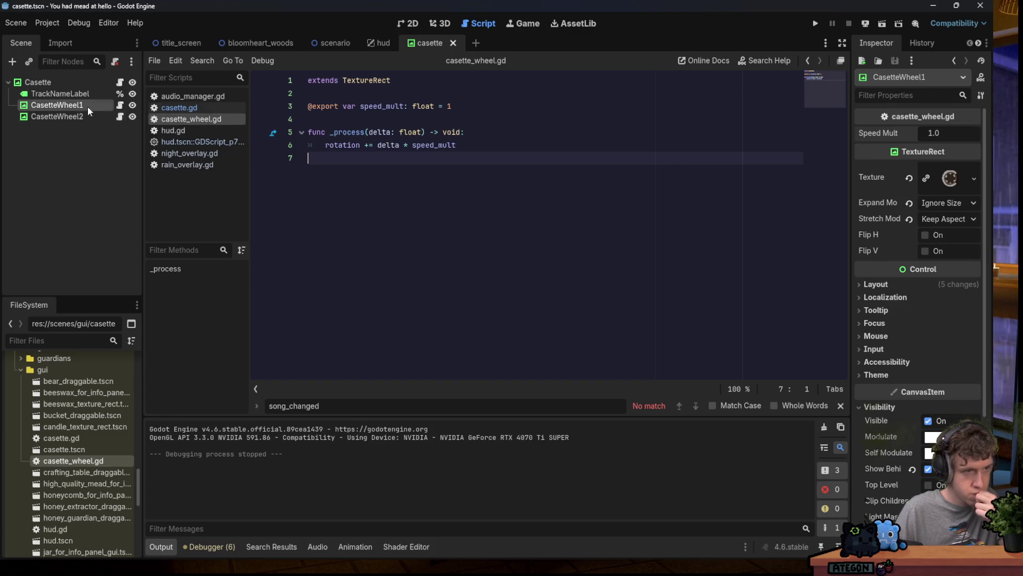
Step: Add 'var spinning = false' below the speed_mult export in casette_wheel.gd
left_click(80, 116)
left_click(76, 106)
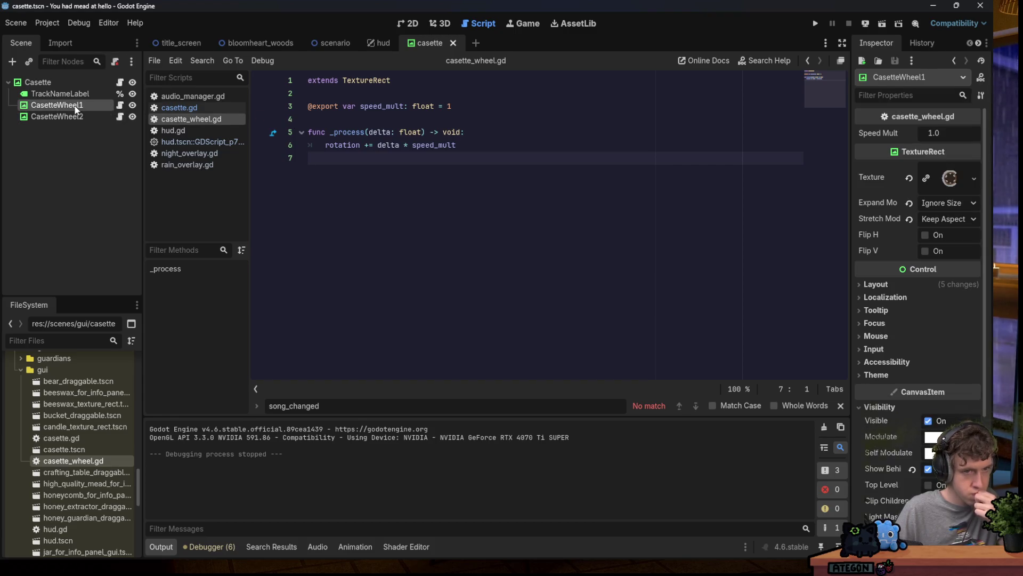
left_click(85, 109)
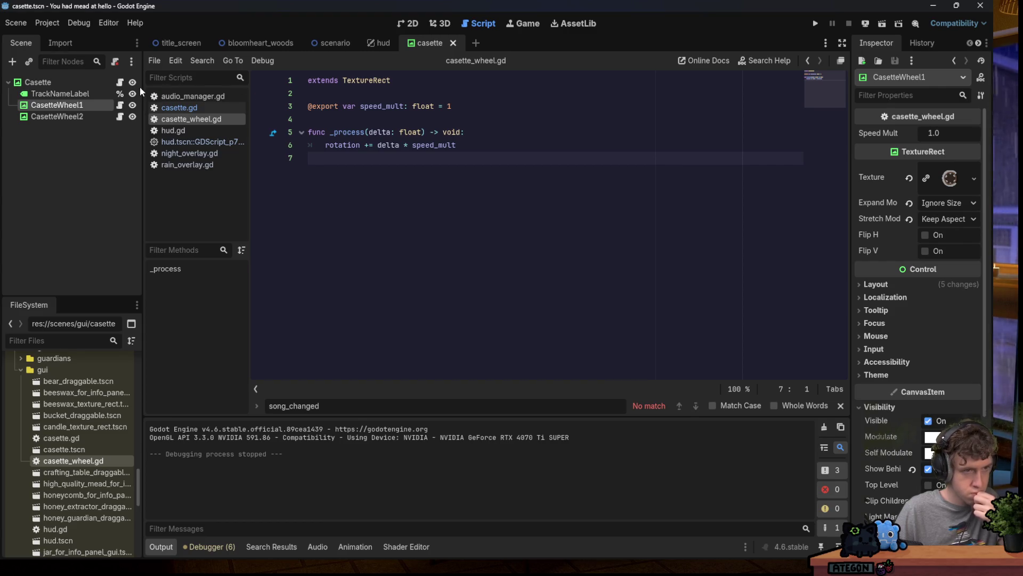
left_click(474, 106)
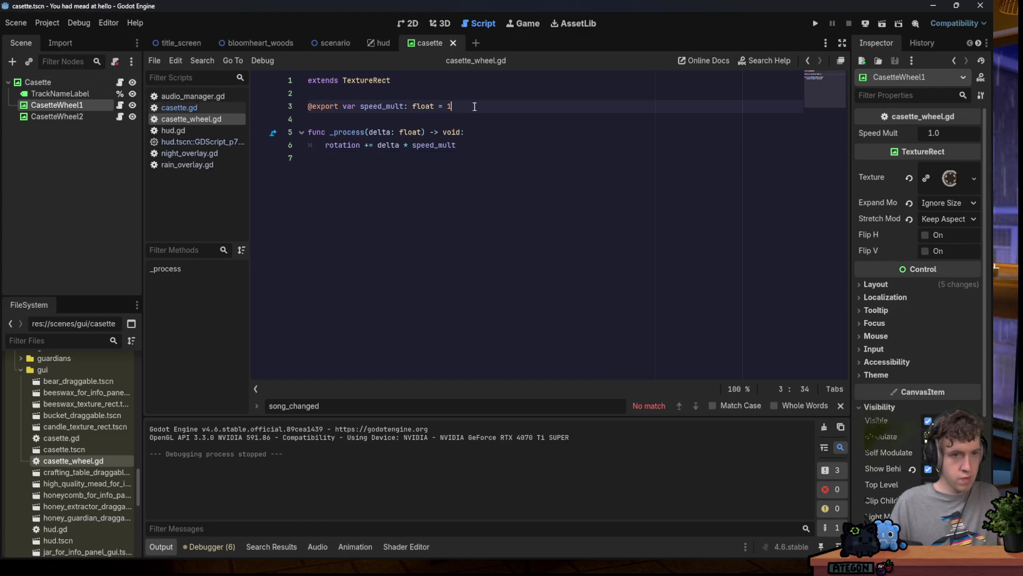
key("Return")
key("Return")
type("var spin")
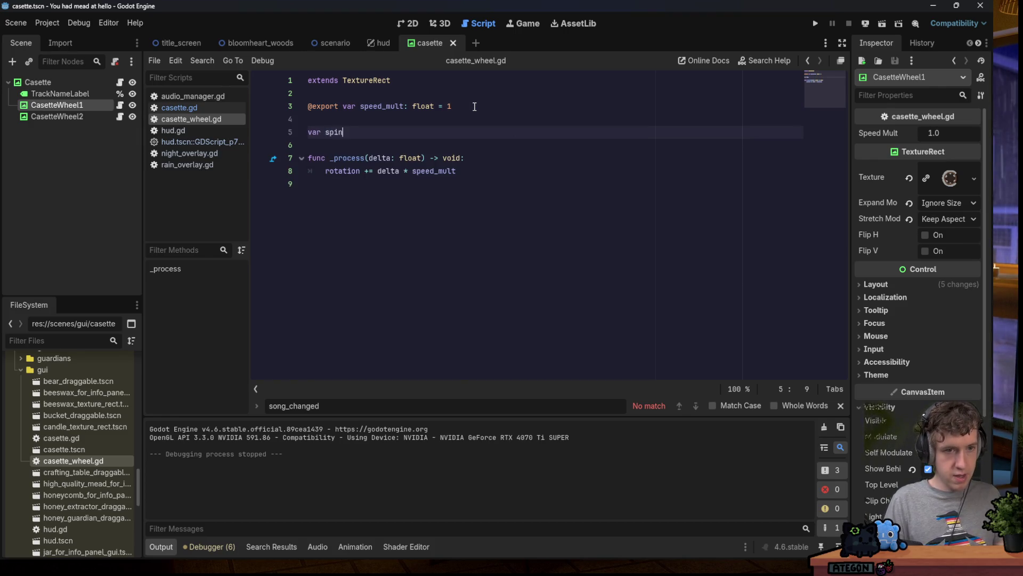
type("ning = f")
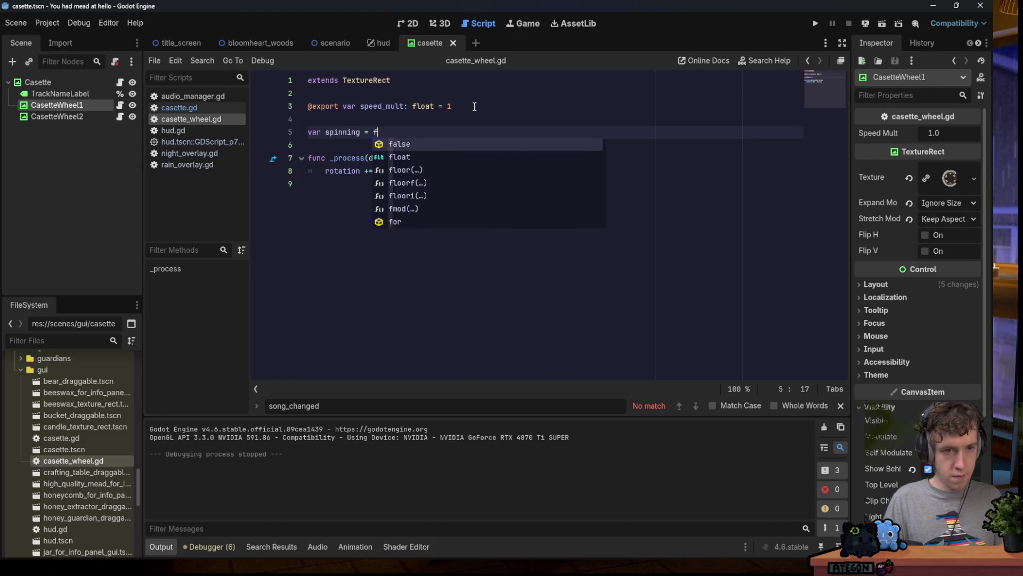
key("Return")
Step: Nest the rotation update inside an 'if spinning:' check in _process
left_click(492, 159)
key("Return")
type("if spinning:")
left_click(324, 184)
key("Tab")
left_click(457, 131)
Step: Subtract 2 * PI from rotation whenever it exceeds 2 * PI
left_click(498, 187)
key("Return")
type("if rotation > 2 ")
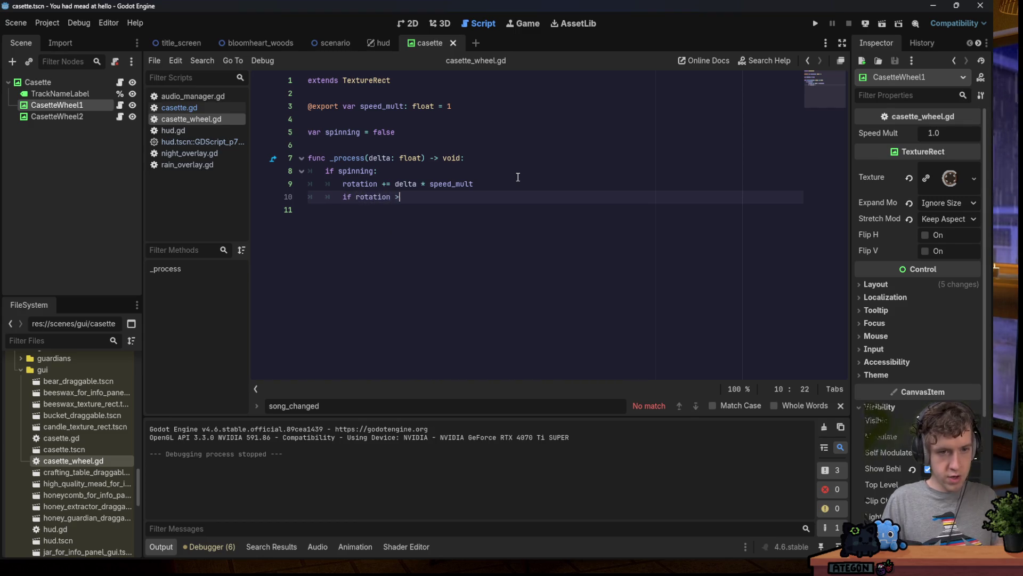
type("* PI:")
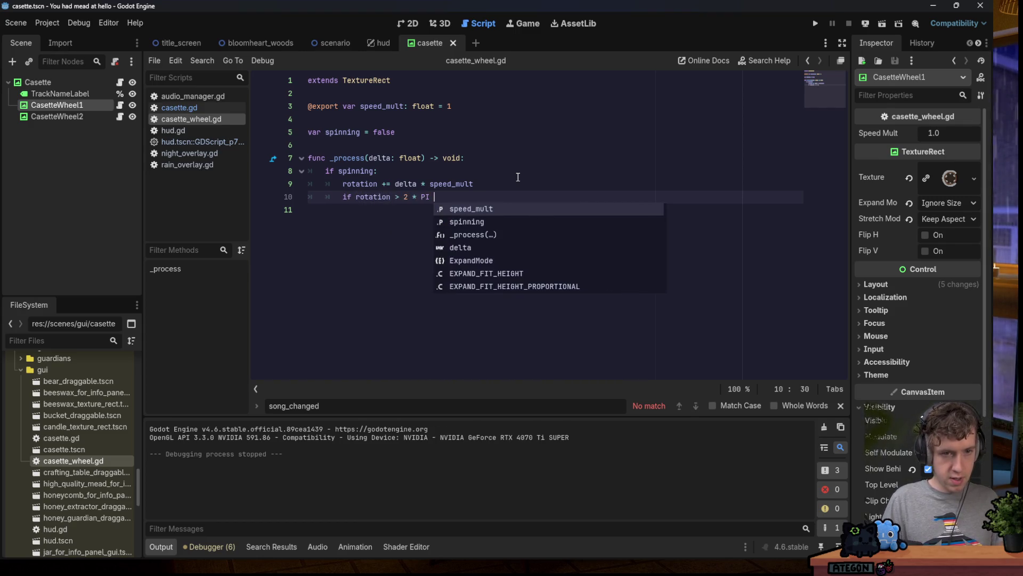
key("Return")
type("rotation ")
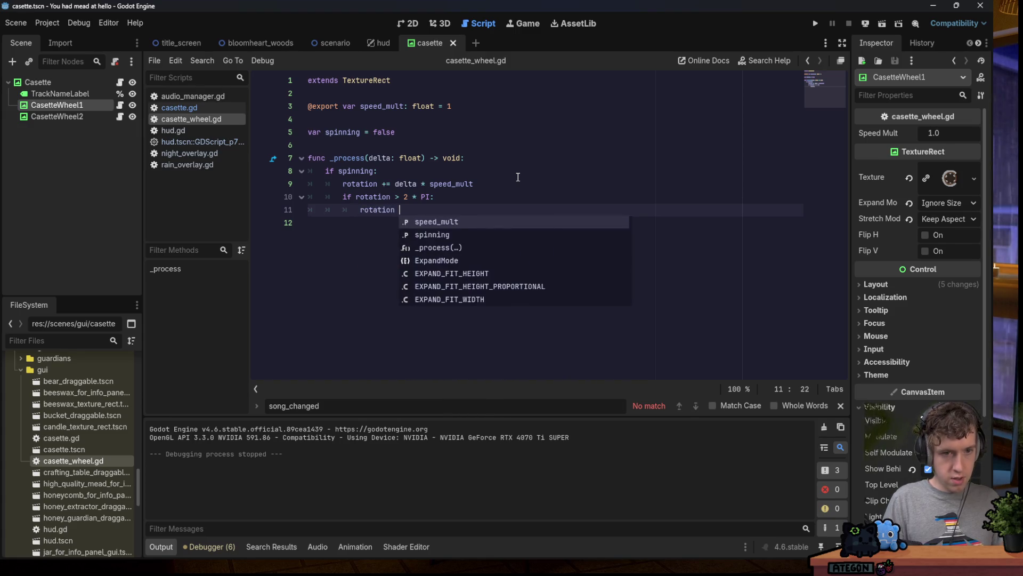
type("-= 2 * P")
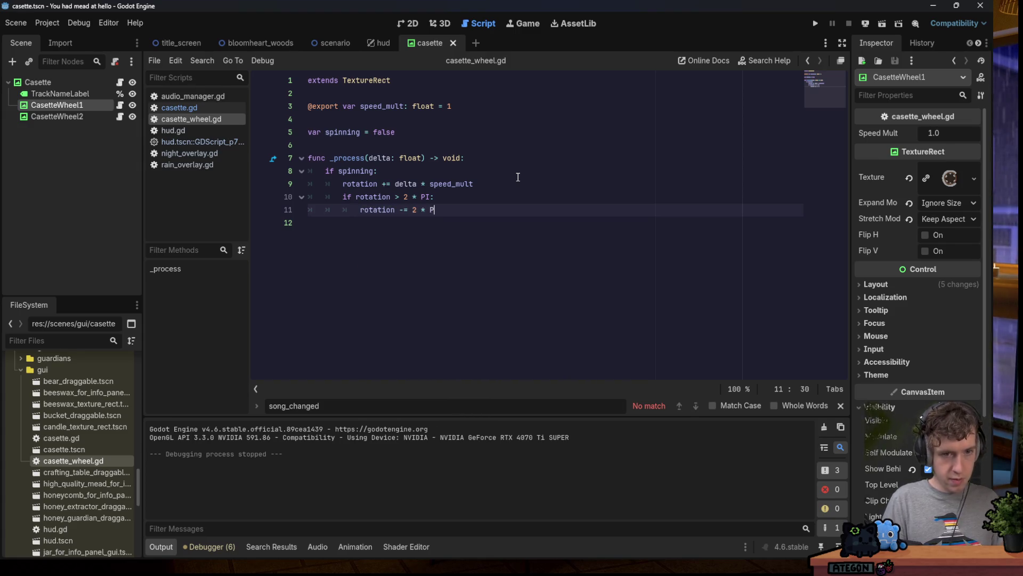
type("I")
left_click(518, 176)
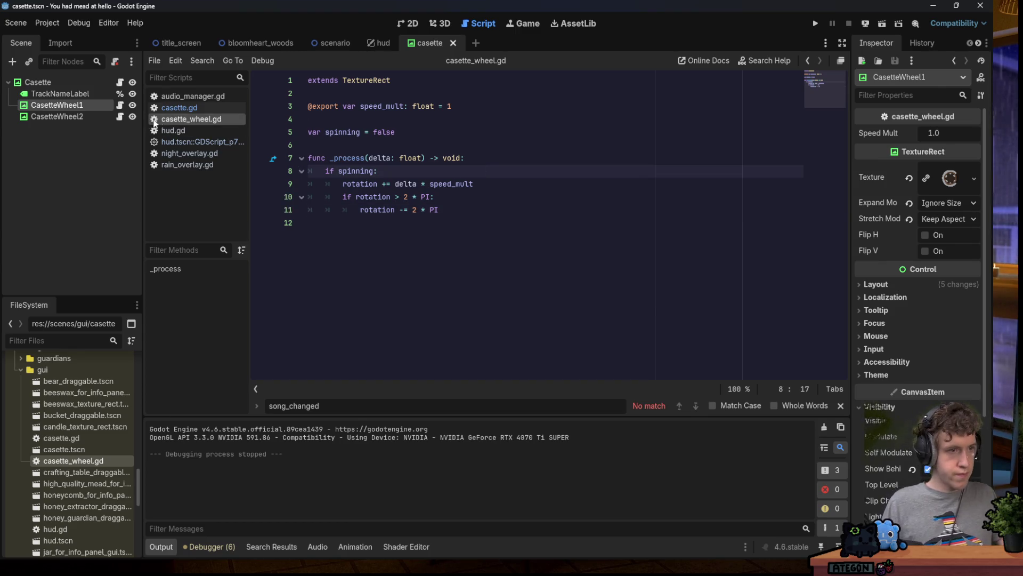
left_click(120, 82)
left_click(499, 155)
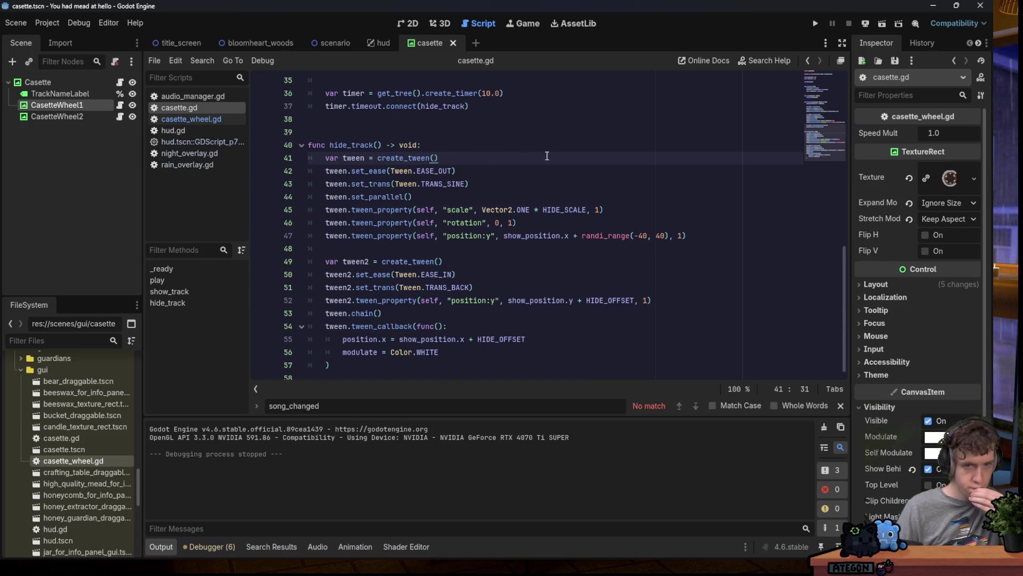
scroll(814, 119, "up", 6)
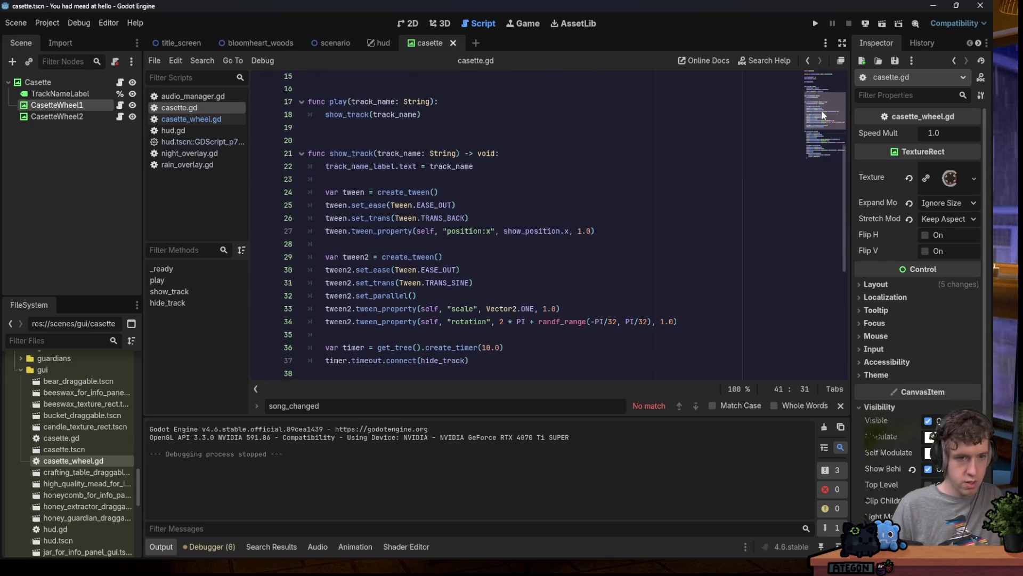
left_click(491, 171)
scroll(451, 150, "up", 5)
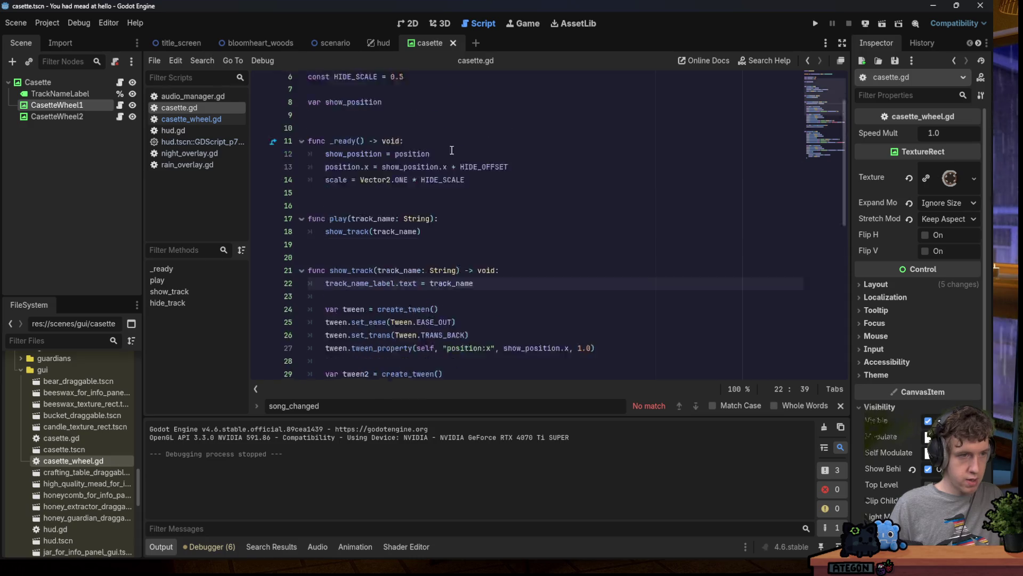
left_click(82, 113, "ctrl")
right_click(84, 111)
left_click(138, 251)
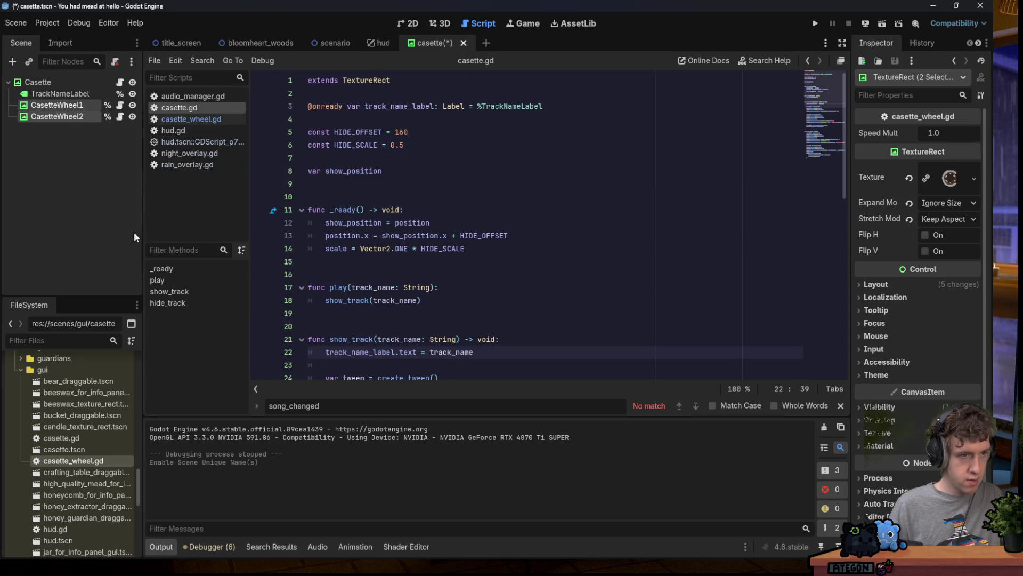
left_click_drag(75, 120, 341, 120)
scroll(412, 209, "down", 3)
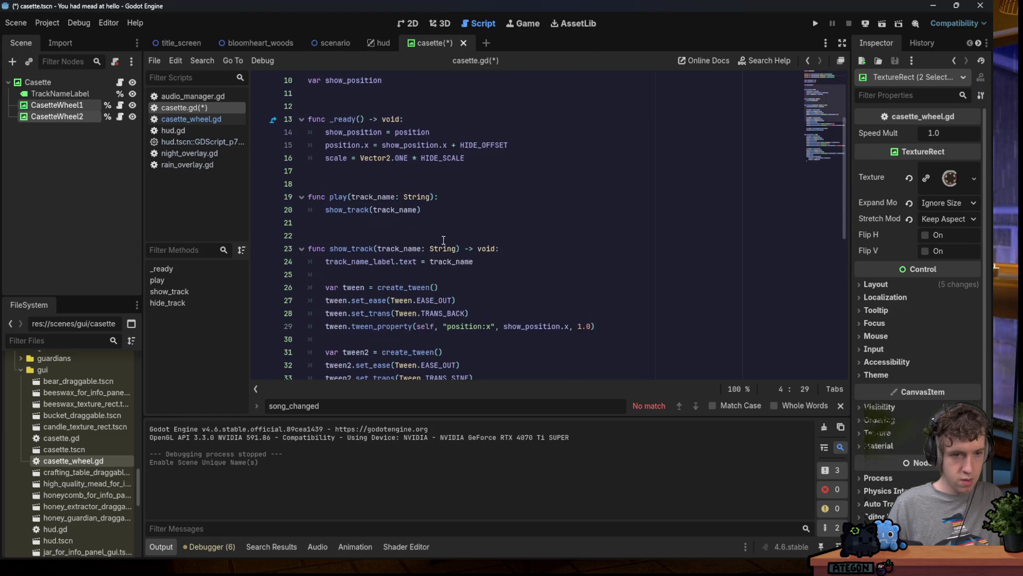
scroll(412, 210, "down", 1)
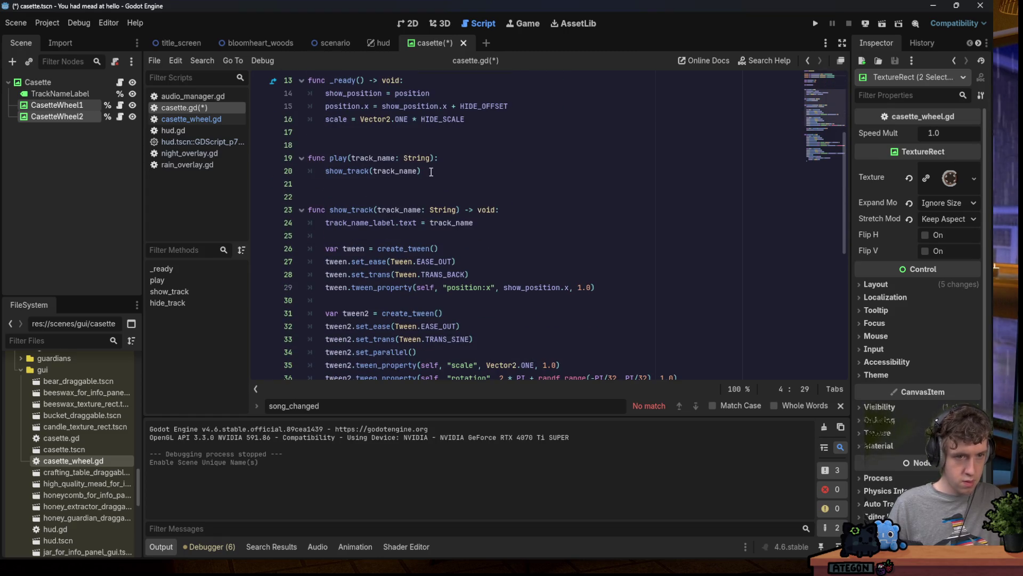
Step: Add casette_wheel_1.spinning = false and casette_wheel_2.spinning = false lines in show_track, then save
left_click(507, 219)
key("Return")
type("casette_wheel_1.")
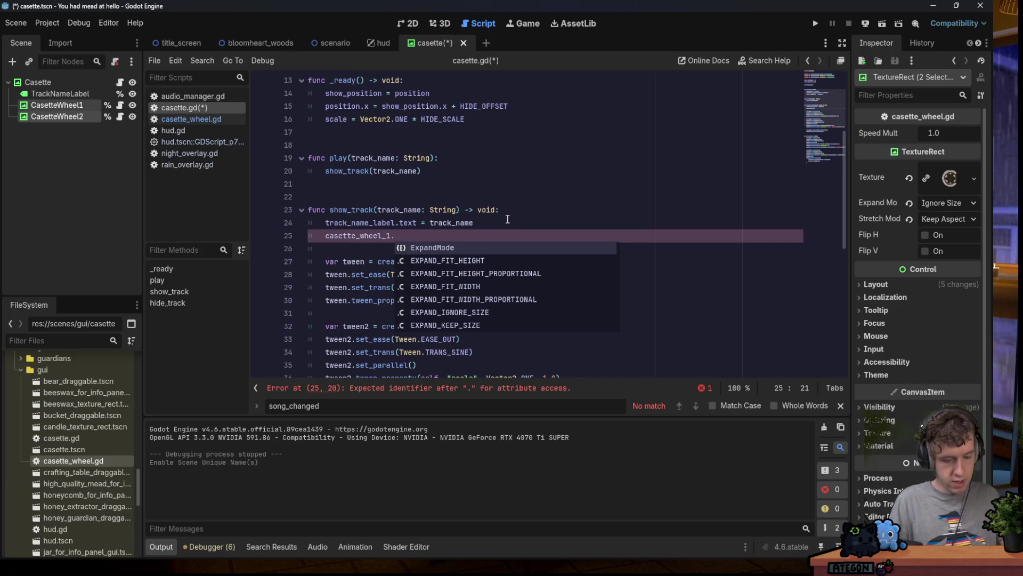
type("s")
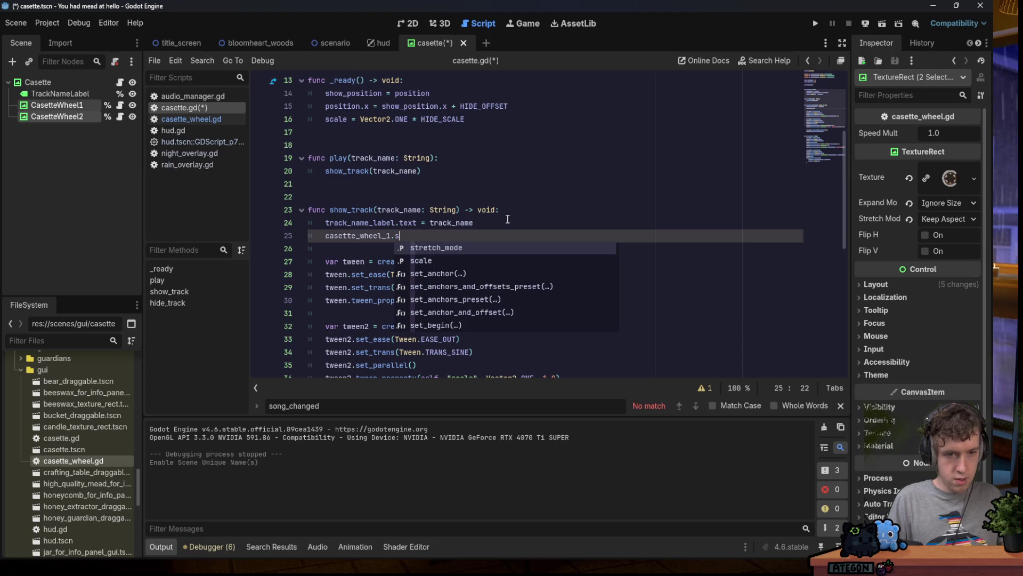
type("pinning = false")
key("Return")
type(".spinning = f")
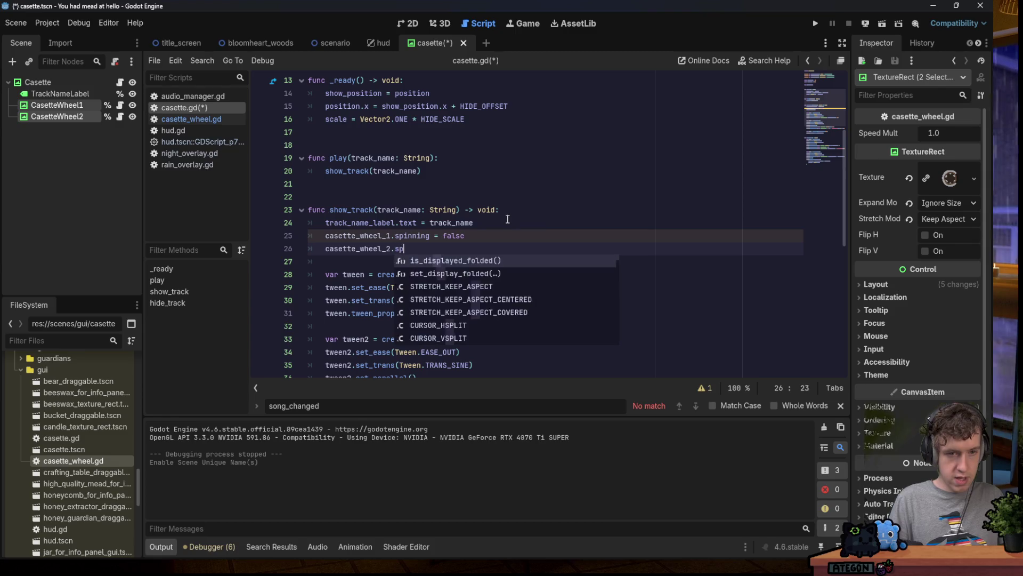
type("alse")
key("ctrl+s")
Step: Move the two spinning = false lines into hide_track's tween callback after the modulate line
key("shift+Up")
key("shift+Home")
key("ctrl+c")
scroll(462, 220, "down", 2)
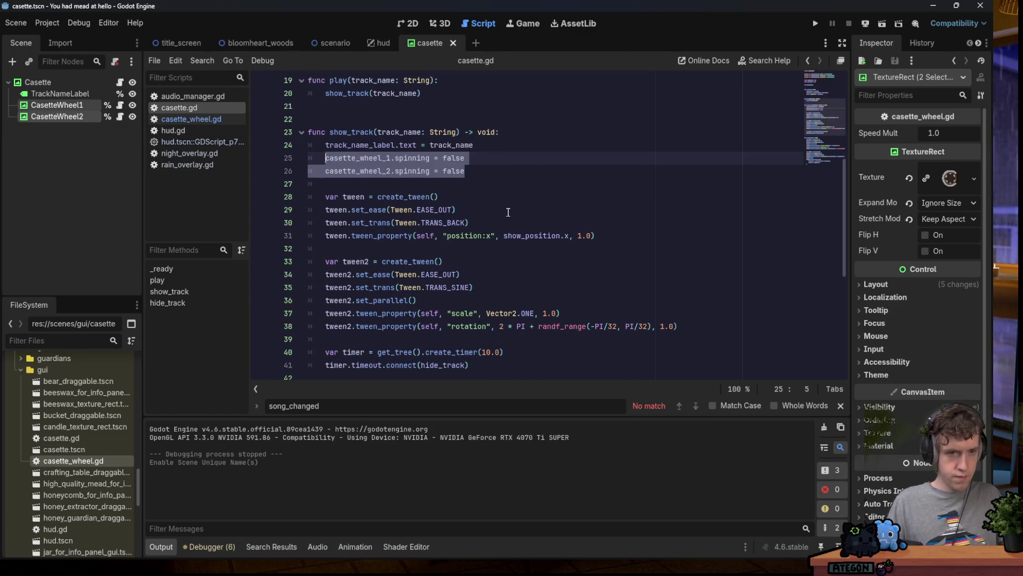
key("BackSpace")
key("BackSpace")
key("BackSpace")
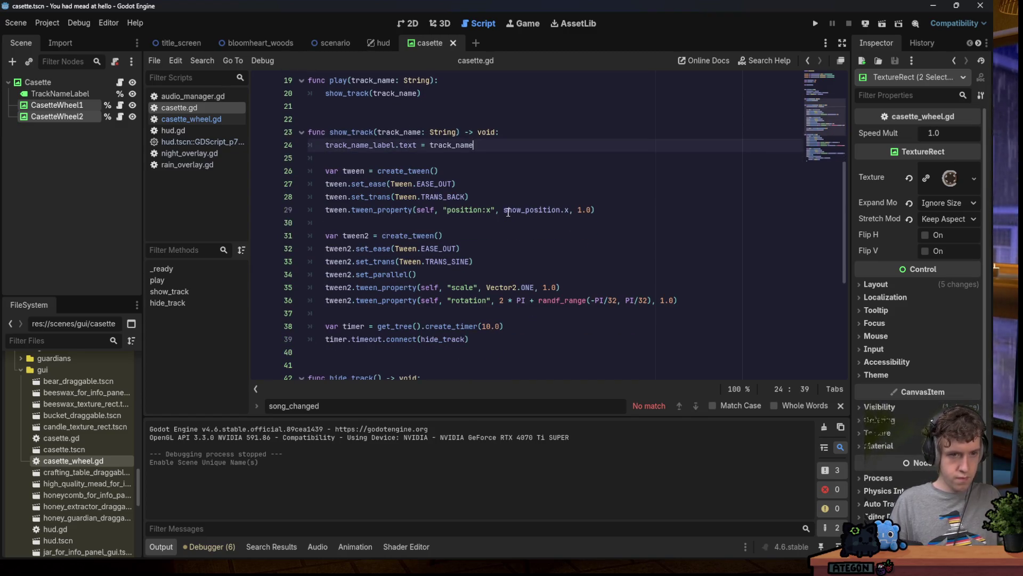
scroll(513, 200, "down", 6)
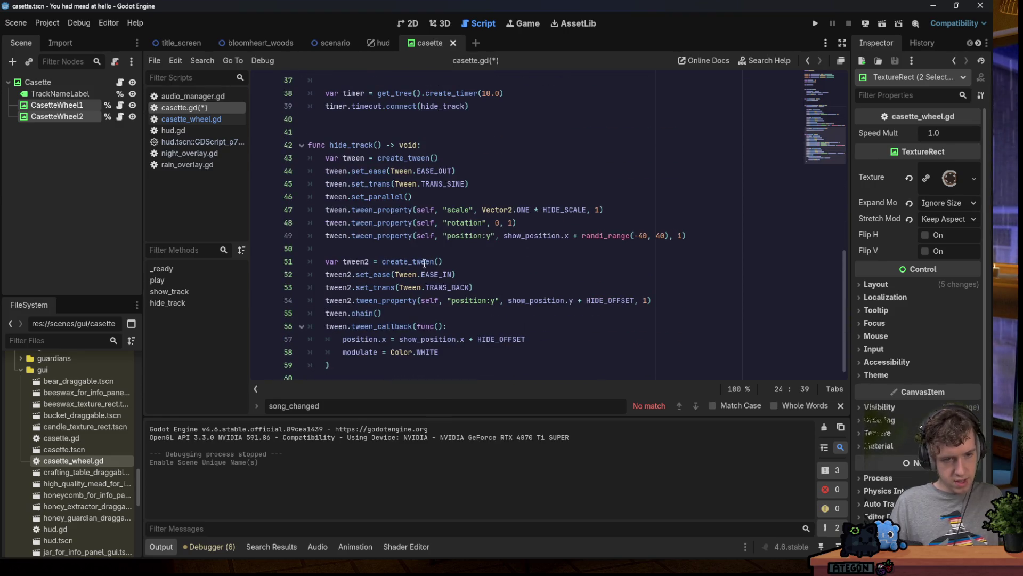
left_click(458, 353)
key("Return")
key("ctrl+v")
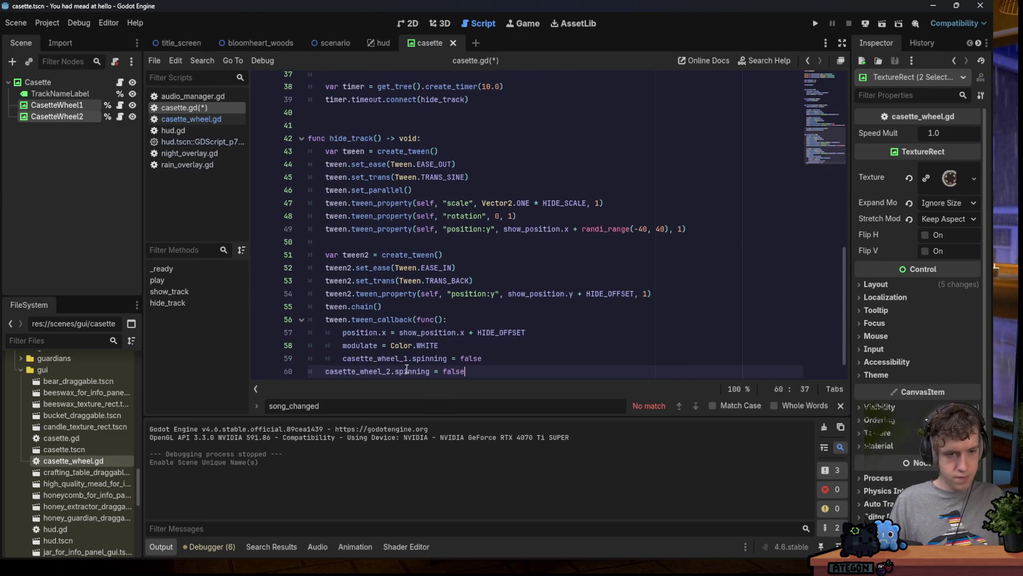
left_click(328, 371)
key("Tab")
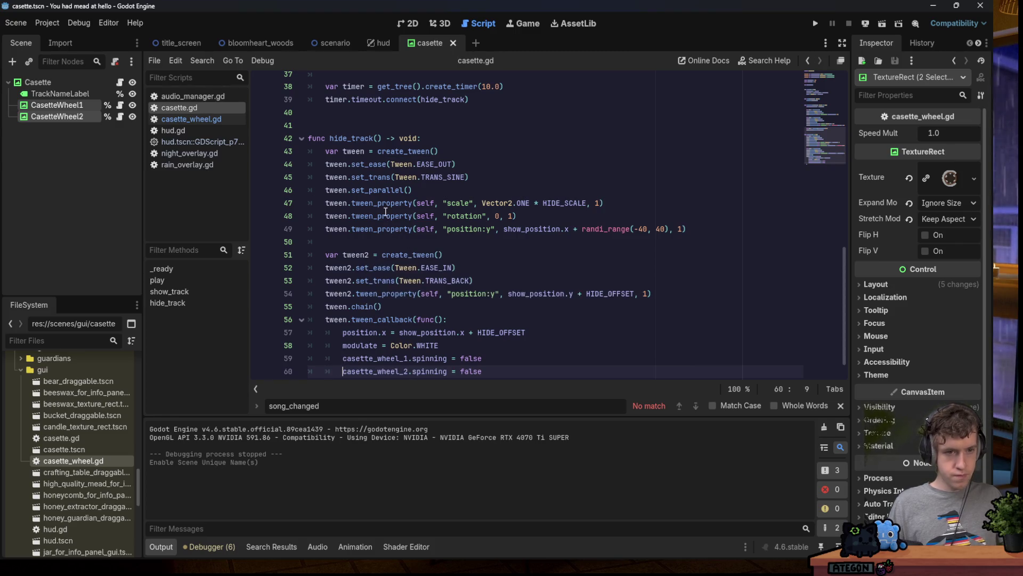
left_click_drag(493, 372, 352, 355)
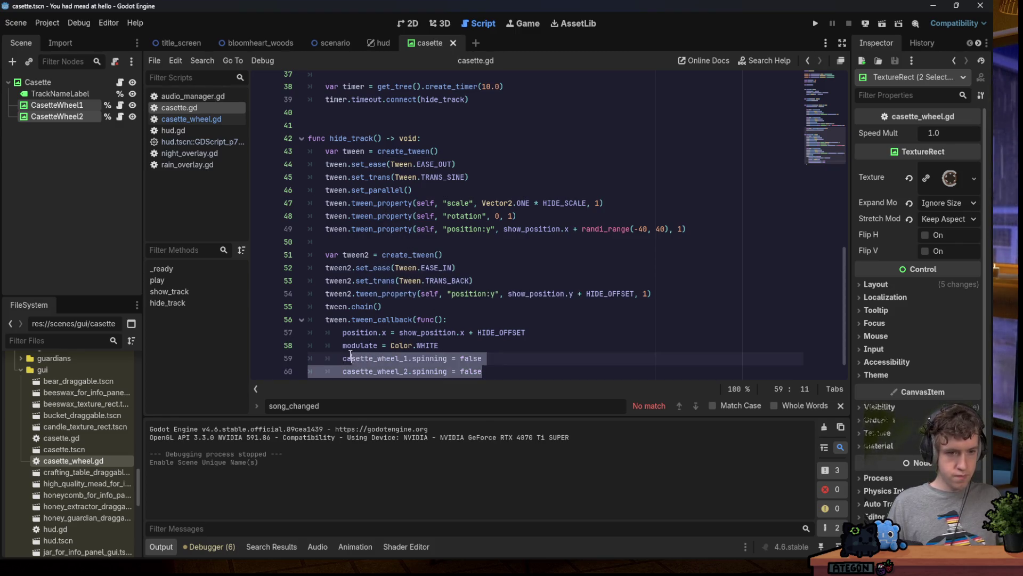
mouse_move(436, 251)
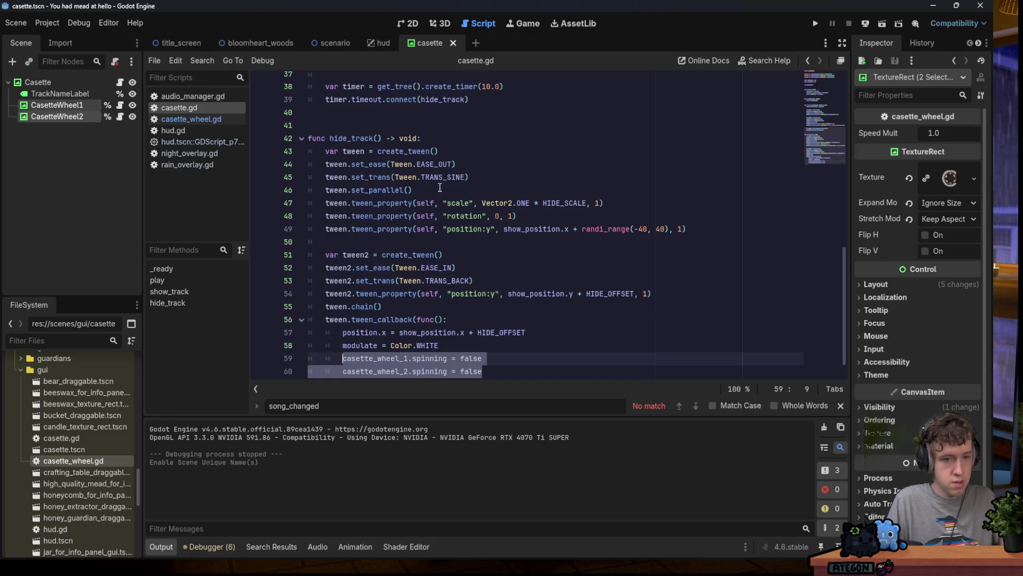
scroll(427, 213, "up", 7)
Step: Paste the two spinning = false lines into show_track, fix their indentation, and save
left_click(494, 177)
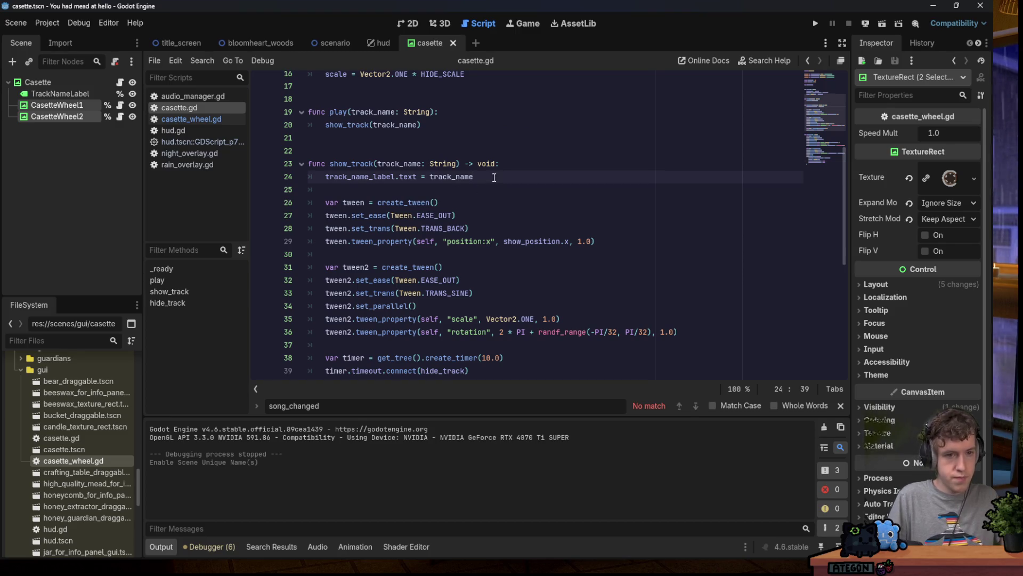
key("ctrl+v")
key("ctrl+s")
left_click(344, 203)
key("BackSpace")
key("ctrl+s")
scroll(396, 265, "down", 2)
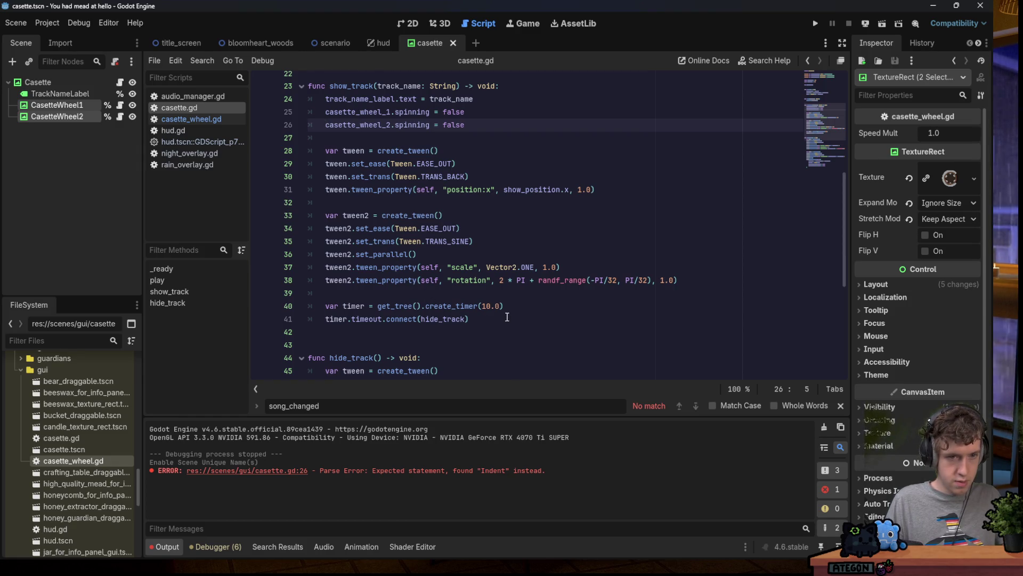
Step: Add tween2.tween_interval(1) after the rotation tween in show_track
left_click(687, 283)
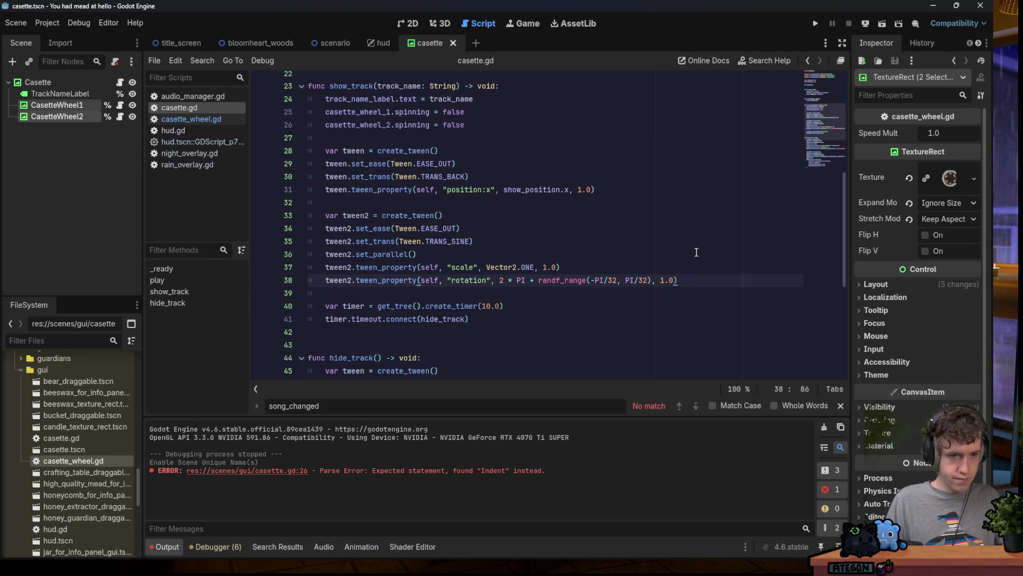
key("Return")
type("tween2")
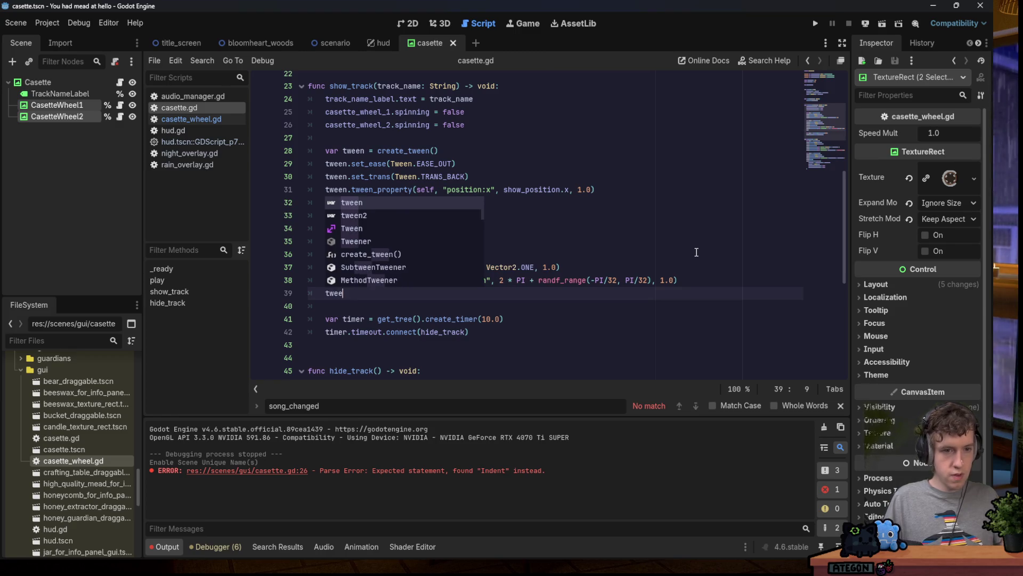
type(".")
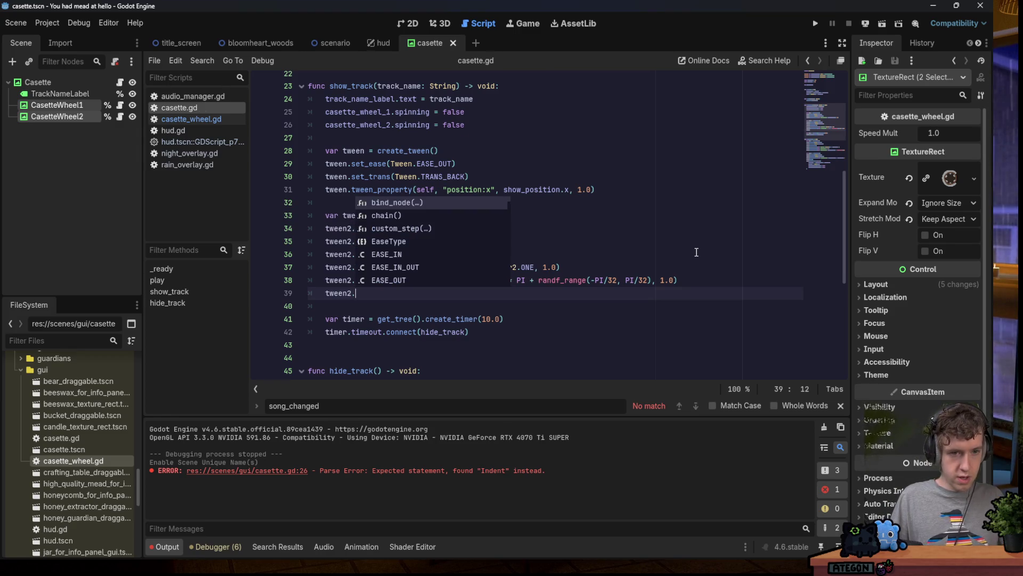
type("tween_int")
key("Return")
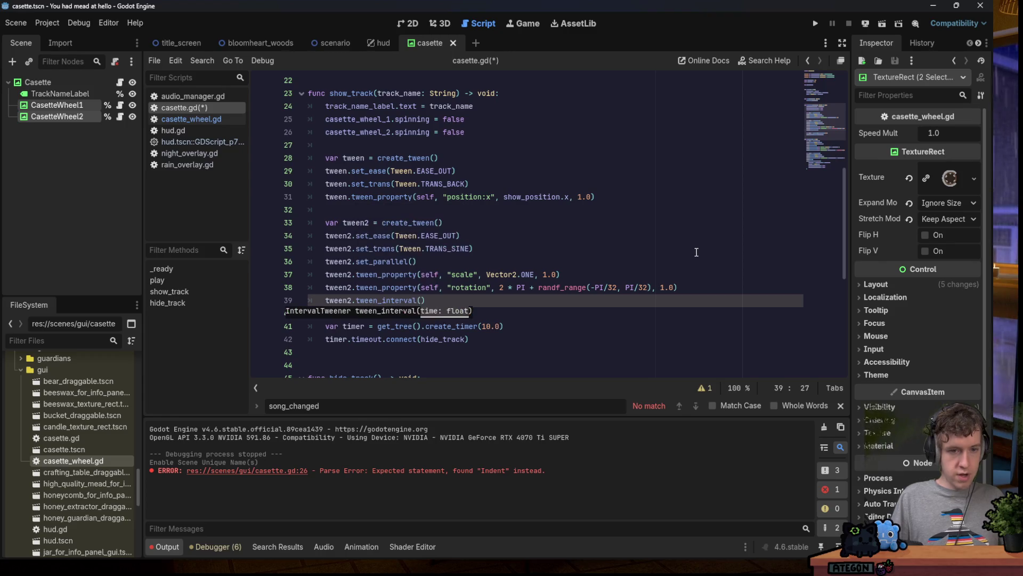
key("Return")
type("tween2.")
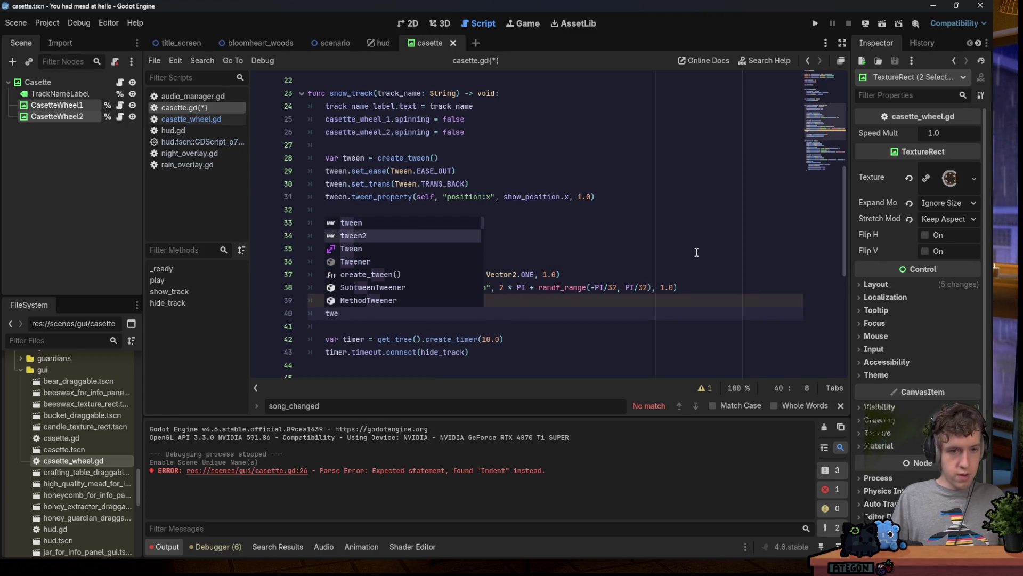
key("ctrl+v")
key("ctrl+z")
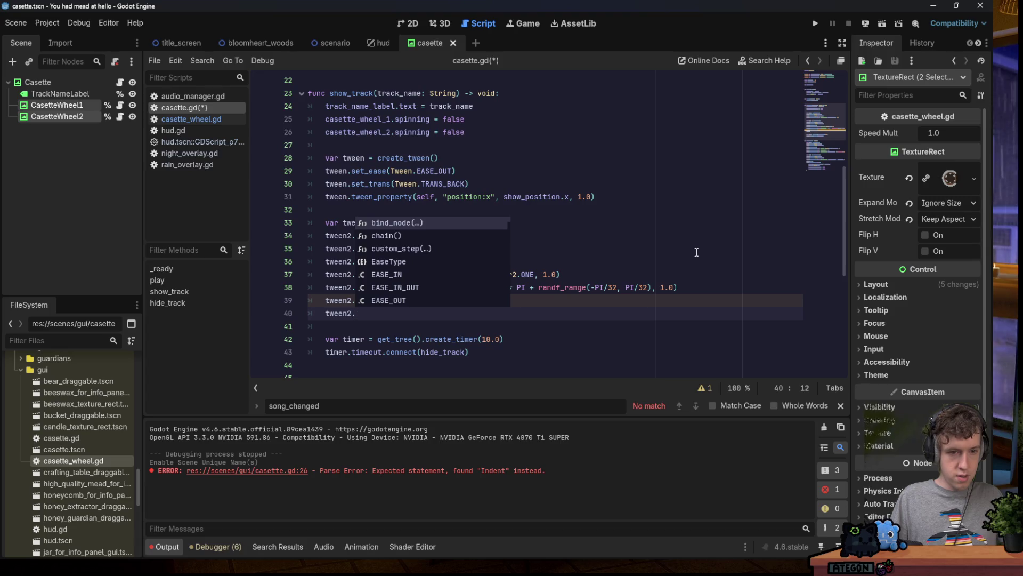
Step: Add a tween_callback that sets casette_wheel_1.spinning to true, then run the game
type("twee")
key("Return")
type("fu")
key("Return")
type("()")
key("Return")
key("ctrl+v")
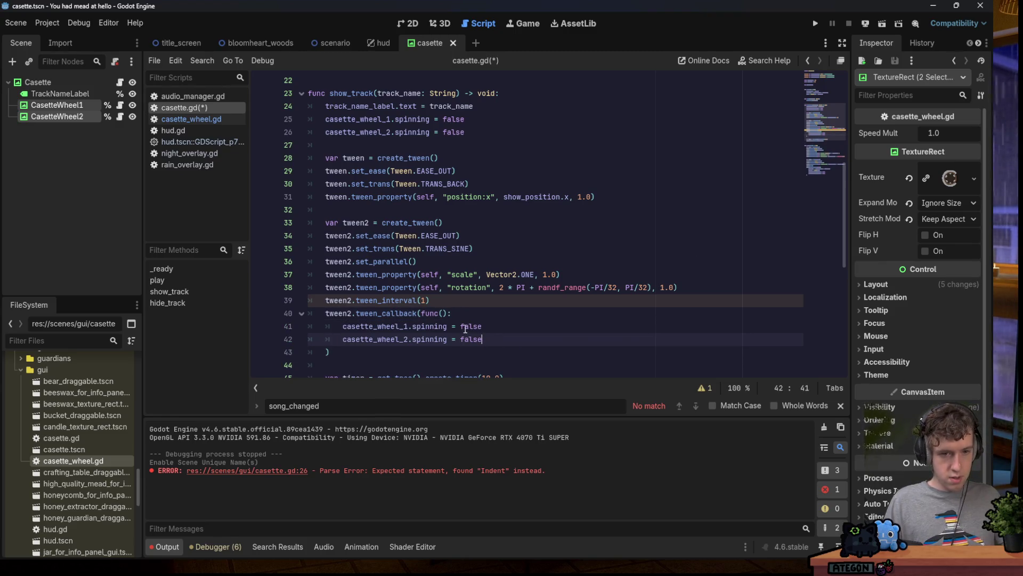
double_click(471, 326)
type("true")
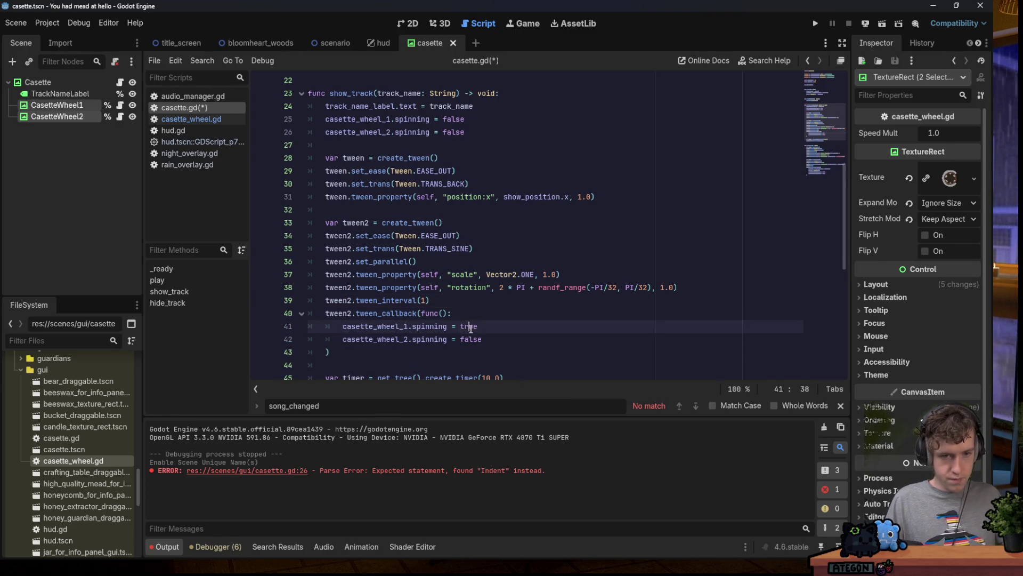
key("F5")
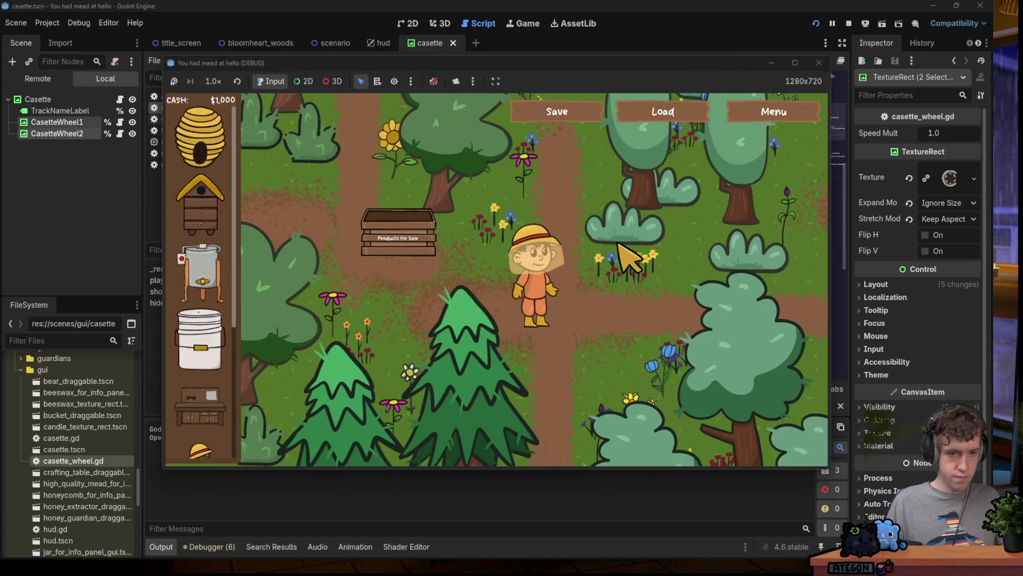
Step: Walk the player right, up-right and up-left with D, W, A, then close the game
key("d")
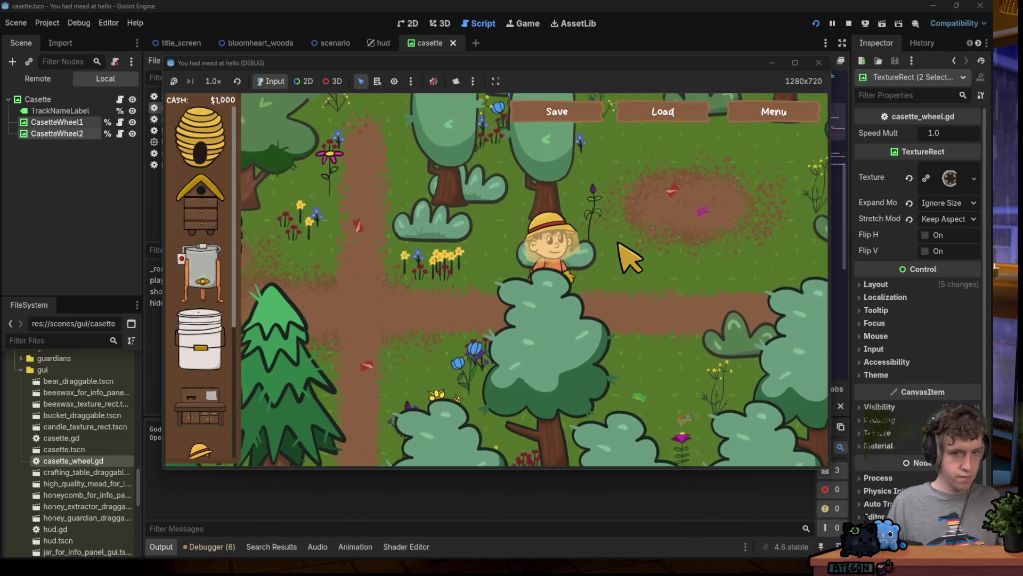
key("w")
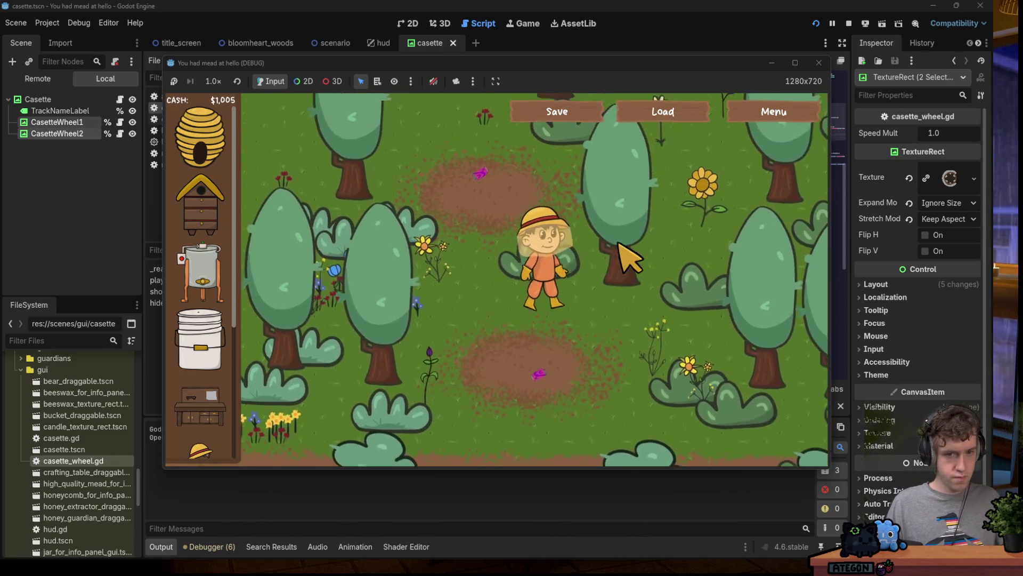
key("a")
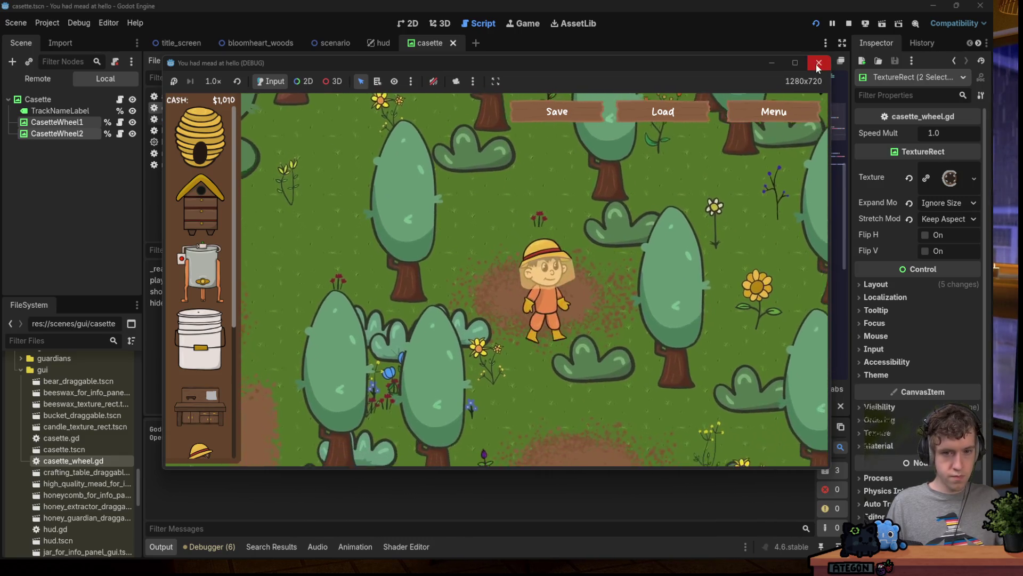
left_click(818, 63)
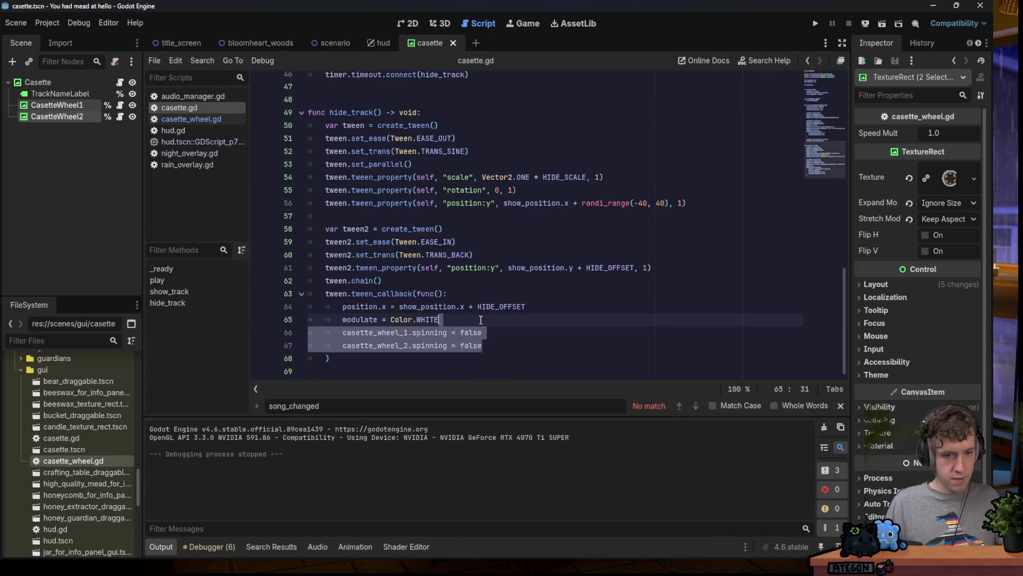
Step: Relaunch, start a New Game, watch the Sunny Beesness cassette slide in, then close
left_click(816, 23)
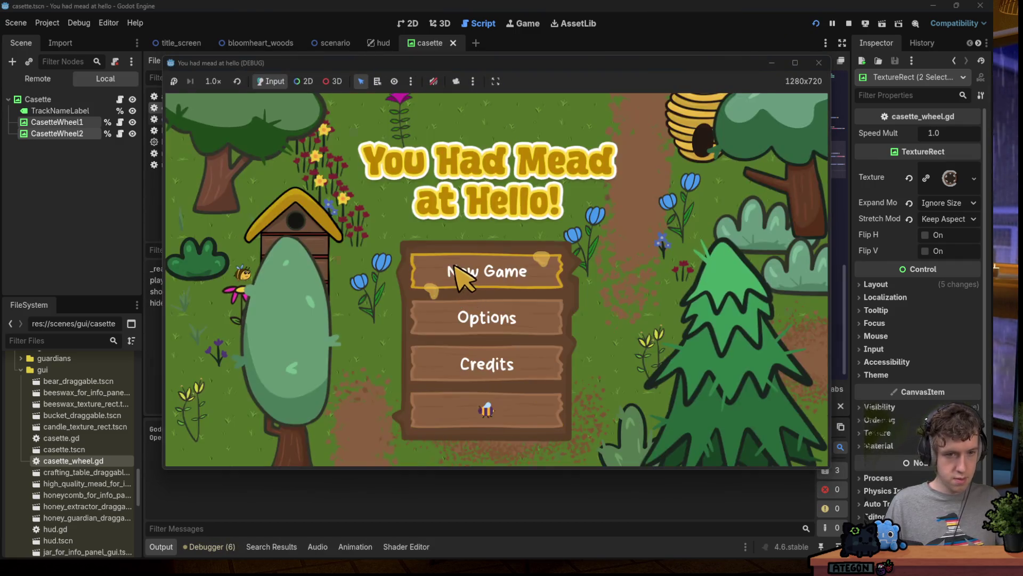
left_click(456, 266)
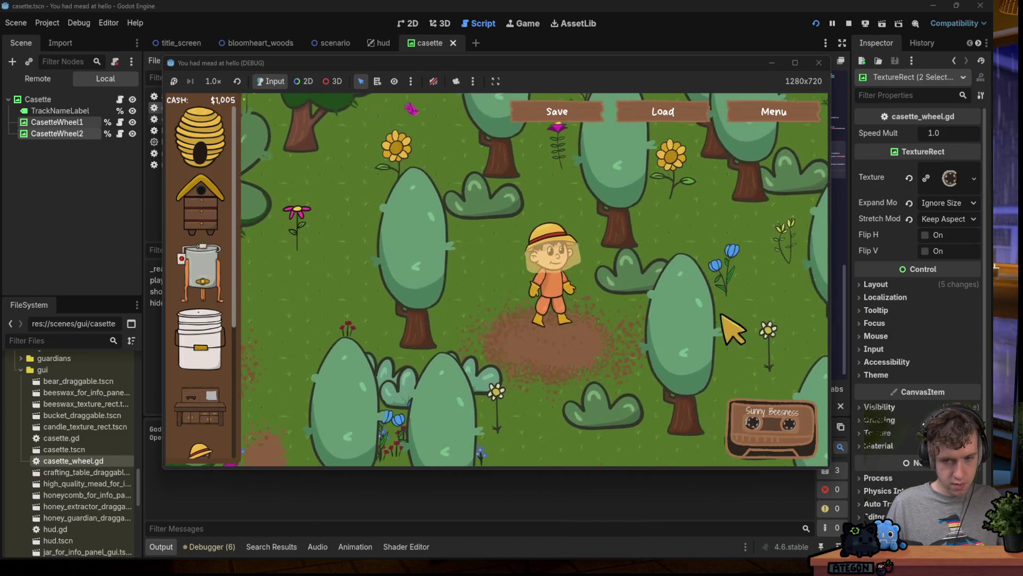
left_click(821, 64)
Step: In the script, highlight tween2's occurrences near the rotation tween line
left_click(523, 154)
scroll(555, 179, "up", 5)
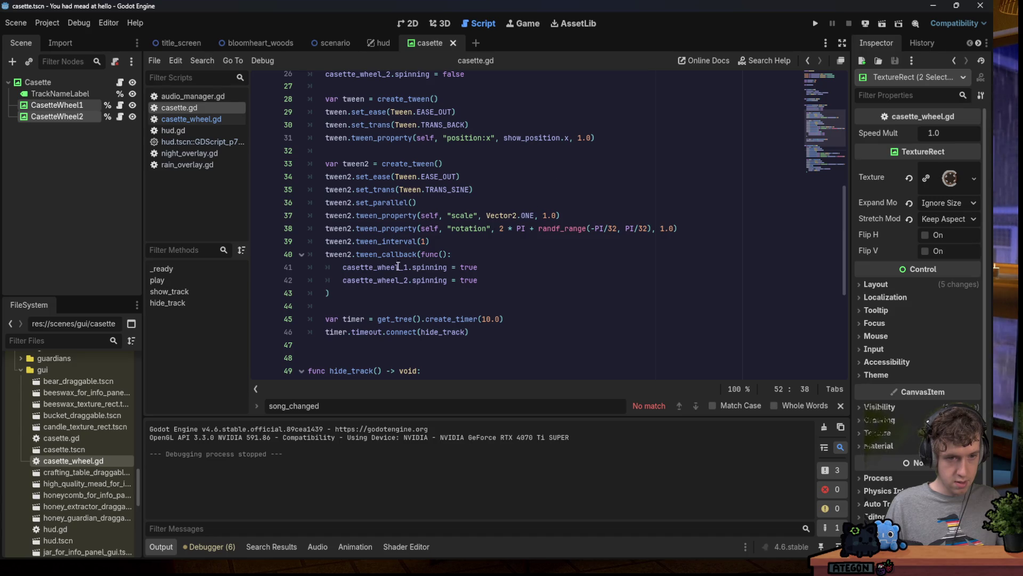
double_click(327, 242)
left_click(695, 232)
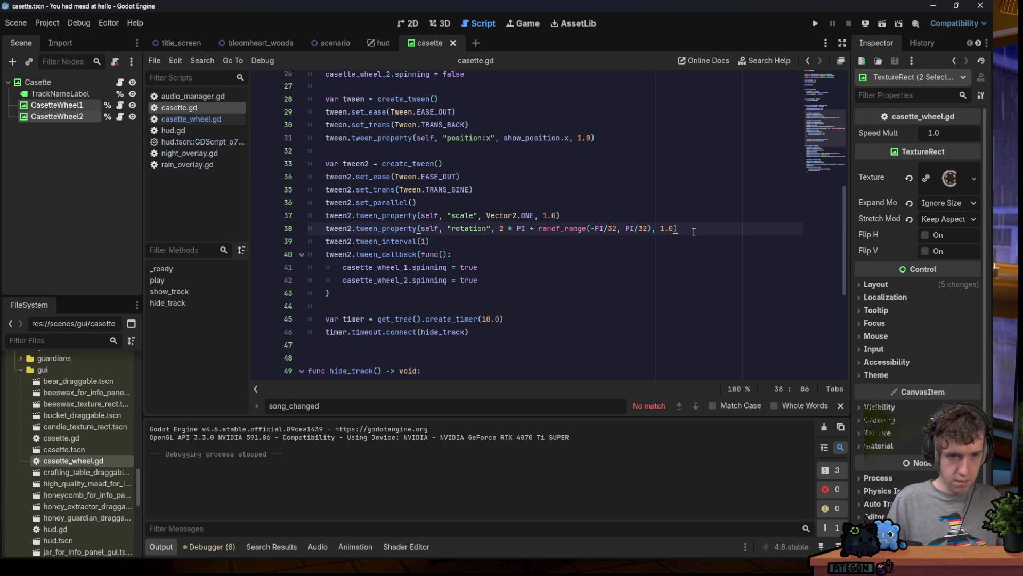
key("Return")
key("ctrl+z")
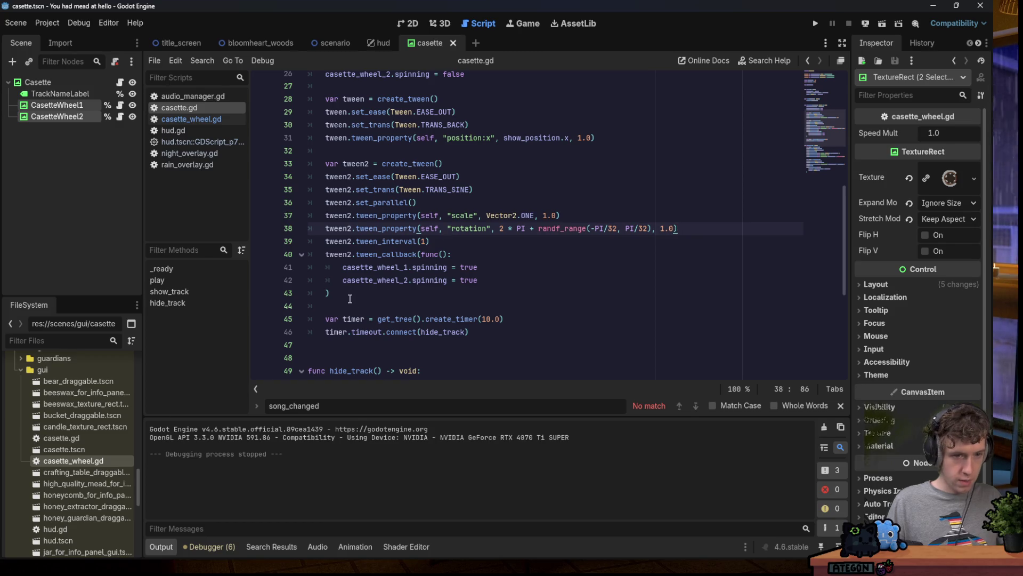
Step: Move the tween_interval and tween_callback lines below the position tween_property line
left_click_drag(347, 301, 310, 241)
key("BackSpace")
left_click(612, 139)
key("Return")
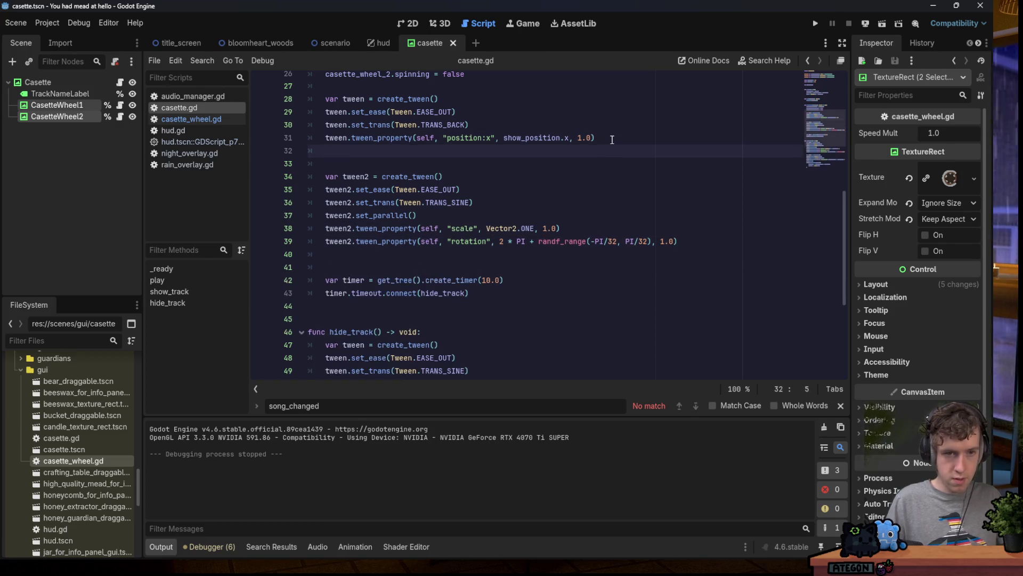
type("tween2.tween_interval(1) \ttween2.tween_callback(func(): \t\tcasette_wheel_1.spinning = true \t\tcasette_wheel_2.spinning = true \t)")
Step: Rename tween2 to tween on the moved lines and run the project
left_click(342, 304)
left_click(352, 165)
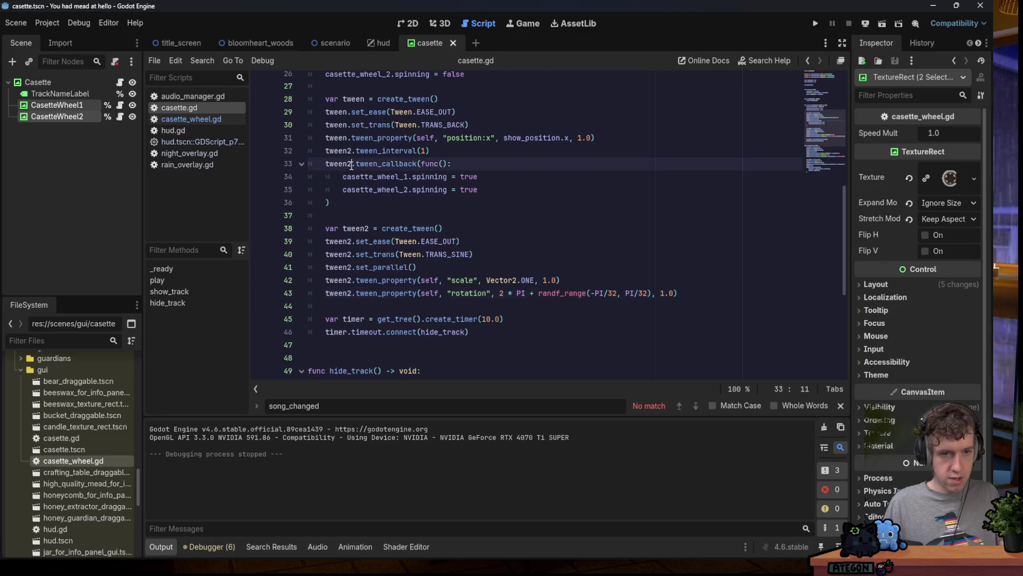
key("Delete")
key("Up")
key("Delete")
left_click(816, 23)
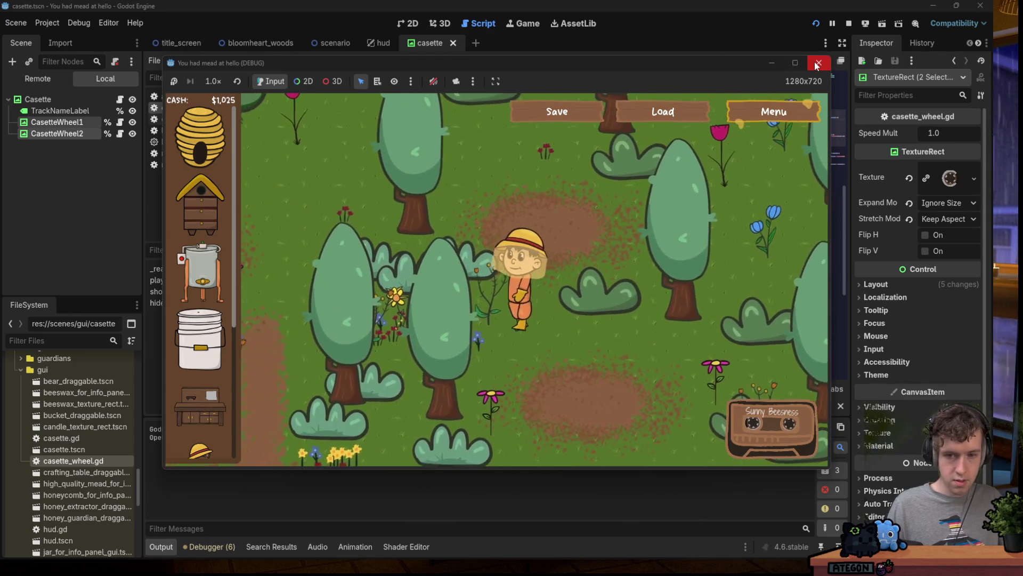
Step: Walk the player around with the arrow keys, then close the debug game window
key("Up")
key("Left")
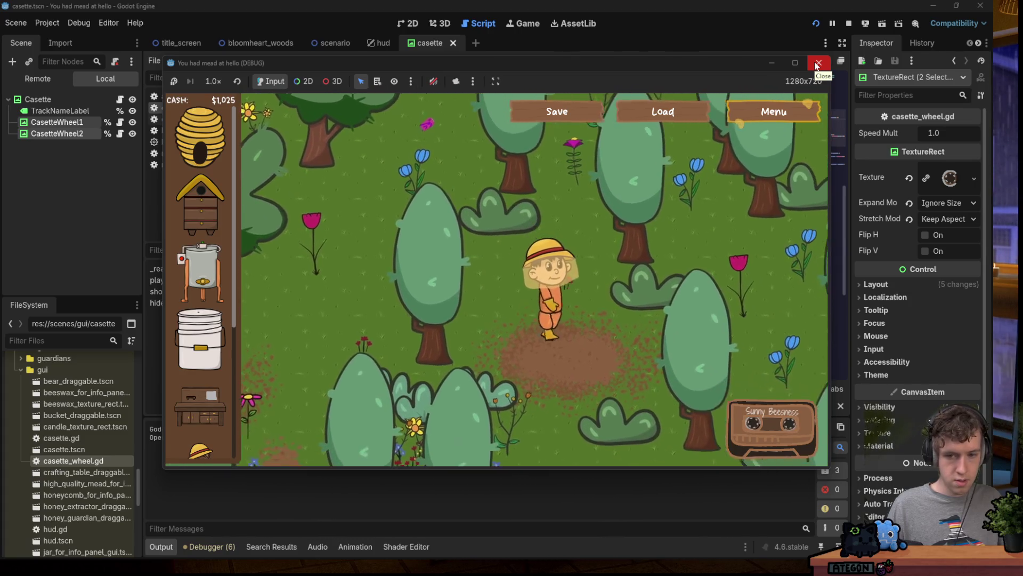
key("Down")
key("Right")
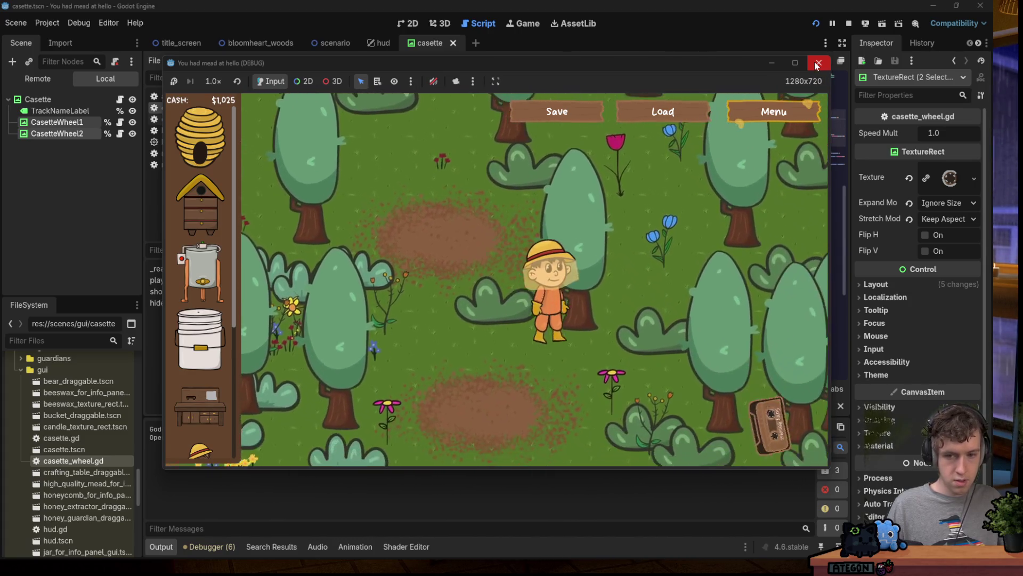
key("Down")
key("Right")
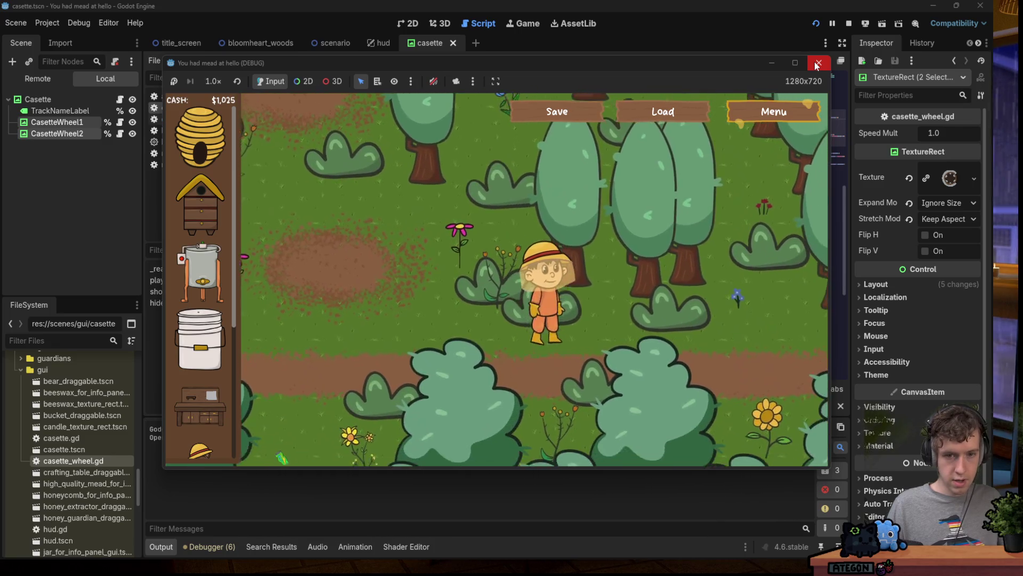
key("Right")
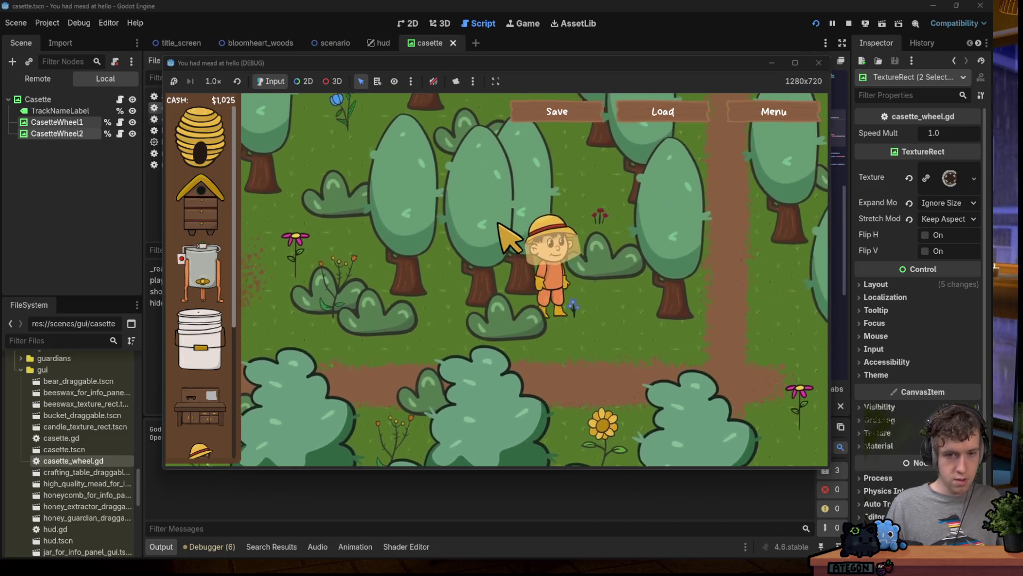
key("Up")
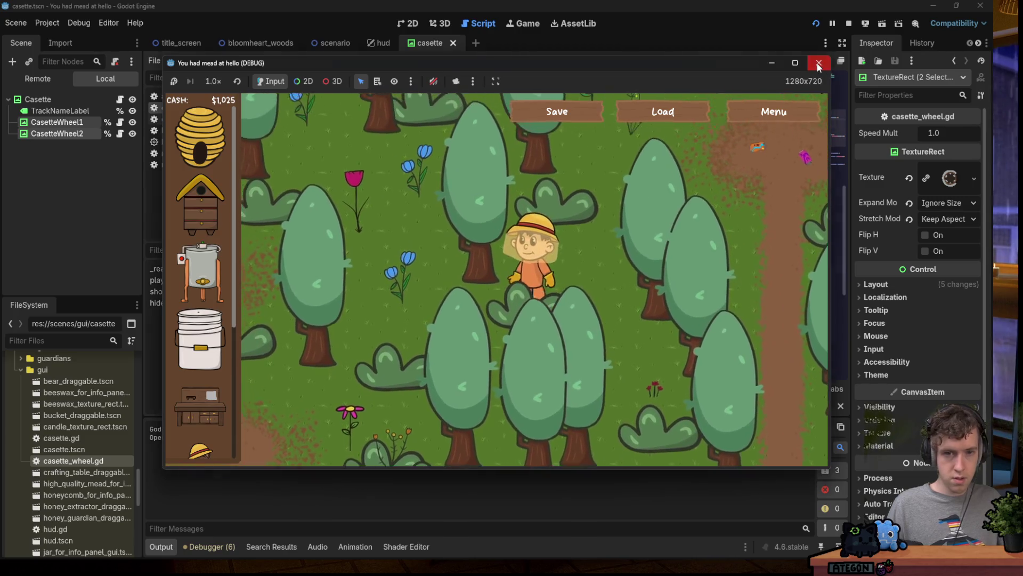
left_click(819, 64)
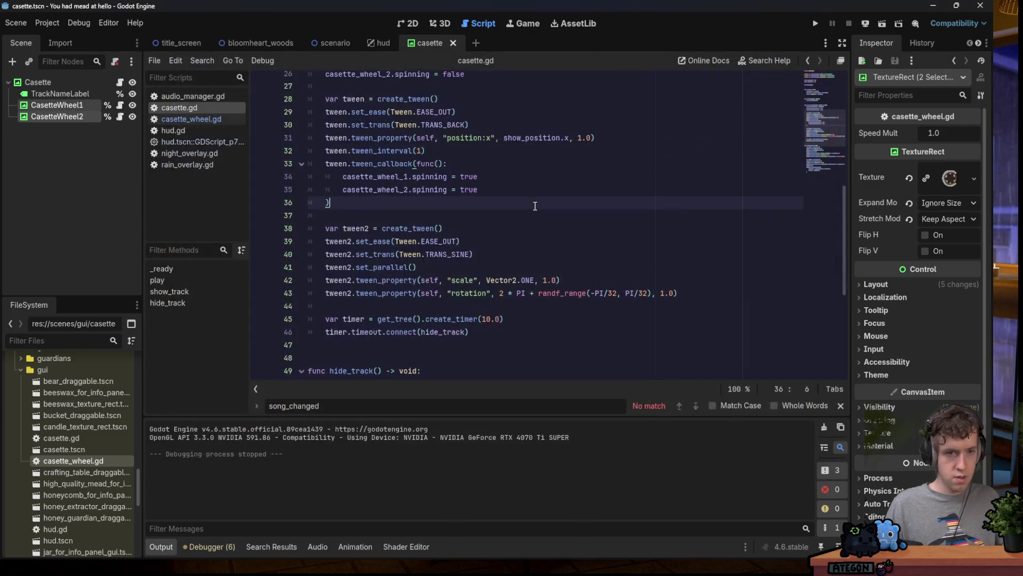
left_click(505, 167)
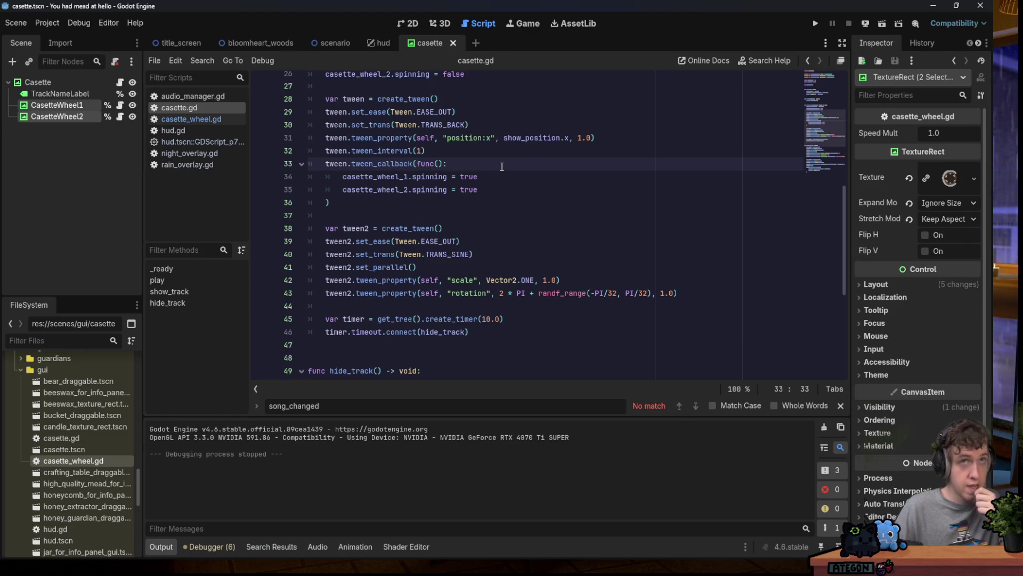
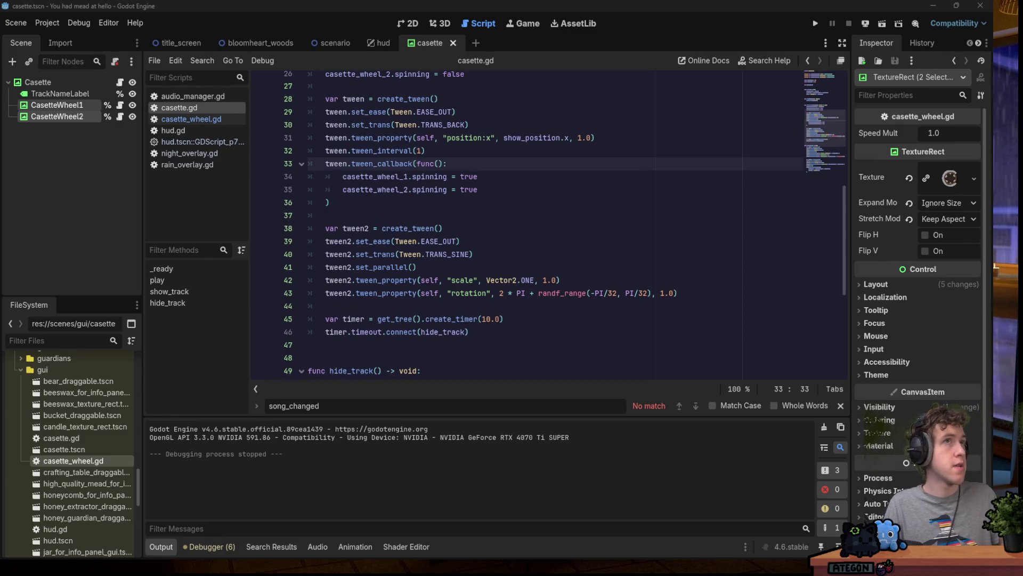
Step: On Pixabay's cassette results, preview Cassette FFWW cassetera, Tape Cassette Insert, Cassette Eject and Closing Tape Cassette
key("alt+Tab")
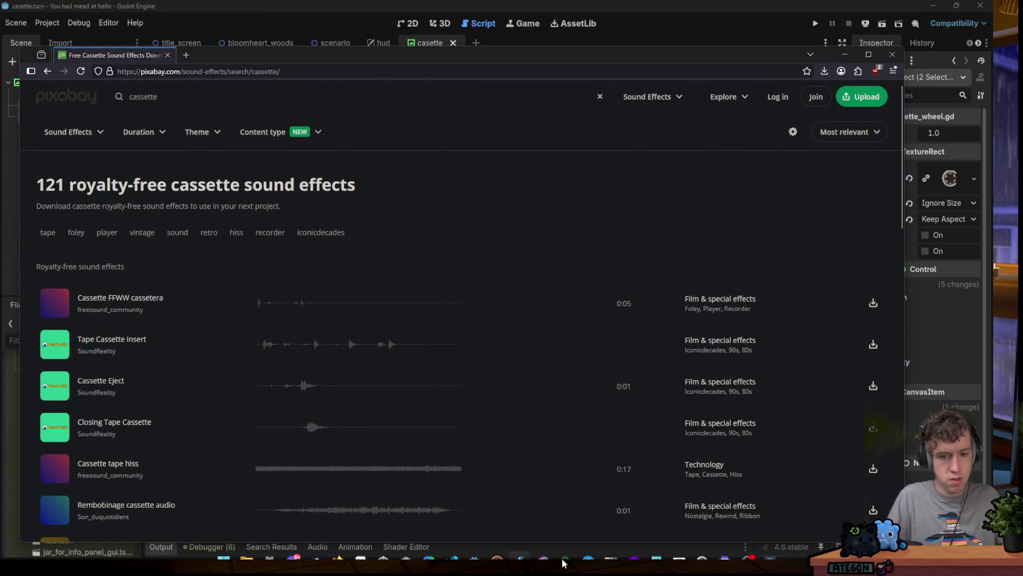
mouse_move(567, 557)
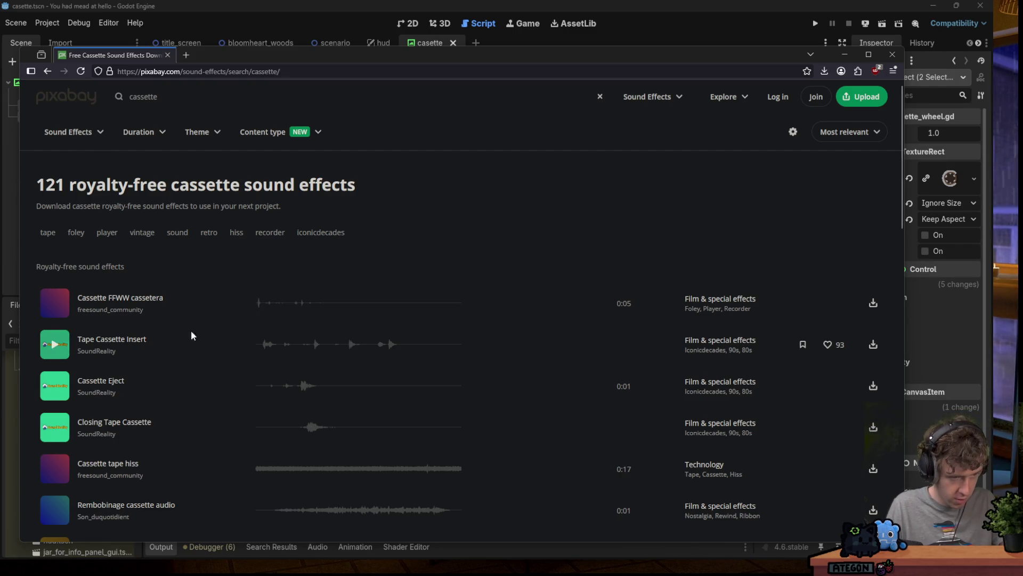
left_click(56, 302)
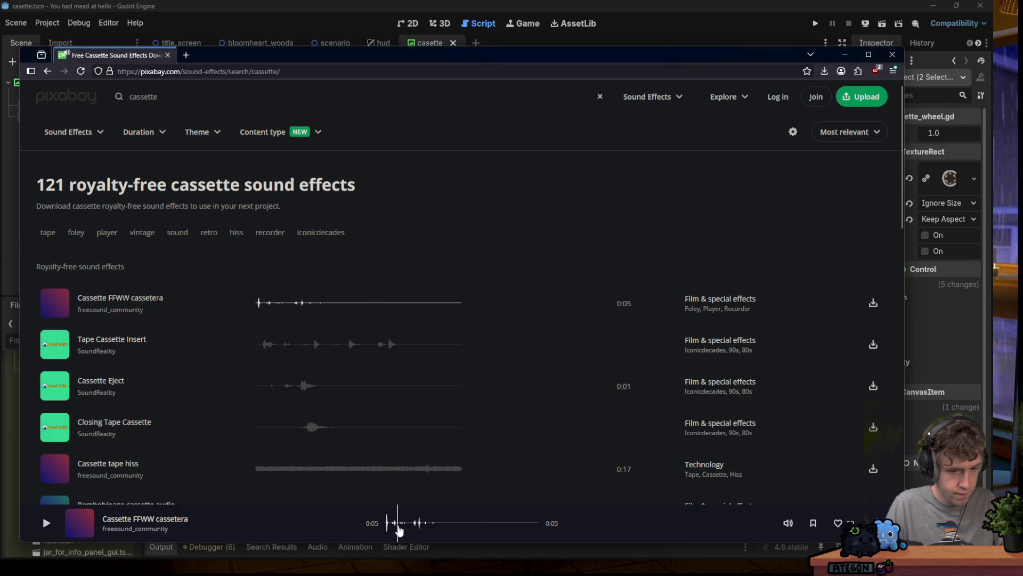
left_click(386, 525)
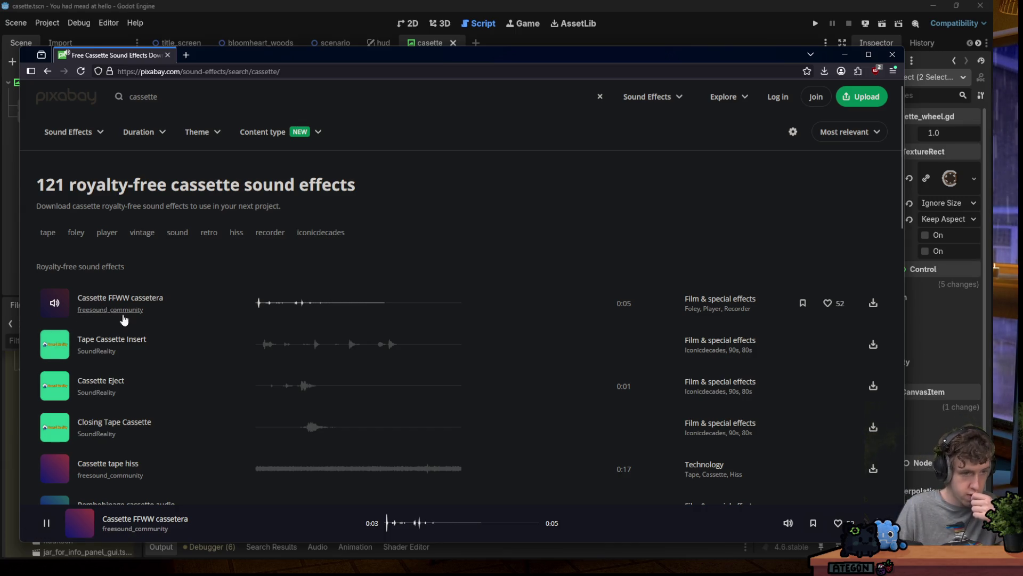
left_click(66, 343)
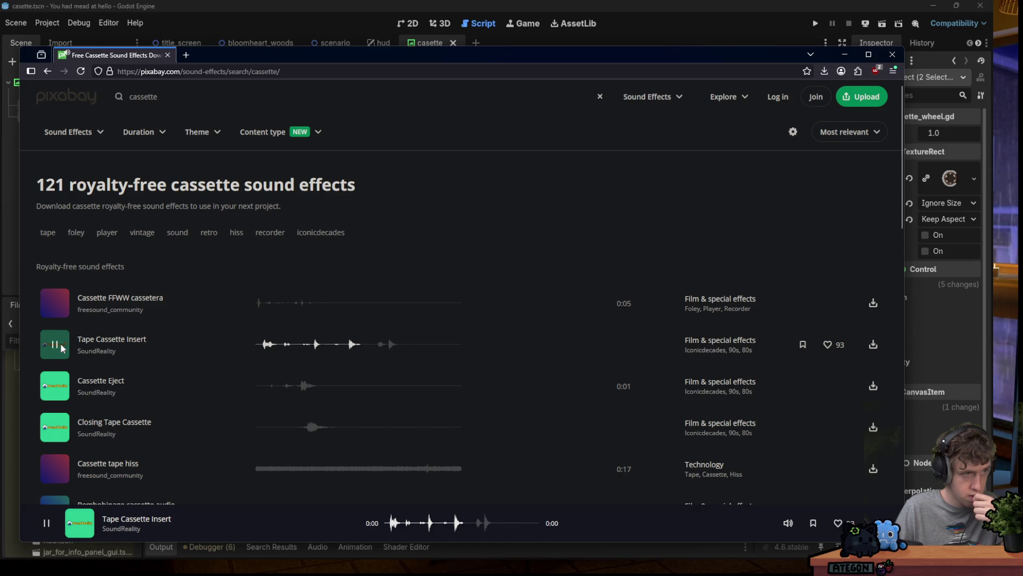
left_click(67, 377)
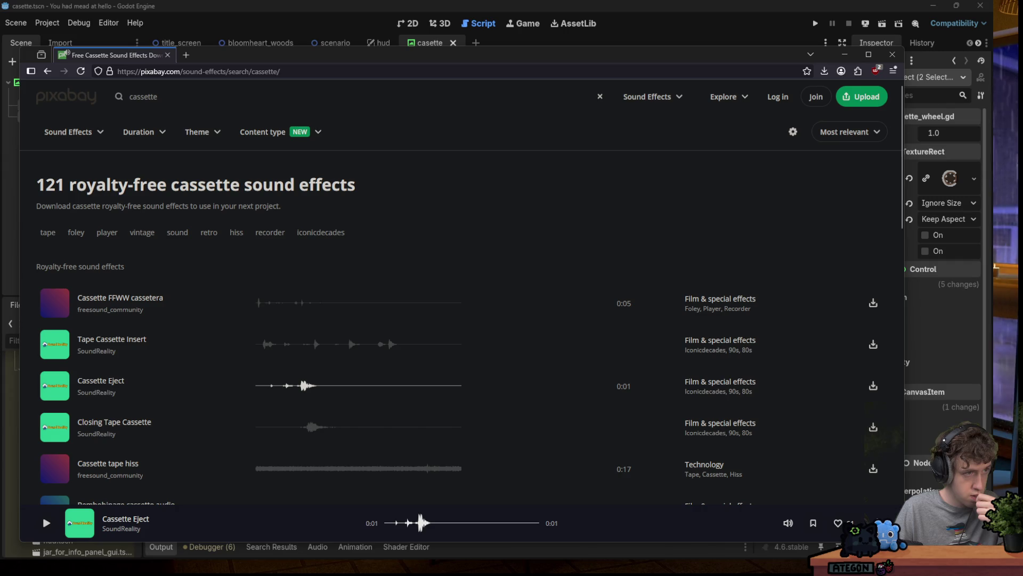
left_click(55, 428)
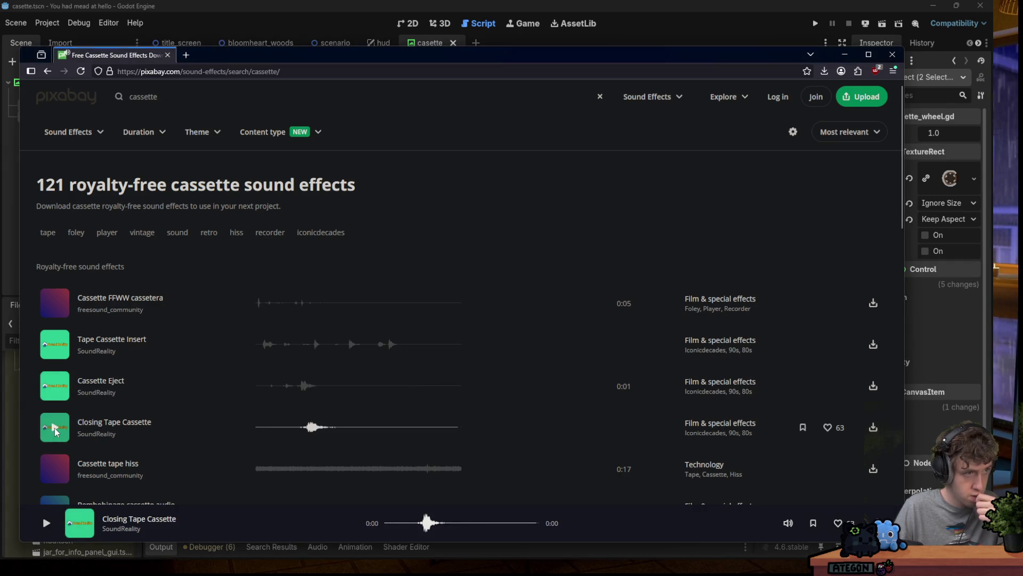
Step: Preview further clips: Cassette tape hiss, Rembobinage cassette, Tape Player Sounds and cassette
scroll(107, 424, "down", 2)
left_click(52, 368)
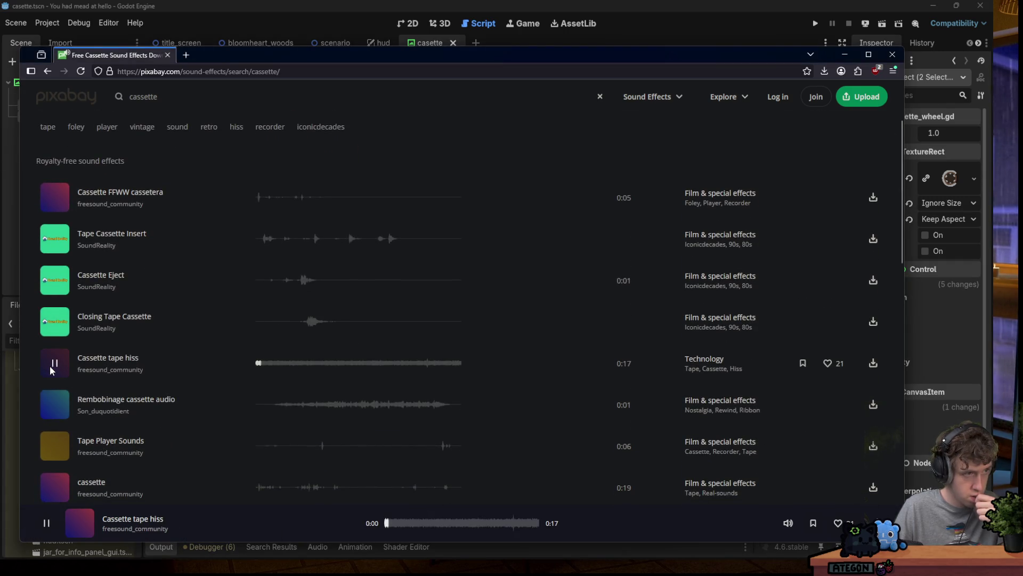
left_click(58, 406)
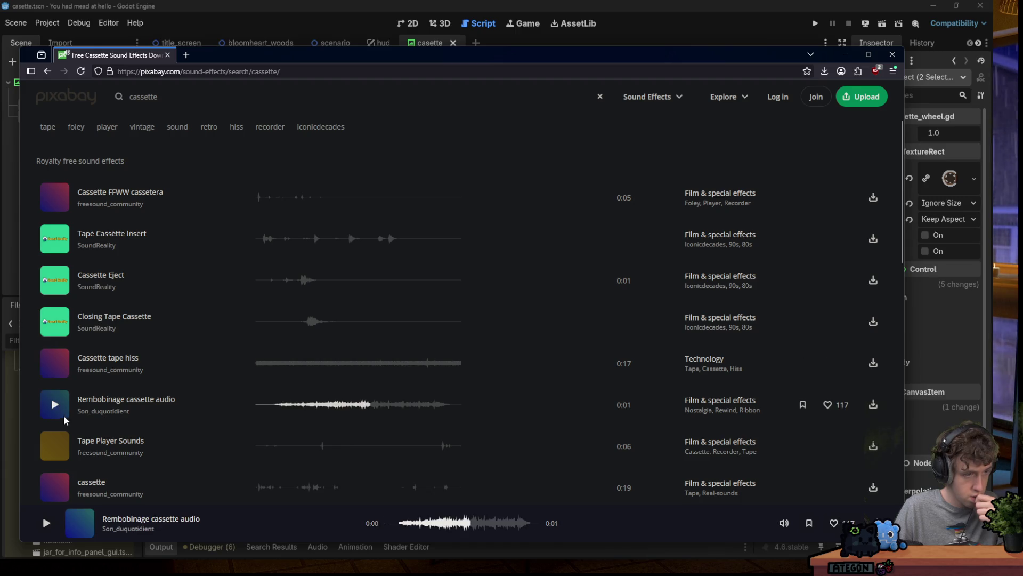
scroll(63, 418, "down", 2)
left_click(59, 340)
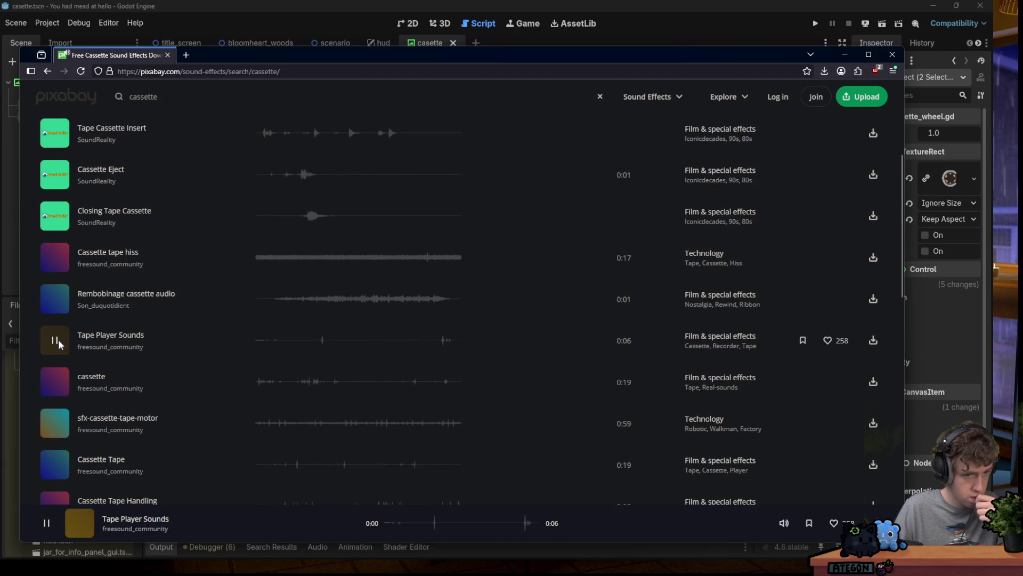
left_click(61, 382)
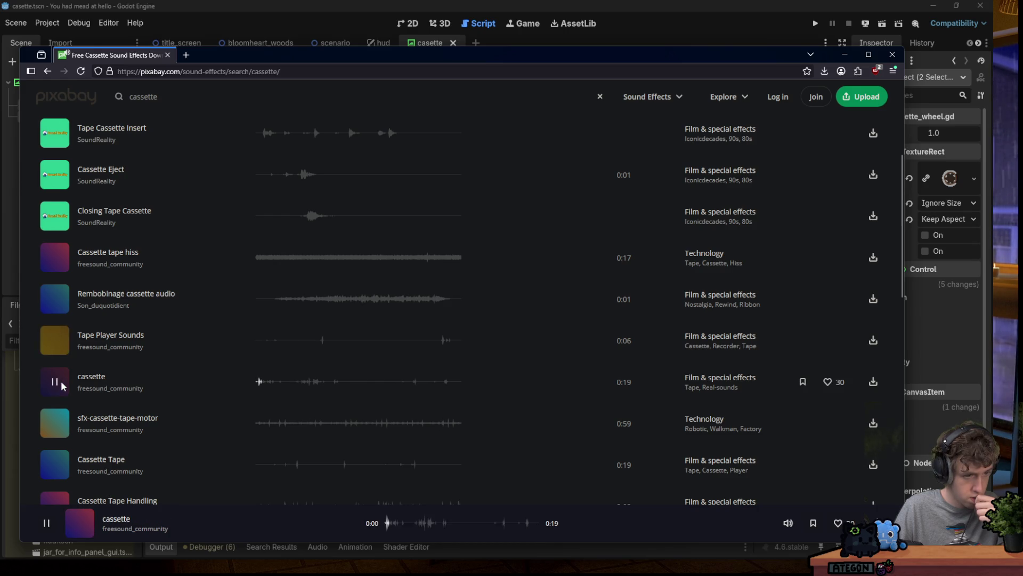
left_click(60, 381)
Step: Replay Tape Cassette Insert, Cassette FFWW cassetera, Cassette Eject and Closing Tape Cassette to compare them
scroll(55, 362, "up", 4)
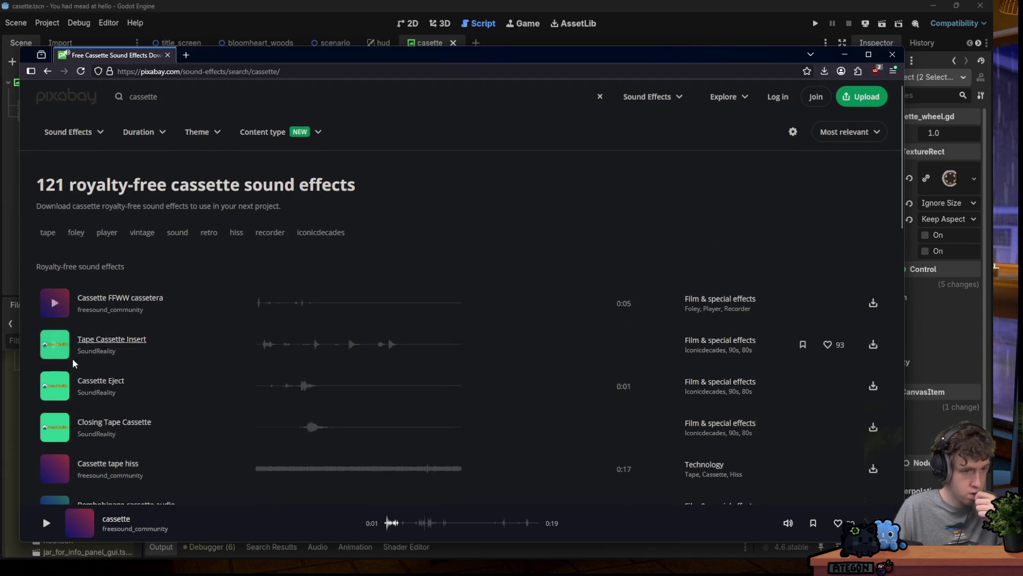
left_click(54, 349)
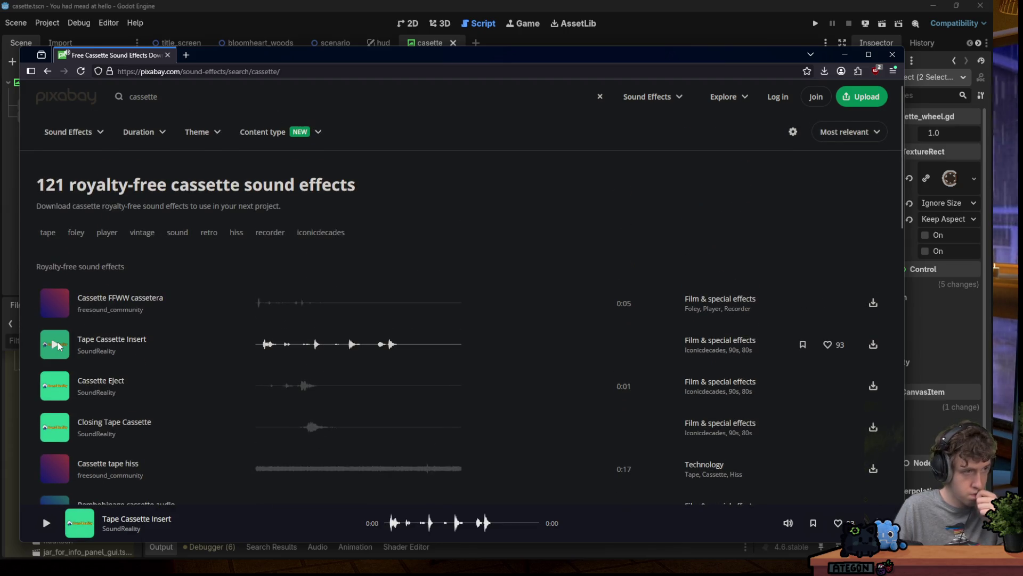
left_click(60, 306)
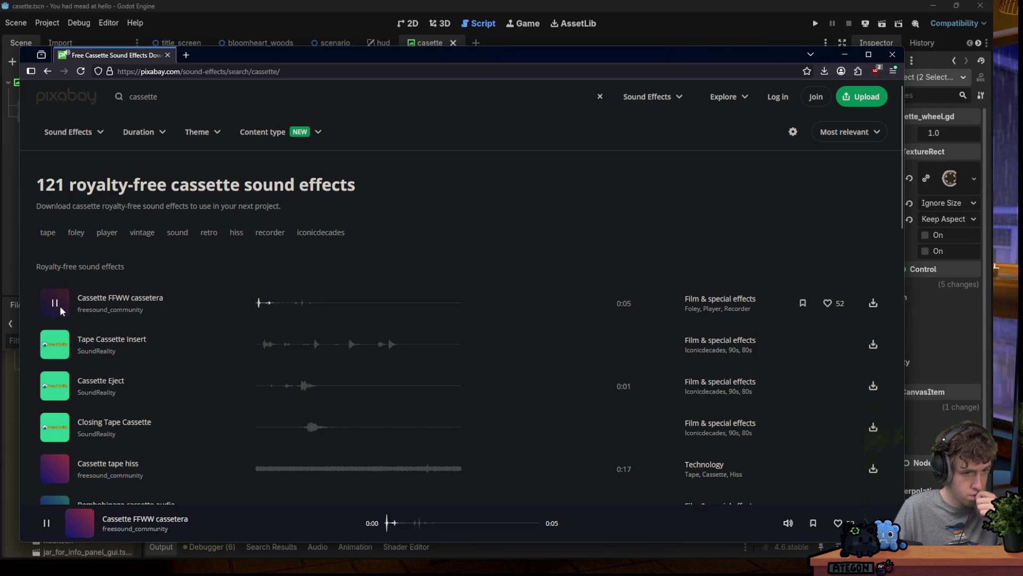
left_click(61, 352)
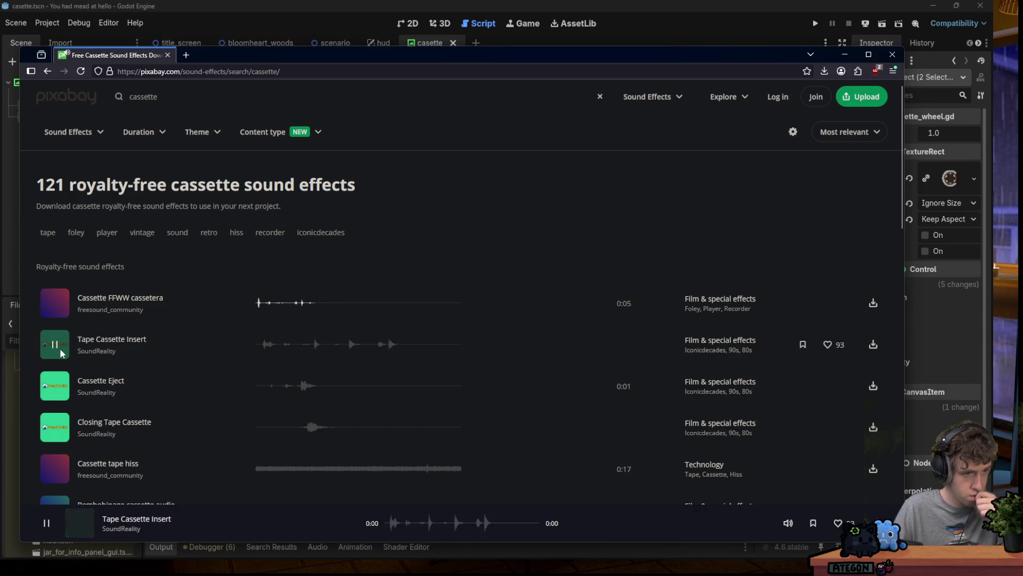
left_click(54, 385)
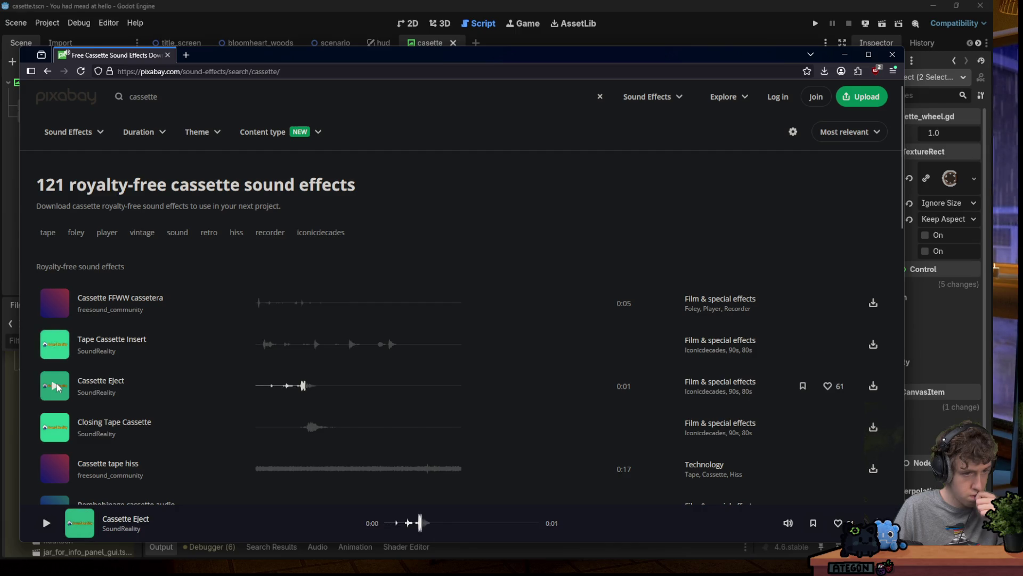
left_click(54, 430)
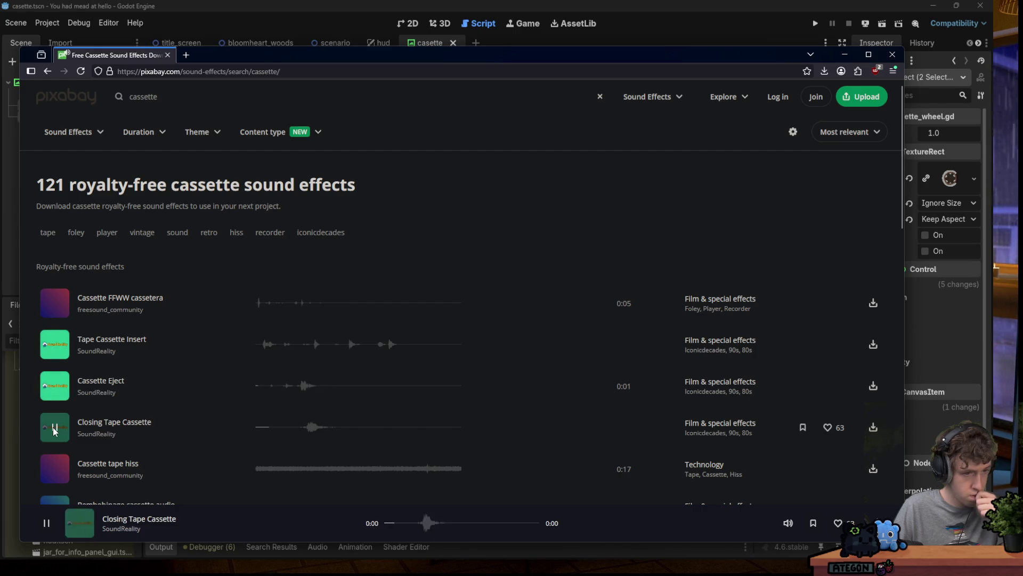
left_click(56, 304)
Step: Open the Cassette FFWW cassetera page, dismiss the sign-in prompt and review Pixabay's content licence
middle_click(102, 298)
left_click(236, 55)
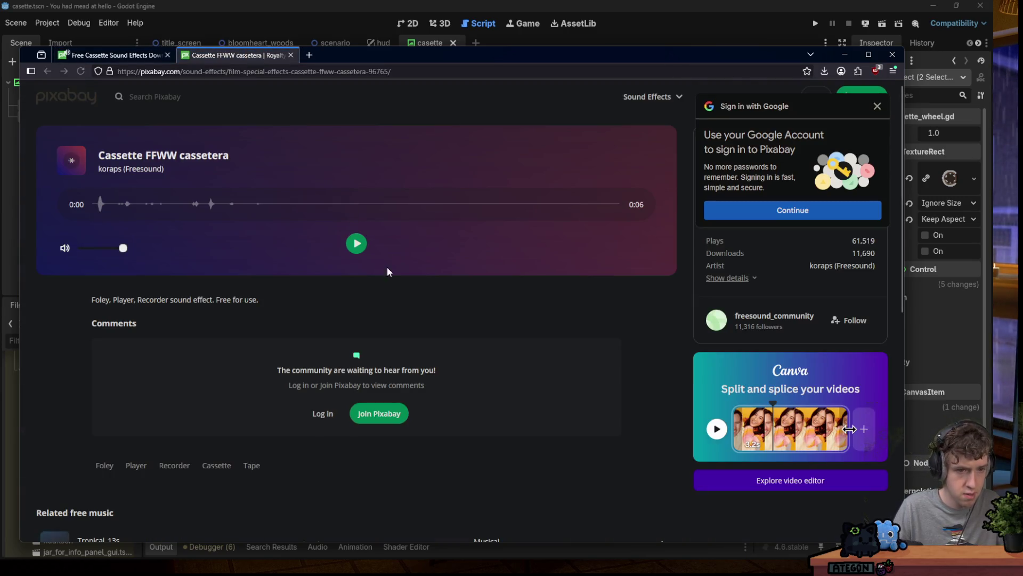
left_click(880, 108)
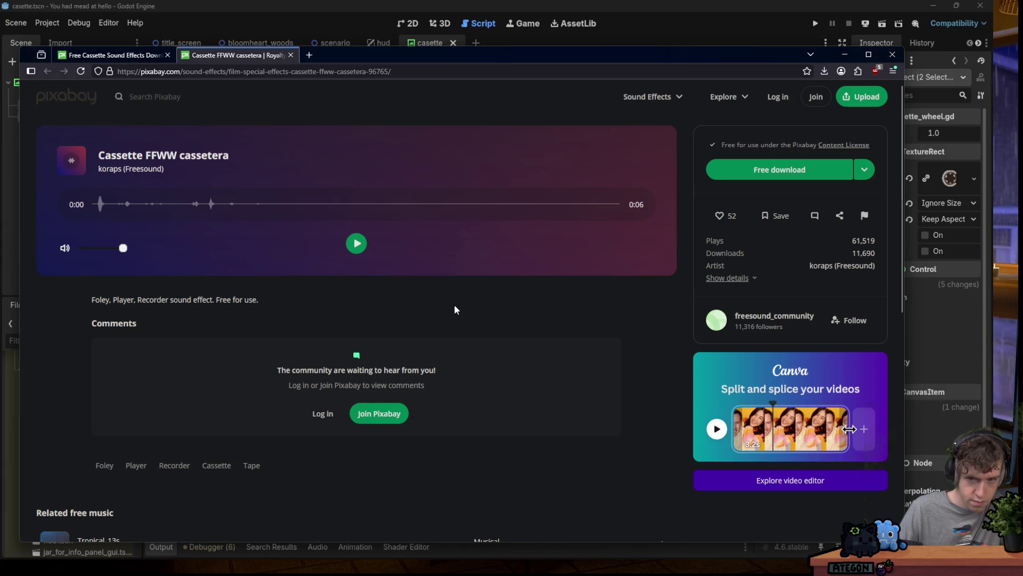
scroll(454, 310, "down", 4)
scroll(472, 303, "up", 4)
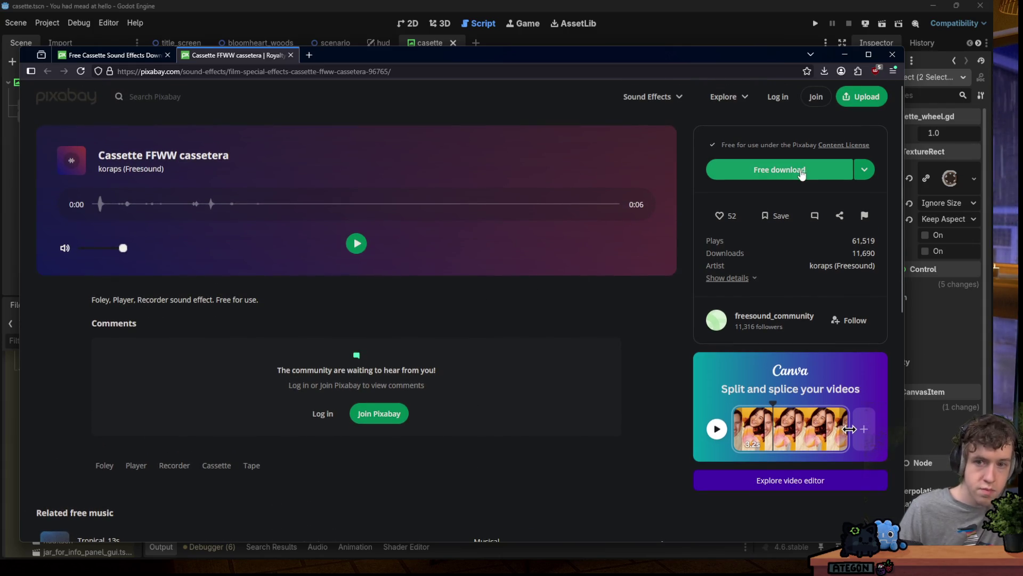
left_click(851, 146)
middle_click(499, 225)
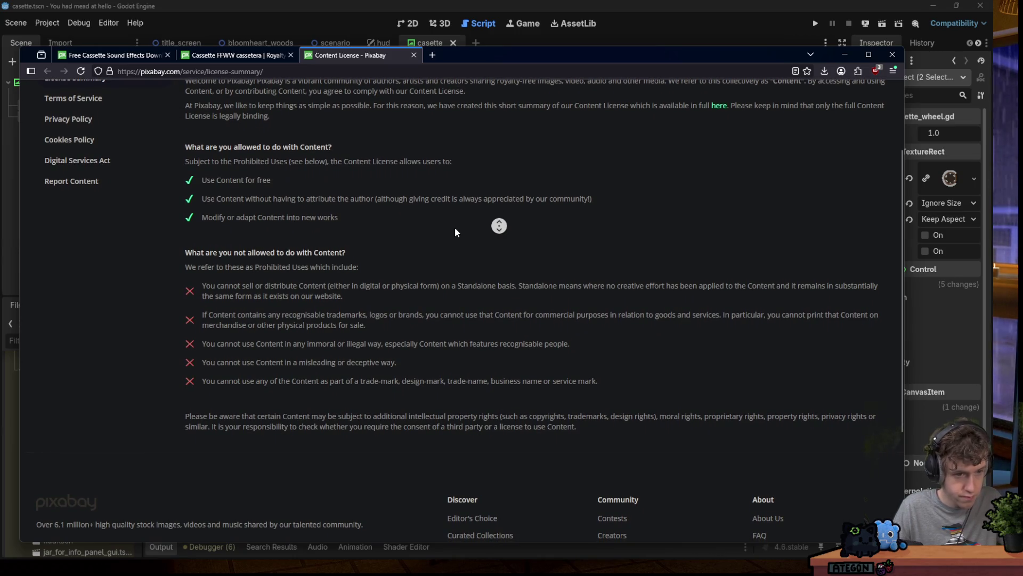
left_click(455, 226)
Step: Play the full Cassette FFWW cassetera preview, download it free as an mp3, and return to Godot
left_click(264, 53)
left_click(356, 243)
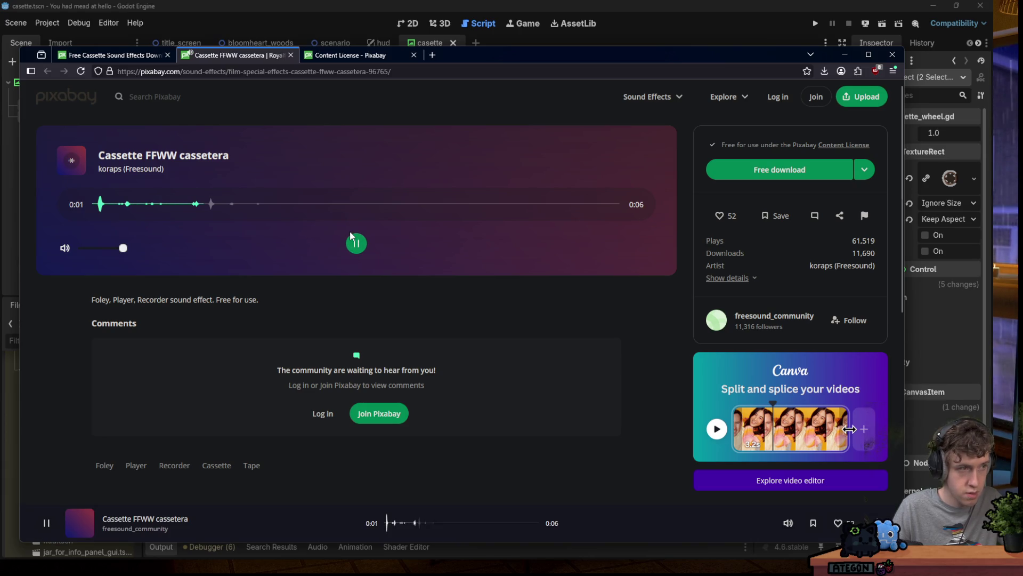
left_click(783, 174)
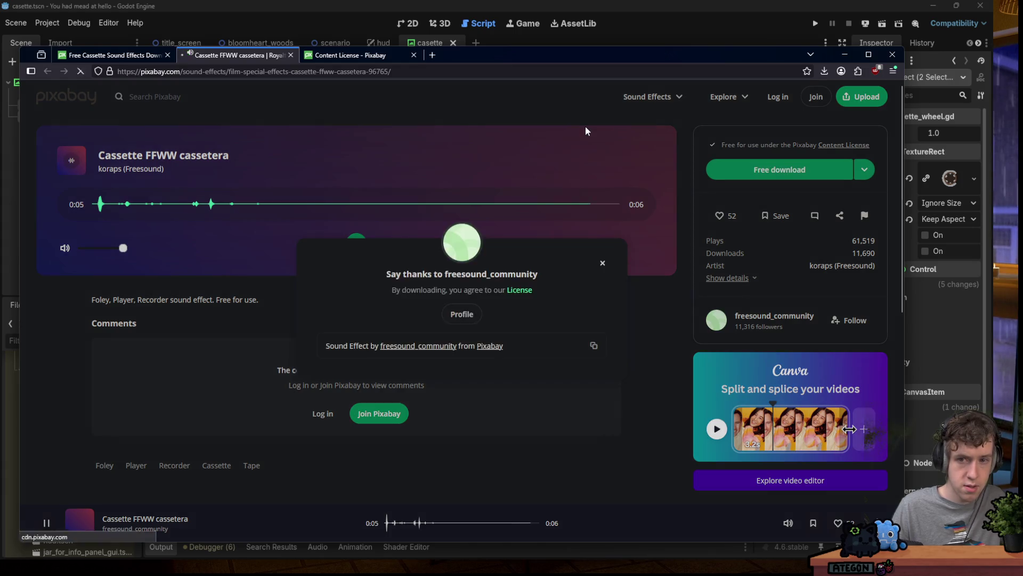
left_click(533, 376)
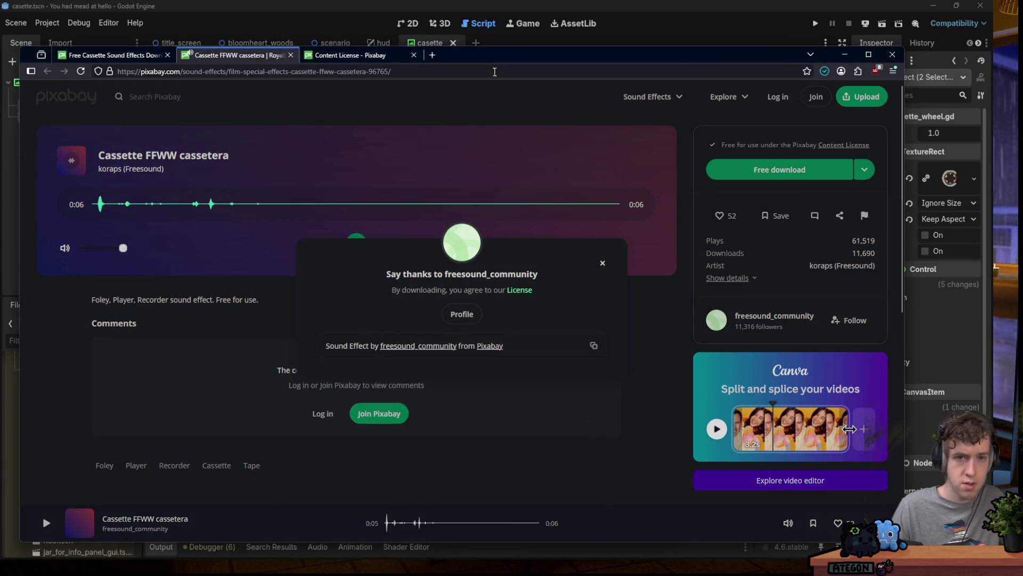
key("alt+Tab")
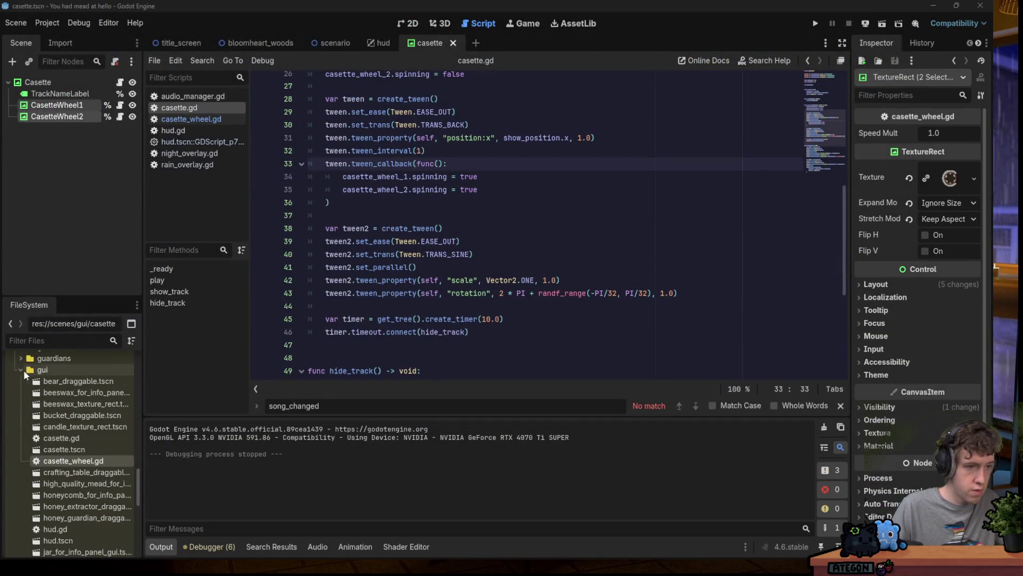
Step: Collapse the gui and assets folders, then filter FileSystem by 'ogg' and open the sfx folder
left_click(21, 369)
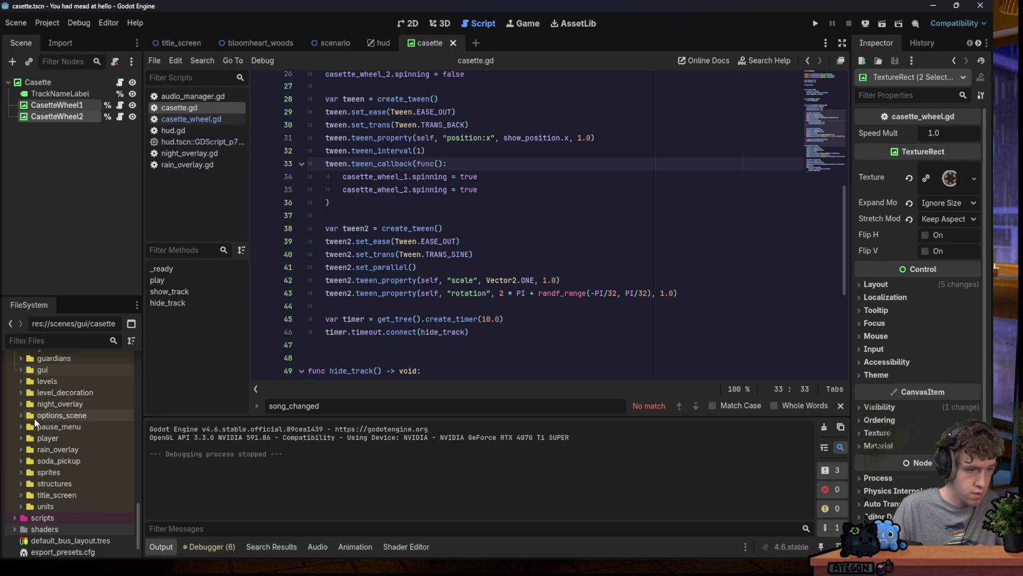
scroll(34, 418, "up", 10)
left_click(20, 418)
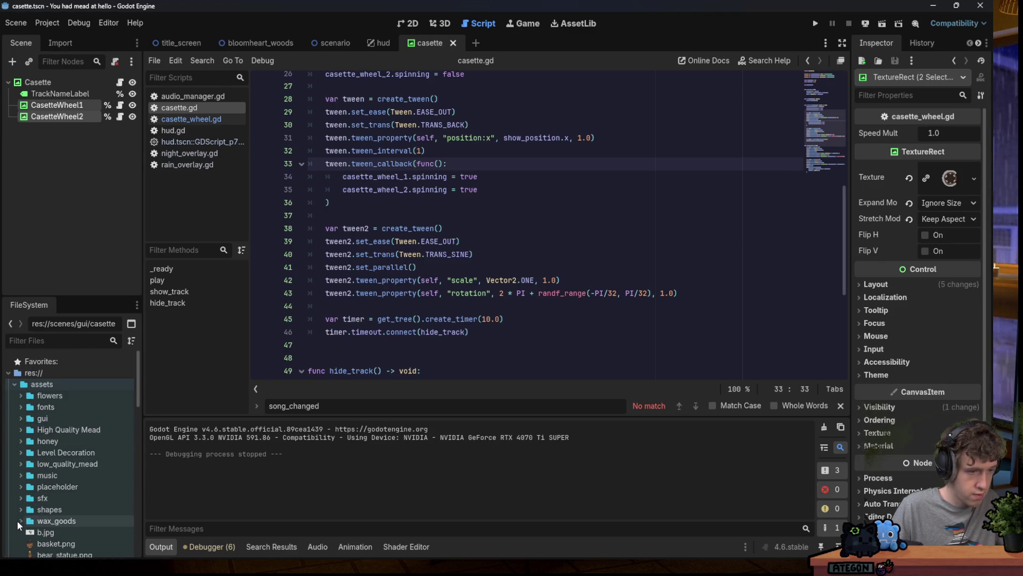
left_click(15, 385)
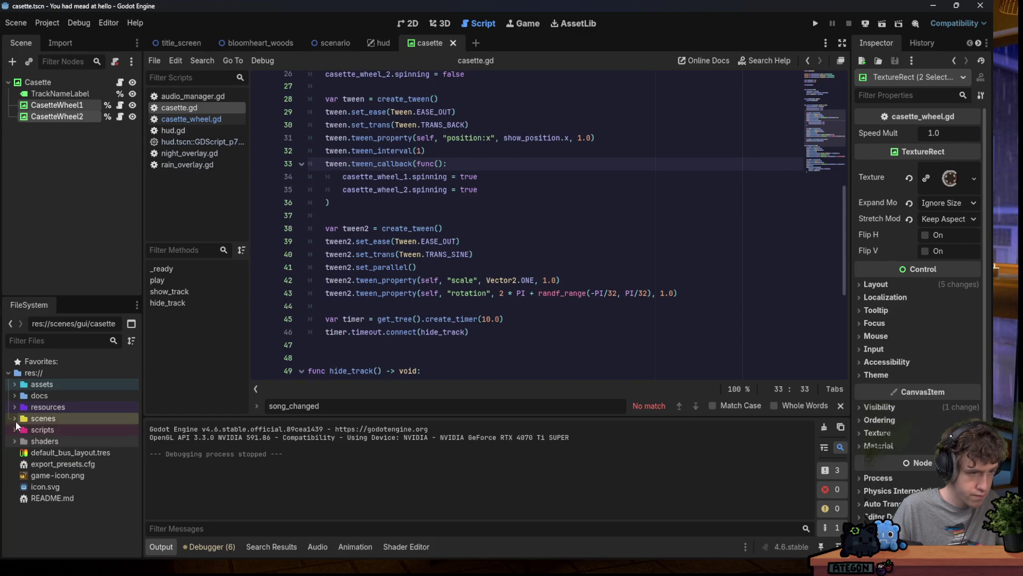
left_click(32, 341)
type("ogg")
left_click(44, 384)
left_click(50, 497)
scroll(85, 456, "down", 4)
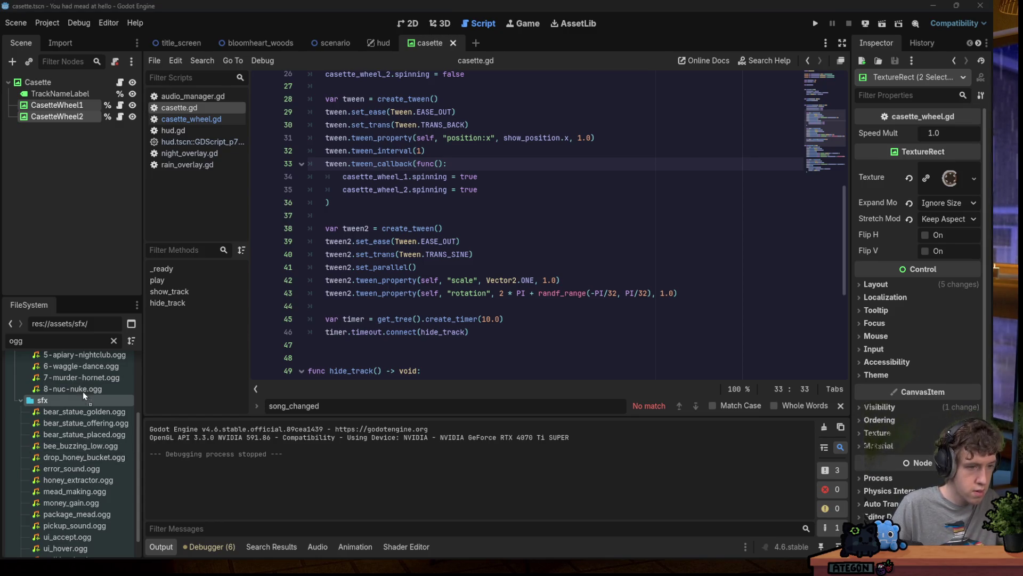
scroll(86, 431, "down", 2)
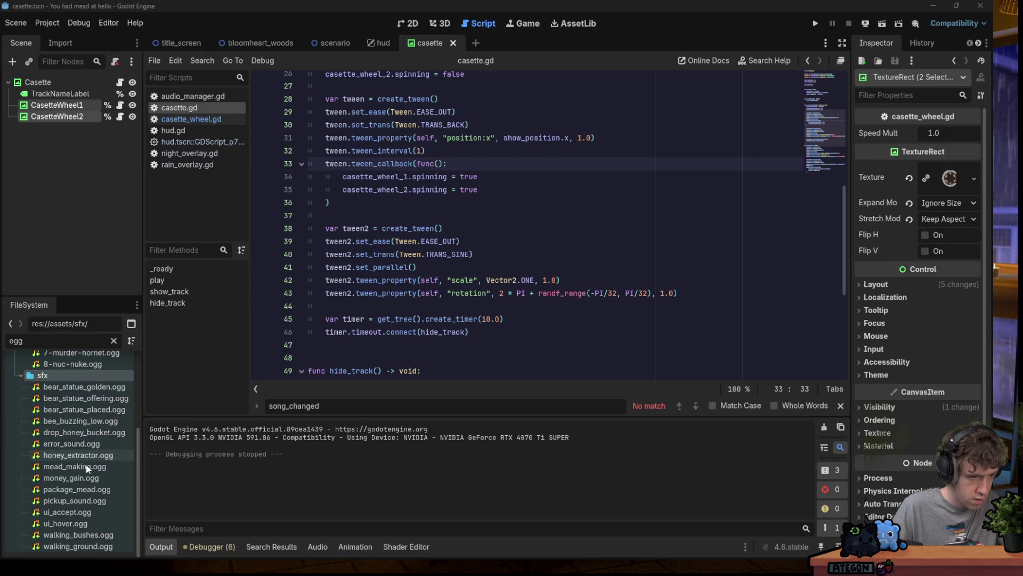
Step: Filter by 'free', rename the downloaded freesound file to casette_playing.mp3, then clear the filter
double_click(72, 340)
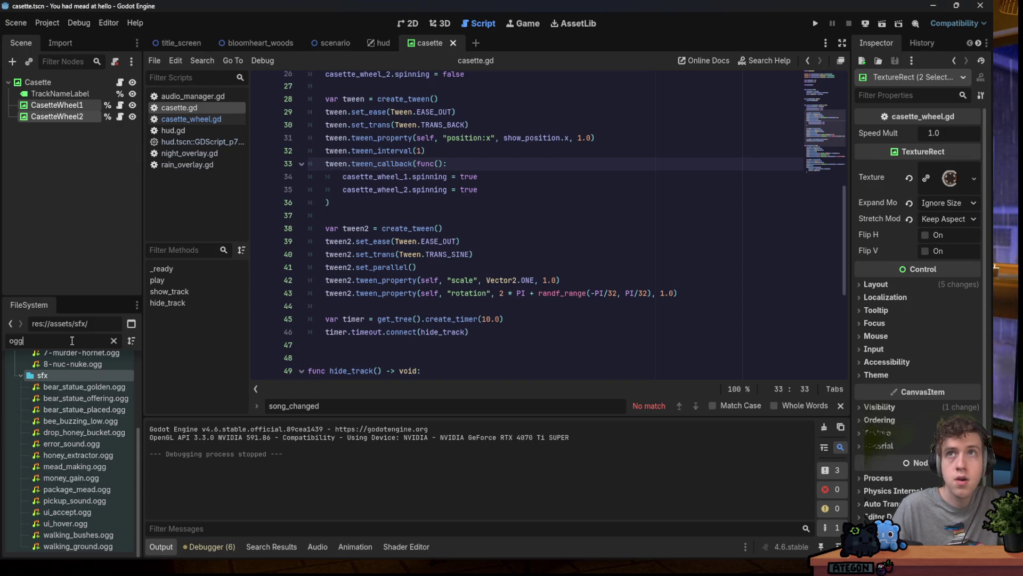
type("free")
left_click(86, 429)
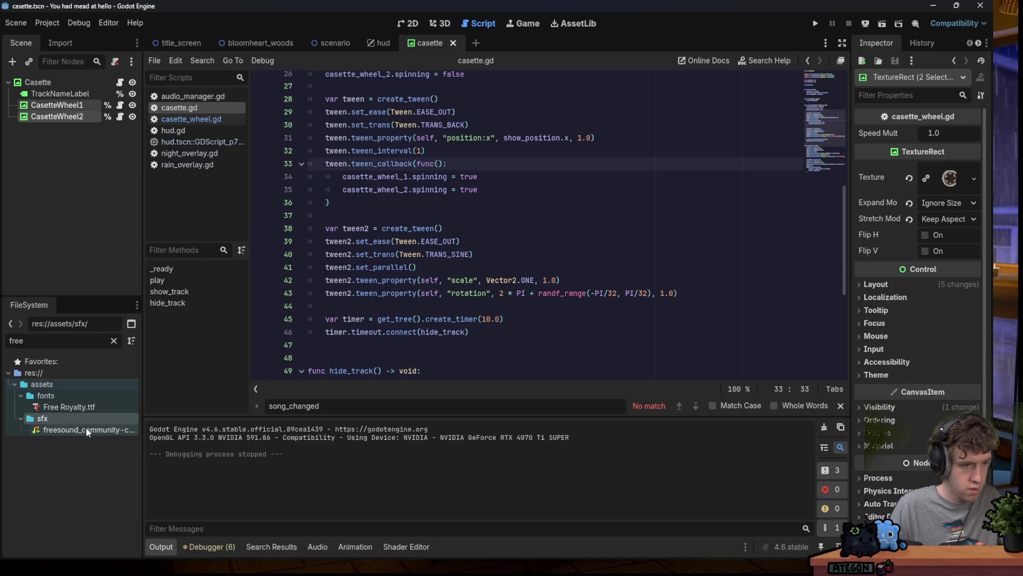
left_click(85, 429)
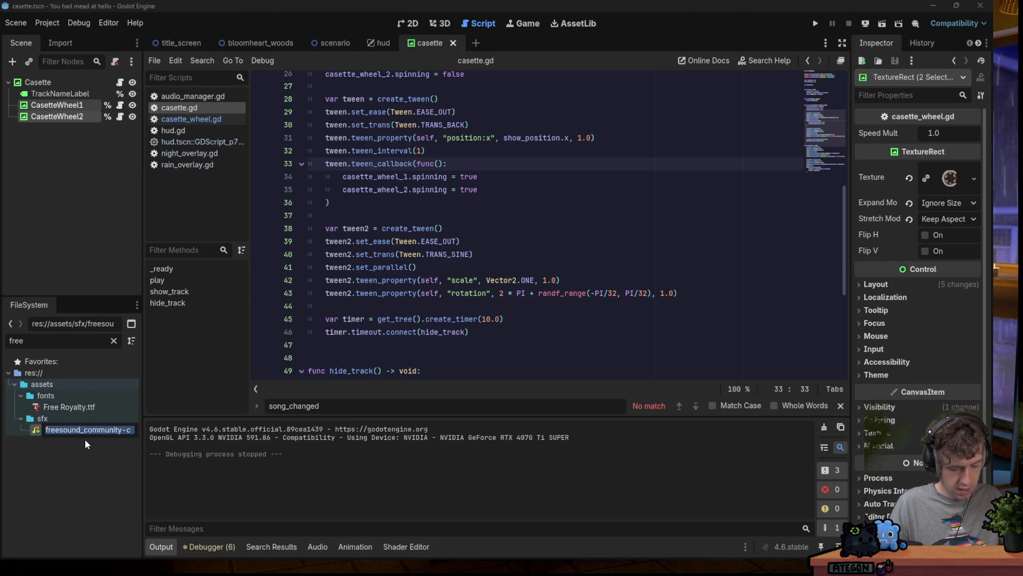
type("casette_playing.mp3")
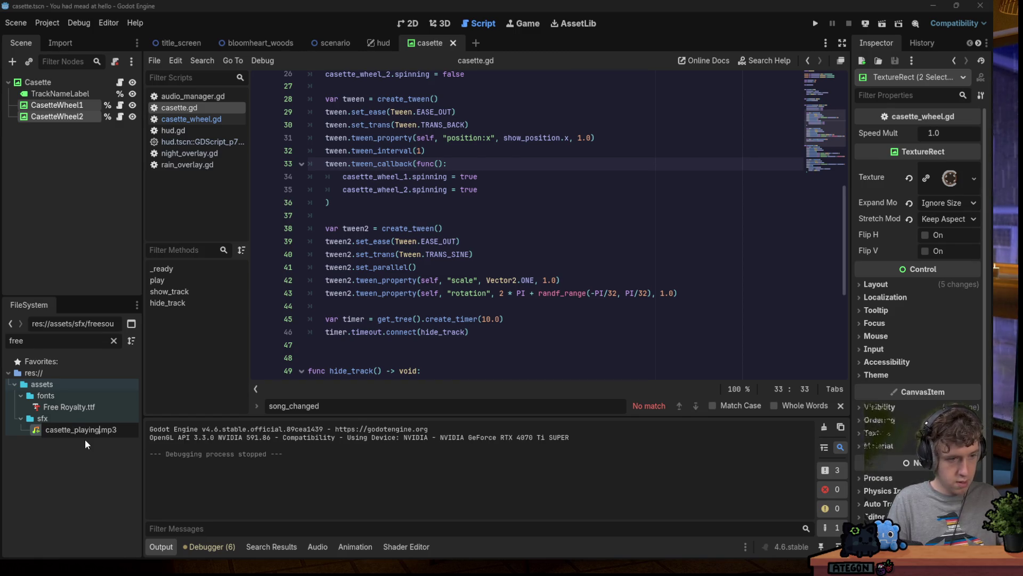
key("Return")
left_click(114, 340)
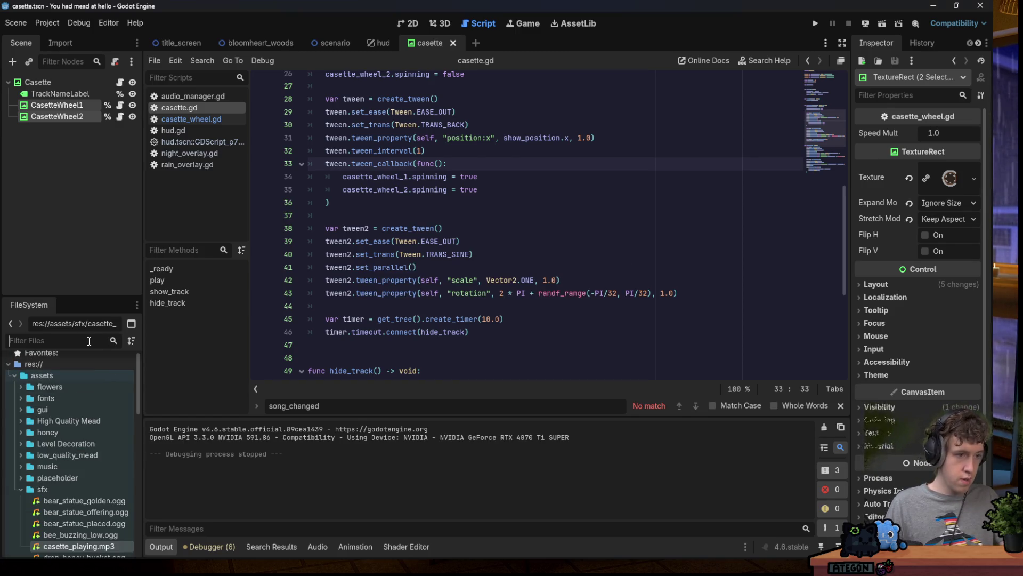
Step: Start a project-wide search for bear_statue_golden from the casette script
left_click(454, 280)
key("ctrl+shift+f")
type("bear_statue_golden")
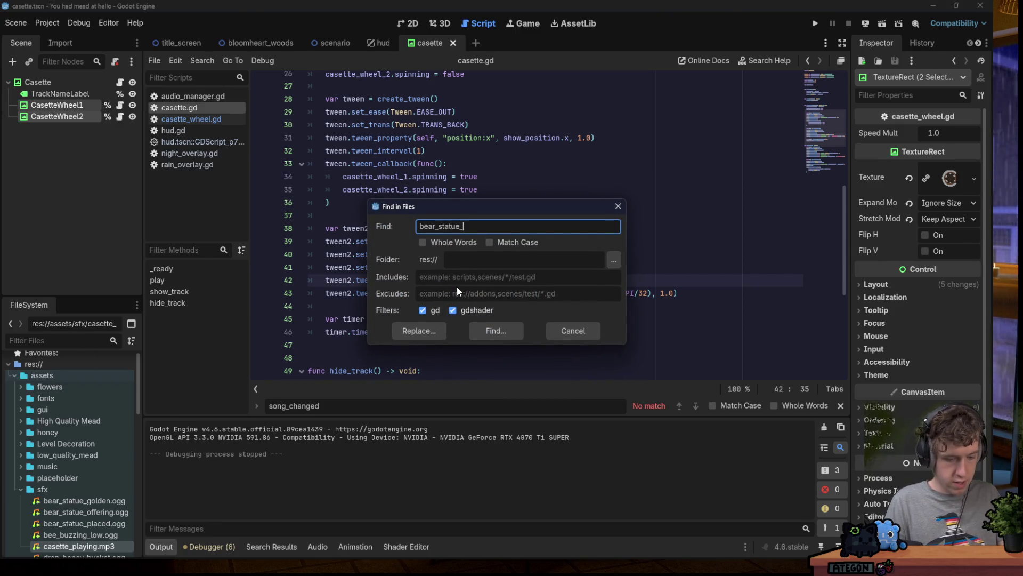
Step: Run the bear_statue_golden search, open the audio_manager.gd match and duplicate play_bear_offering
key("Return")
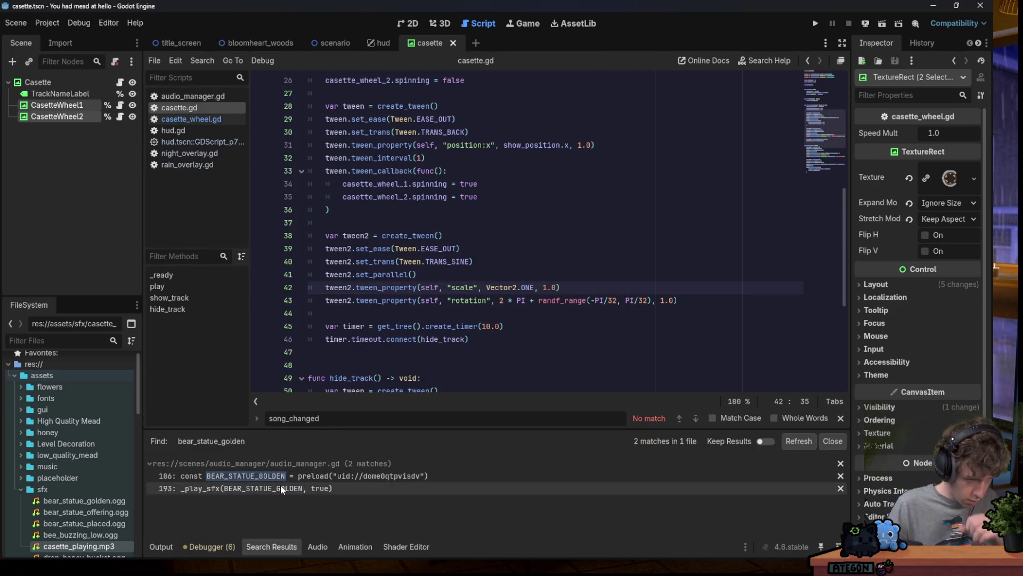
left_click(280, 487)
left_click_drag(487, 274, 309, 261)
key("ctrl+c")
left_click(487, 274)
key("Return")
key("Return")
key("Return")
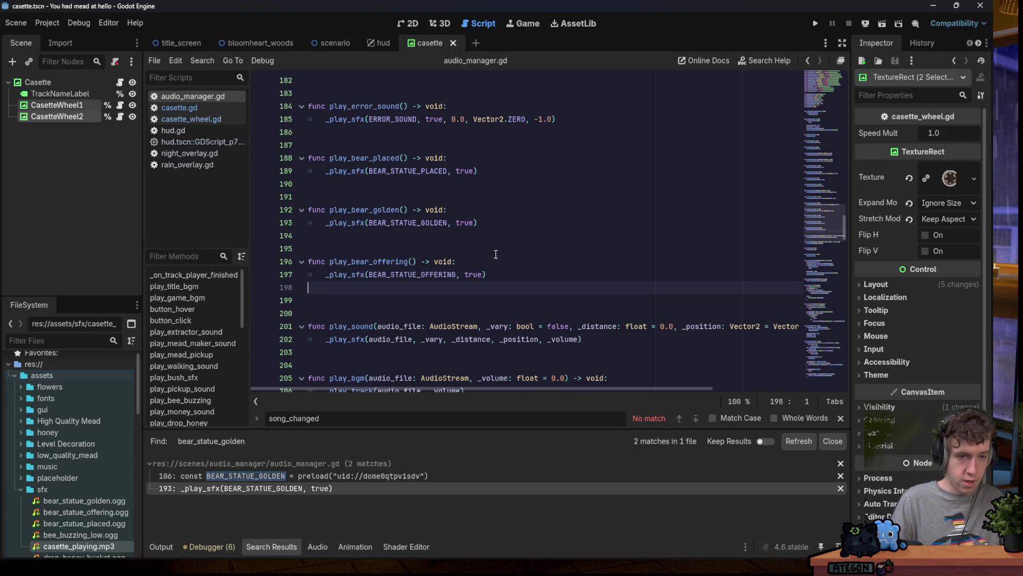
key("ctrl+v")
Step: Rename the copy to play_casette_playing, make it play CASETTE_PLAYING, and save
double_click(368, 315)
type("play_")
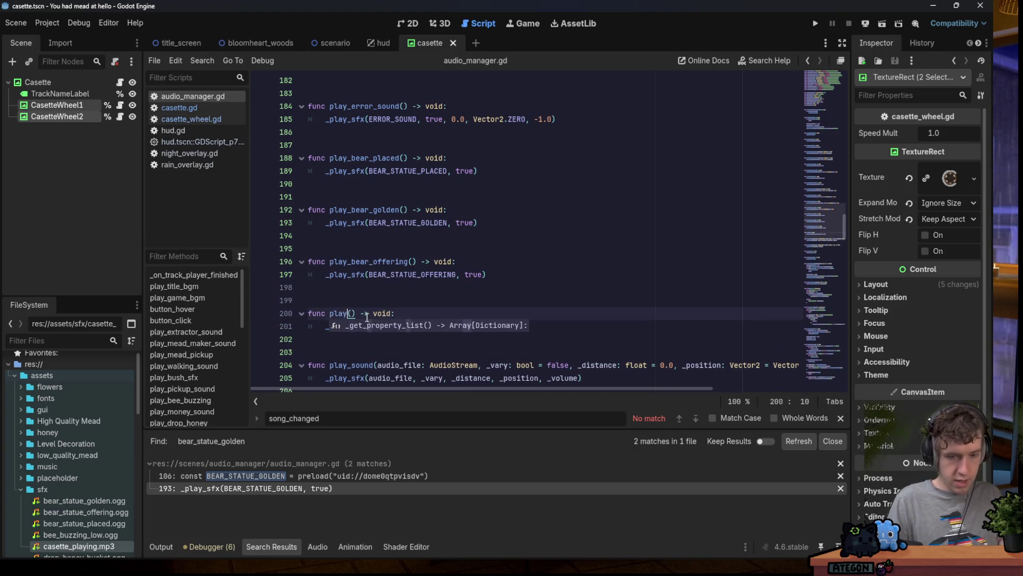
type("casette_playing")
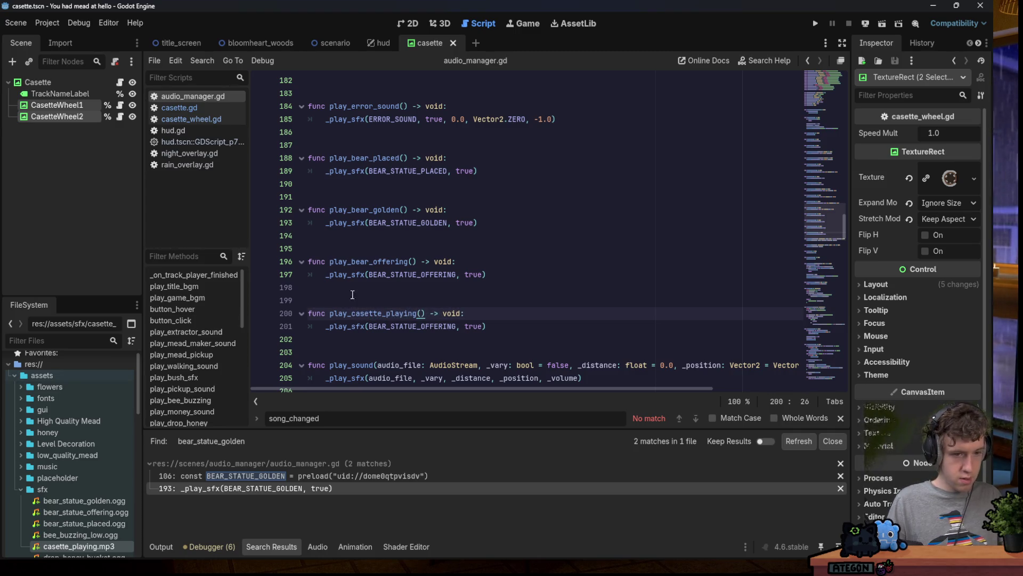
left_click(366, 328)
double_click(454, 322)
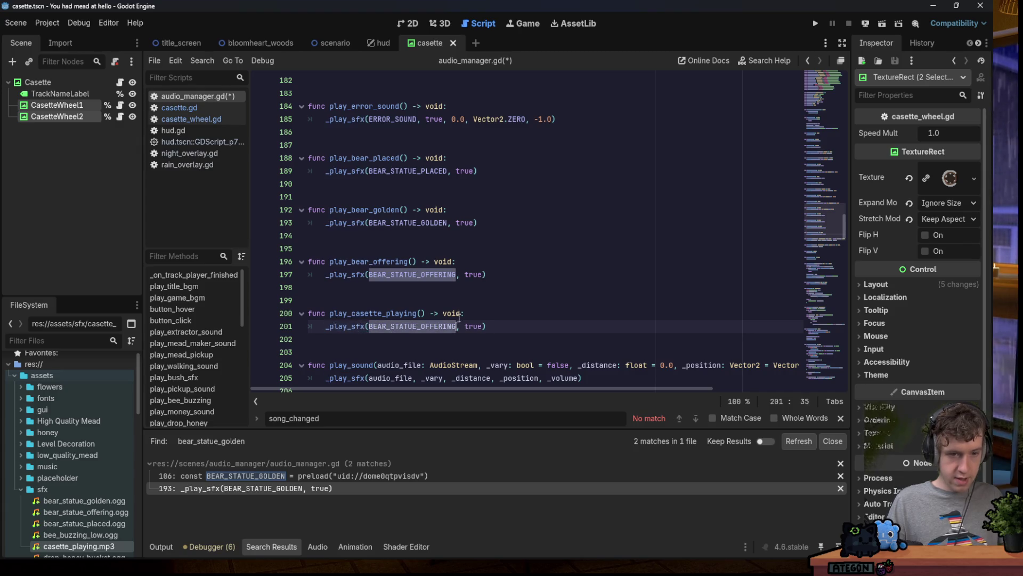
type("CASETTE_PLATING")
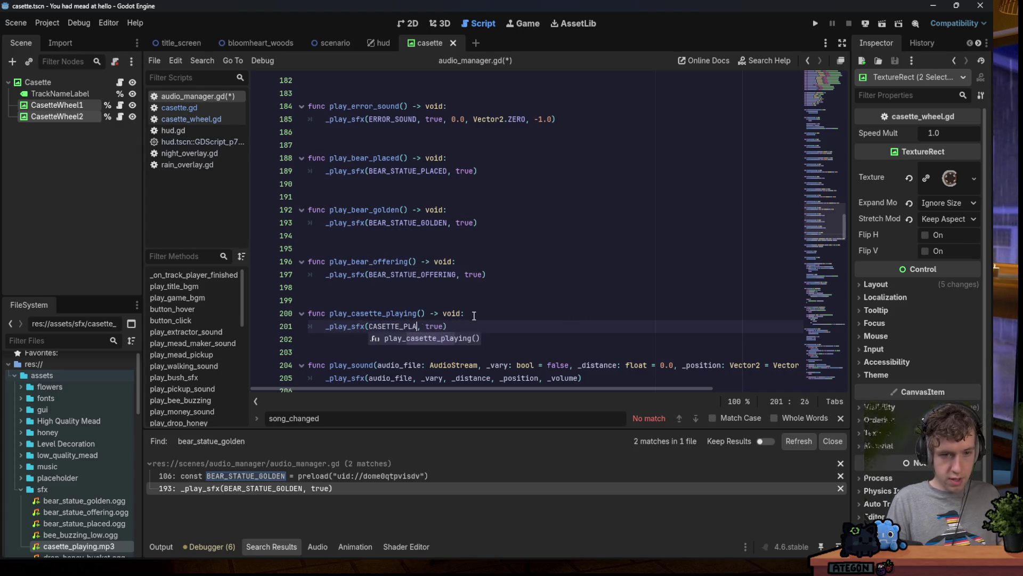
key("BackSpace")
type("YING")
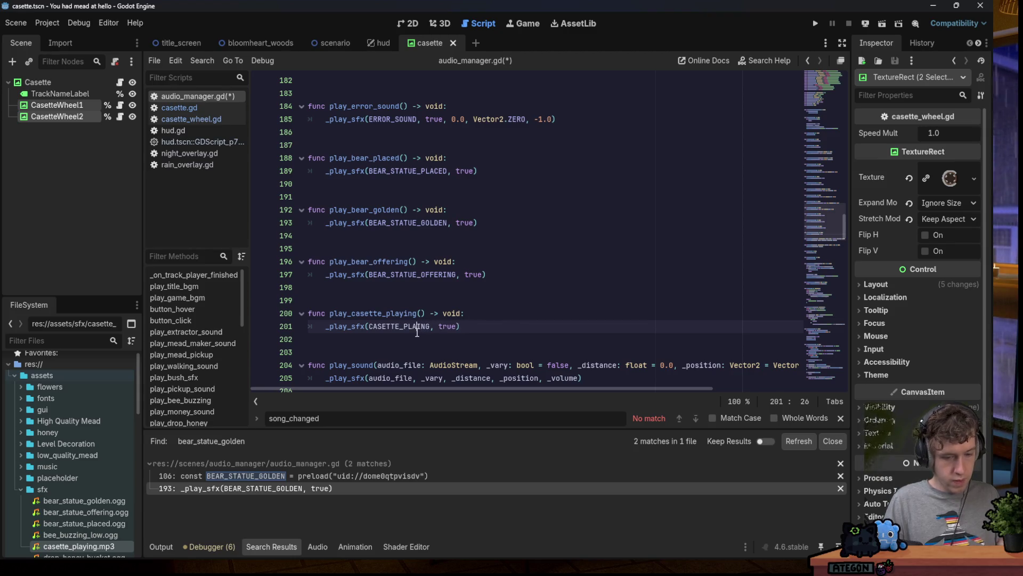
key("ctrl+s")
Step: Add a CASETTE_PLAYING constant preloading casette_playing.mp3 beside the BEAR_STATUE constants, and save
double_click(427, 274)
key("ctrl+f")
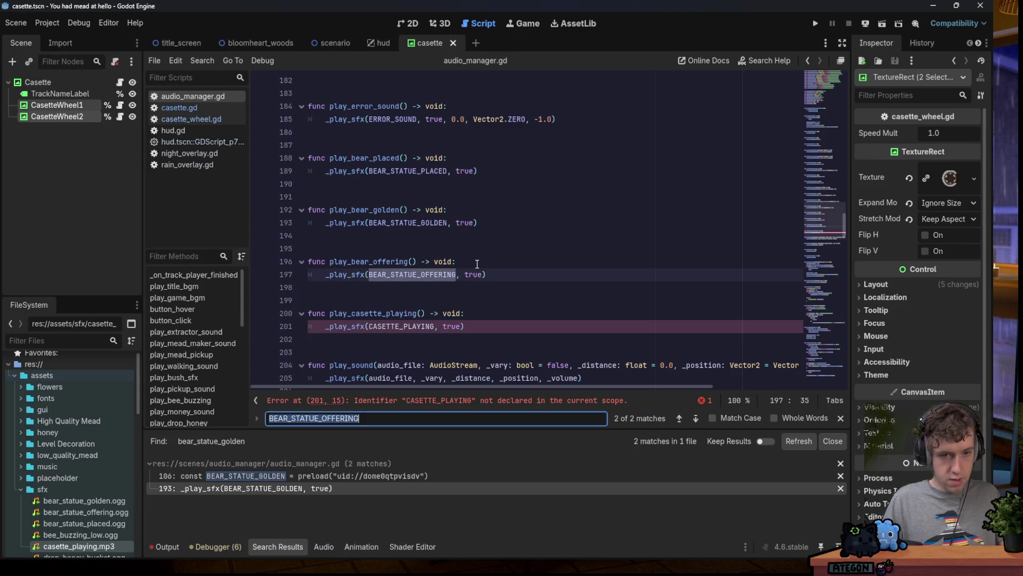
key("Return")
left_click(569, 235)
mouse_move(91, 533)
left_mouse_down()
mouse_move(373, 308)
mouse_move(358, 256)
mouse_move(107, 482)
mouse_move(76, 548)
mouse_move(388, 292)
mouse_move(371, 244)
left_mouse_up()
key("ctrl+s")
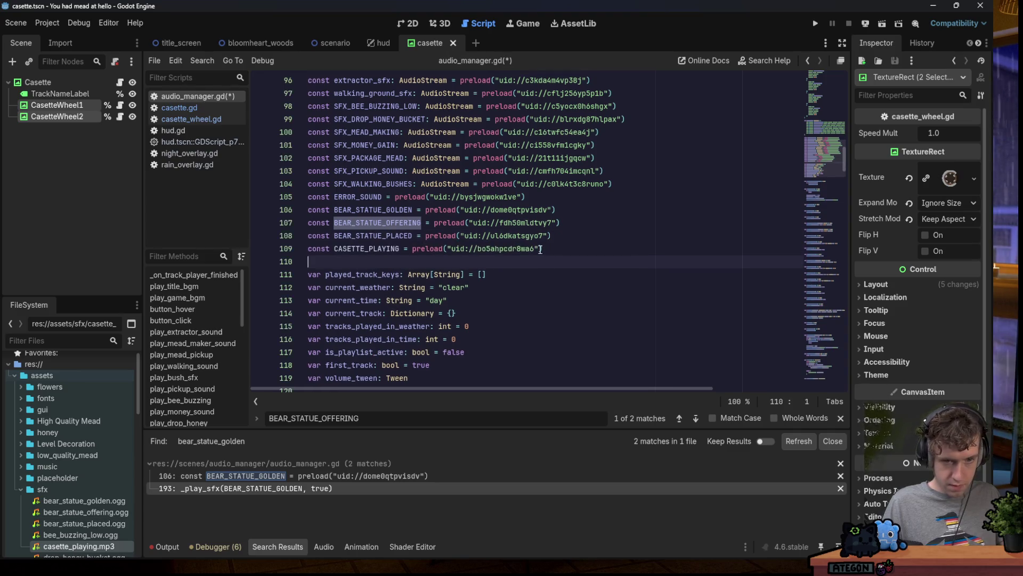
Step: Search the script for CASETTE_PLAYING and play_casette_playing to check their usages
double_click(373, 245)
key("ctrl+f")
key("Return")
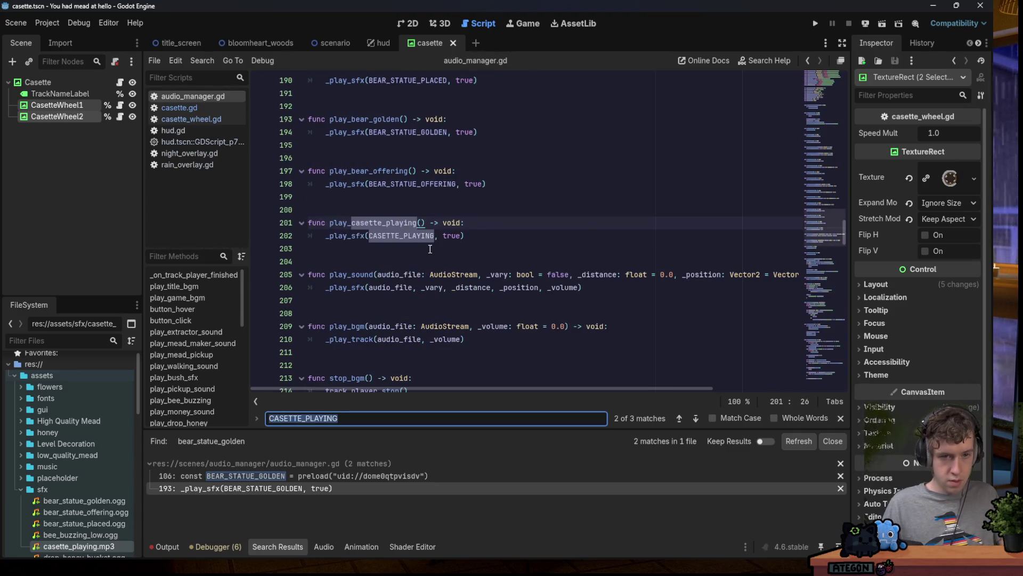
left_click(454, 235)
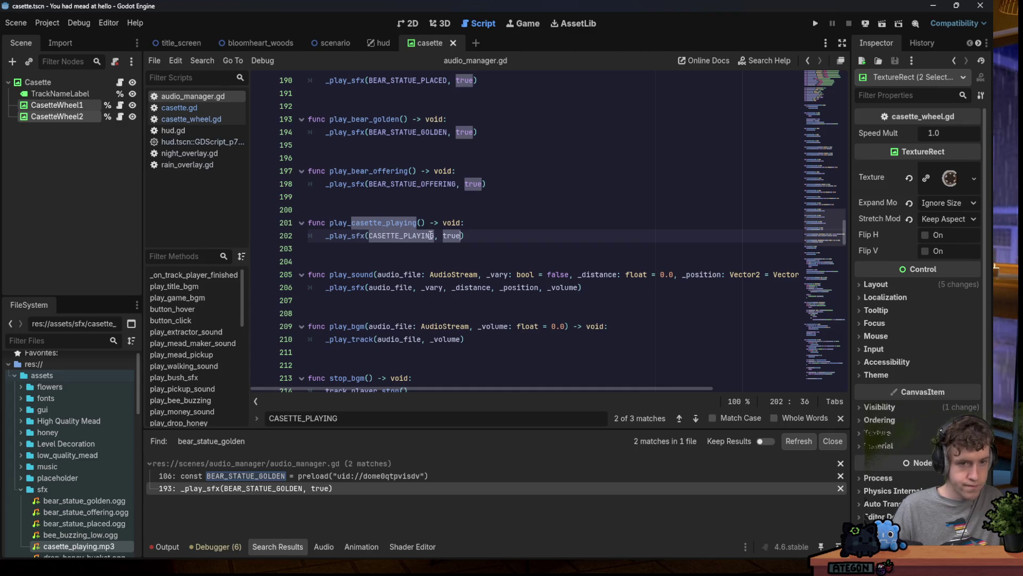
double_click(378, 223)
key("ctrl+c")
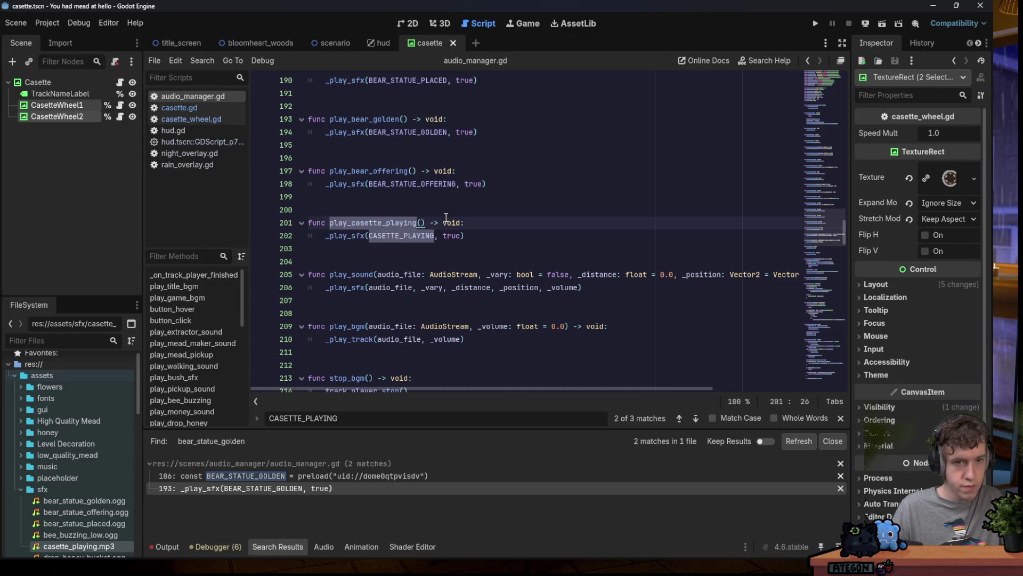
key("ctrl+f")
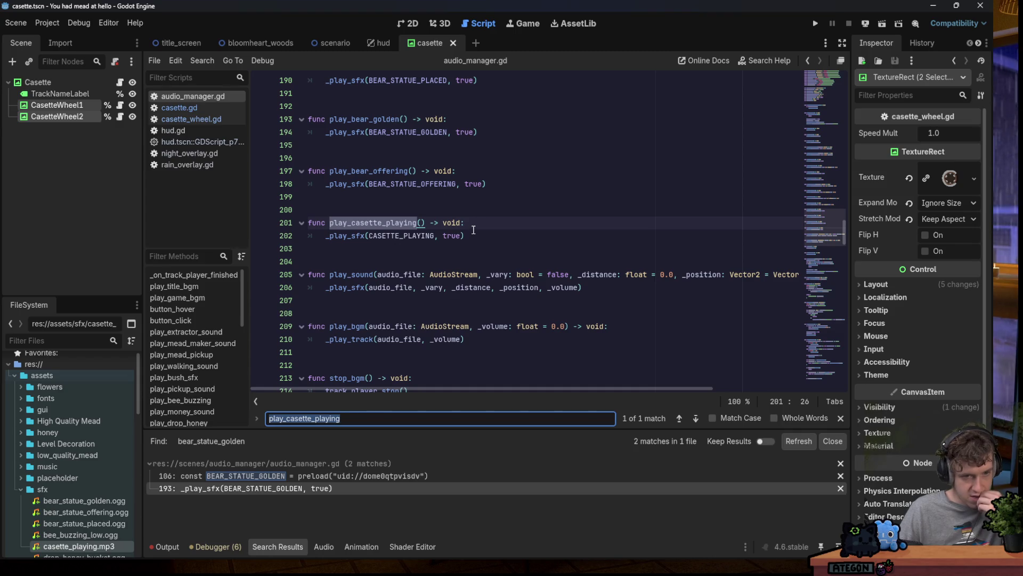
left_click(385, 220)
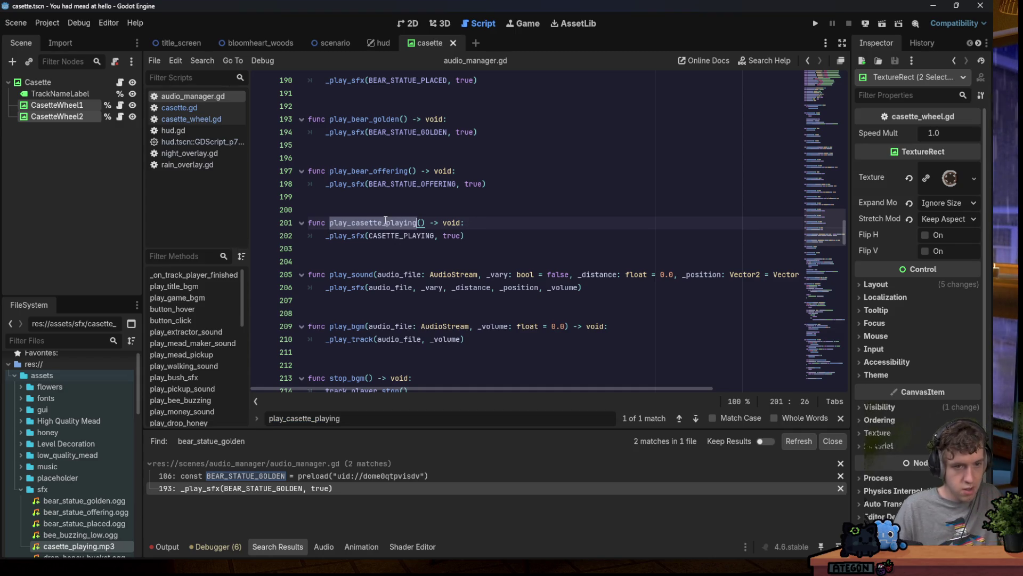
scroll(83, 453, "down", 10)
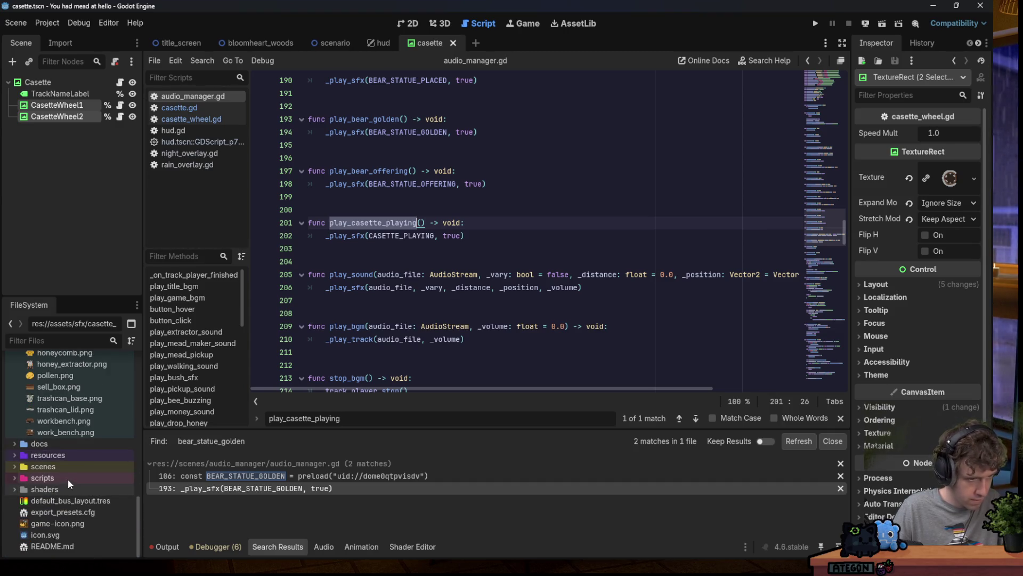
Step: Filter files by 'caset', open the casette scene and go to the slide-in tween in casette.gd
type("caset")
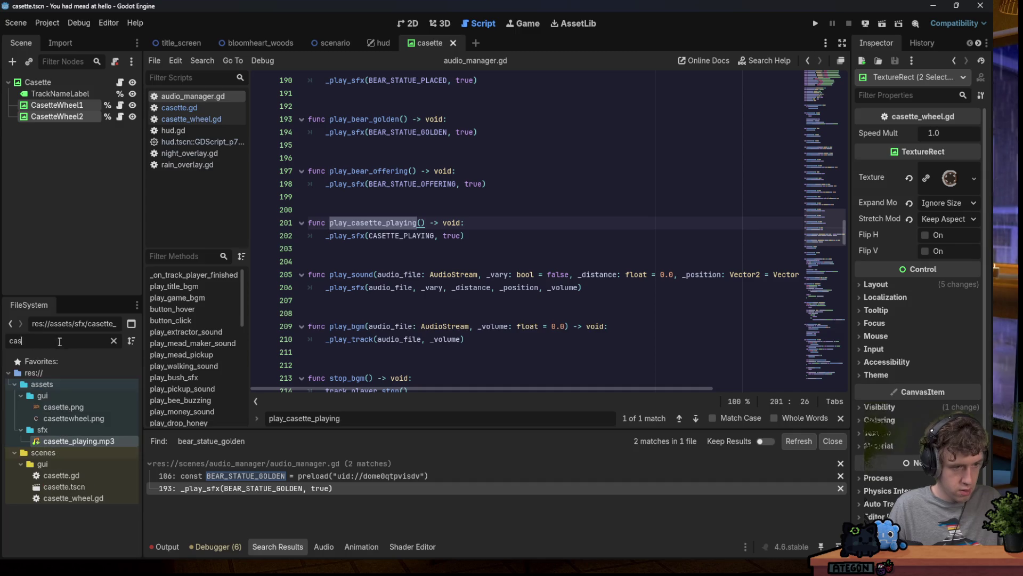
left_click(74, 487)
left_click(314, 300)
left_click(179, 107)
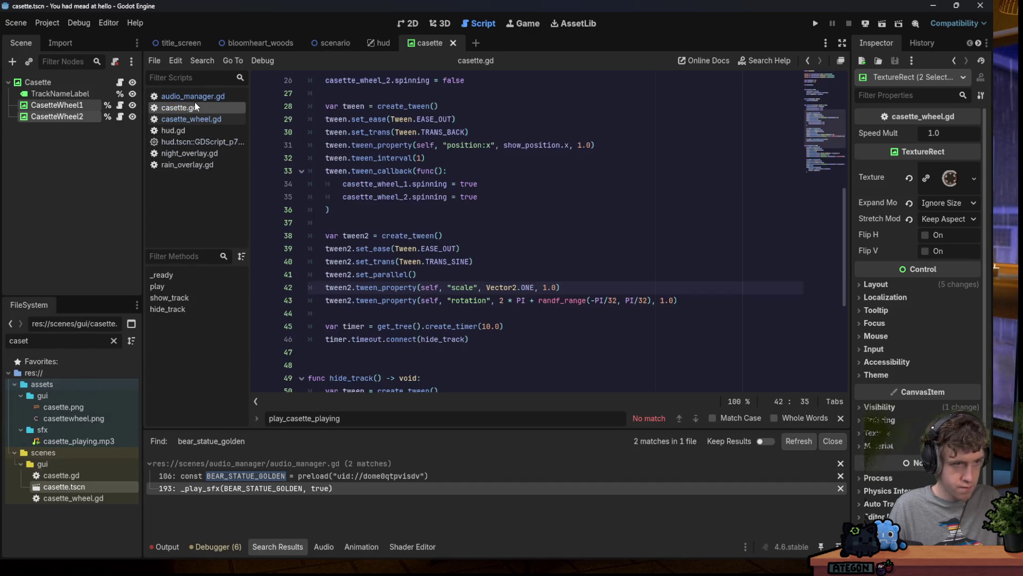
left_click(525, 210)
scroll(427, 240, "down", 4)
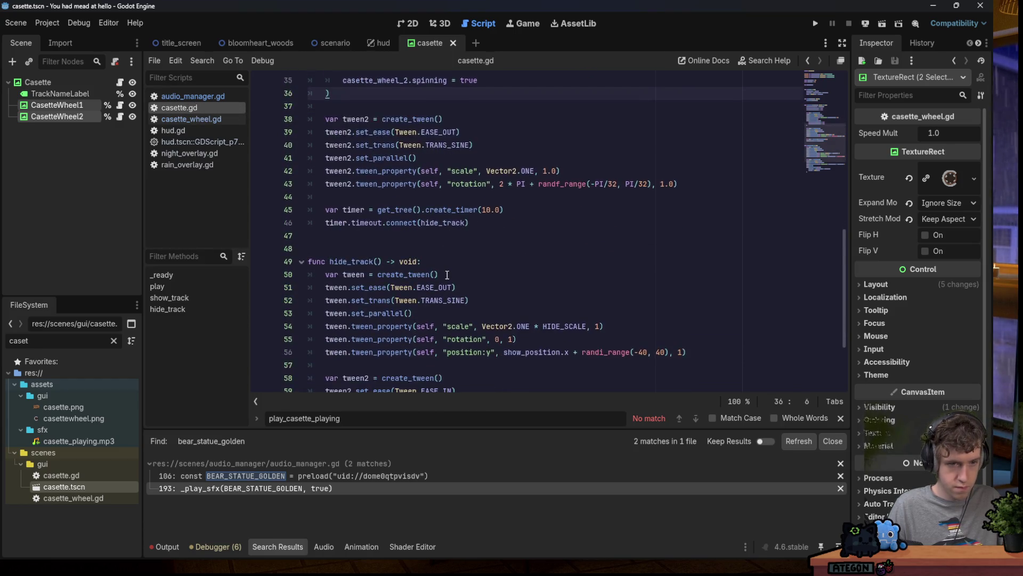
scroll(418, 263, "up", 4)
scroll(417, 262, "up", 1)
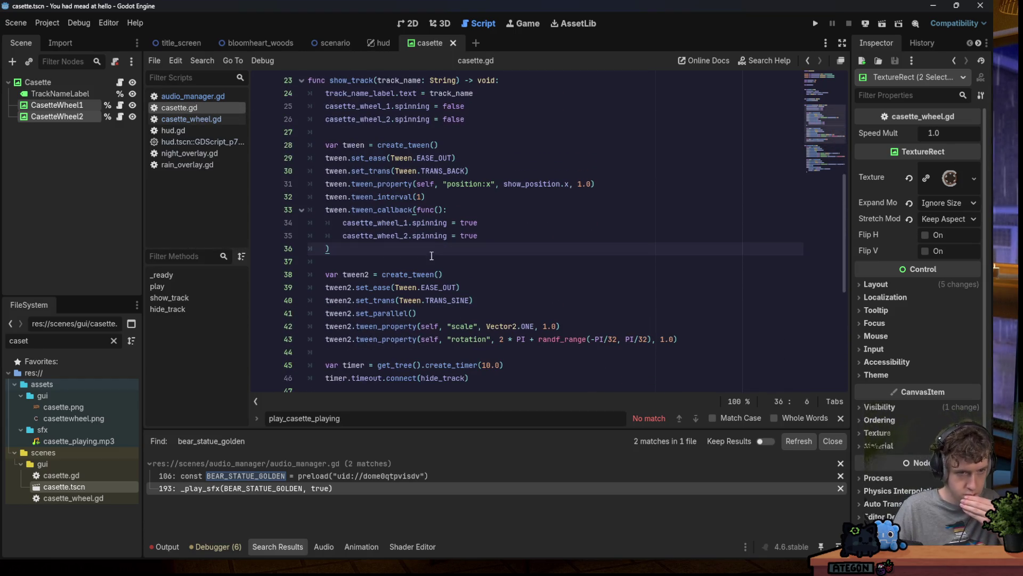
left_click(627, 183)
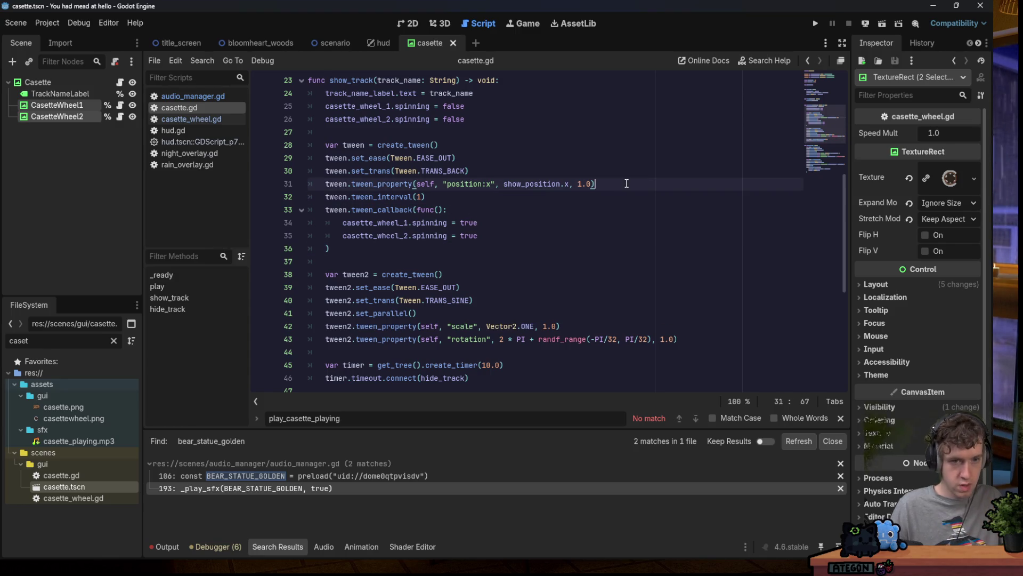
Step: Add a tween.tween_callback with an inline func(): after line 31, pasting the call inside
key("Return")
type("twee")
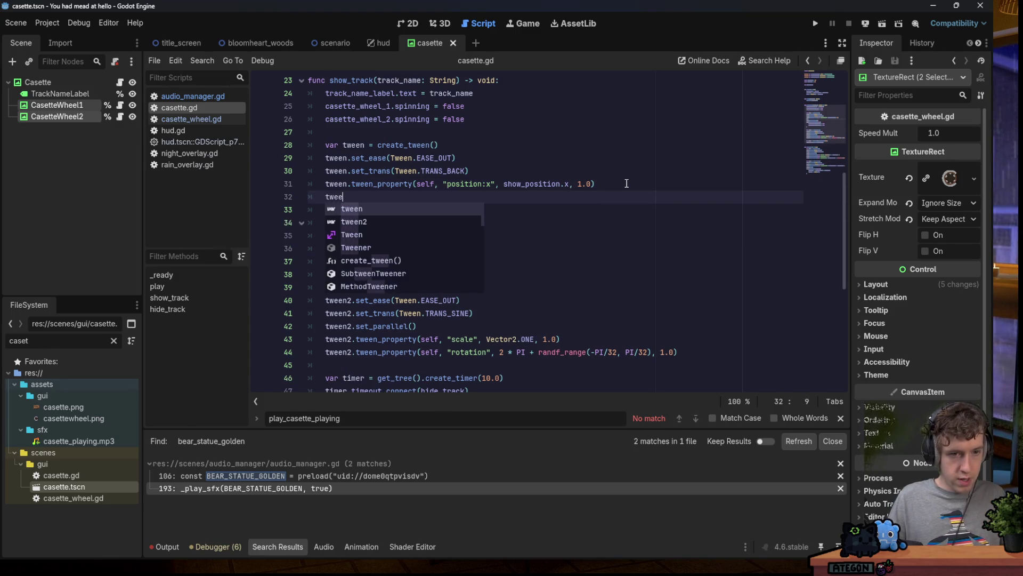
type("n.twee")
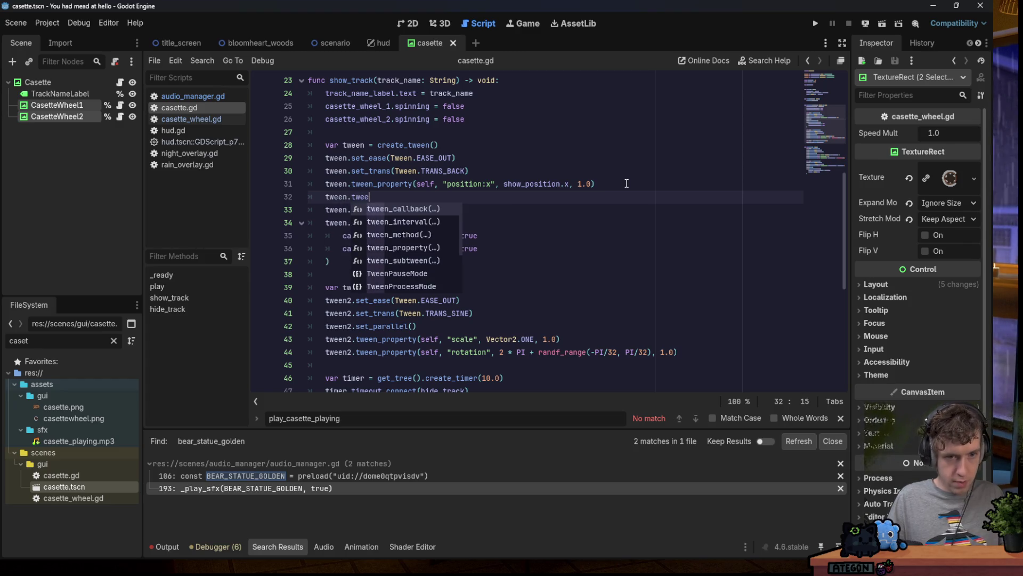
key("Return")
key("BackSpace")
key("BackSpace")
key("BackSpace")
type("me")
key("BackSpace")
key("BackSpace")
type("c")
key("Return")
type("func()")
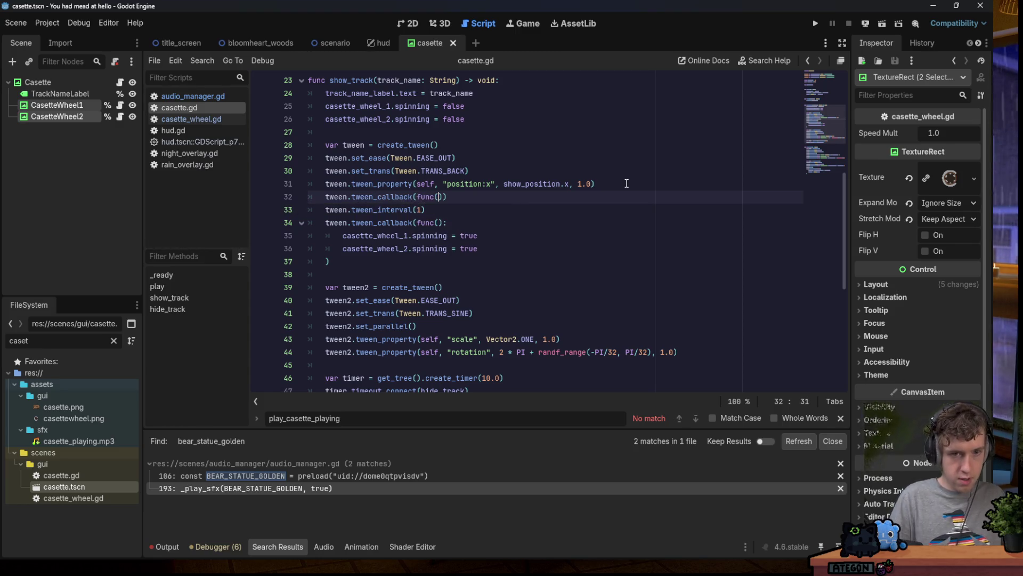
type(":")
key("Return")
key("Return")
key("BackSpace")
key("Up")
key("ctrl+v")
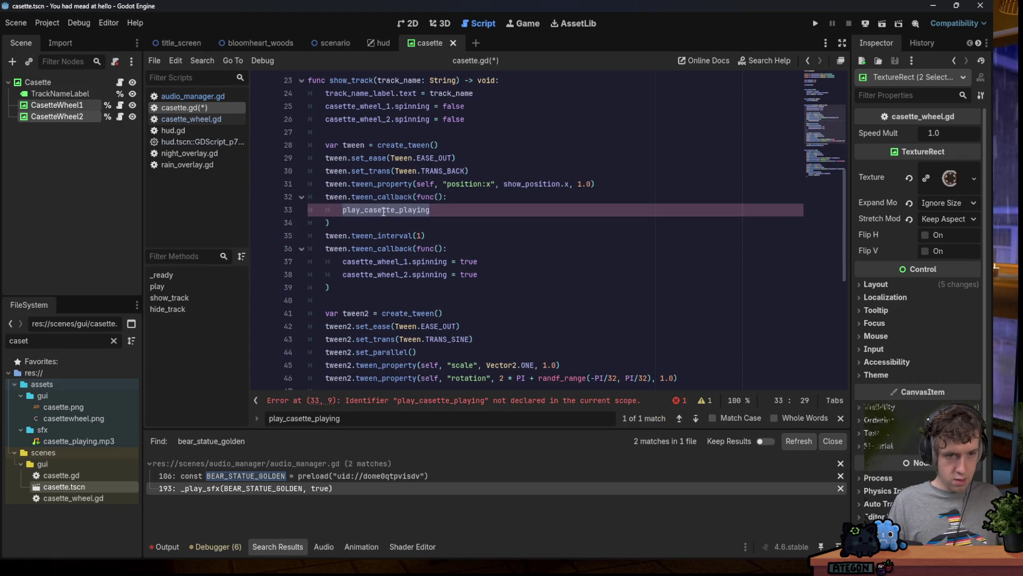
Step: Change the pasted call to AudioManager.play_casette_playing
key("ctrl+BackSpace")
type("AudioM")
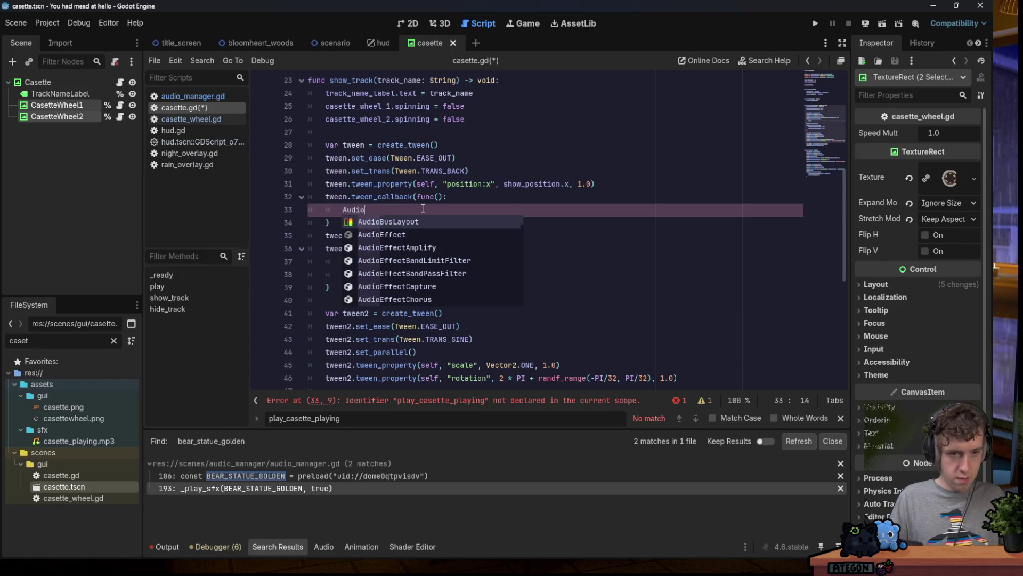
key("Return")
type(".")
key("ctrl+v")
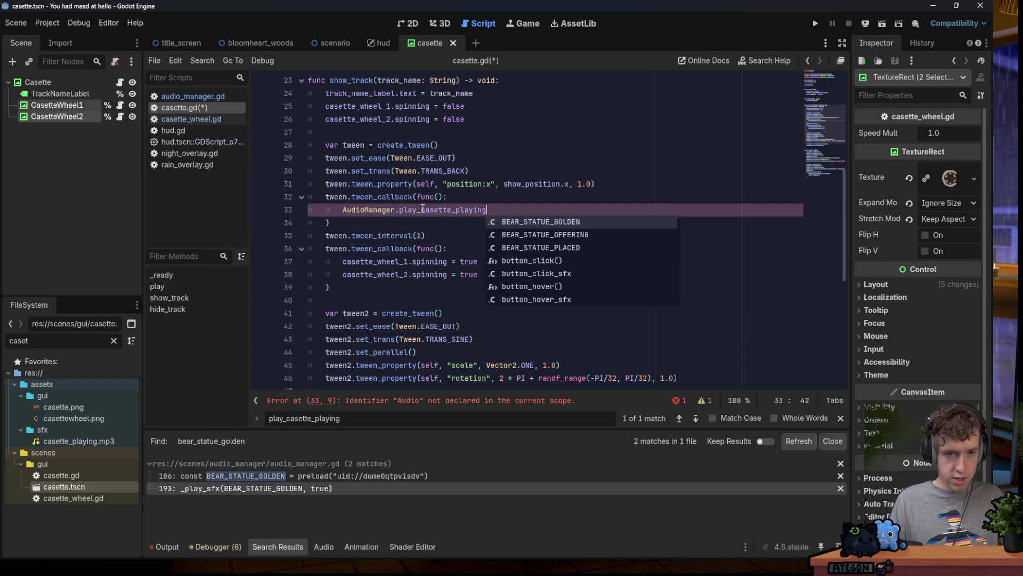
type("(")
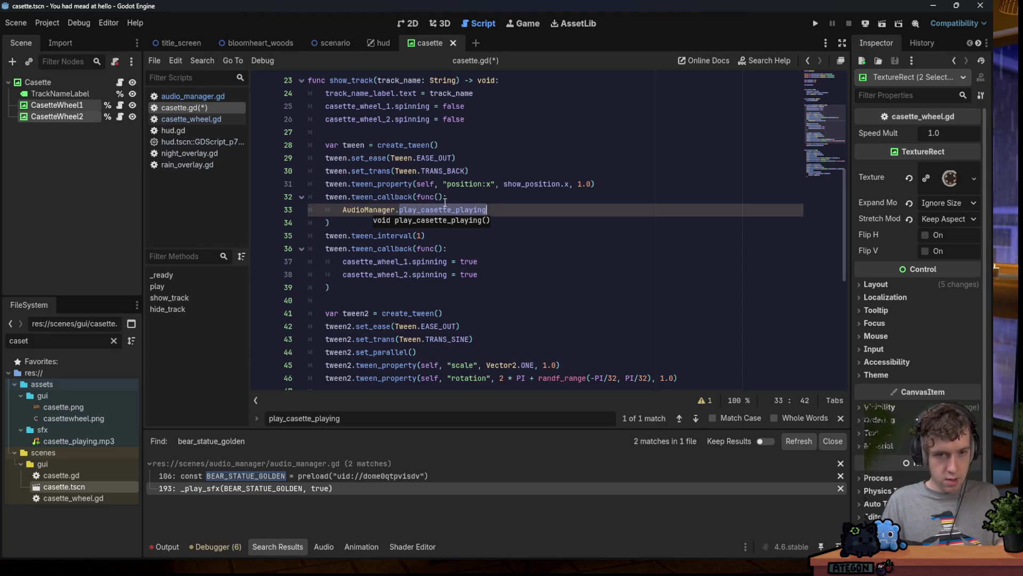
Step: Replace the inline func block with the AudioManager.play_casette_playing call, then save and run the game
key("shift+Home")
key("ctrl+x")
left_click_drag(412, 196, 329, 222)
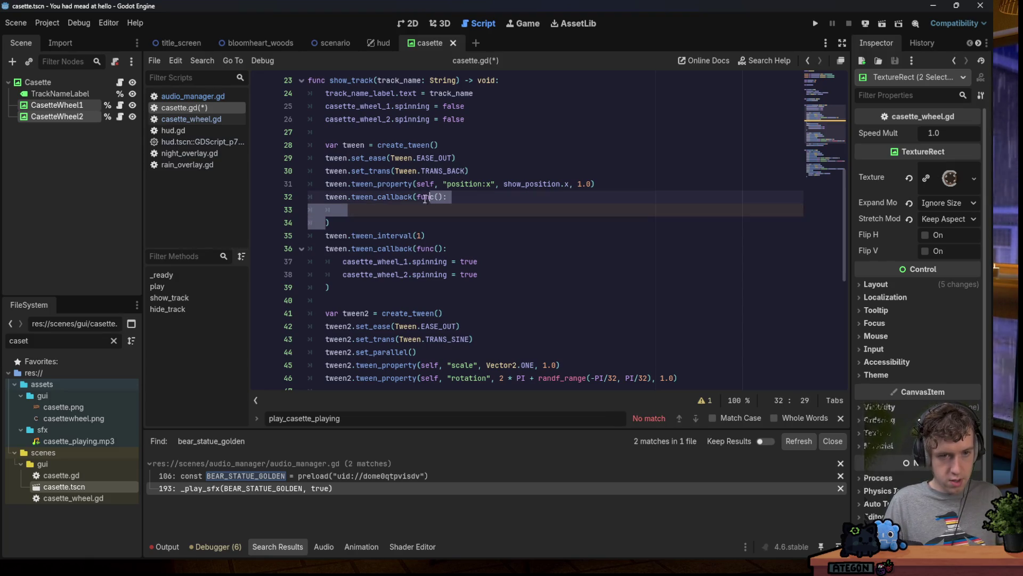
key("ctrl+v")
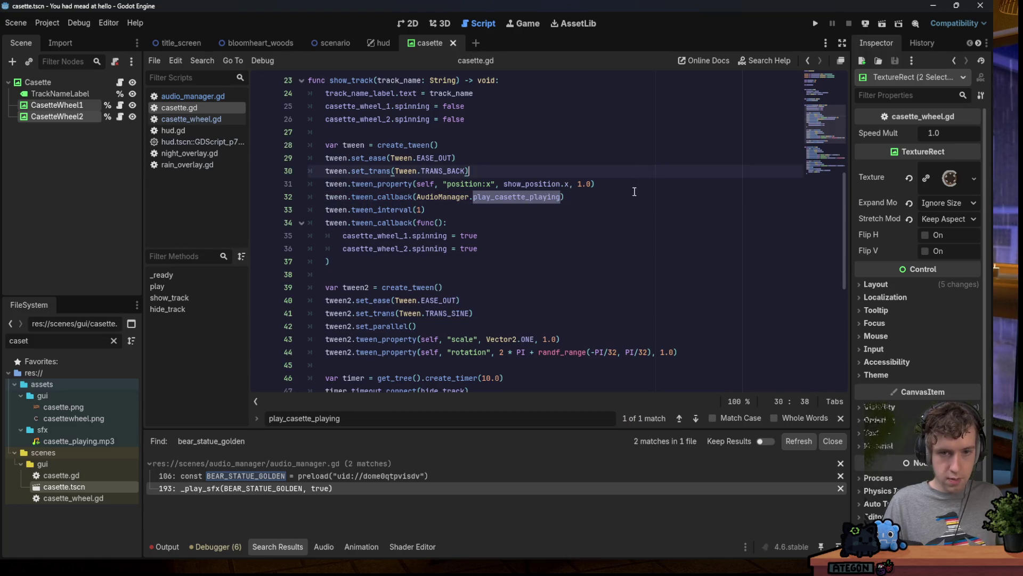
left_click(816, 23)
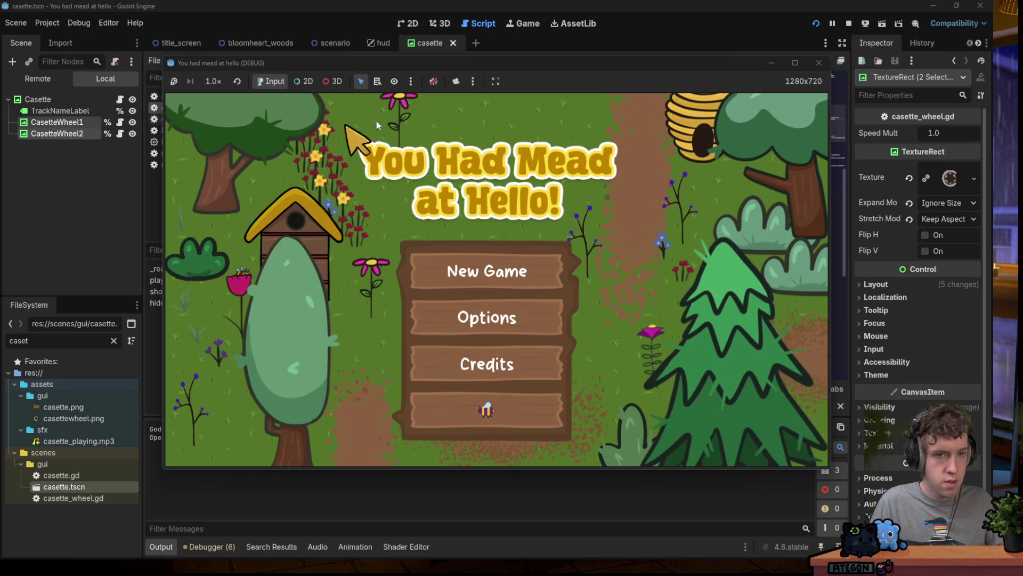
Step: Unmute the game audio, relaunch the run and start a New Game
left_click(434, 81)
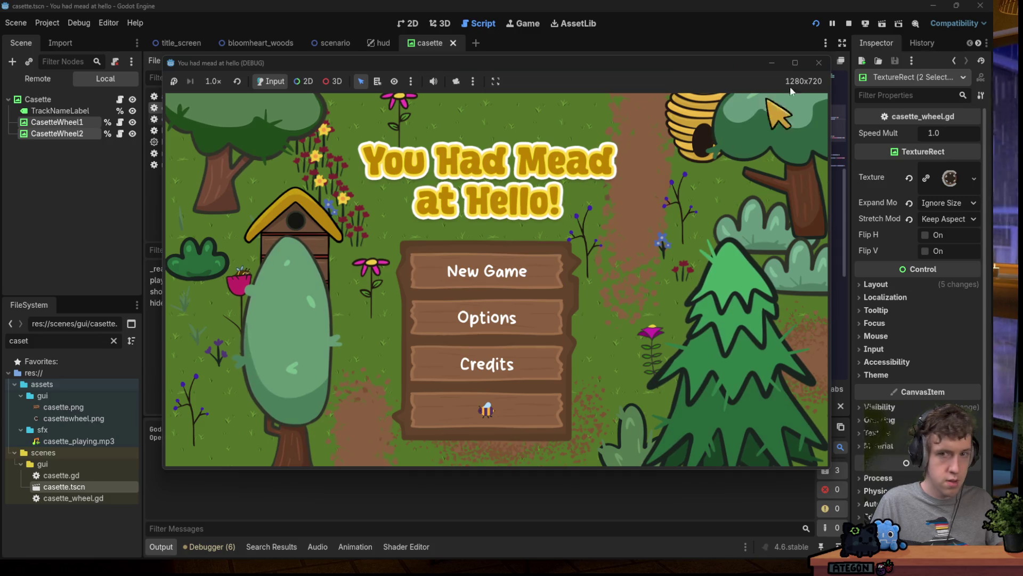
left_click(819, 62)
left_click(818, 24)
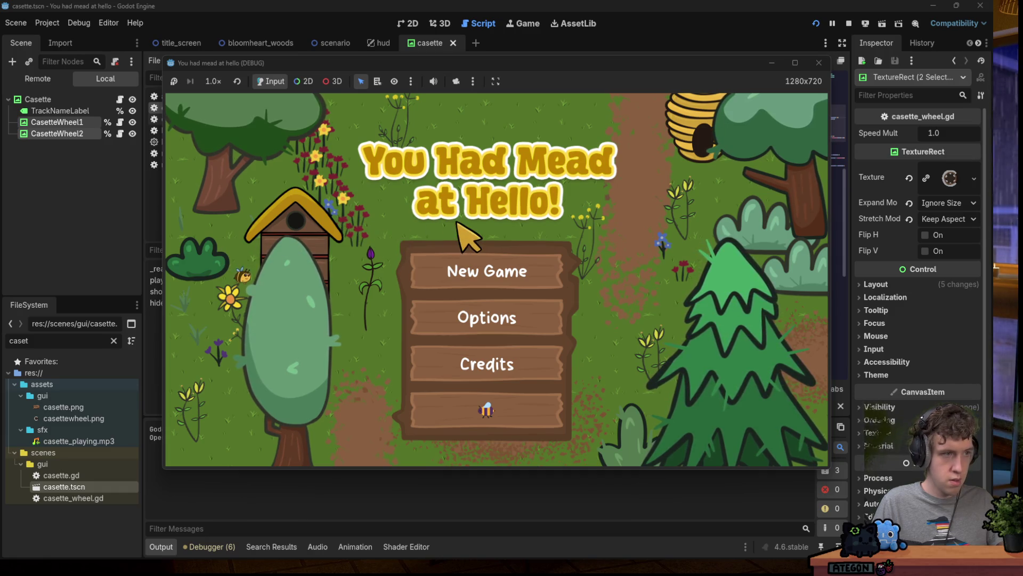
left_click(476, 256)
Step: Walk the character right and up, then open and close the Settings panel
key("d")
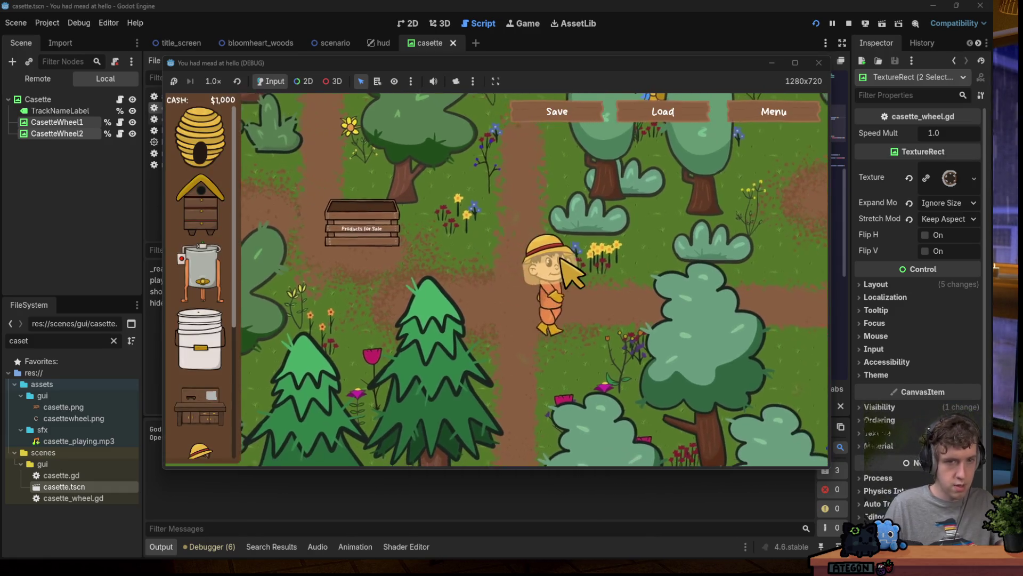
key("w")
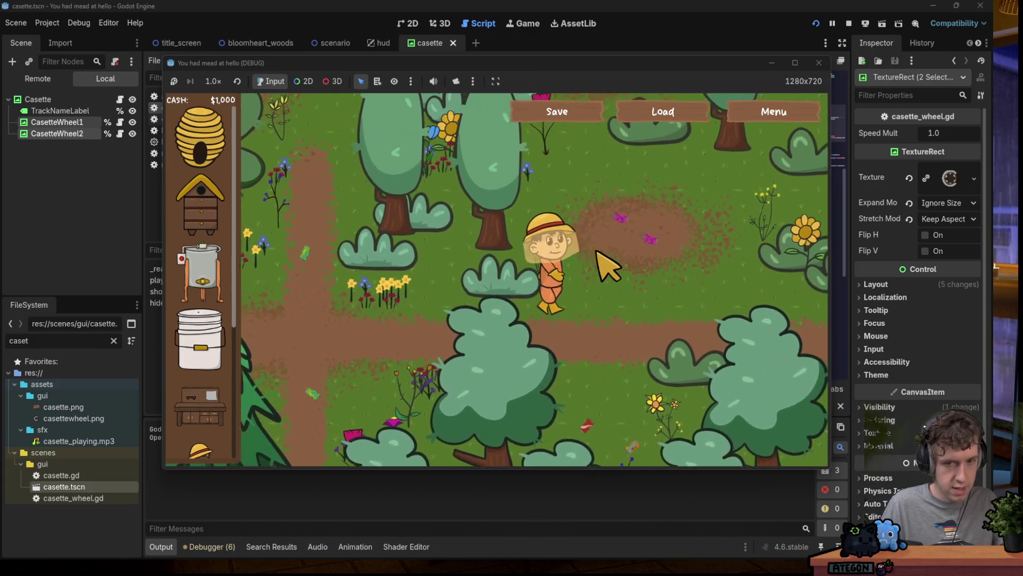
key("d")
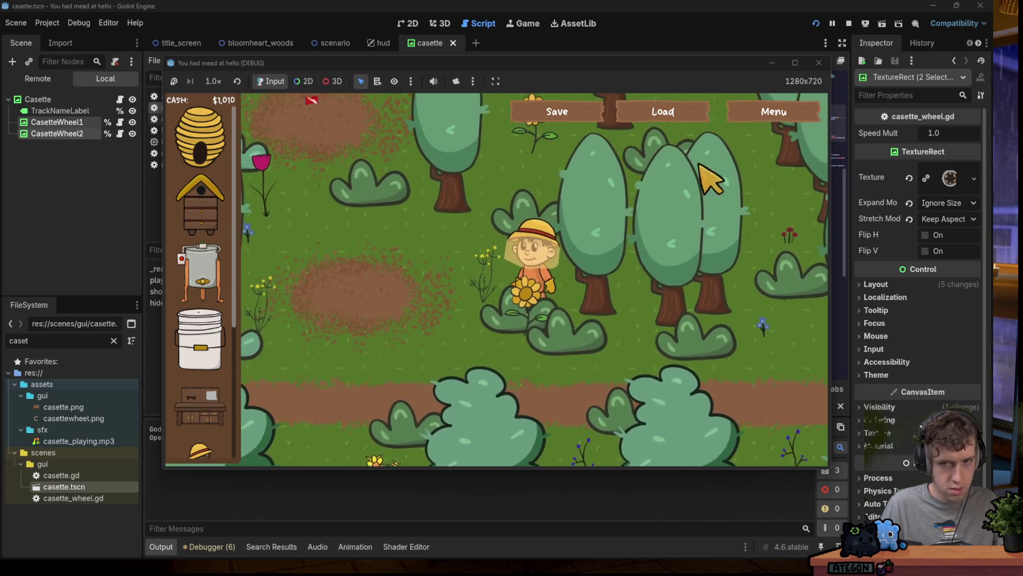
left_click(774, 111)
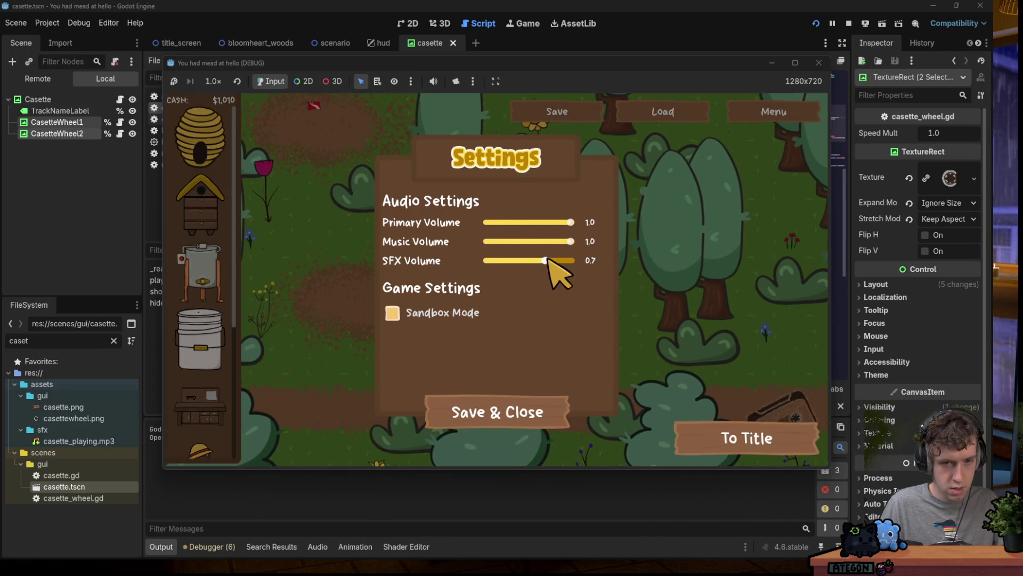
key("Escape")
Step: Walk up-left then down-right until the Sunny Beesness cassette appears, then close the game window
key("w")
key("a")
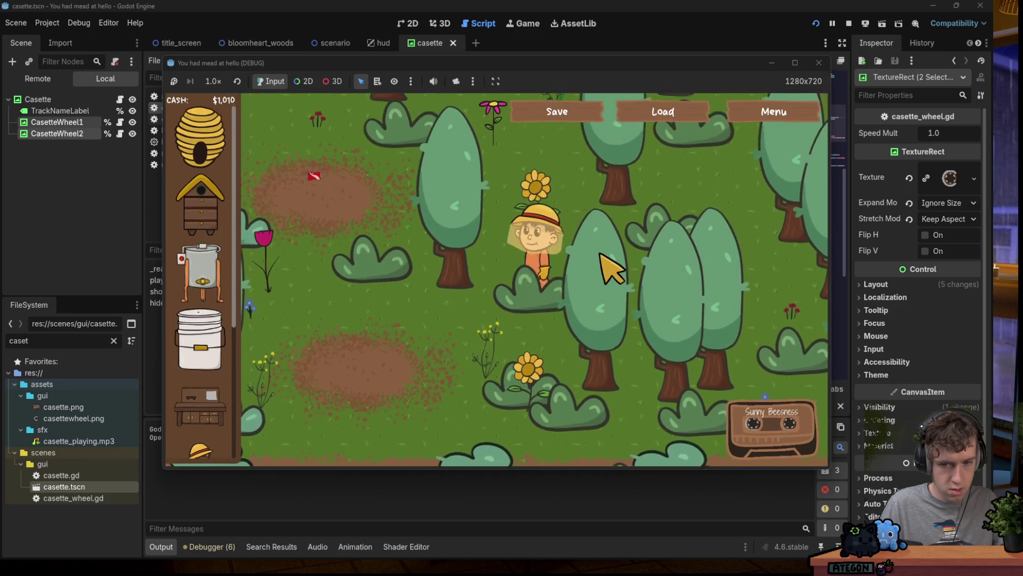
key("w")
key("a")
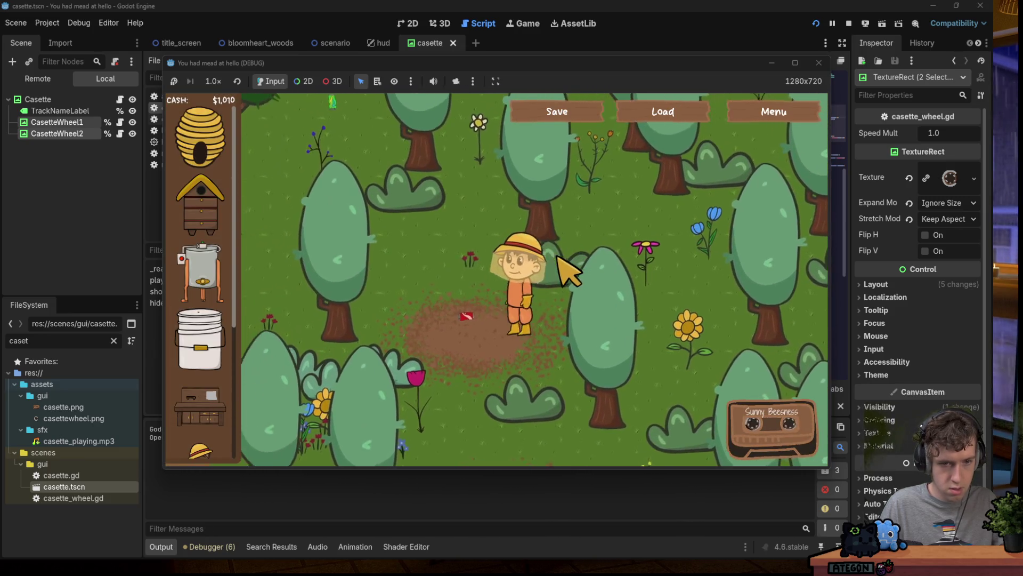
key("w")
key("a")
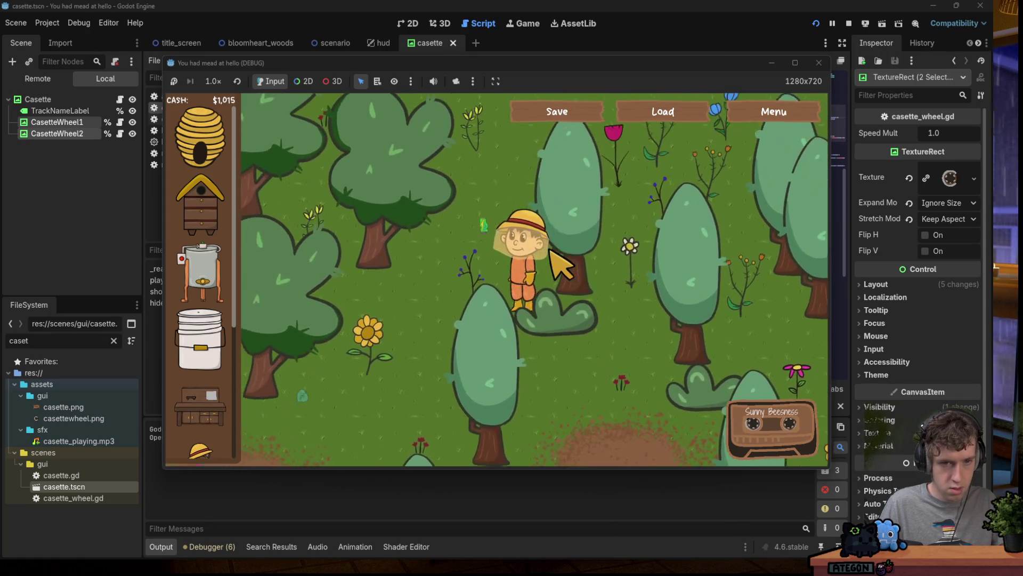
key("w")
key("a")
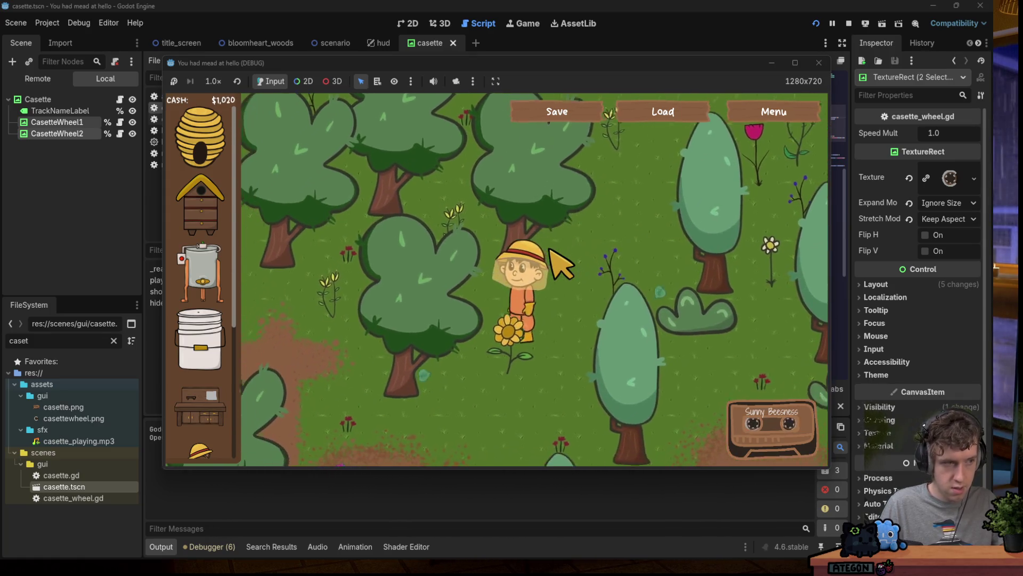
key("d")
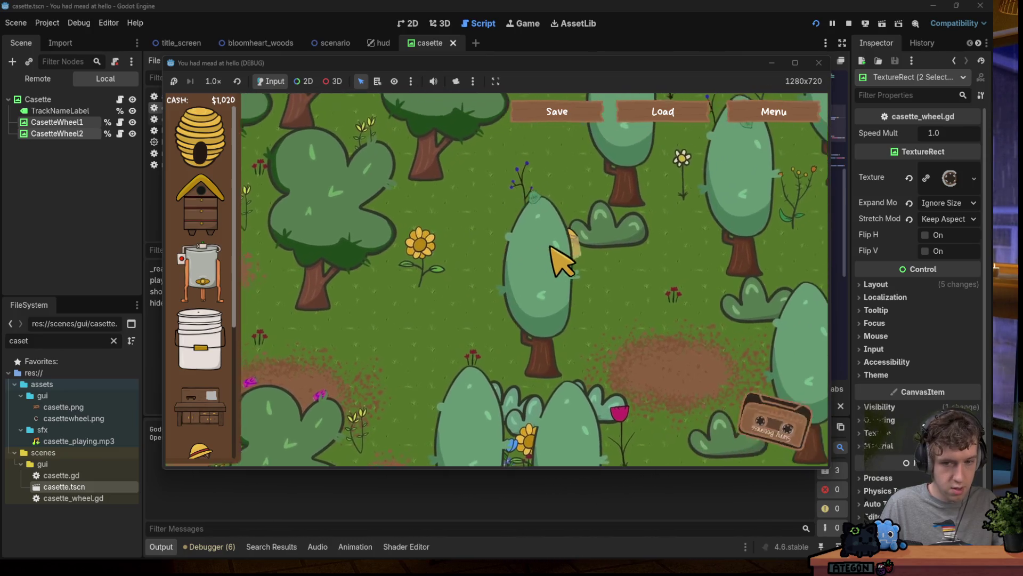
key("s")
key("d")
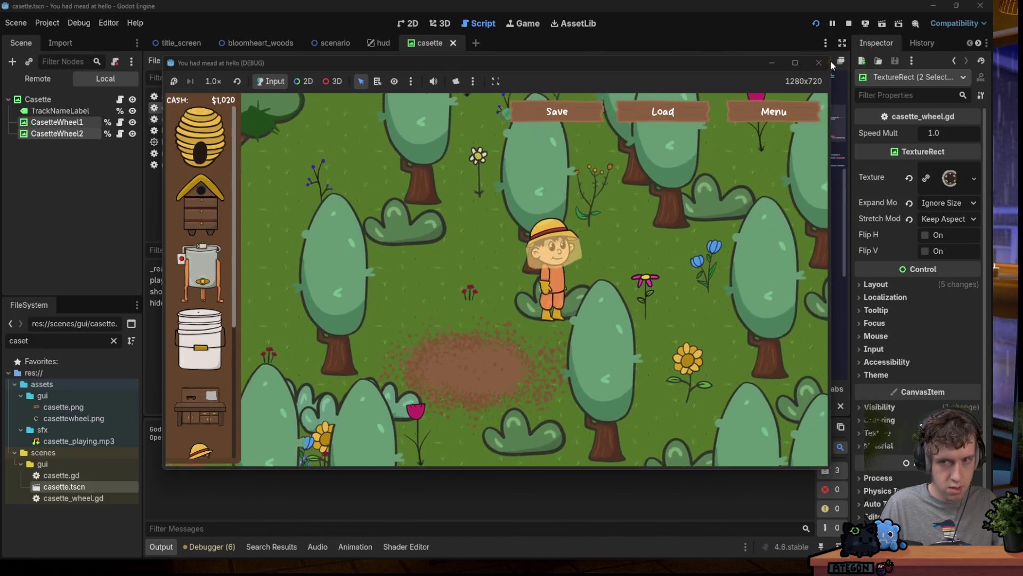
left_click(823, 63)
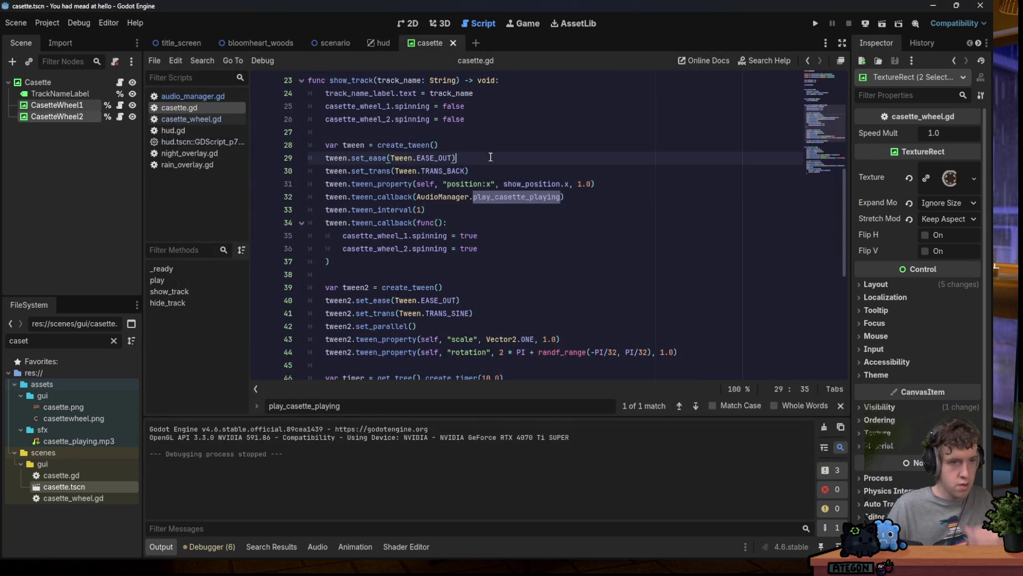
Step: Open audio_manager.gd and search the script for the track_changed signal
left_click(193, 96)
scroll(429, 205, "down", 7)
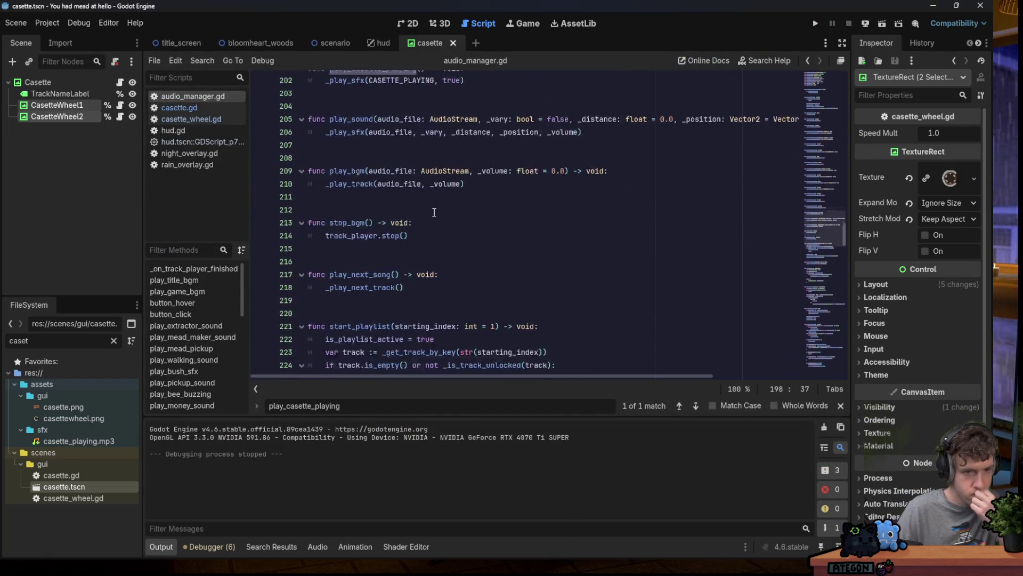
scroll(394, 233, "down", 10)
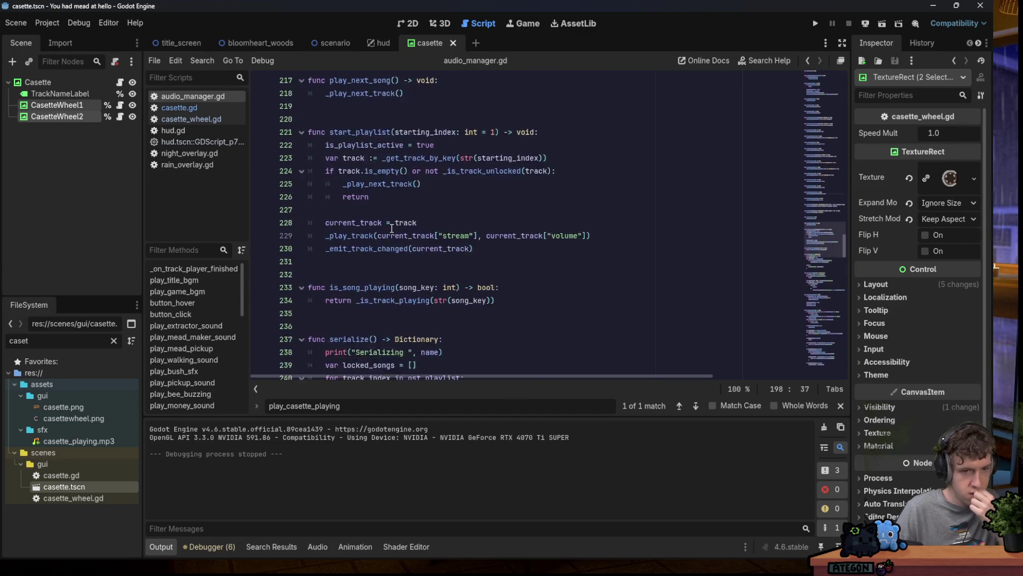
scroll(375, 214, "down", 6)
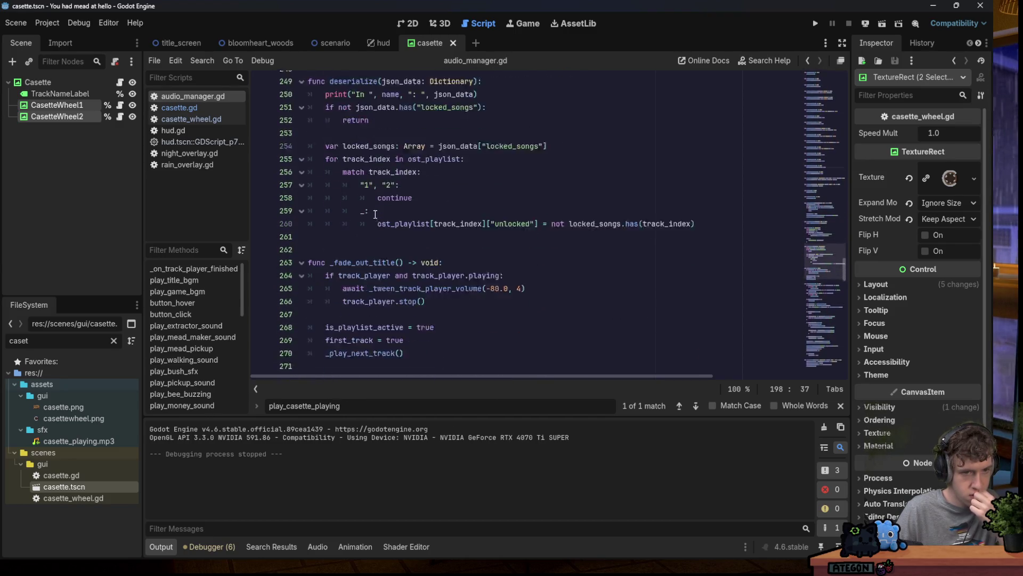
scroll(375, 215, "up", 15)
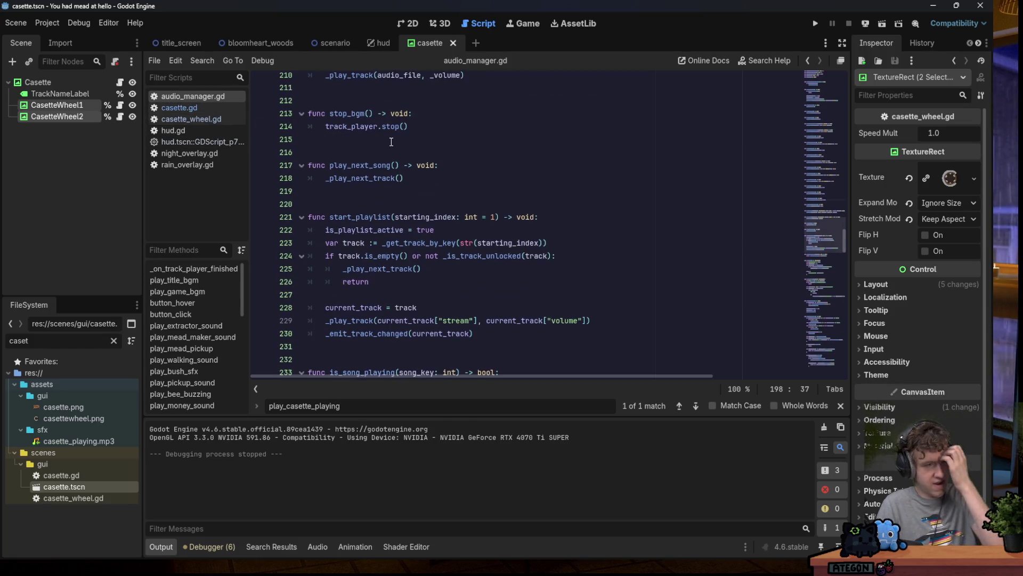
left_click(663, 186)
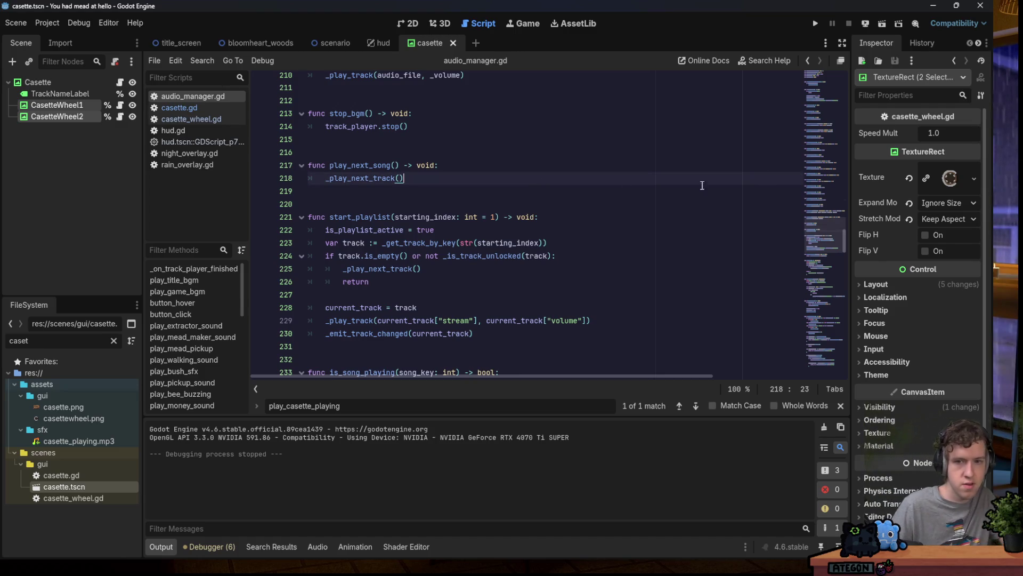
scroll(823, 229, "up", 20)
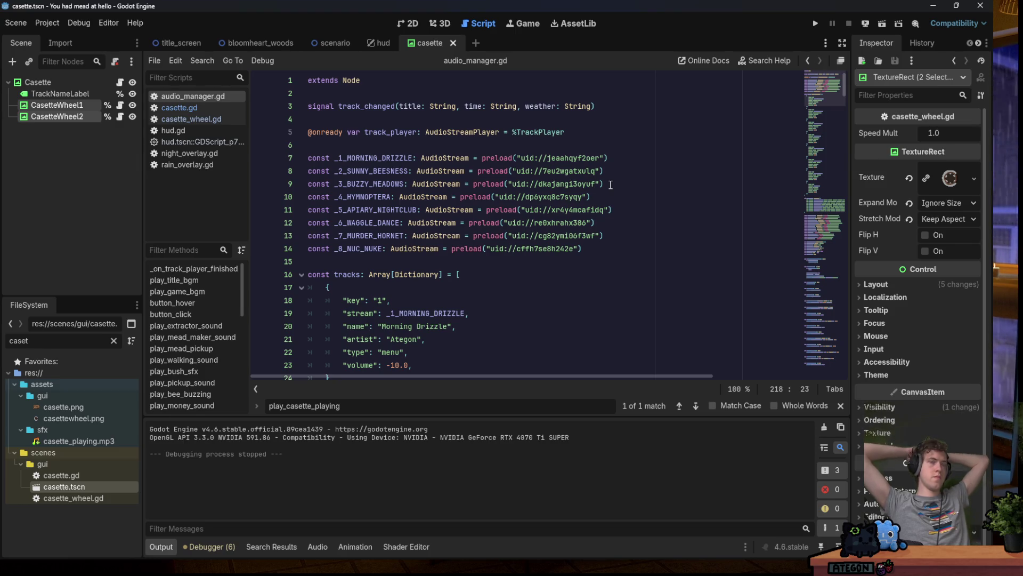
mouse_move(822, 140)
left_mouse_down()
mouse_move(821, 207)
mouse_move(823, 85)
left_mouse_up()
double_click(373, 106)
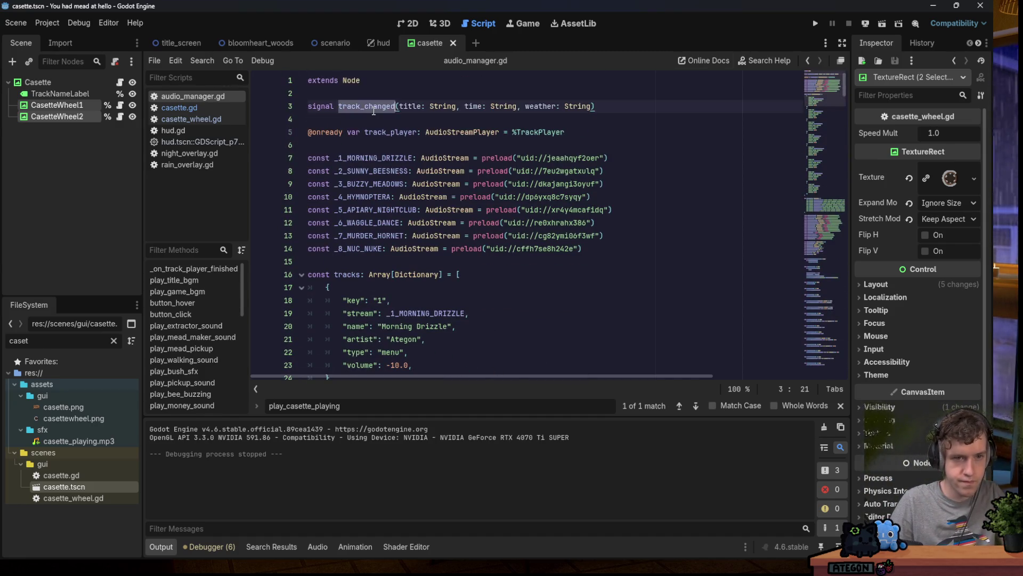
key("ctrl+f")
key("Return")
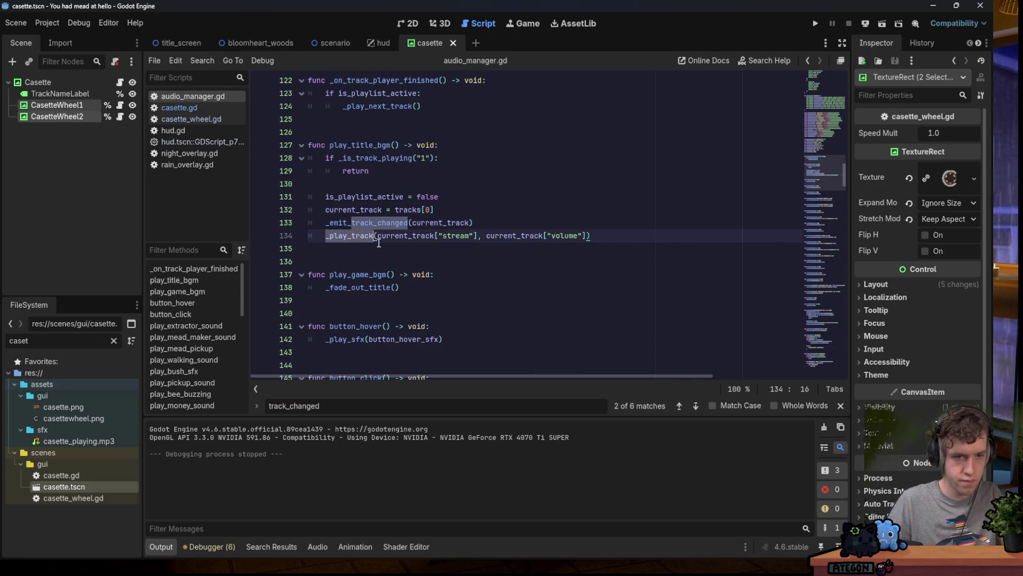
Step: Step through the _play_track matches to reach its definition at line 322
left_click(357, 237, "ctrl")
left_click(377, 221)
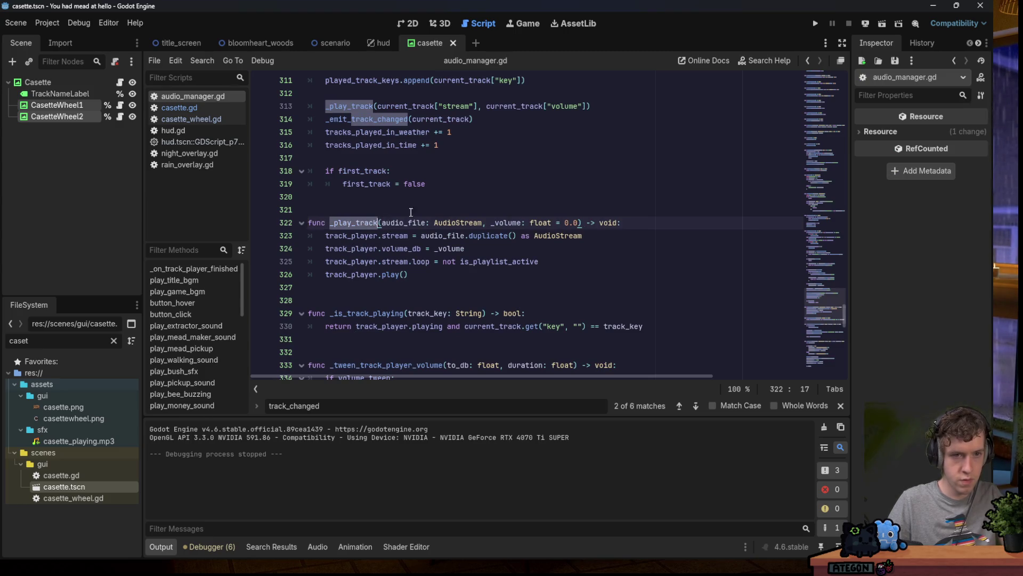
key("ctrl+f")
key("Return")
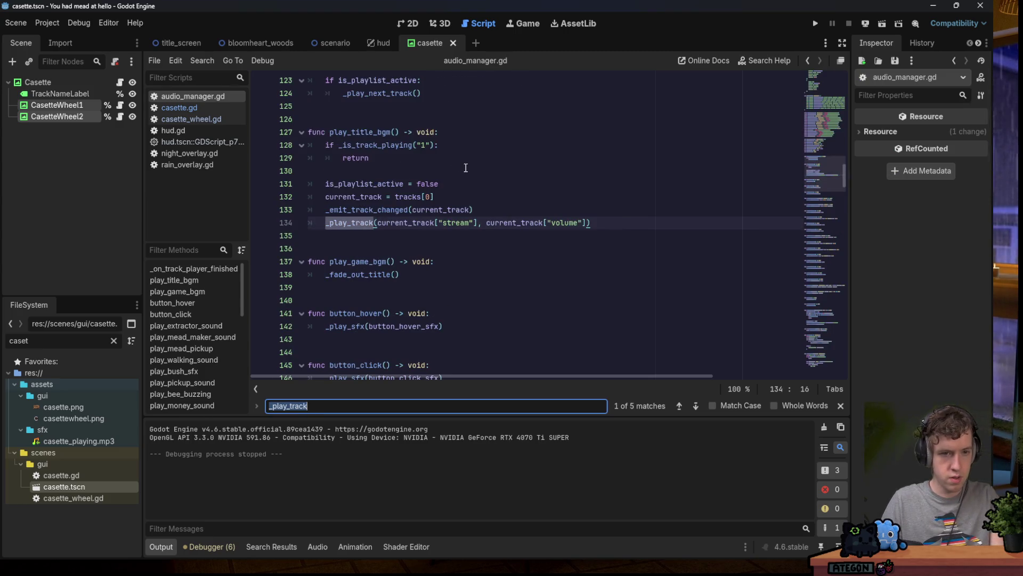
key("Return")
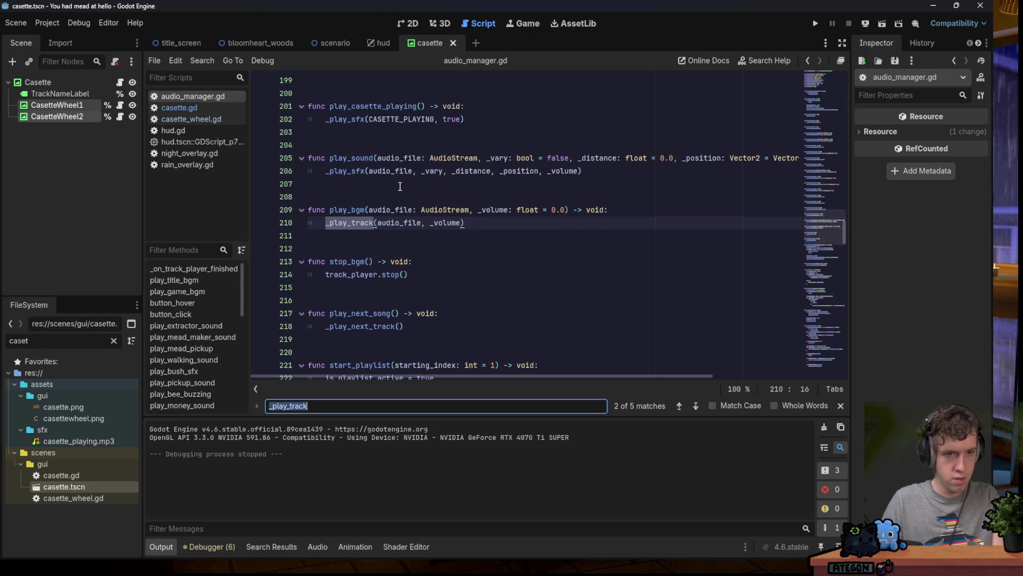
key("Return")
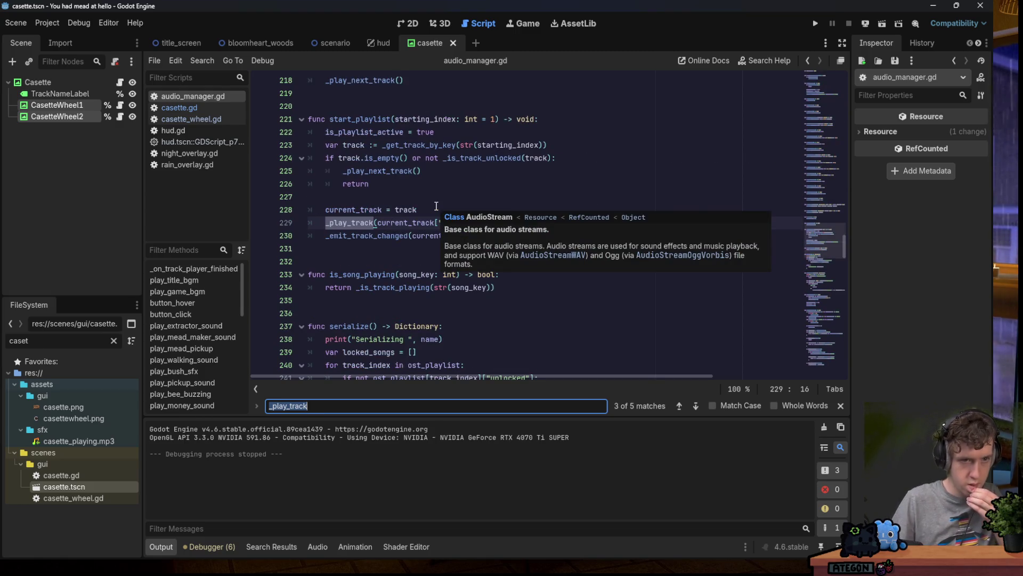
key("Return")
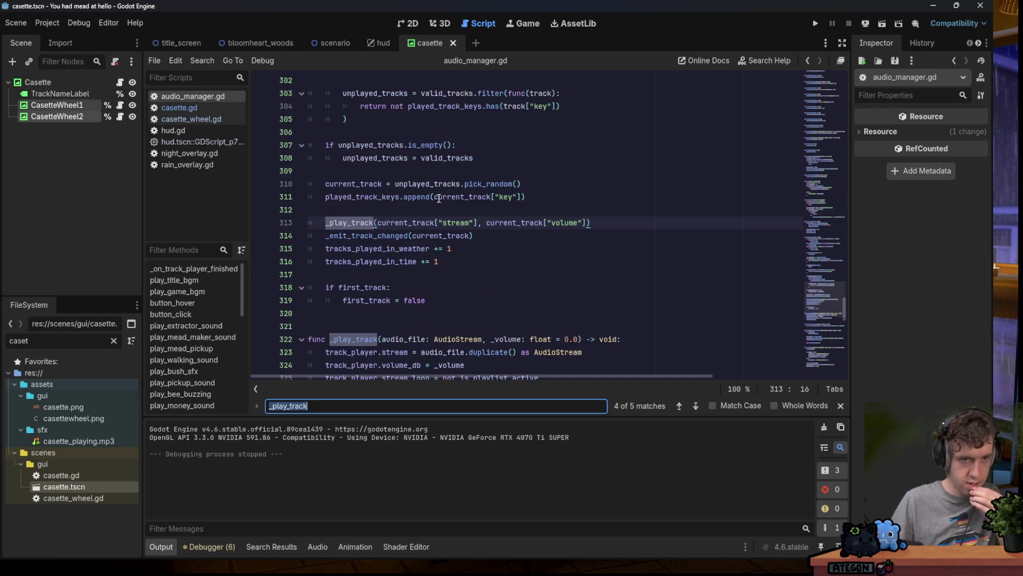
scroll(439, 199, "up", 5)
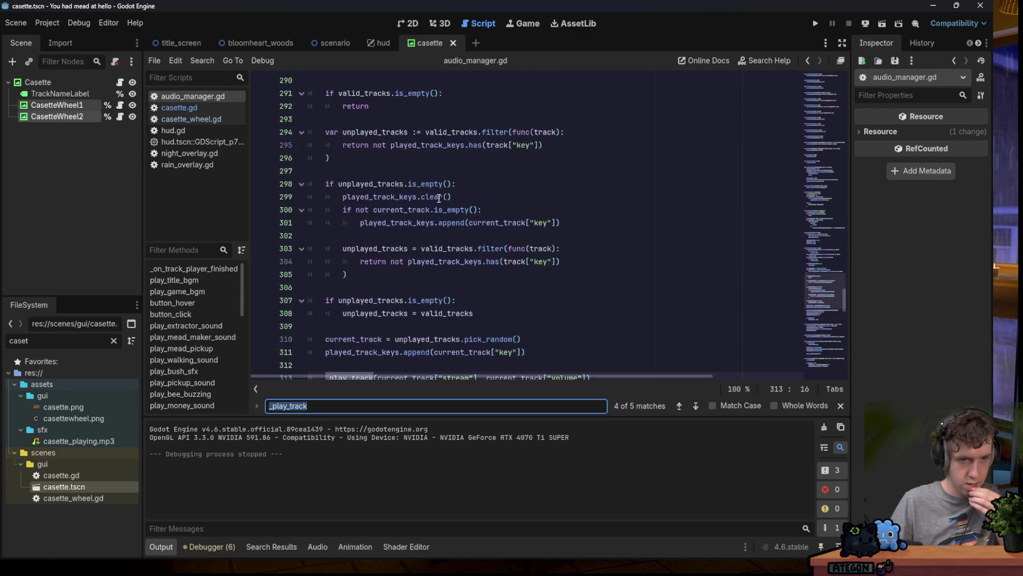
left_click(682, 406)
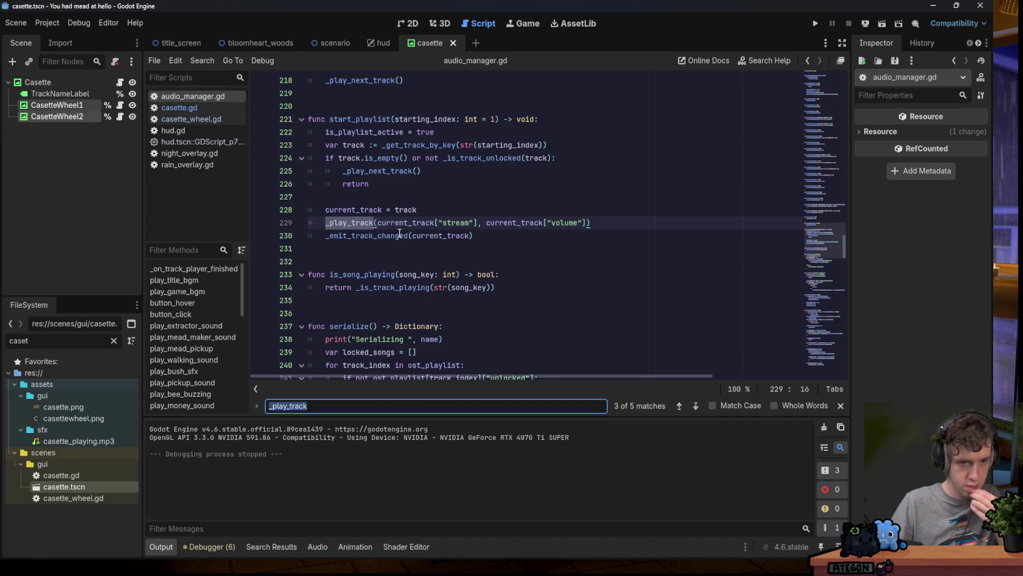
left_click(485, 238)
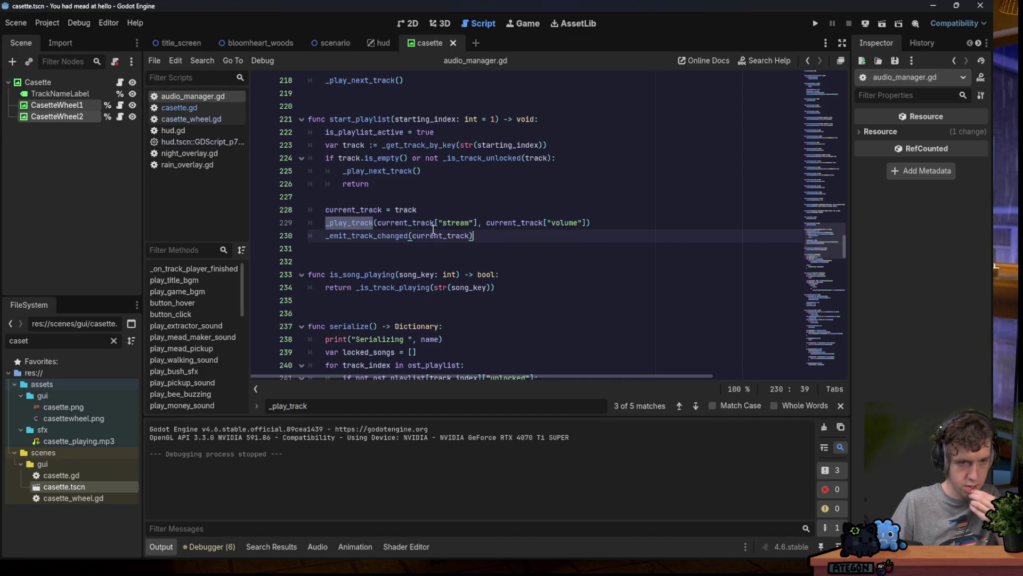
left_click(361, 222, "ctrl")
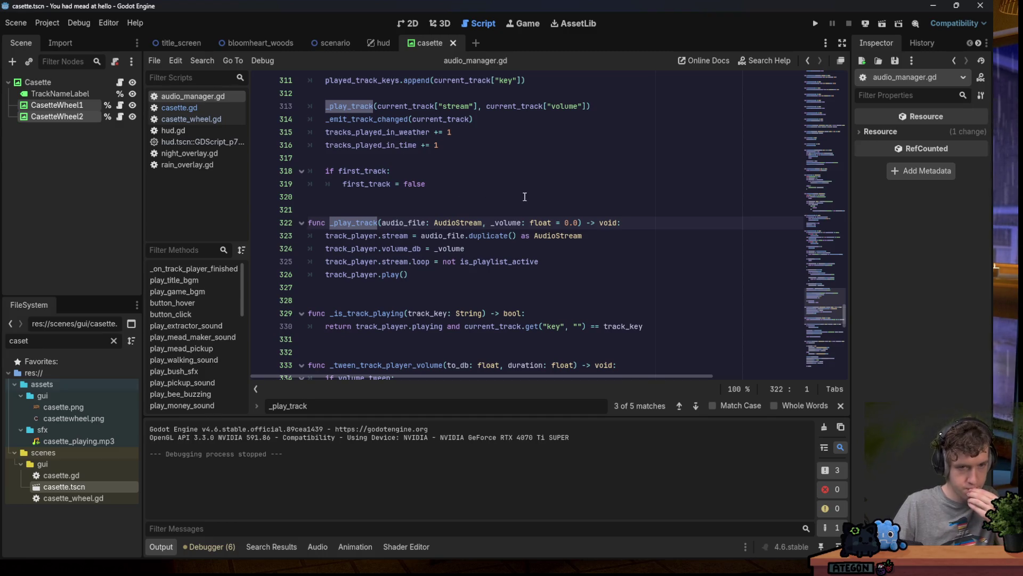
double_click(356, 223)
scroll(403, 208, "up", 1)
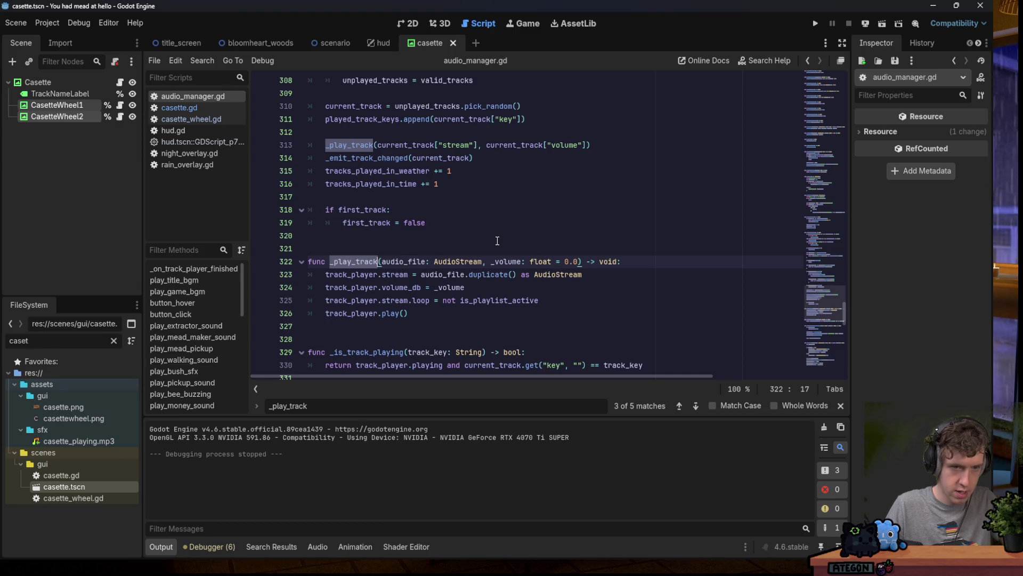
left_click(637, 260)
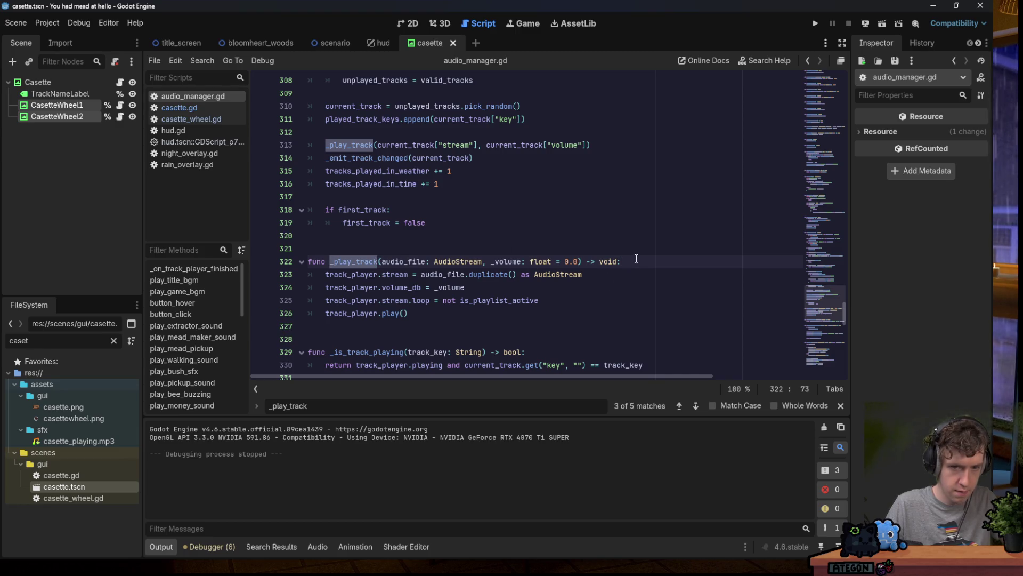
Step: Add 'await get_tree().create_timer(2)' as the first line of _play_track
key("Return")
type("await get")
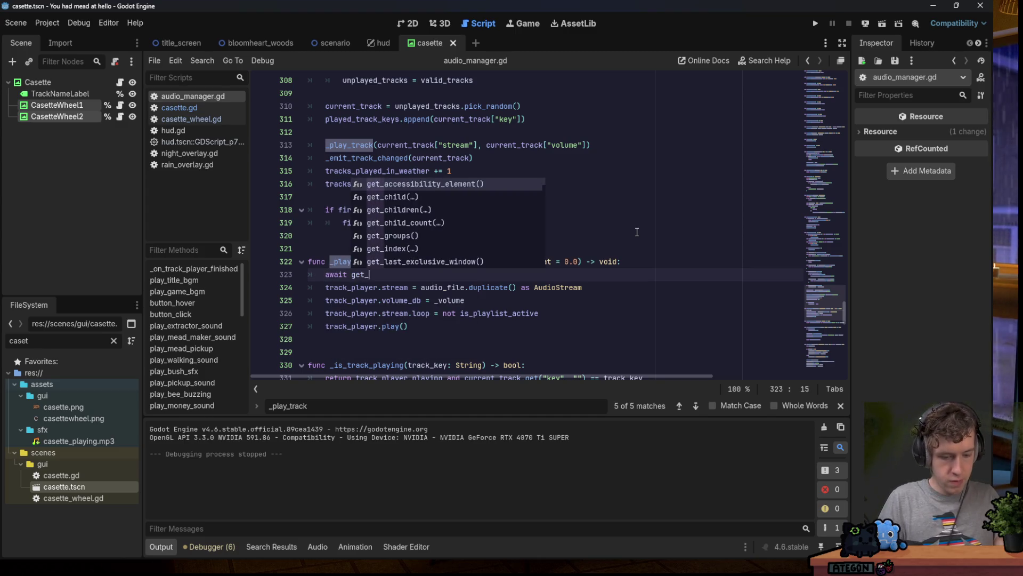
type("_tre")
key("Return")
type(".crea")
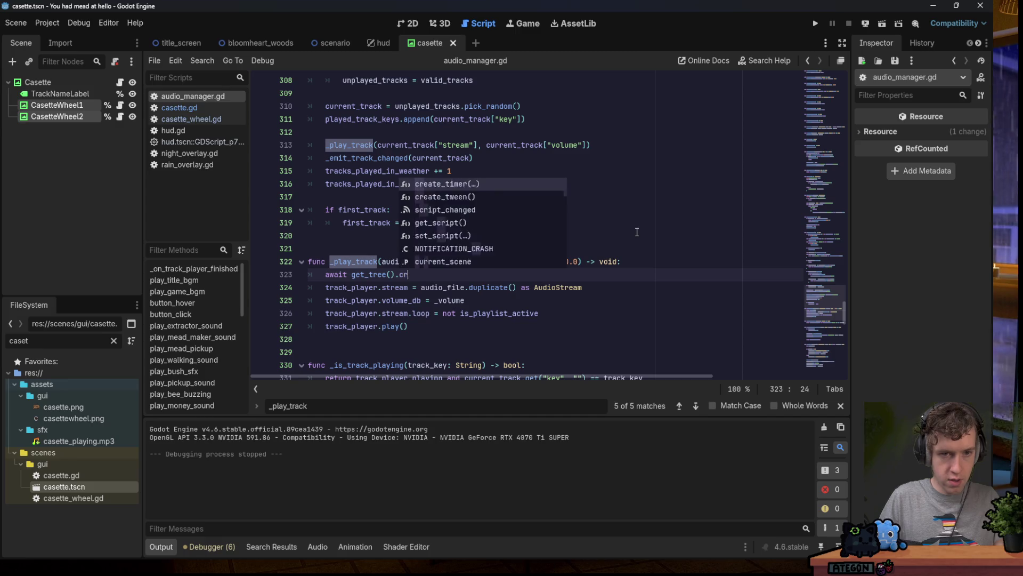
key("Return")
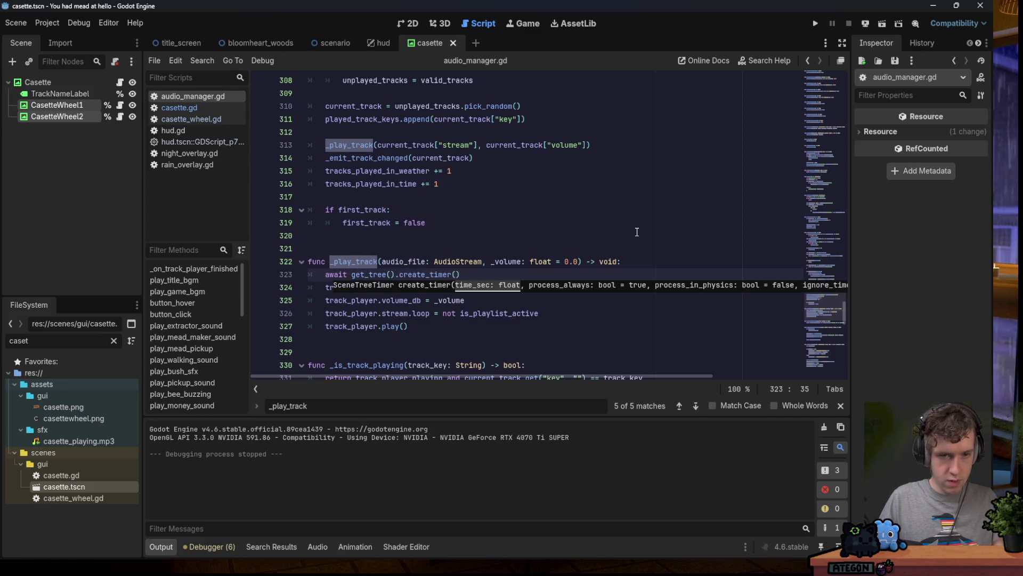
type("2")
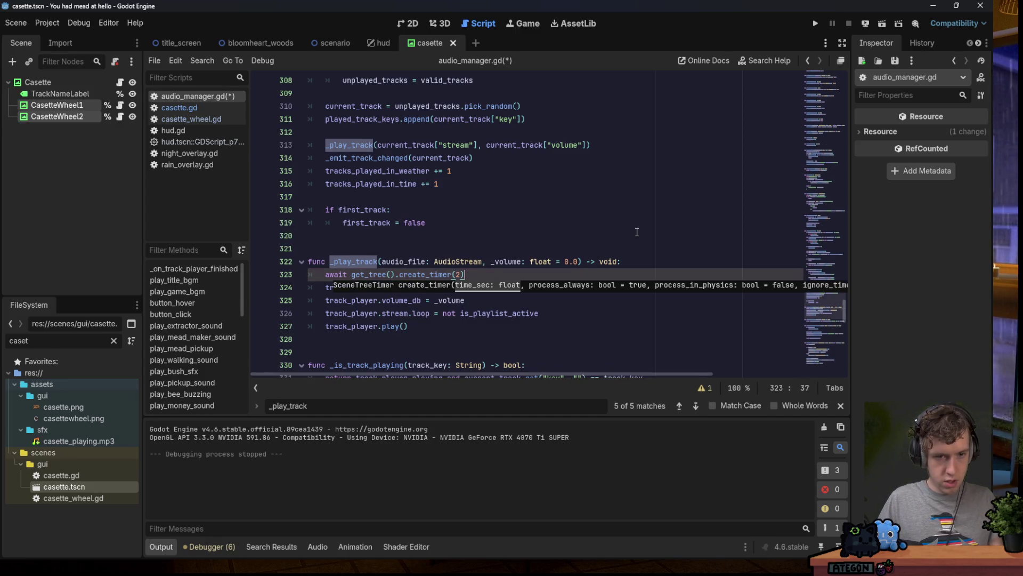
Step: Save audio_manager.gd and run the project to test the delay
key("ctrl+s")
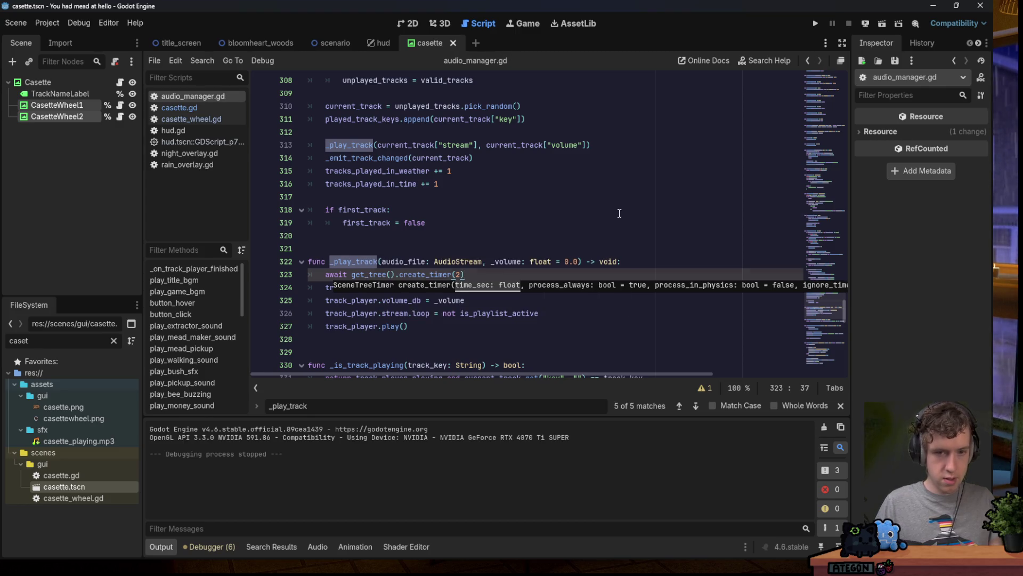
left_click(620, 213)
left_click(815, 24)
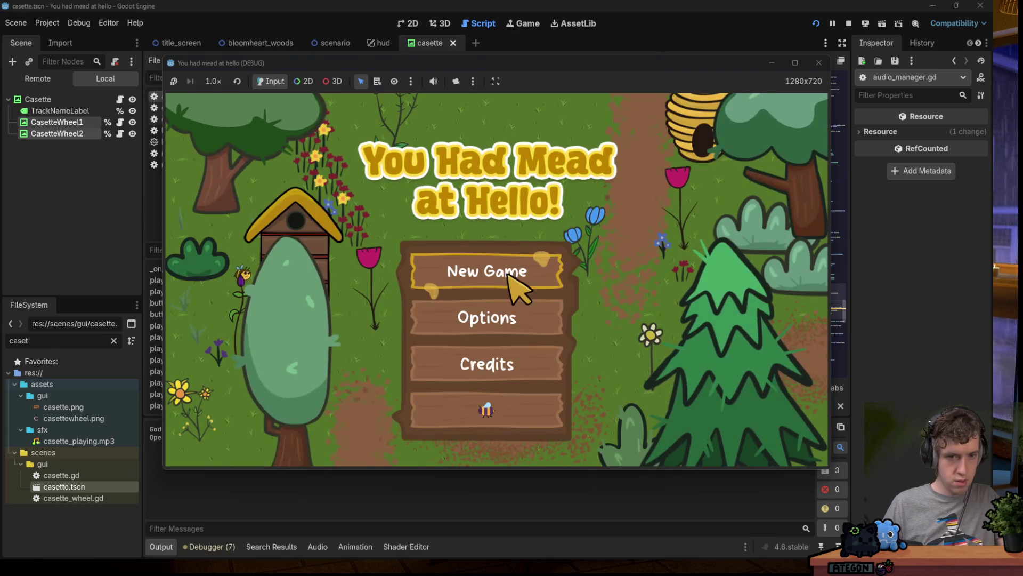
Step: Start a new game, walk the farmer with WASD until the Buzzy Meadows cassette appears, then close it
left_click(507, 275)
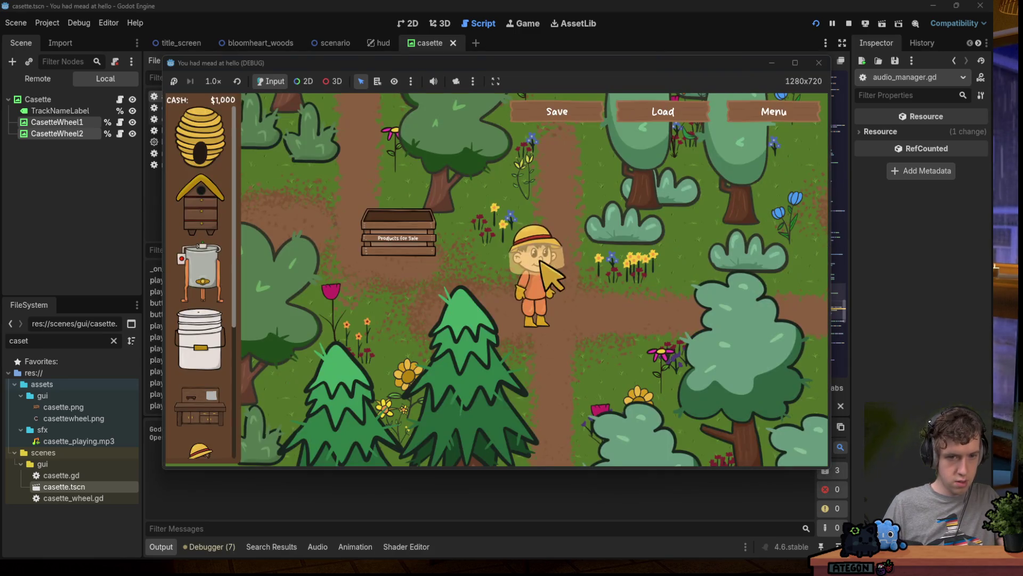
key("d")
key("w")
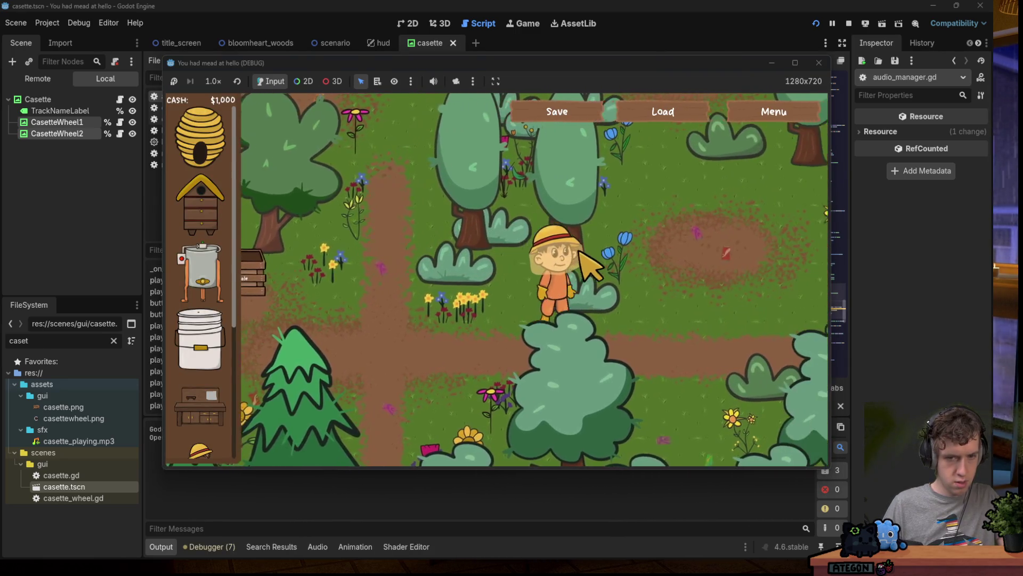
key("d")
key("w")
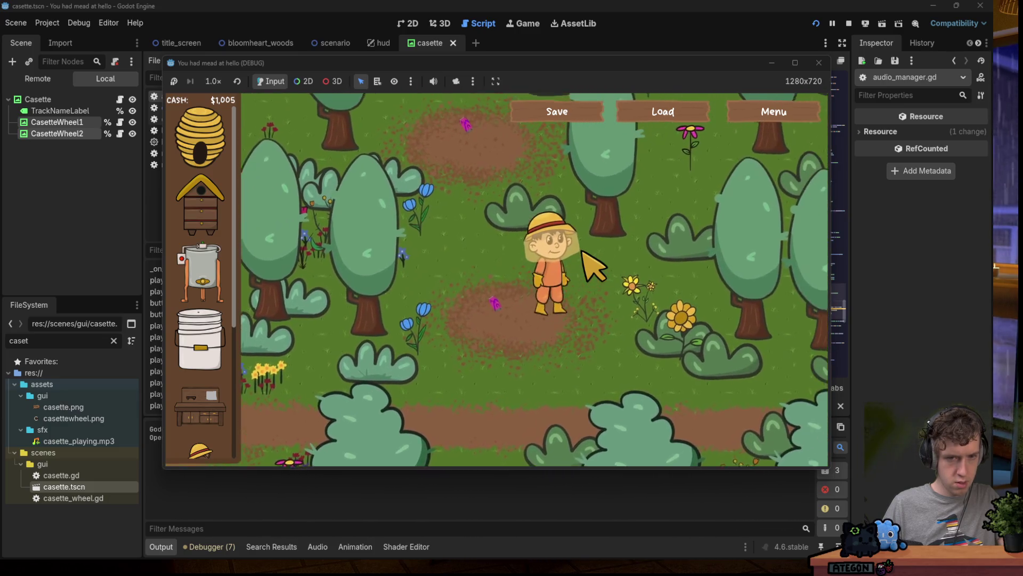
key("s")
key("d")
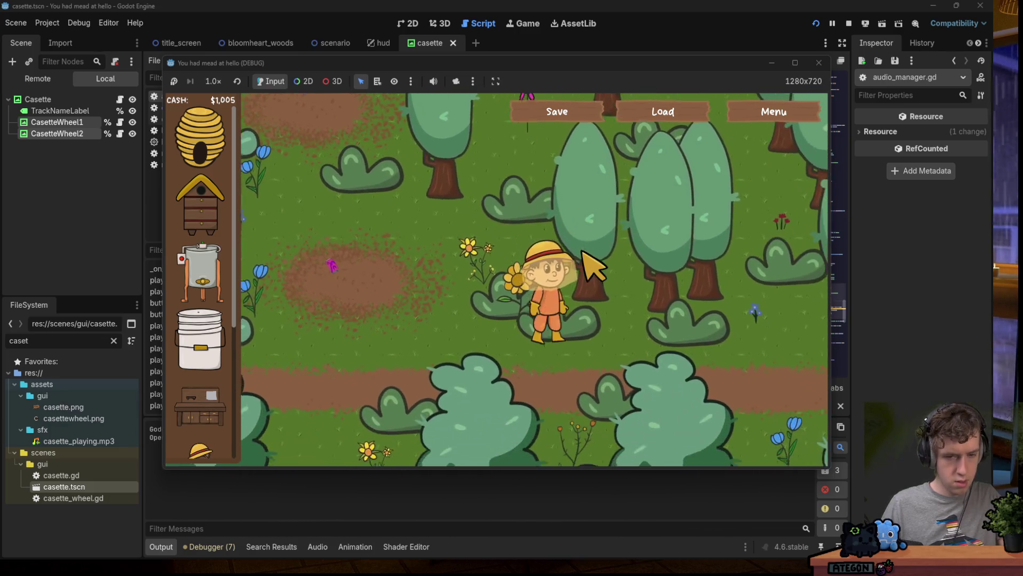
key("a")
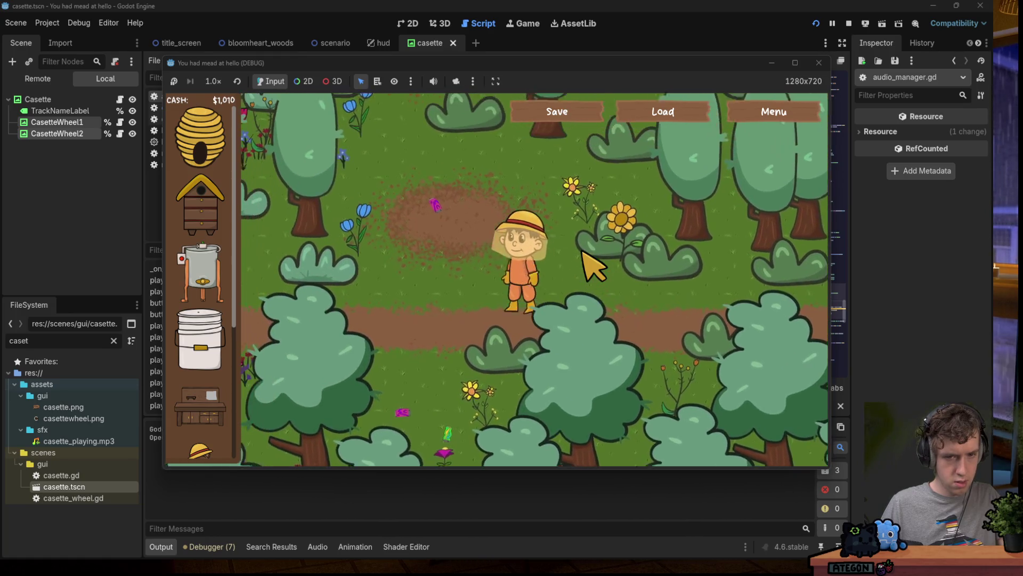
key("d")
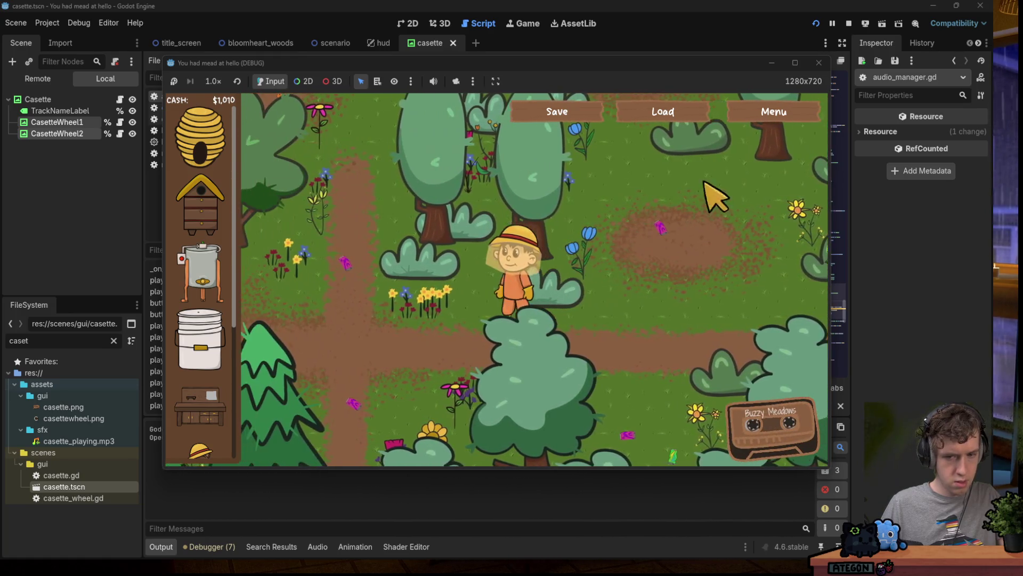
left_click(817, 63)
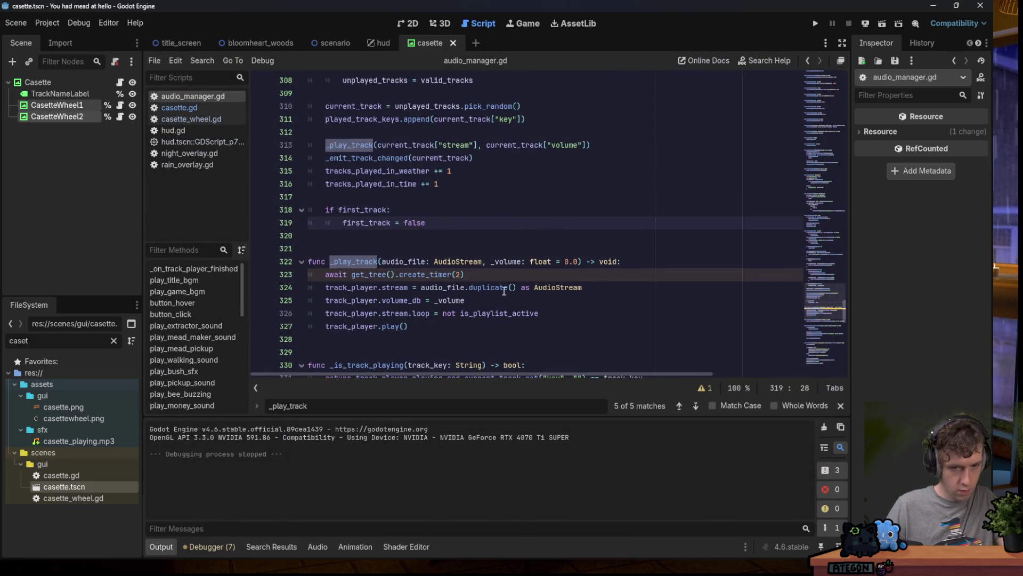
Step: Inspect the line 323 error, briefly try yield instead of await, then delete the timer line
left_click(700, 390)
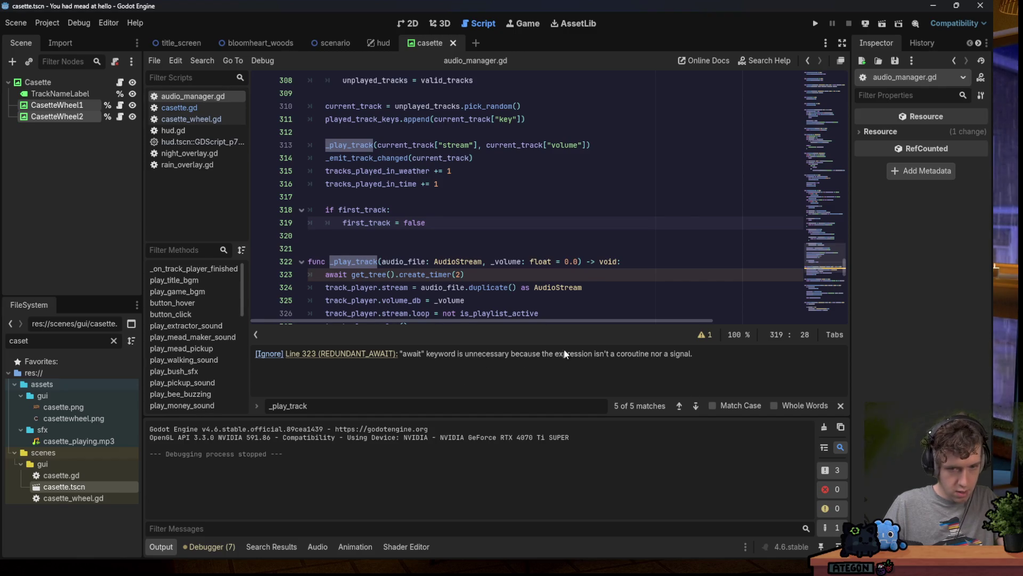
double_click(331, 274)
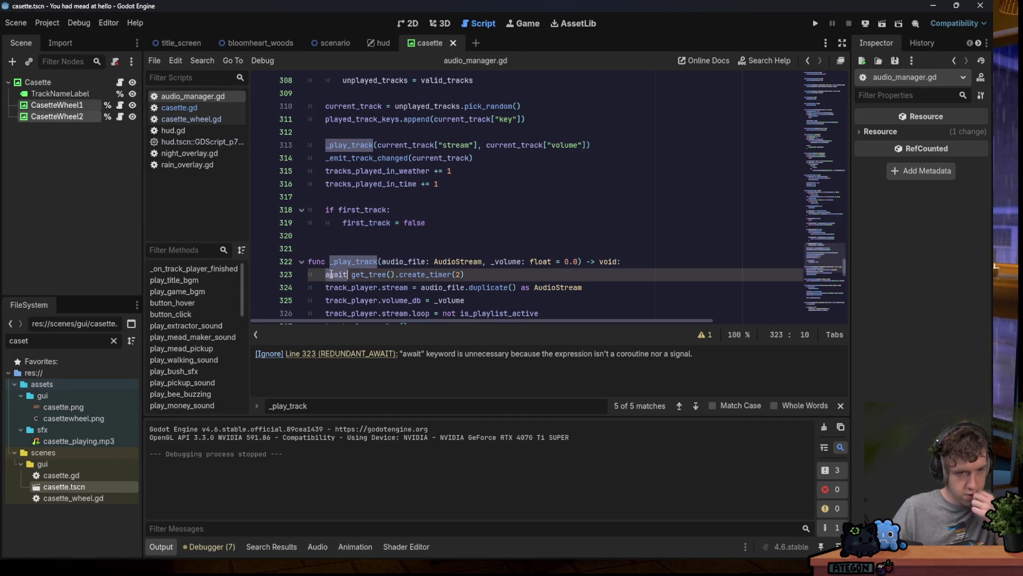
type("yield")
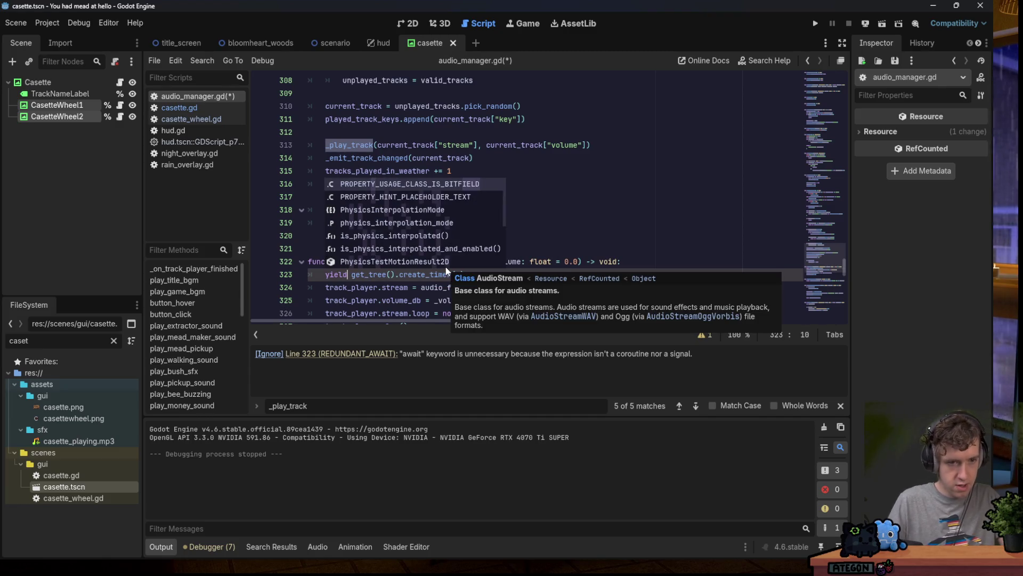
left_click(588, 251)
key("ctrl+z")
key("ctrl+z")
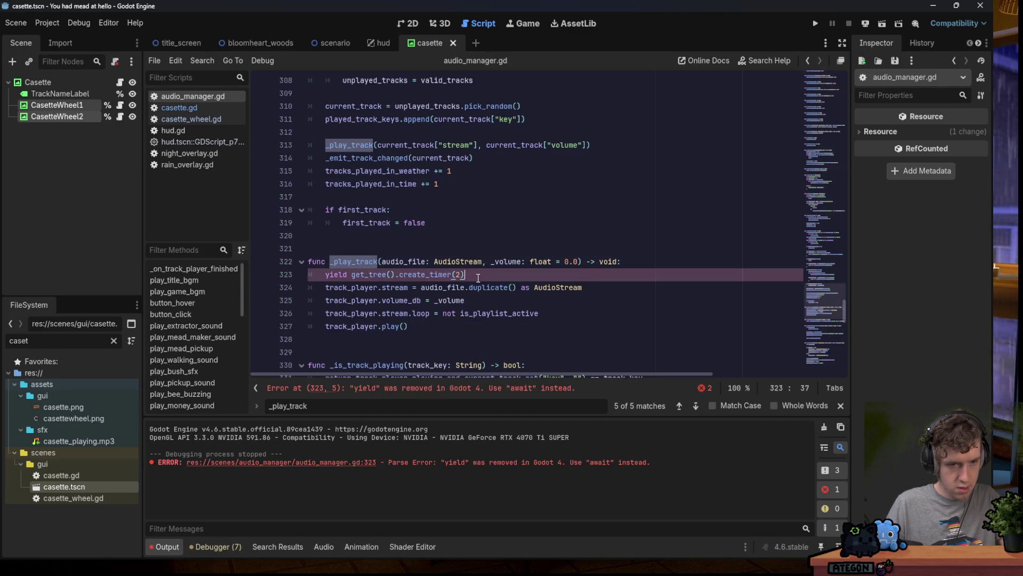
key("ctrl+s")
left_click(489, 276)
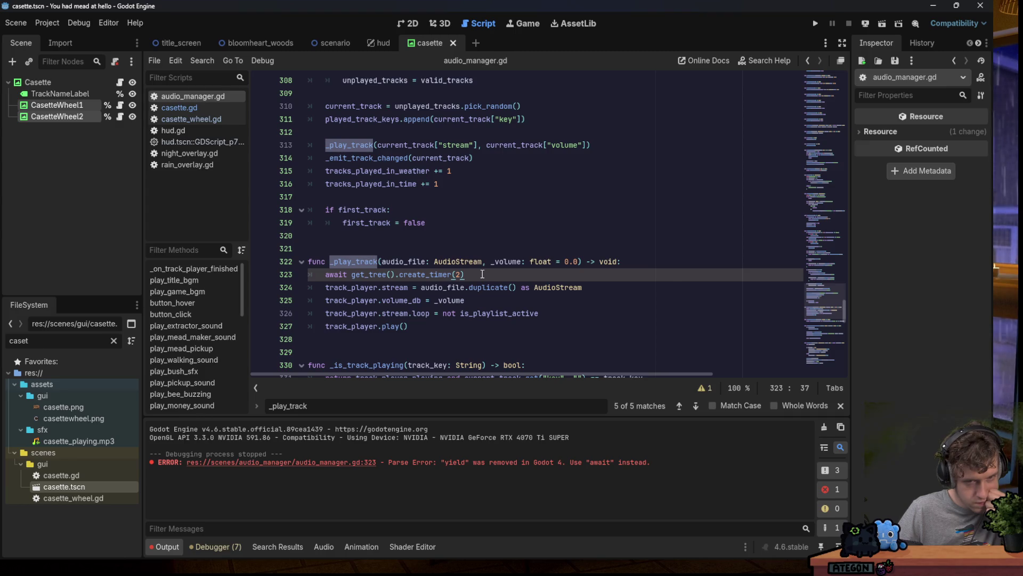
key("shift+Home")
key("shift+Home")
key("BackSpace")
key("BackSpace")
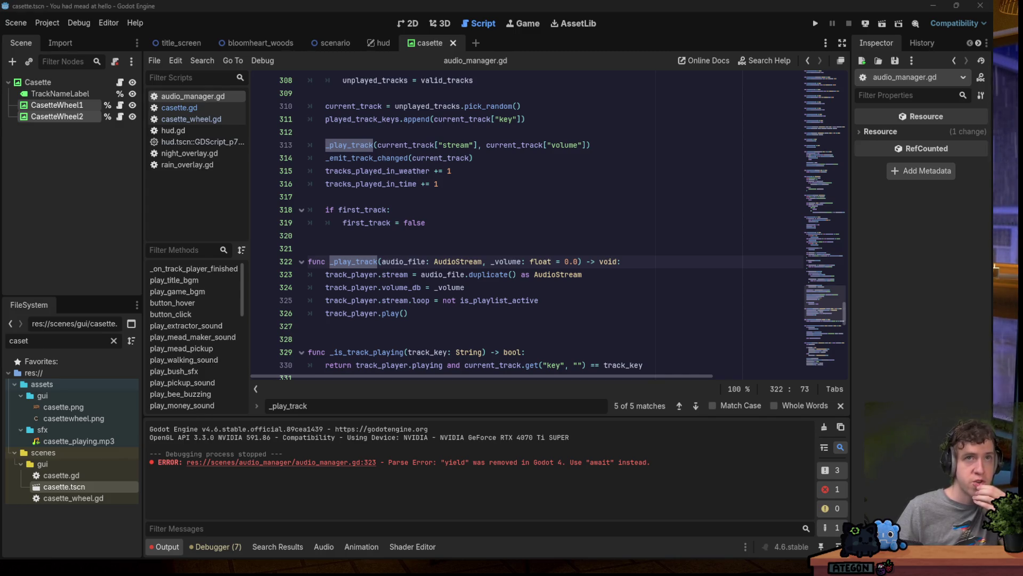
Step: Rewrite the wait to await the timer's .timeout signal, save, and run the game again
key("Return")
type("await get_tree().create_timer(2")
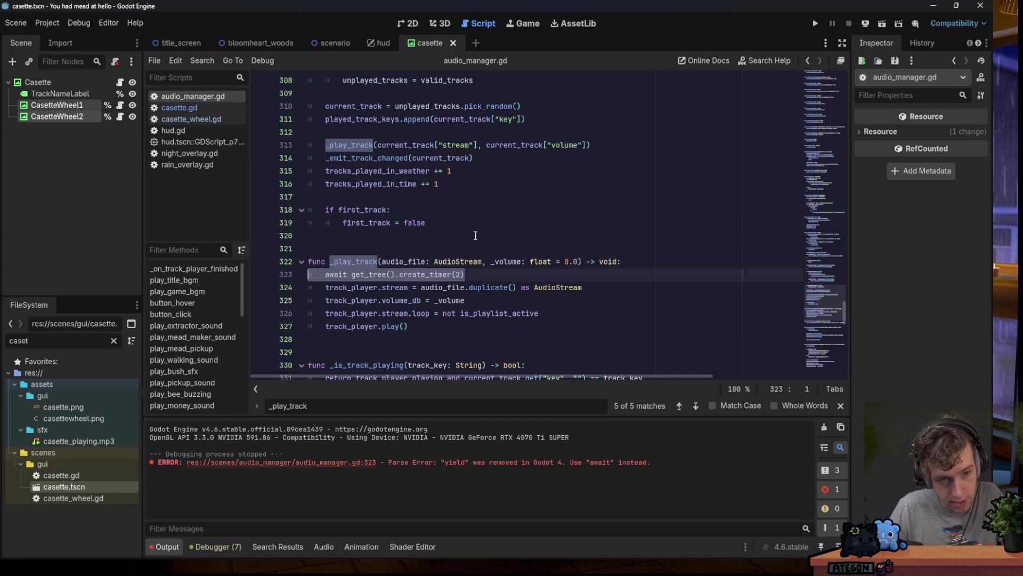
type("1).timeout")
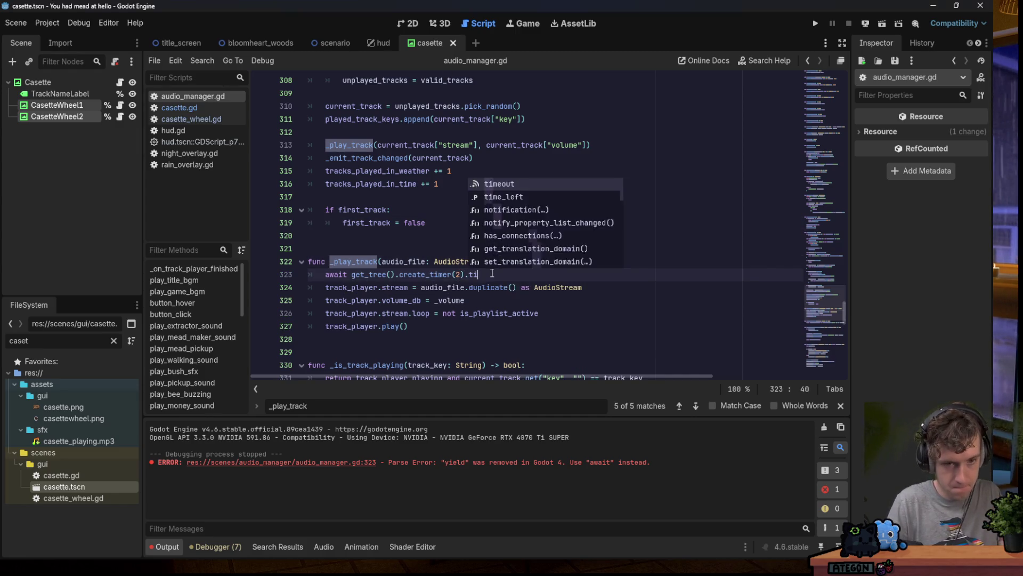
key("ctrl+s")
left_click(577, 255)
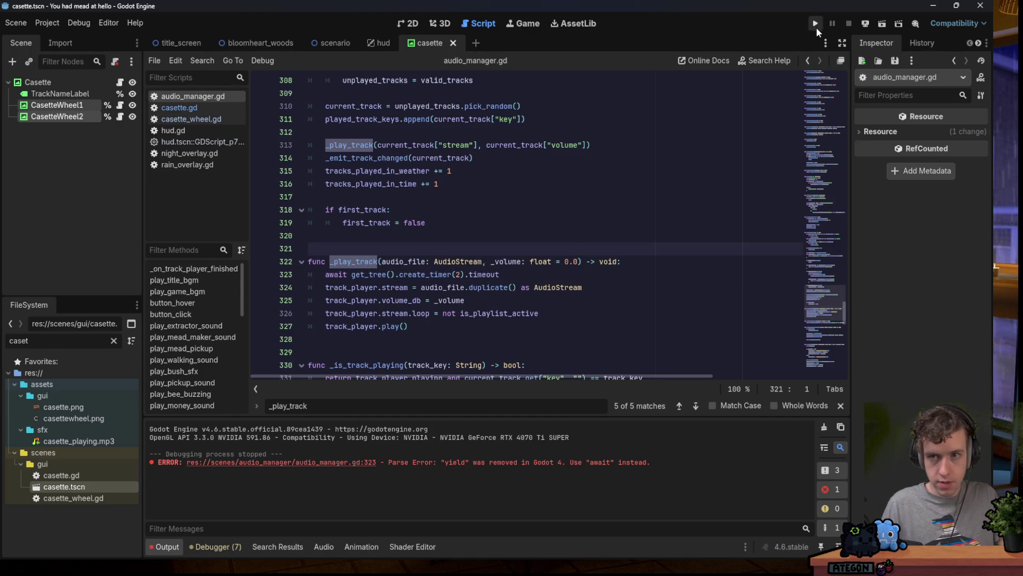
left_click(815, 27)
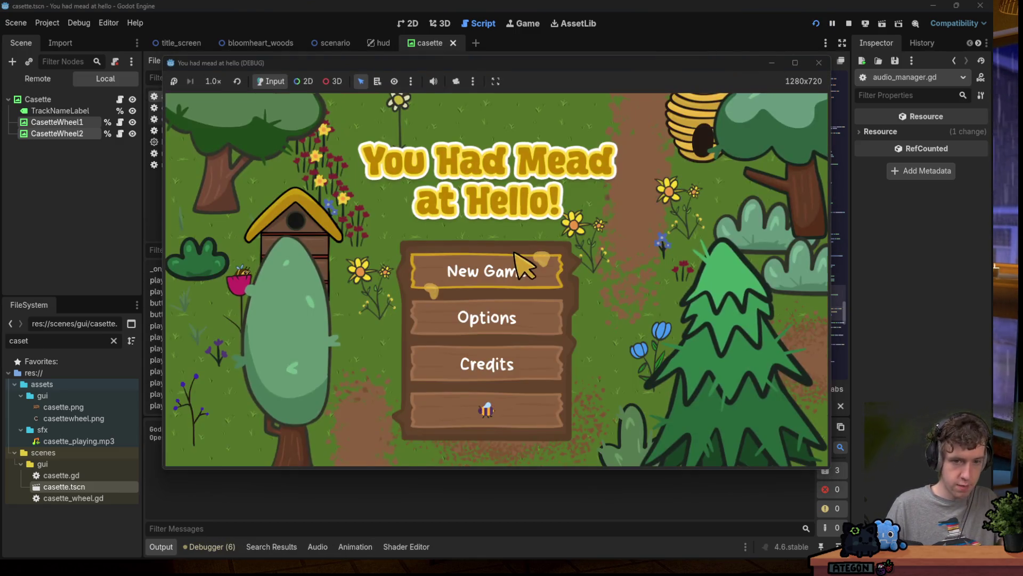
left_click(516, 255)
key("d")
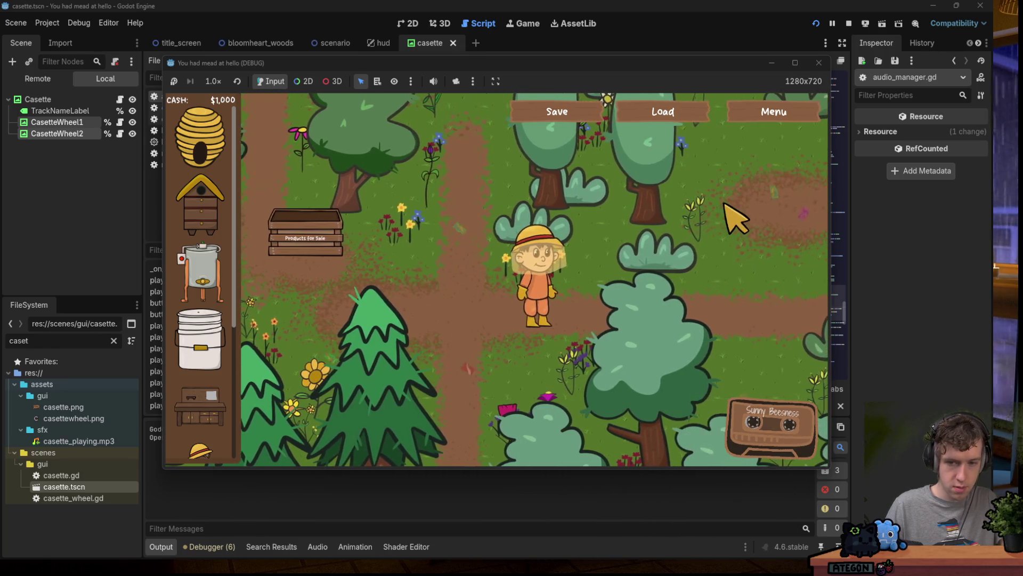
left_click(819, 62)
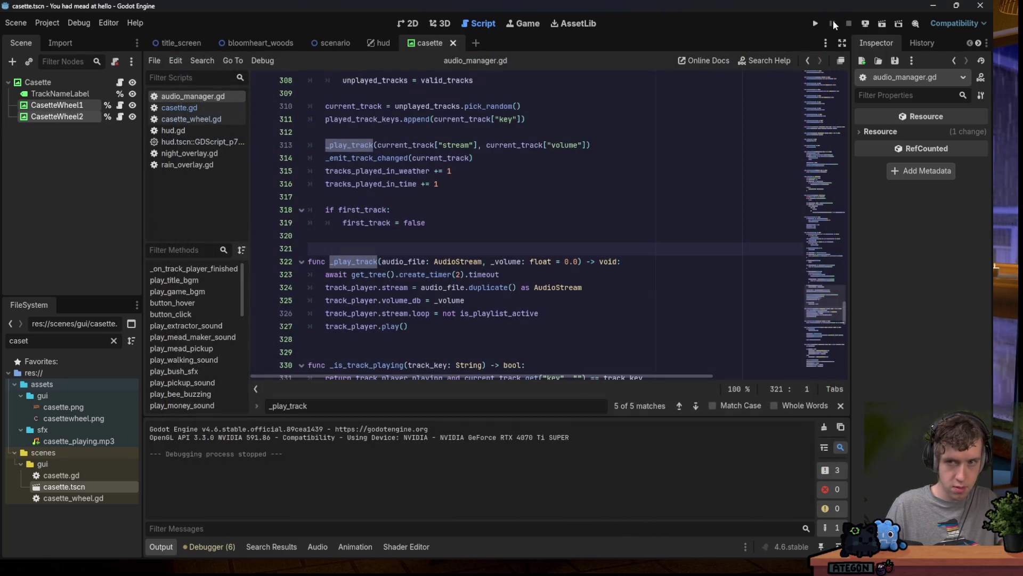
left_click(818, 25)
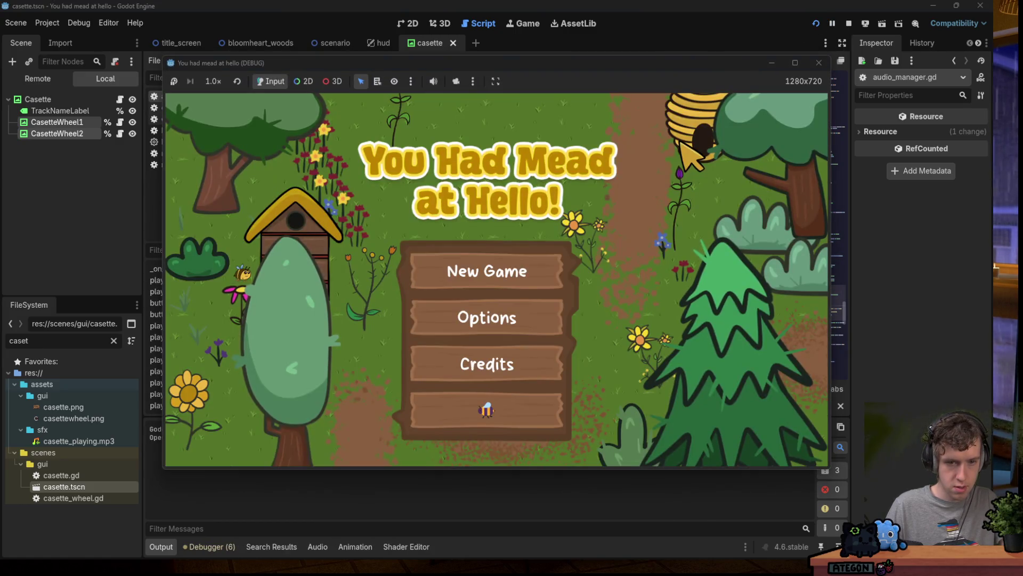
left_click(524, 260)
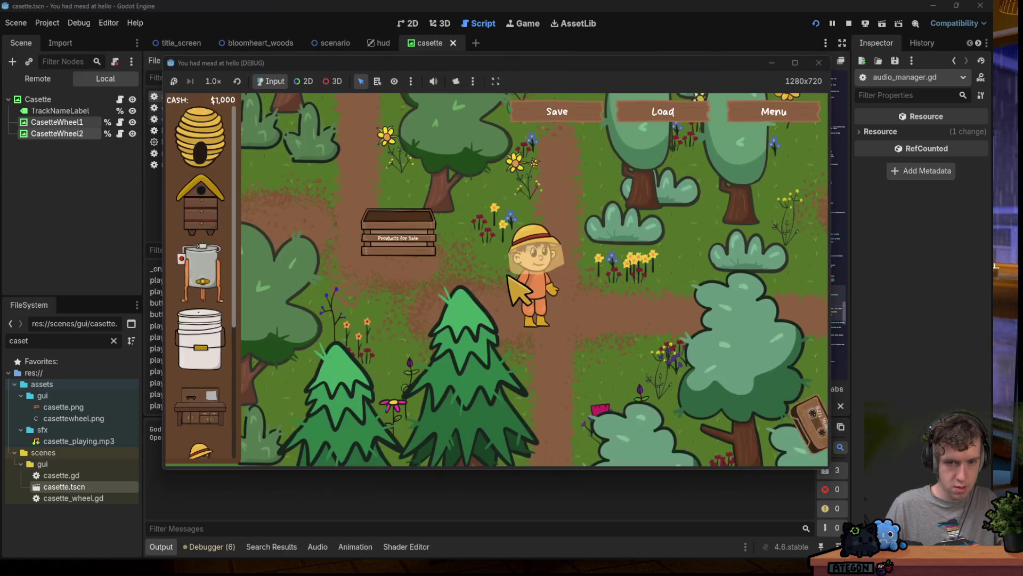
key("d")
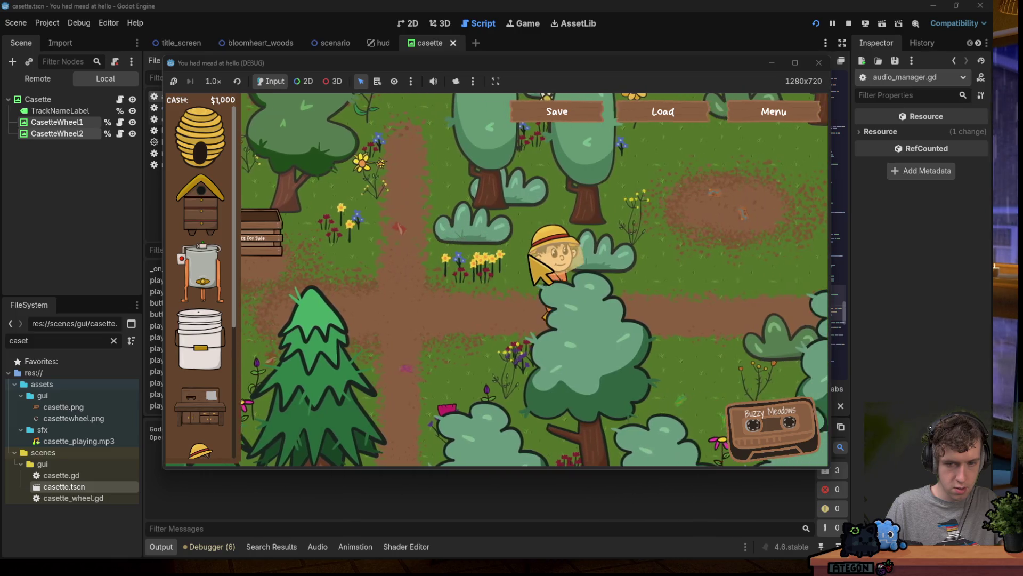
key("d")
key("w")
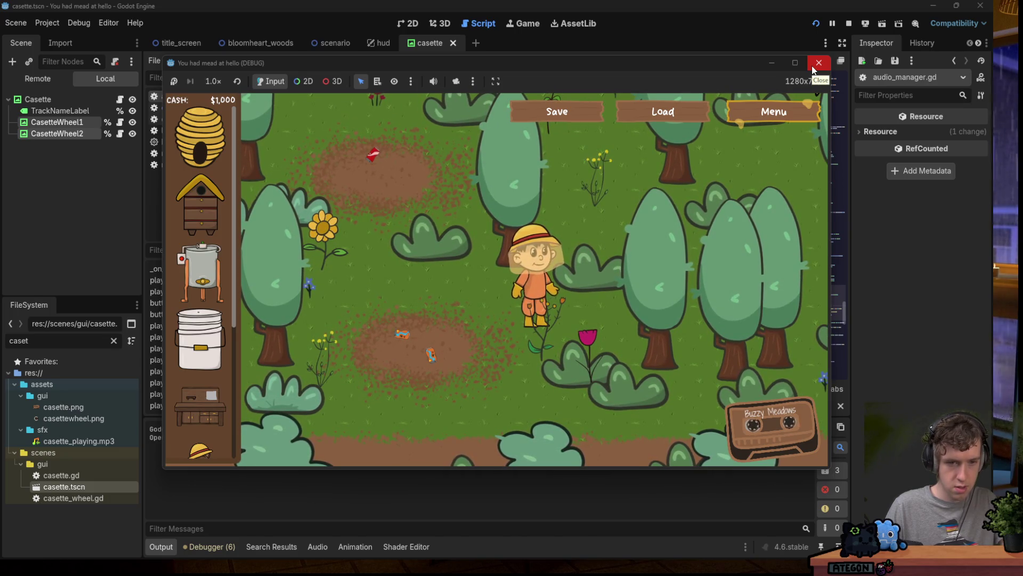
left_click(815, 68)
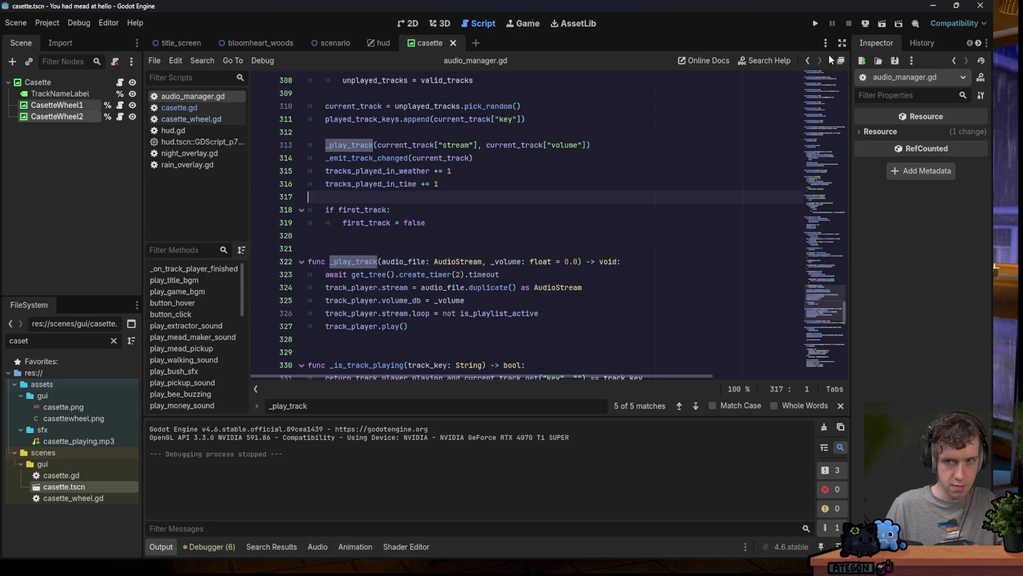
left_click(816, 23)
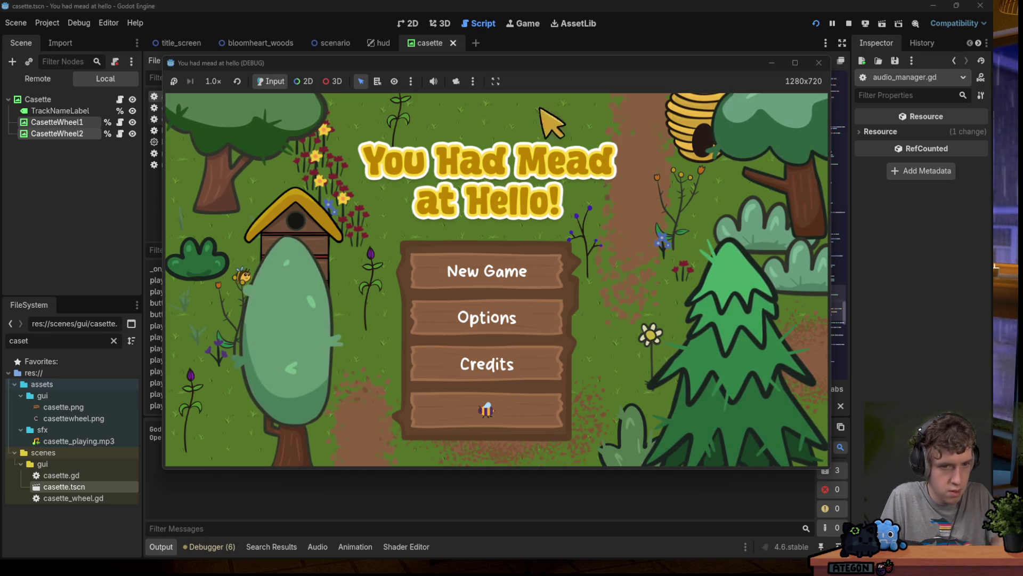
left_click(499, 271)
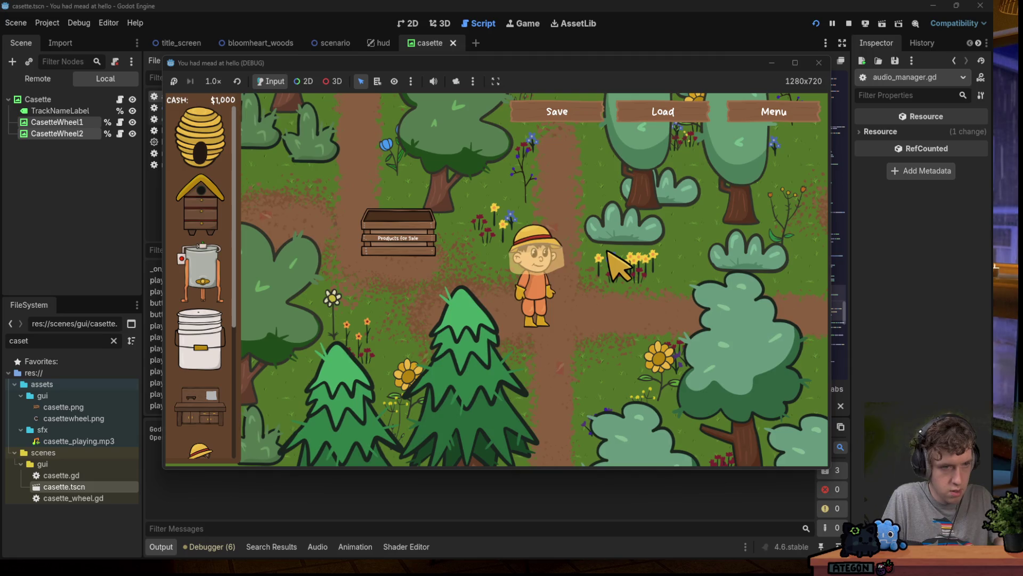
key("d")
key("w")
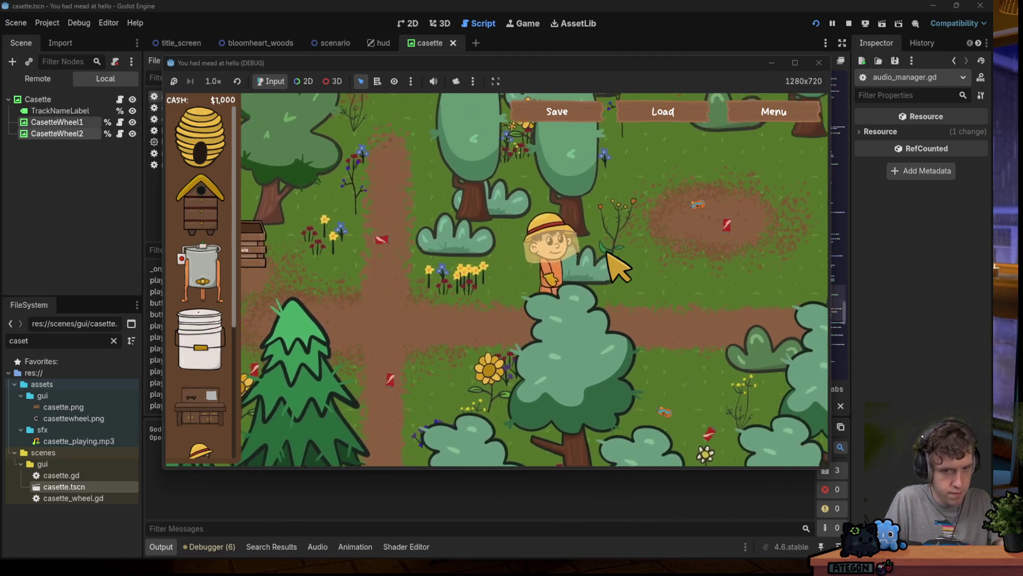
key("d")
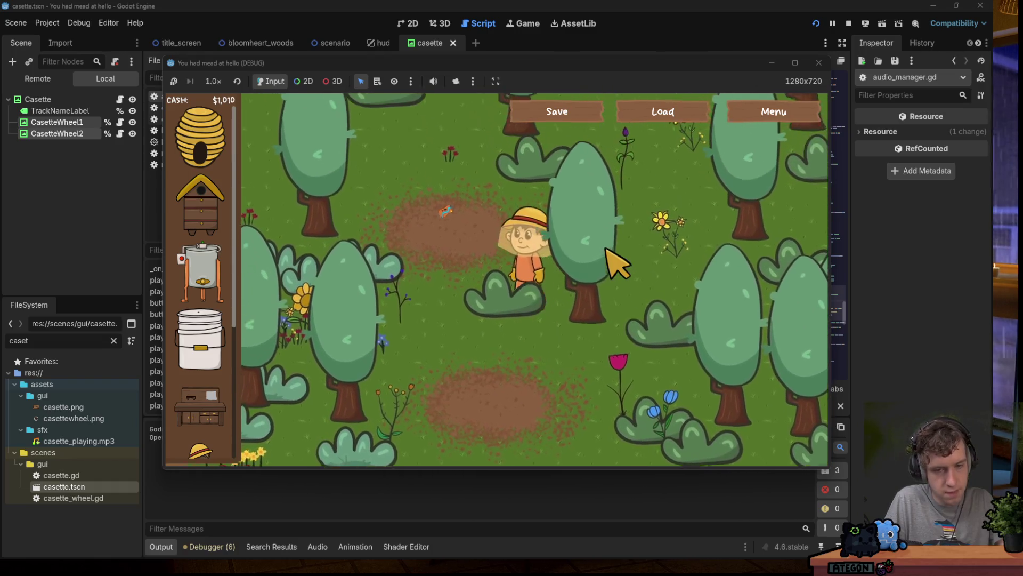
key("w")
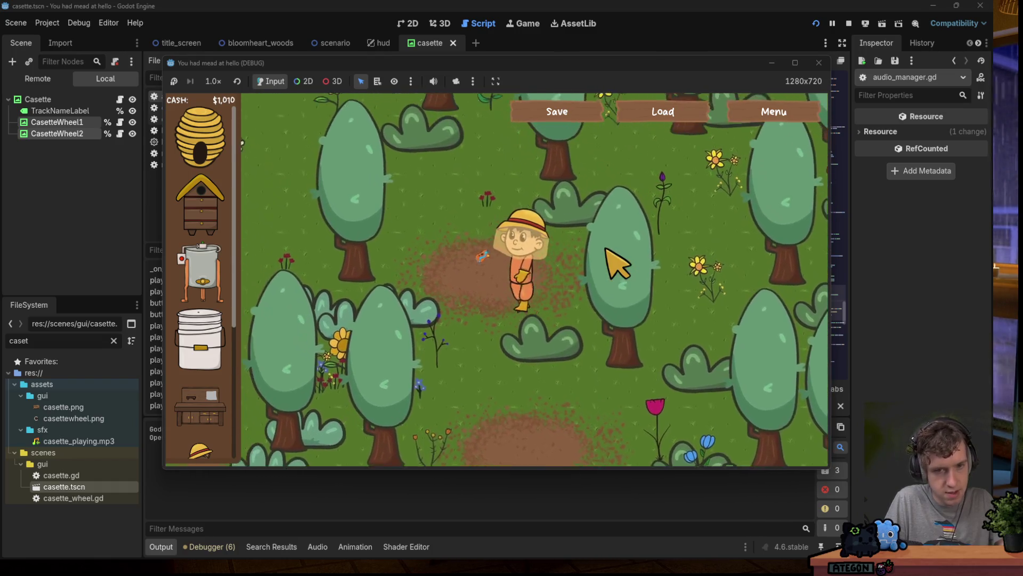
key("d")
key("w")
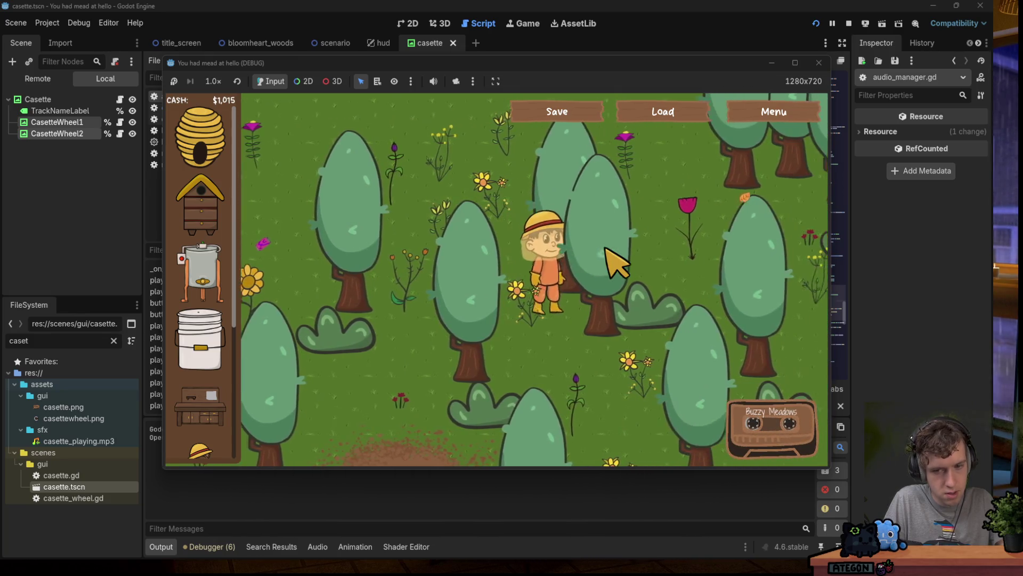
key("s")
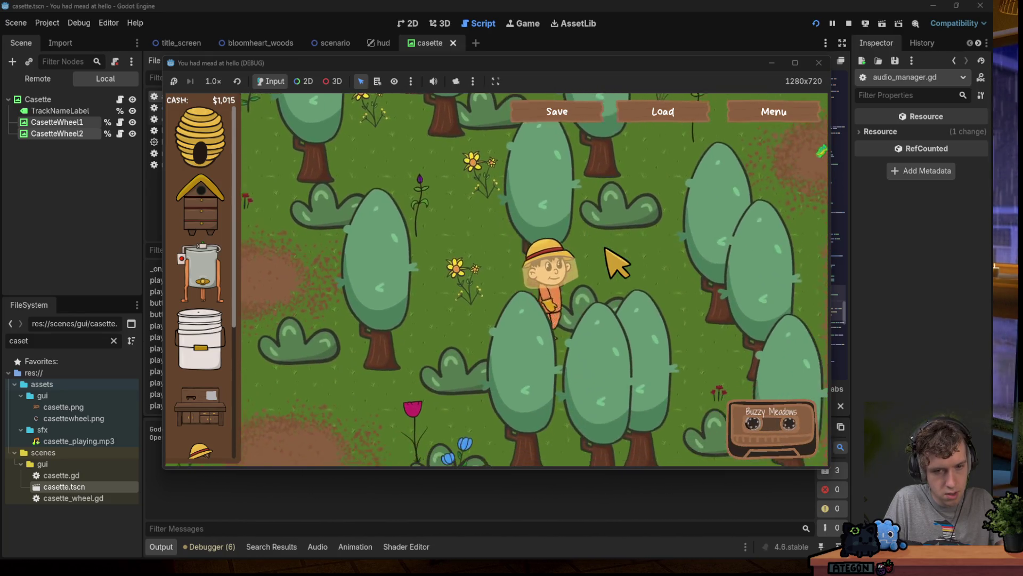
key("s")
key("d")
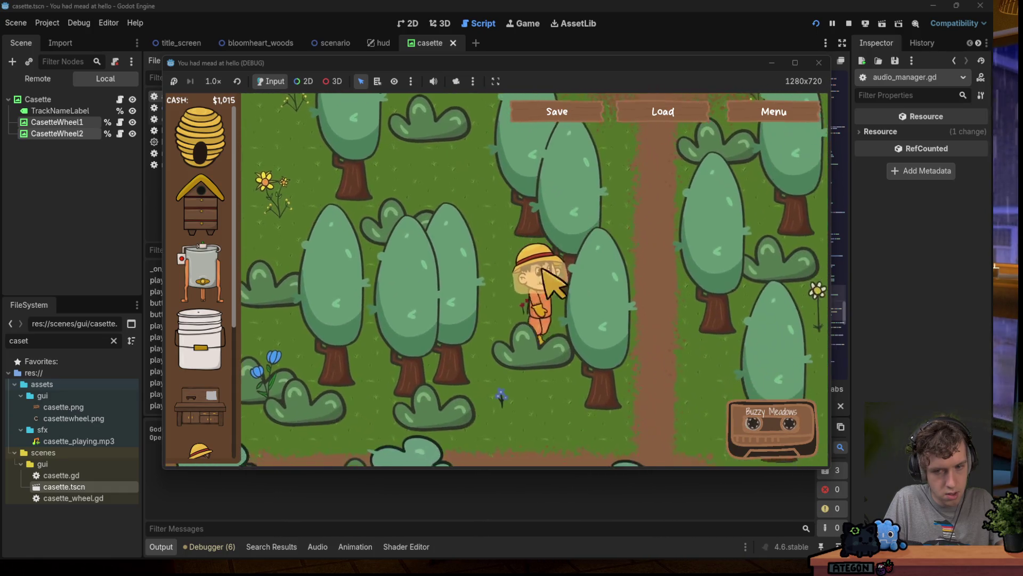
key("a")
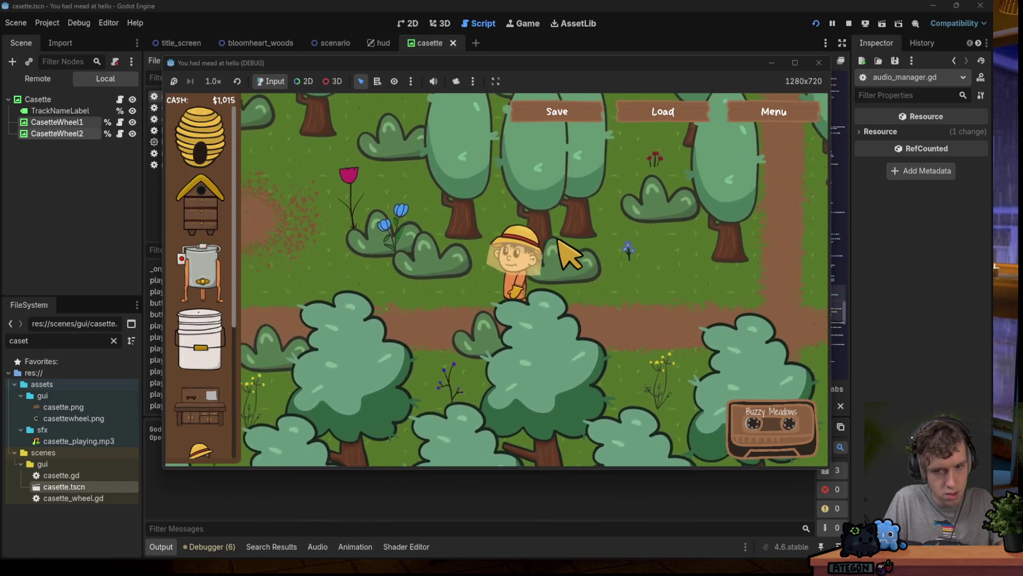
key("w")
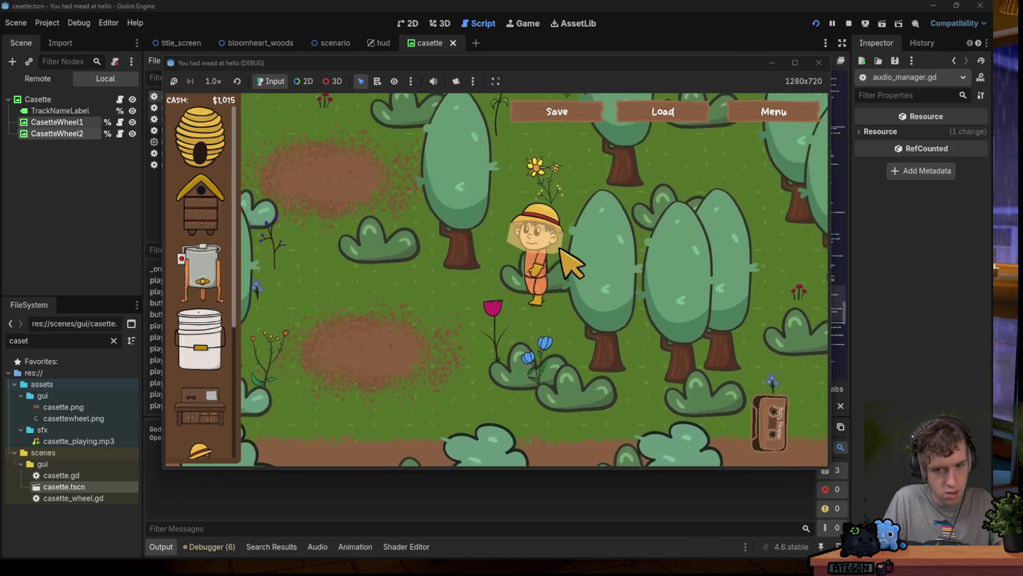
key("w")
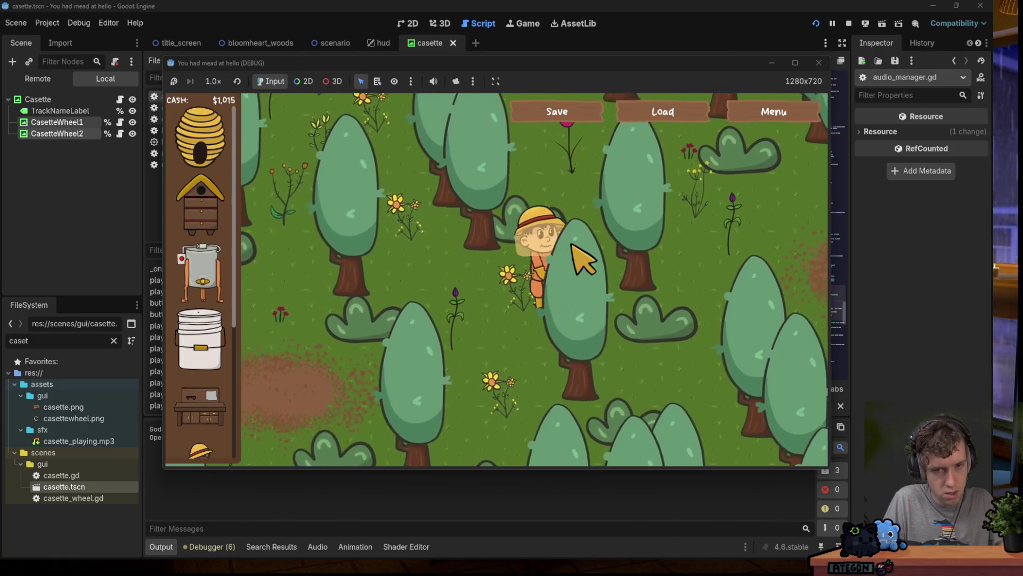
key("d")
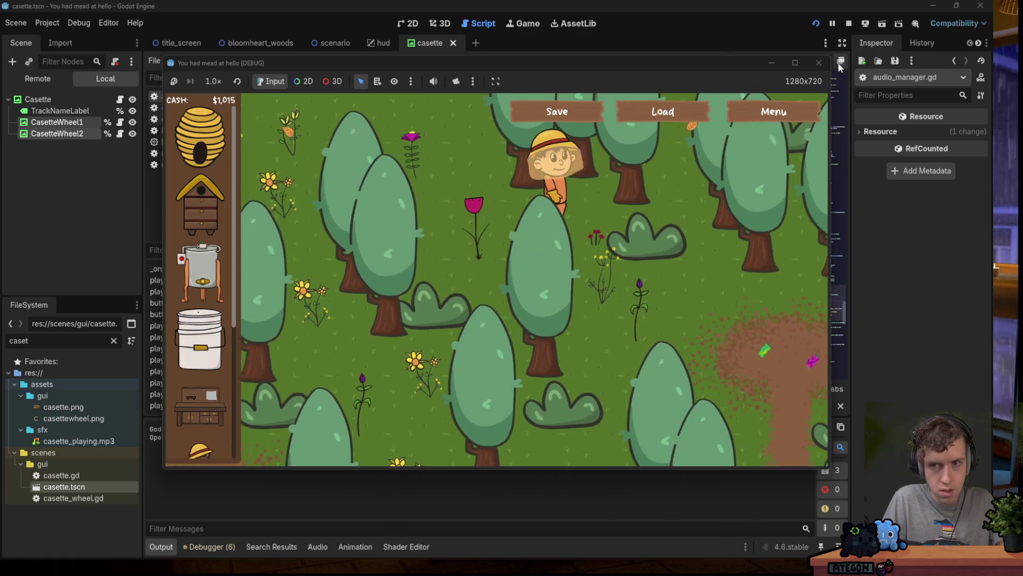
key("s")
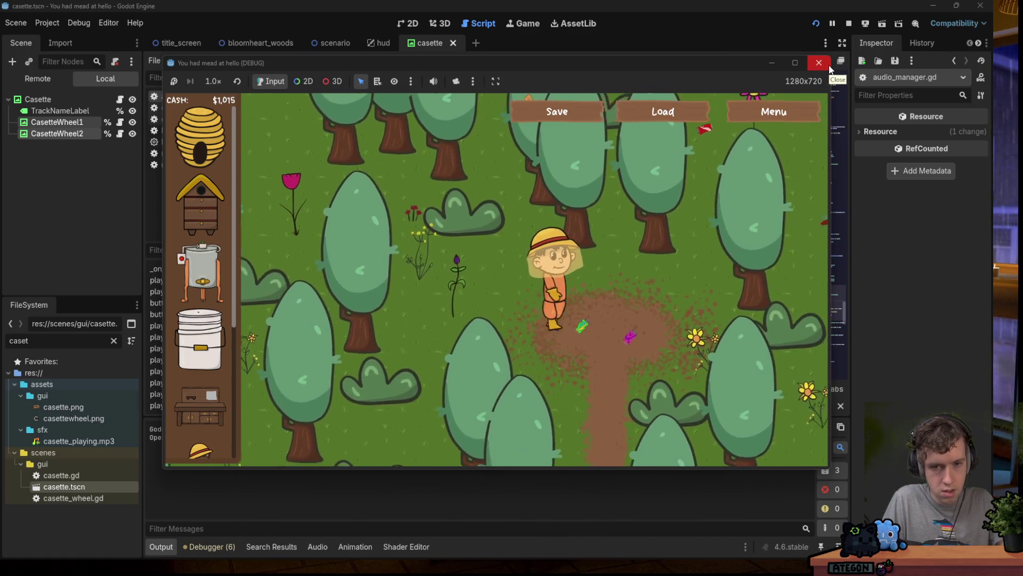
key("a")
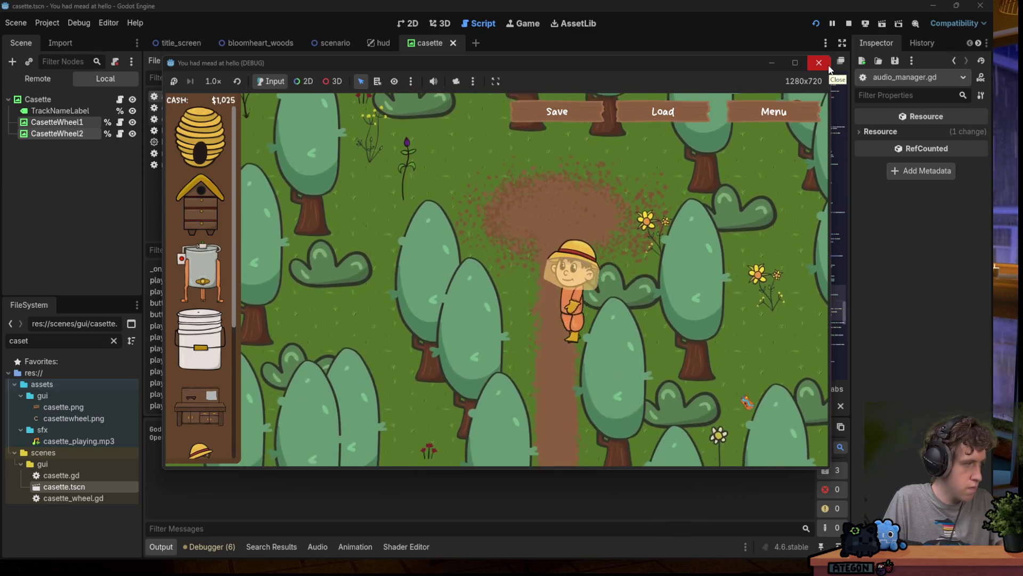
left_click(828, 65)
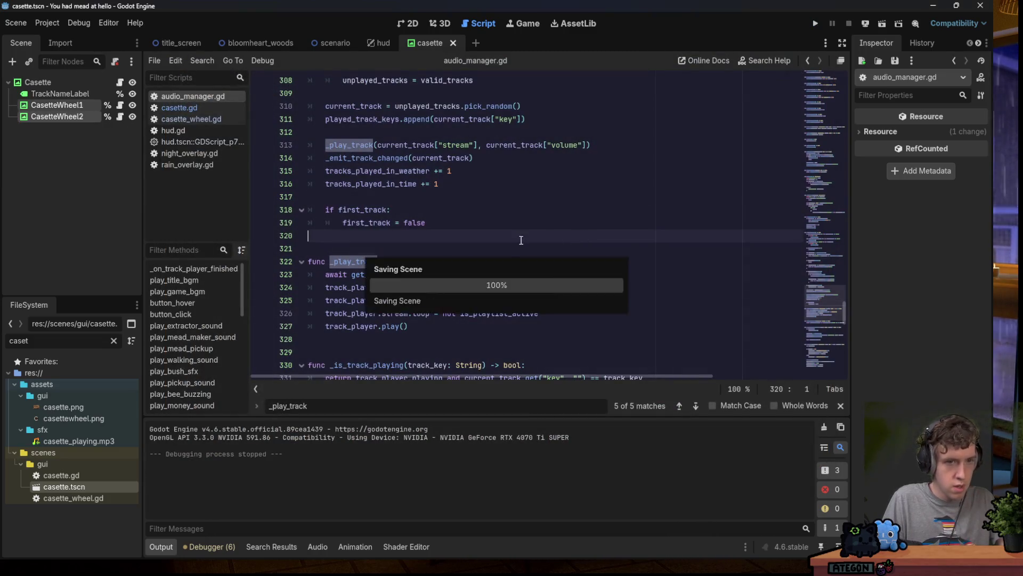
Step: Remove the two-second wait line from _play_track and save
mouse_move(514, 276)
left_mouse_down()
mouse_move(331, 287)
mouse_move(328, 276)
left_mouse_up()
key("ctrl+c")
key("BackSpace")
key("BackSpace")
key("BackSpace")
key("ctrl+s")
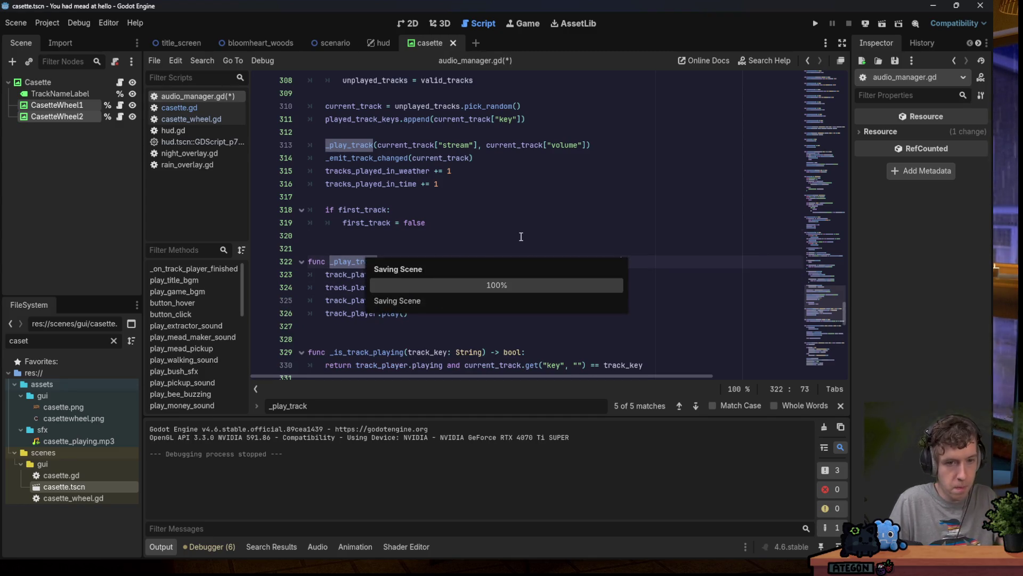
scroll(437, 221, "up", 2)
Step: In start_playlist, paste the two-second wait line after the track-changed emit call
key("ctrl+f")
key("Return")
key("Return")
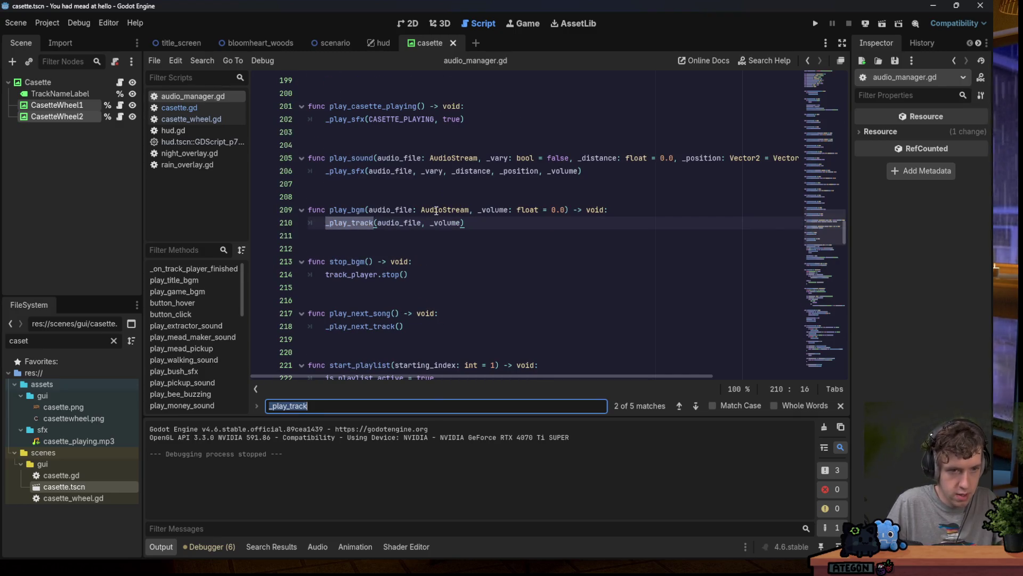
key("Return")
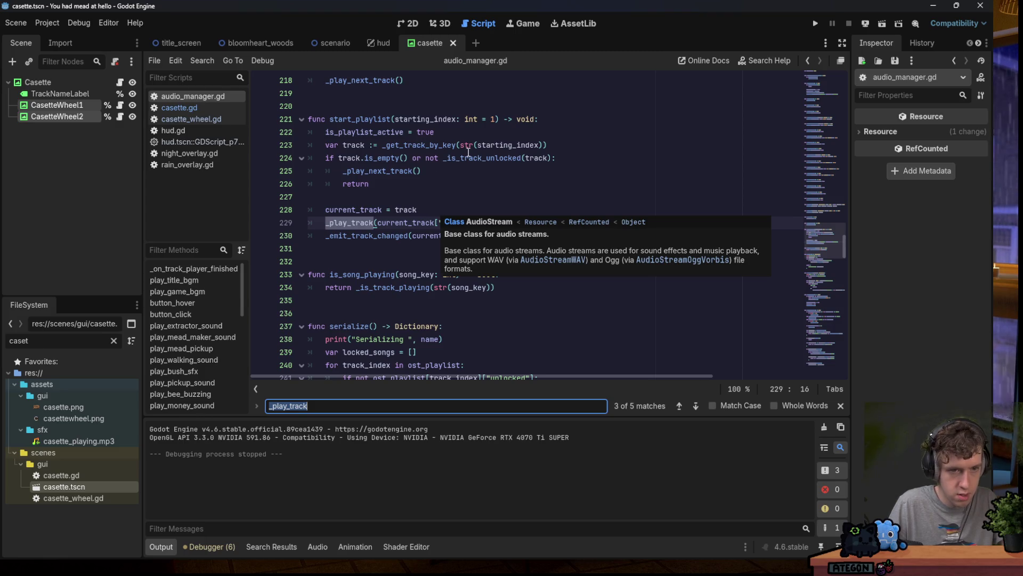
left_click(460, 154)
left_click(473, 211)
key("Down")
key("End")
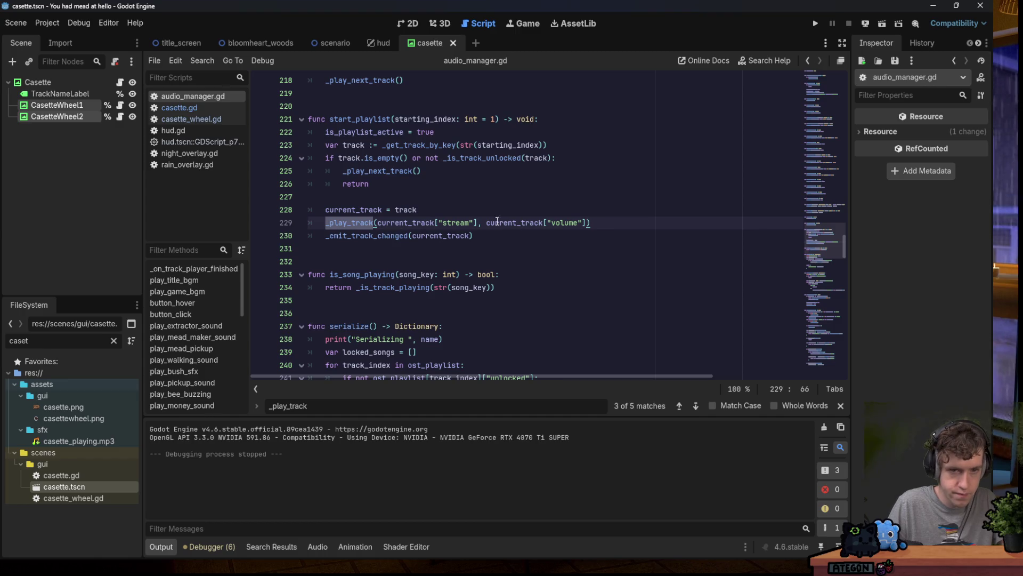
left_click(519, 239)
key("Return")
key("ctrl+v")
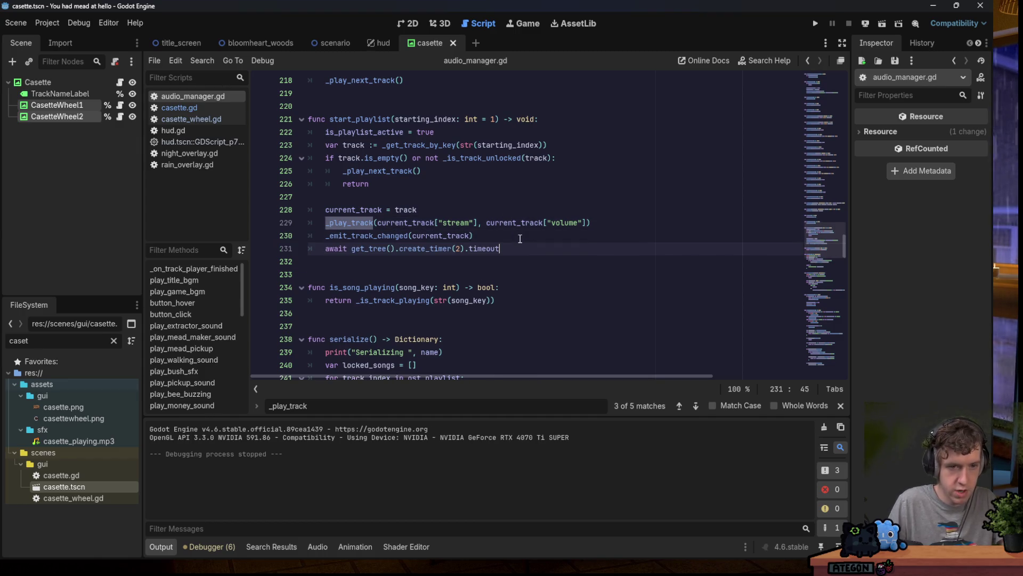
Step: Move start_playlist's _play_track call below the wait line and save
left_click_drag(590, 223, 309, 222)
key("ctrl+c")
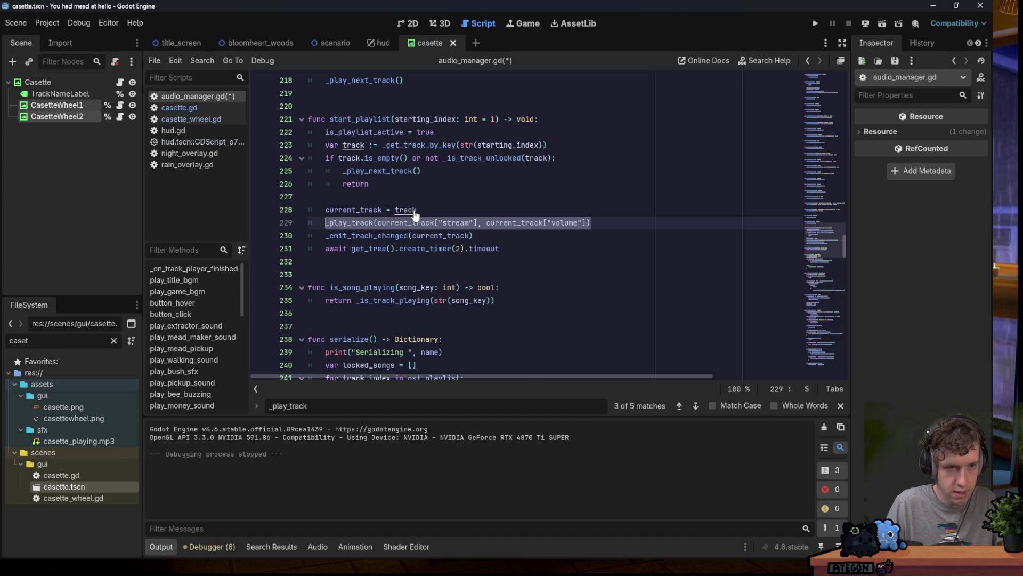
key("BackSpace")
key("BackSpace")
left_click(506, 262)
left_click(541, 235)
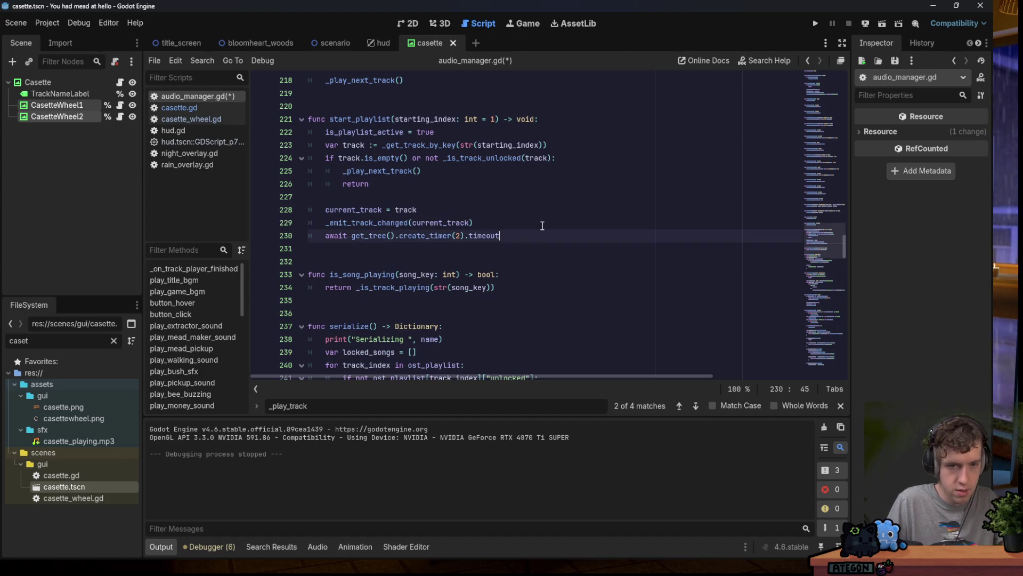
key("Return")
key("ctrl+v")
key("ctrl+s")
Step: Take the wait and _play_track lines and find the other _emit_track_changed call
left_click(325, 239, "shift")
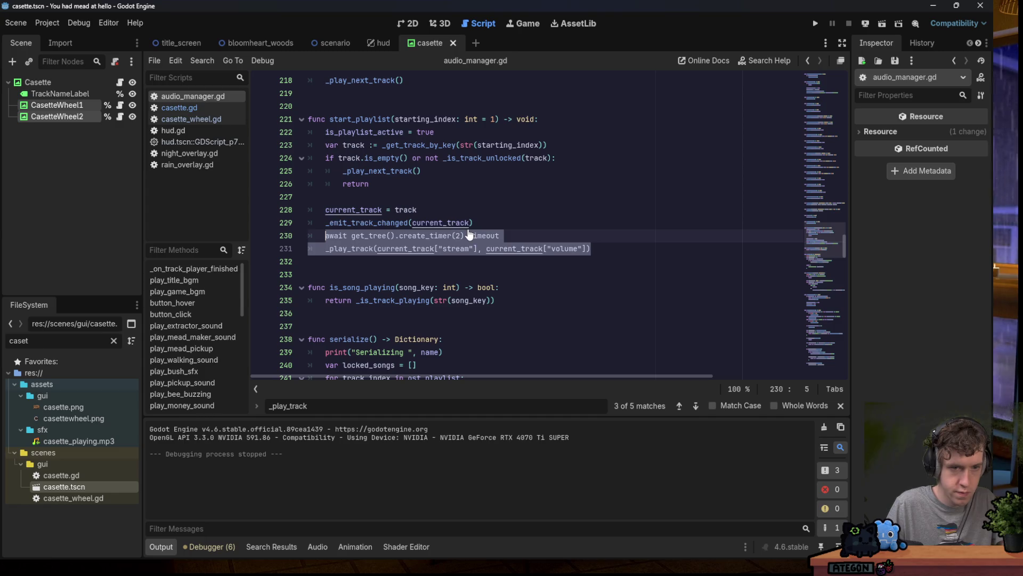
scroll(428, 280, "down", 2)
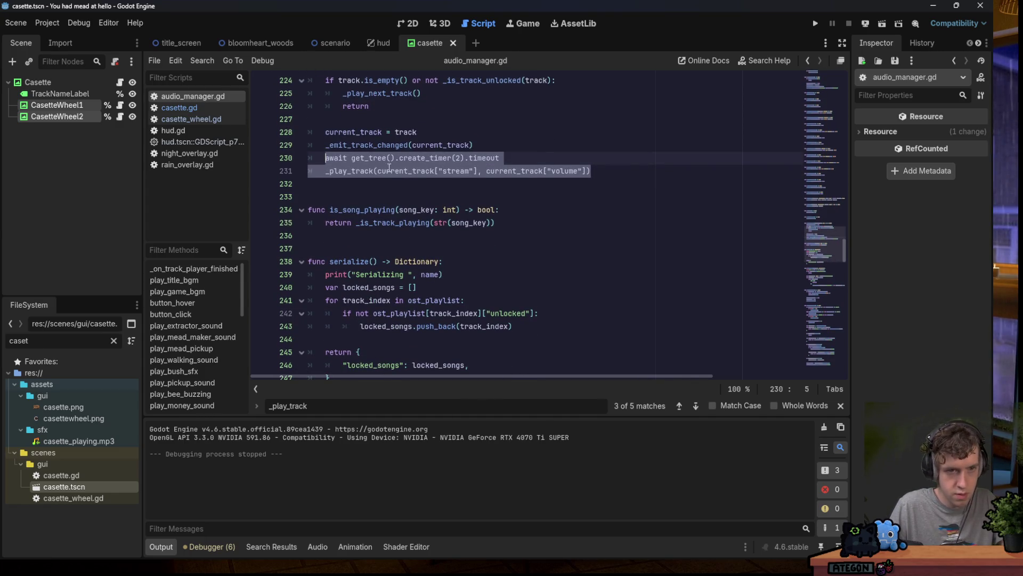
double_click(368, 145)
key("ctrl+f")
key("Return")
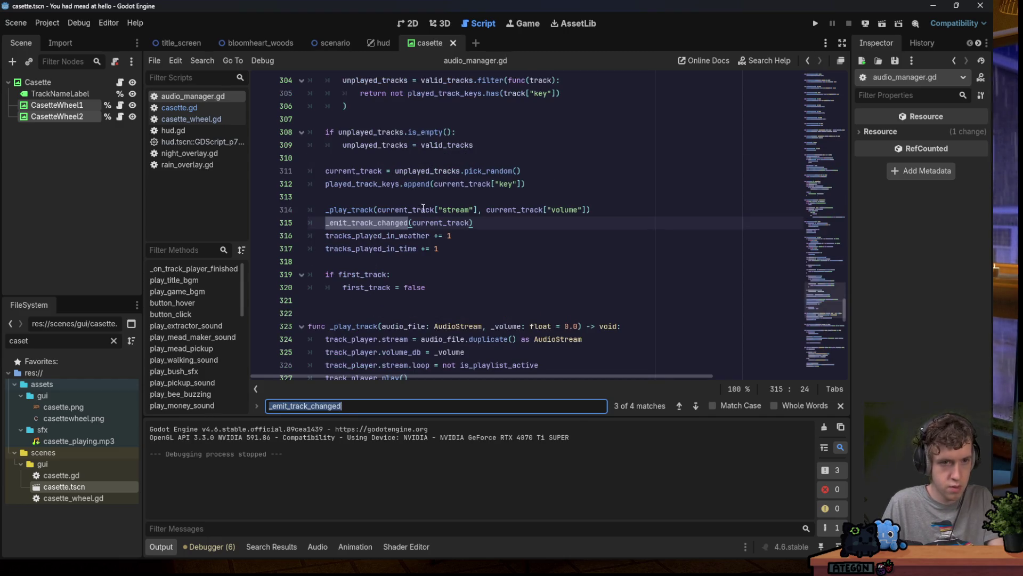
scroll(422, 205, "up", 13)
scroll(434, 217, "down", 13)
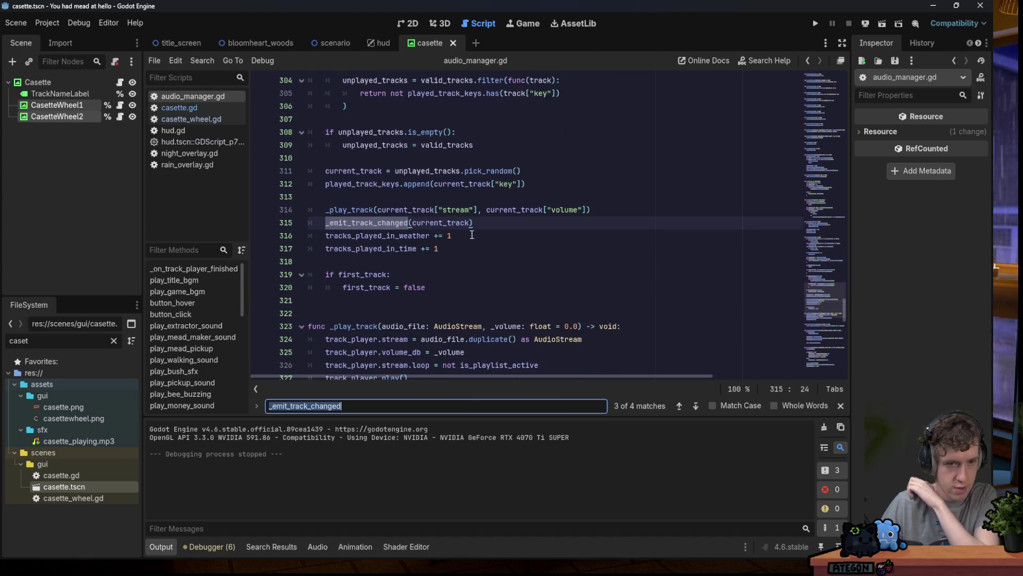
Step: Paste the wait and _play_track lines after the first_track block, delete the original call, and save
left_click(488, 228)
key("Down")
key("Down")
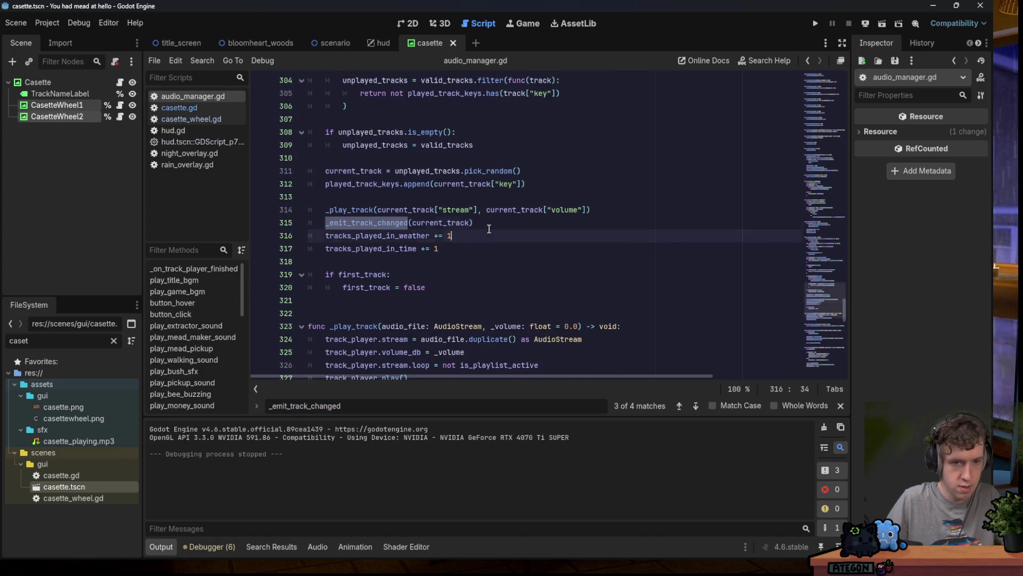
key("Down")
key("Down")
key("Down")
key("Return")
key("BackSpace")
type("await get_tree().create_timer(2).timeout \t_play_track(current_track[\"stream\"], current_track[\"volume\"])")
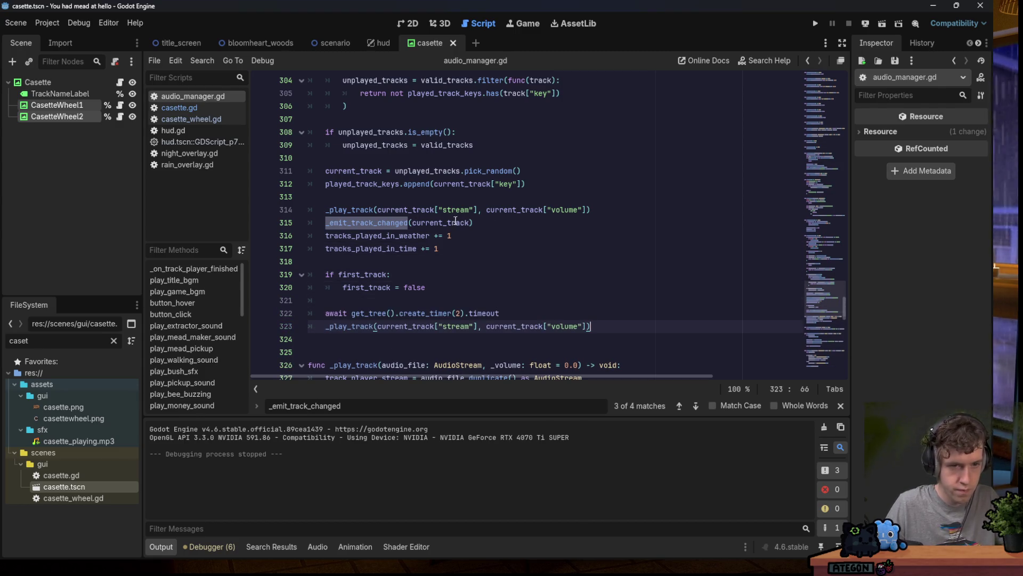
left_click_drag(602, 209, 575, 201)
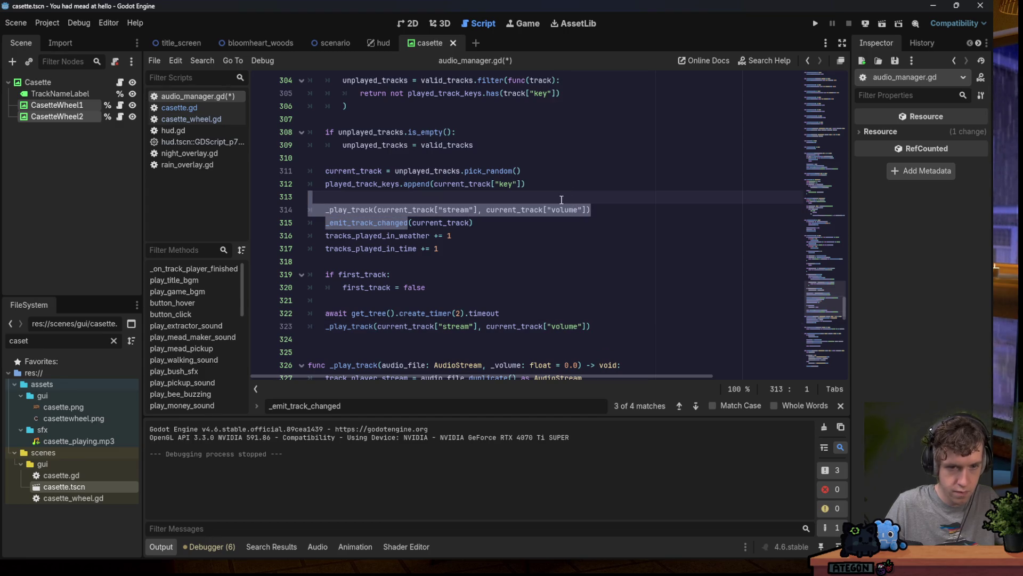
key("BackSpace")
key("ctrl+s")
left_click(612, 183)
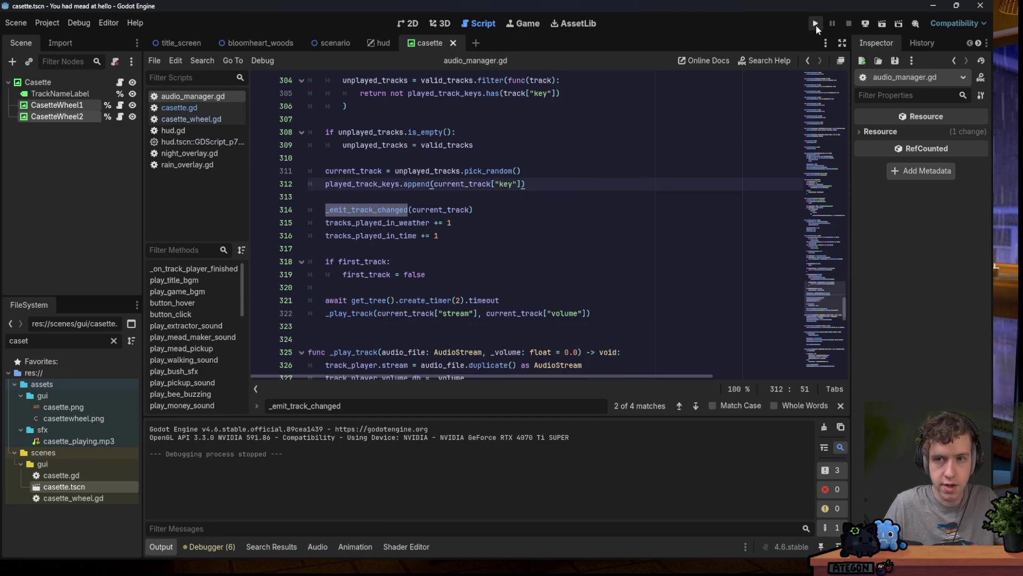
Step: Run the project and start a new game from the title screen
left_click(816, 24)
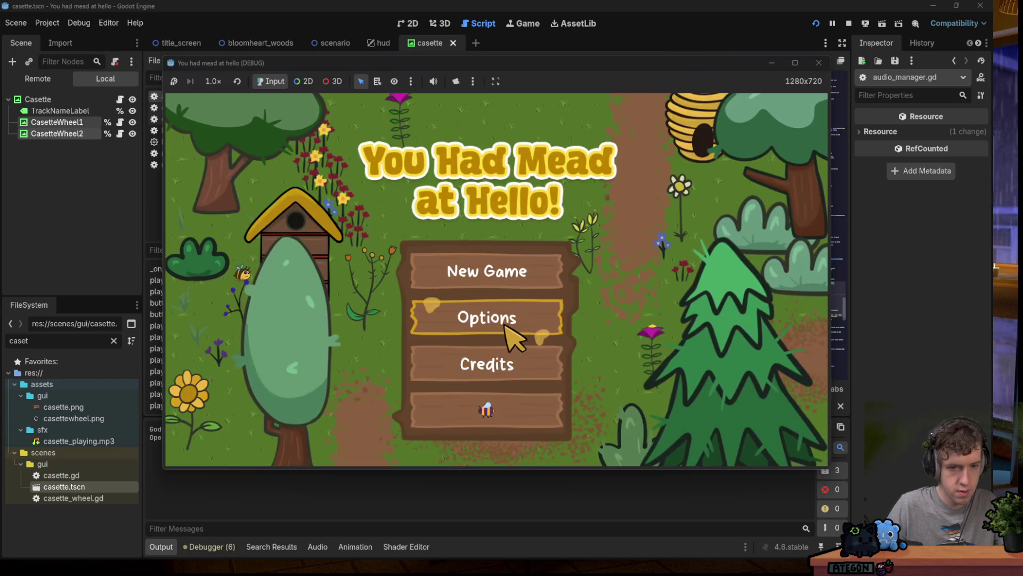
left_click(505, 329)
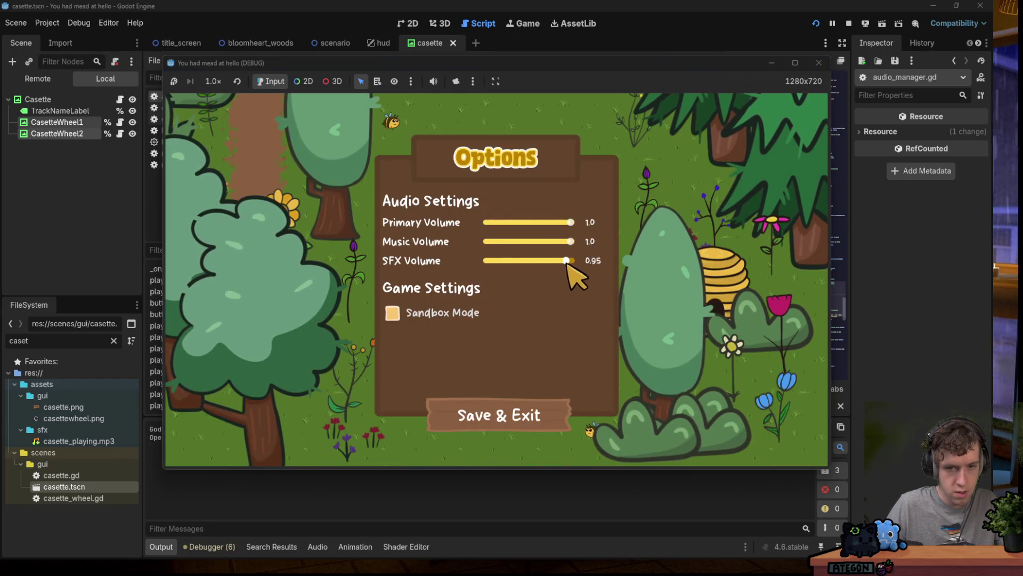
left_click(530, 416)
left_click(480, 266)
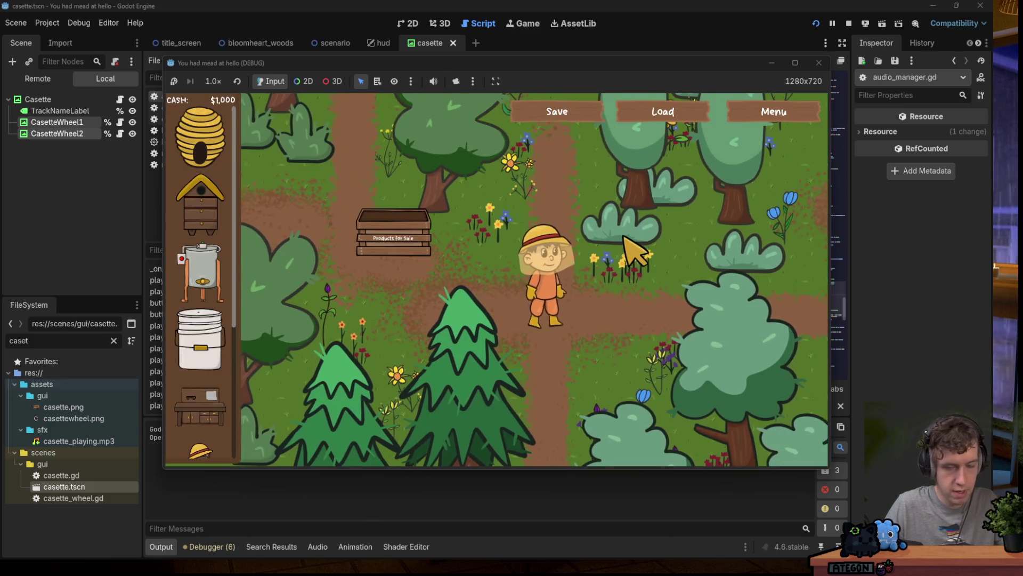
Step: Walk the beekeeper through the forest to trigger the cassette popup, then move the game window aside
key("w")
key("d")
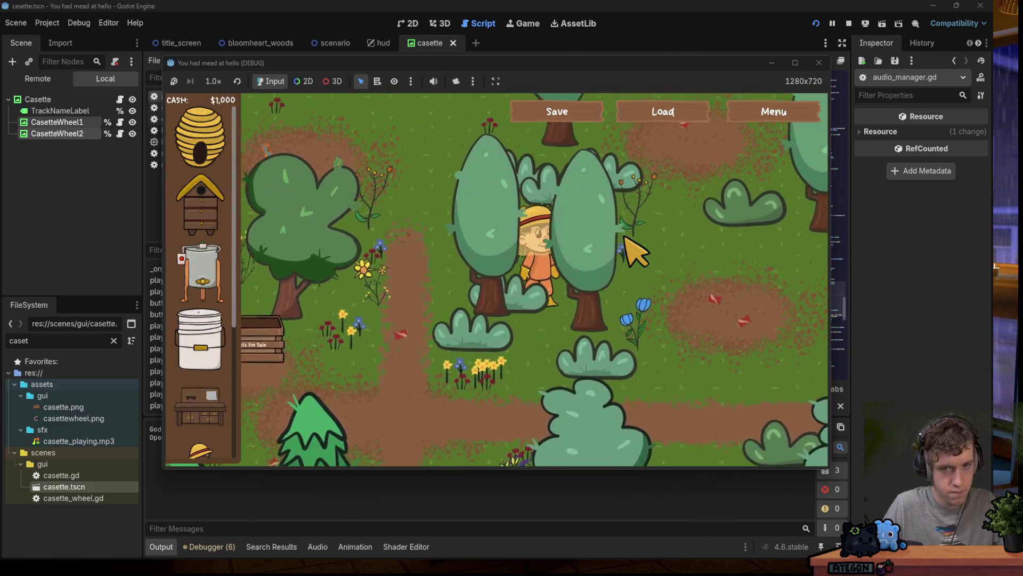
key("w")
key("d")
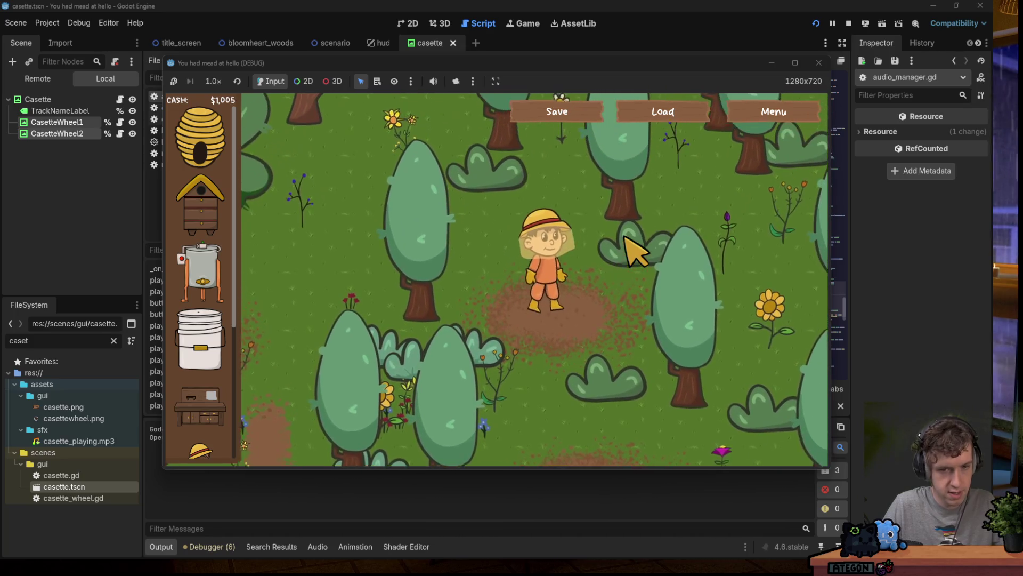
key("w")
key("d")
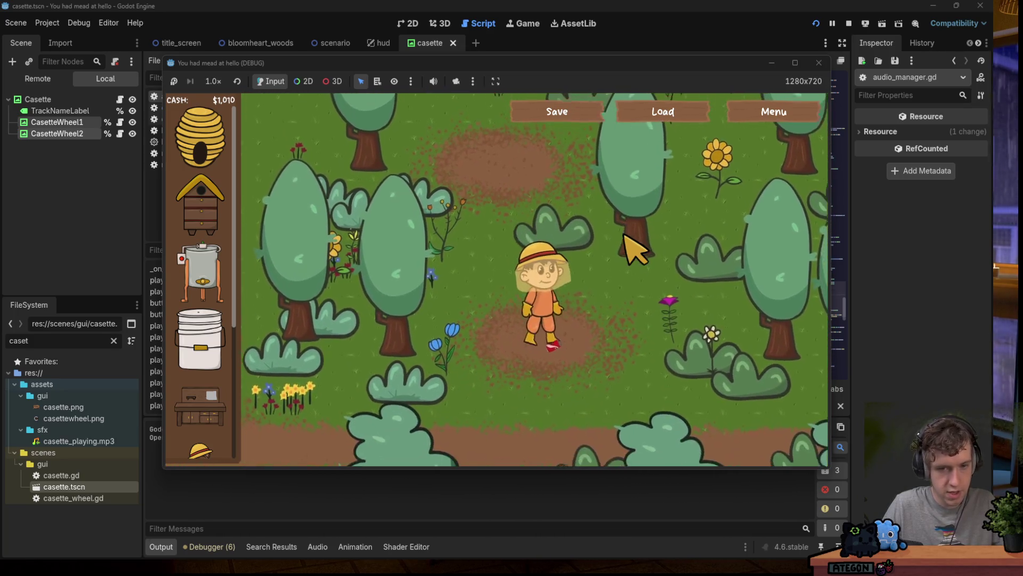
key("d")
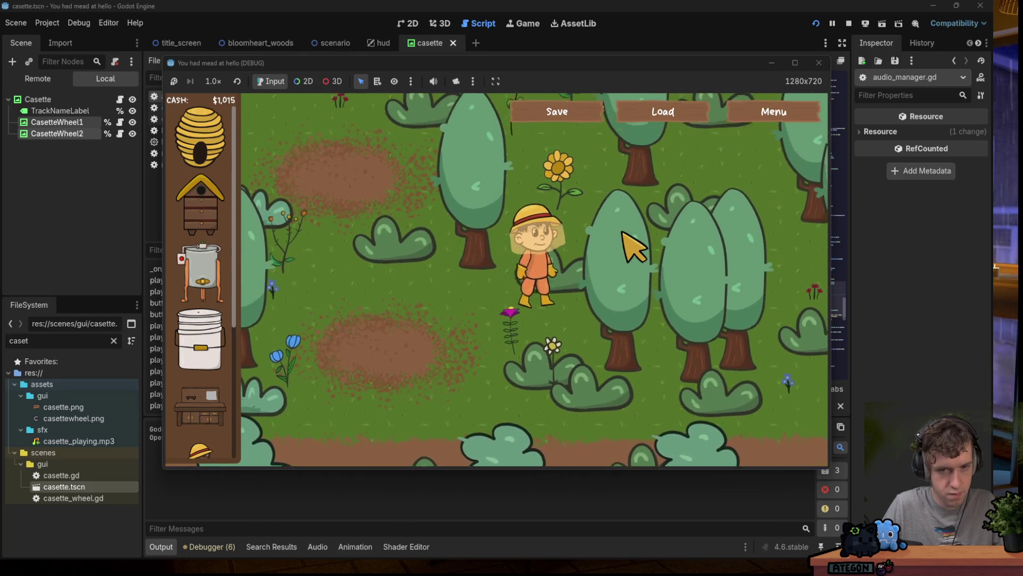
key("w")
key("d")
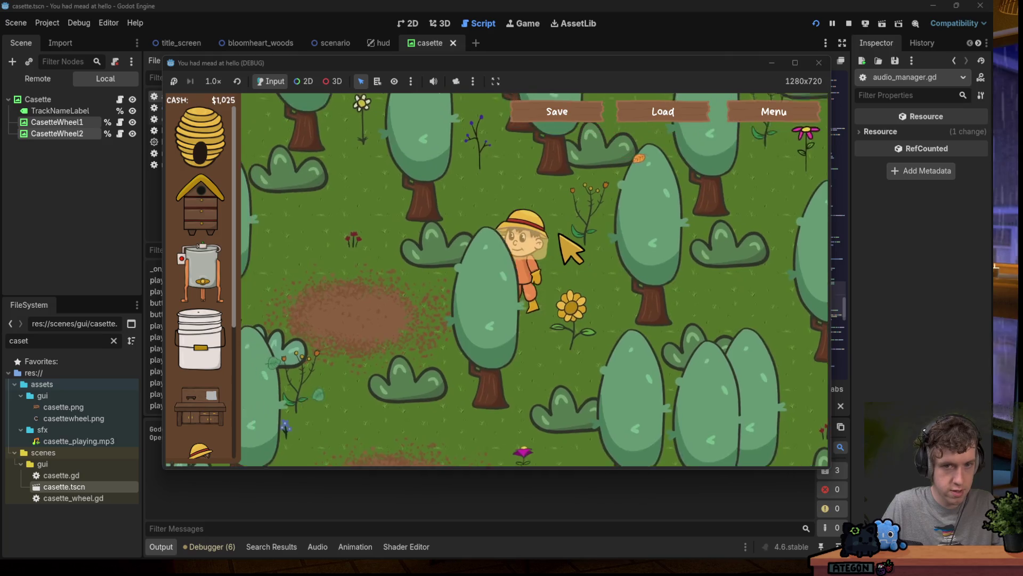
key("w")
key("a")
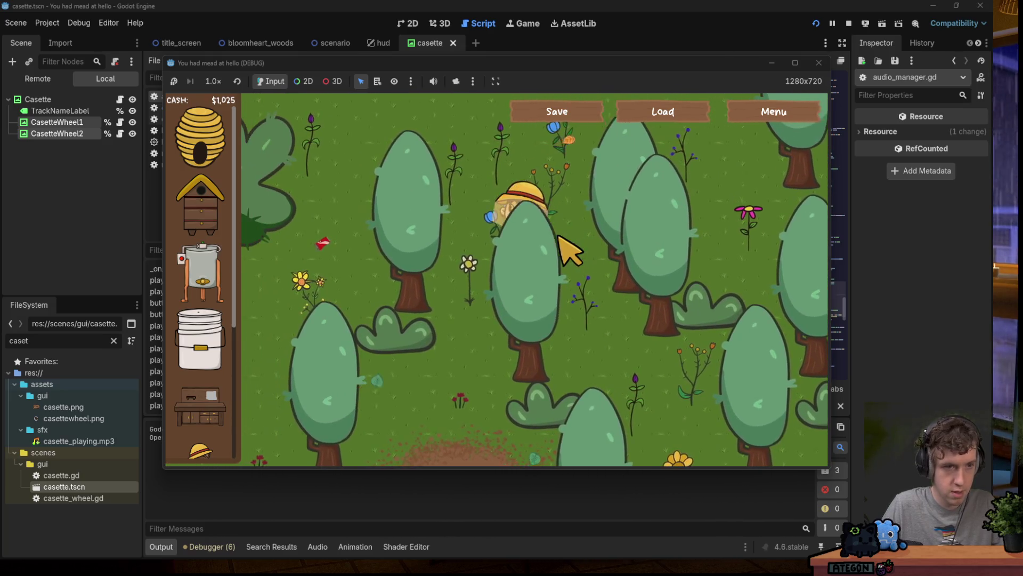
key("w")
key("a")
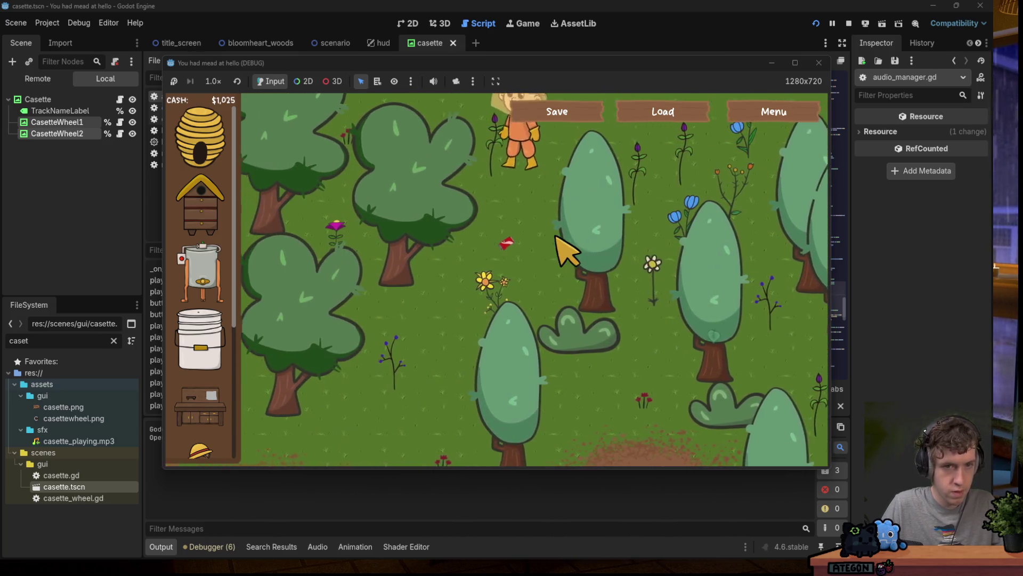
key("a")
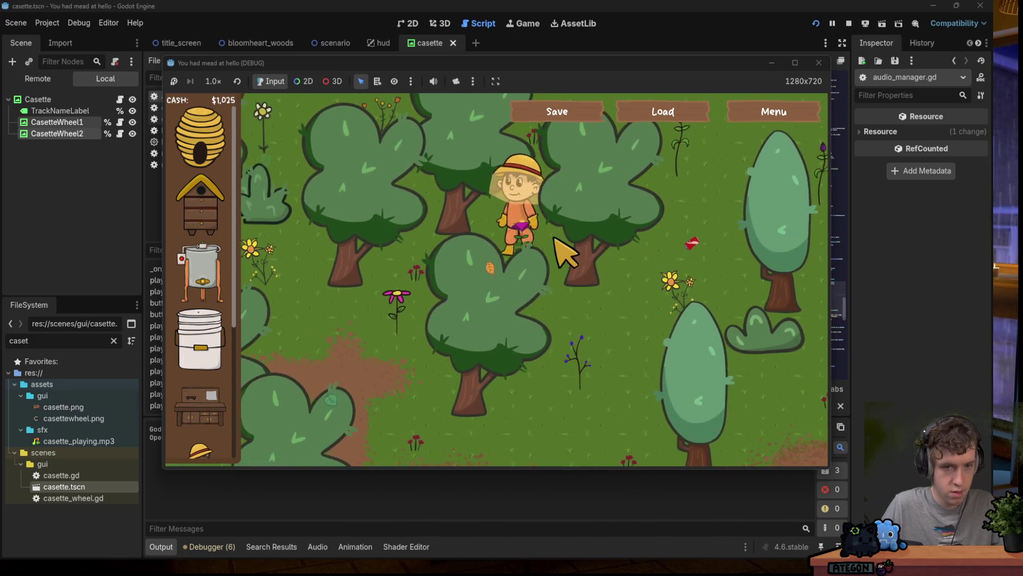
key("a")
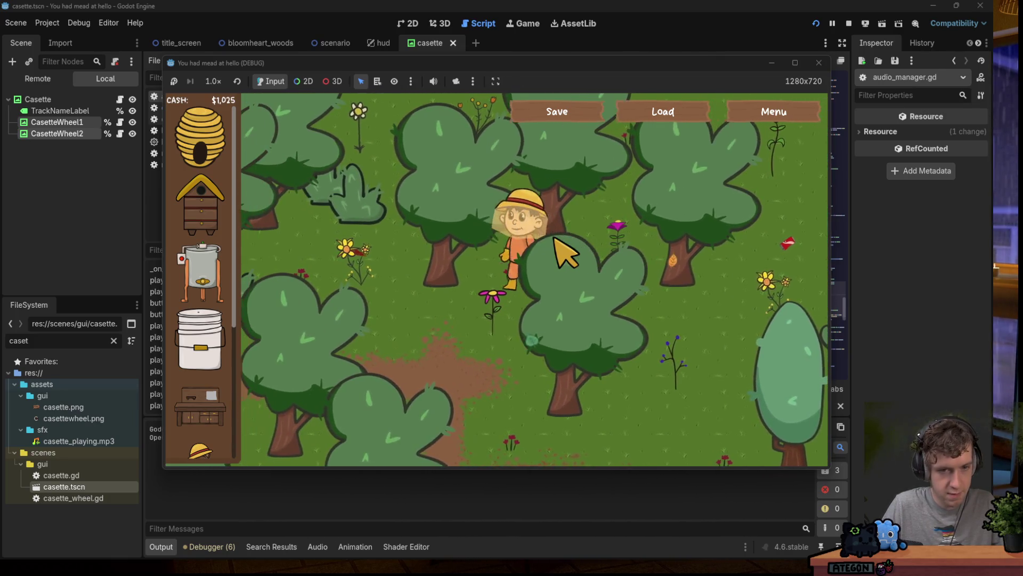
key("a")
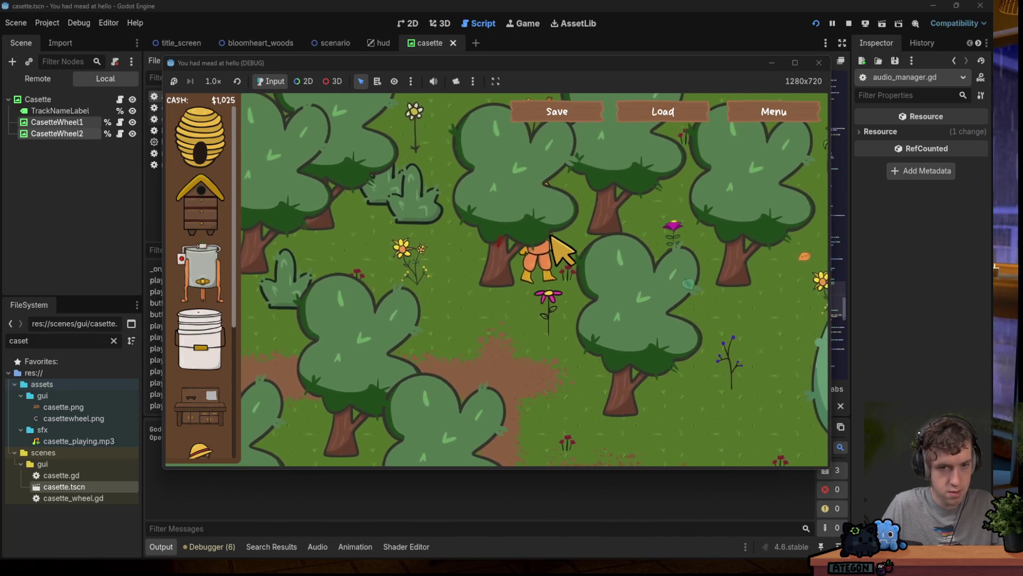
key("a")
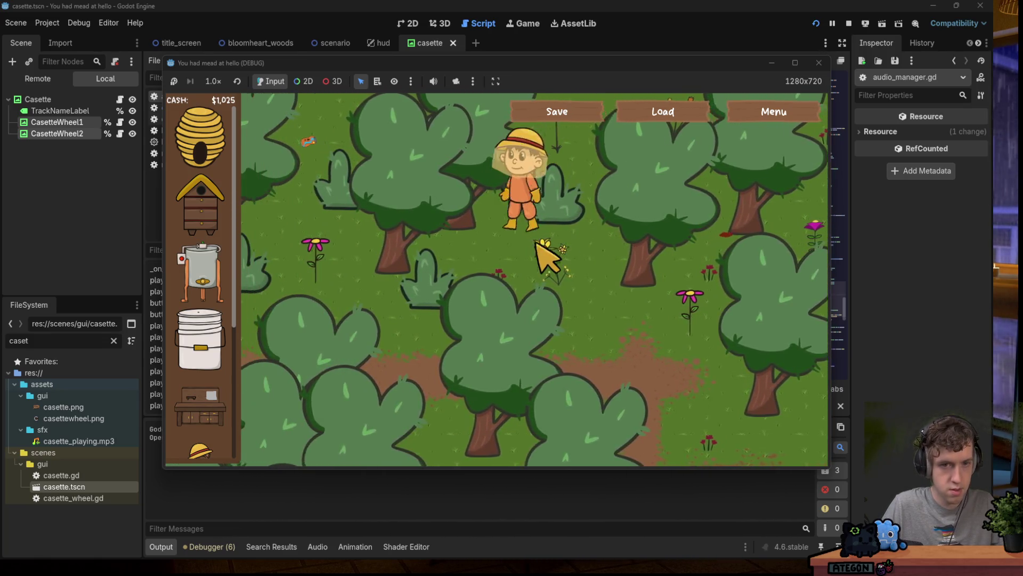
key("a")
key("s")
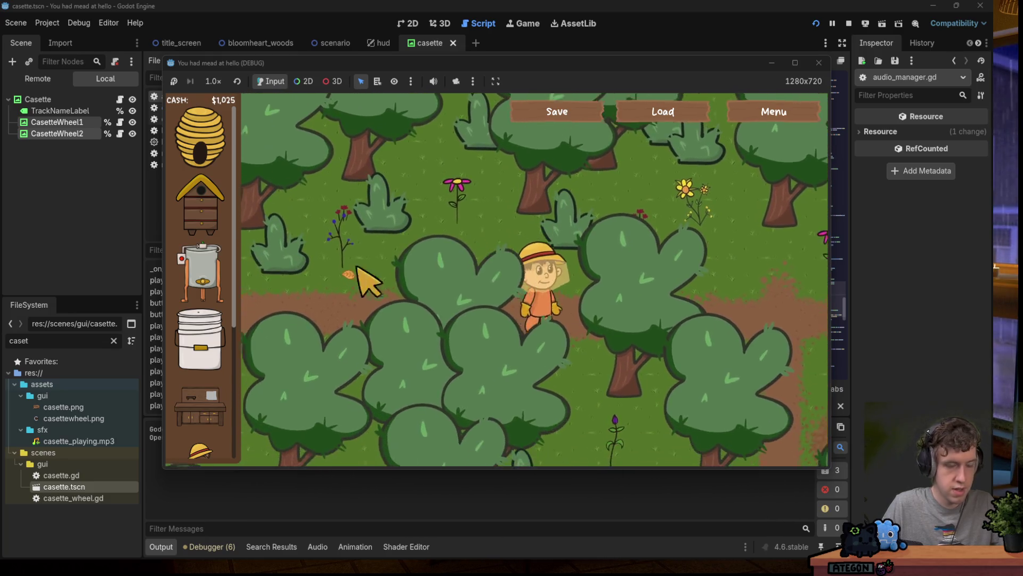
mouse_move(446, 62)
left_mouse_down()
mouse_move(302, 53)
mouse_move(461, 0)
left_mouse_up()
left_click(497, 227)
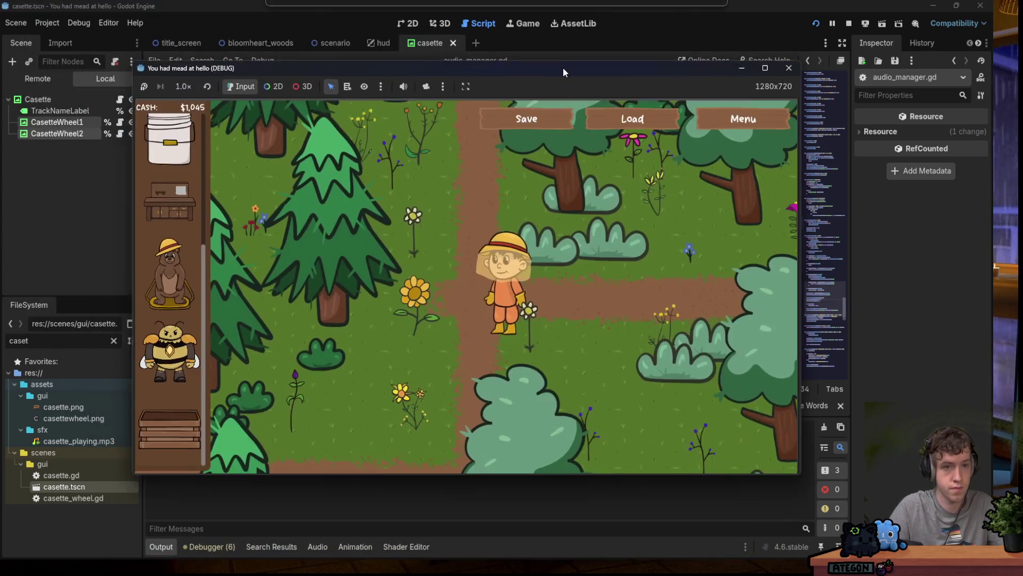
Step: Walk the character up the forest path past the sale-crate crossroads and into the trees
key("w")
key("a")
key("w")
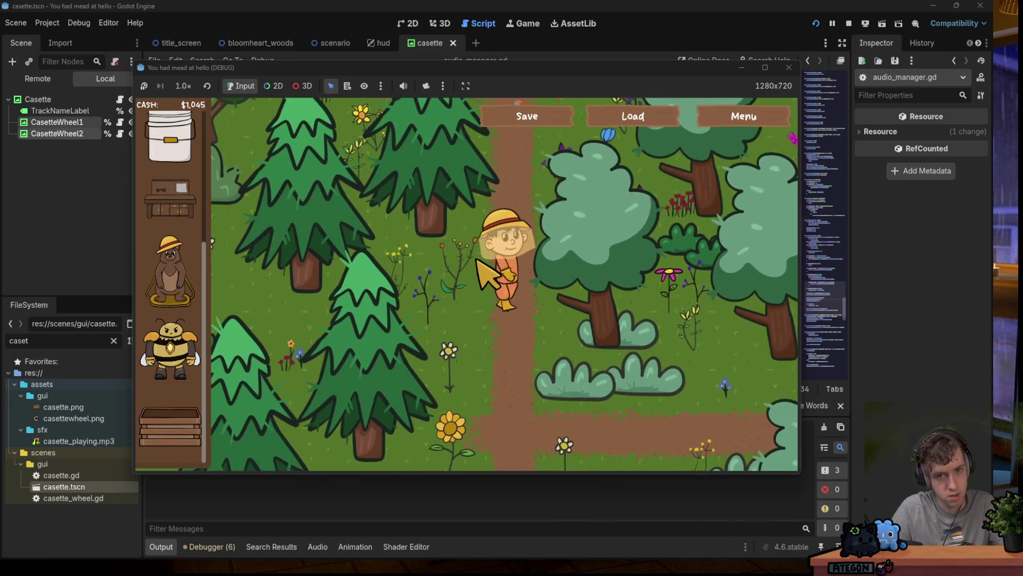
key("w")
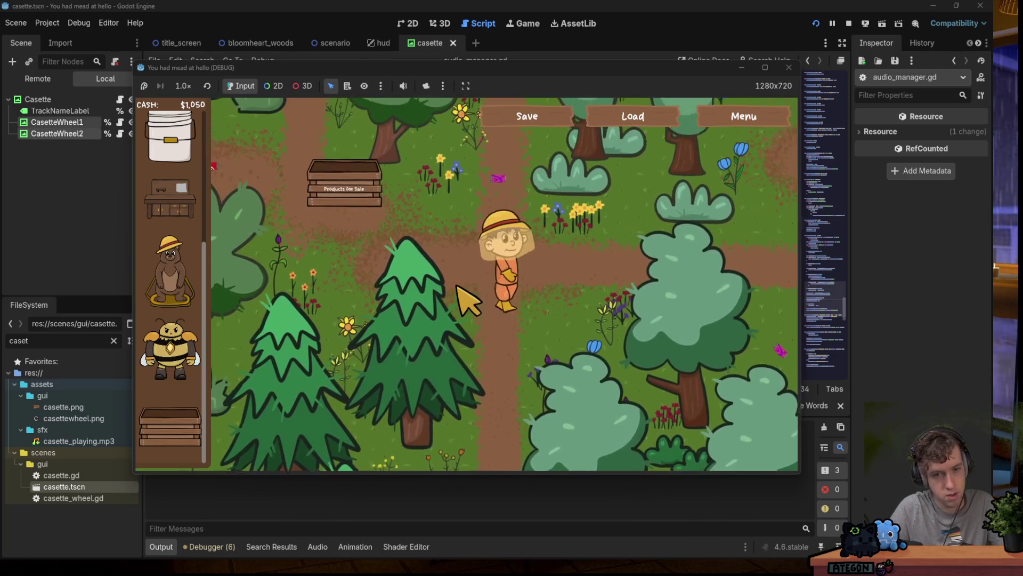
key("d")
key("w")
key("a")
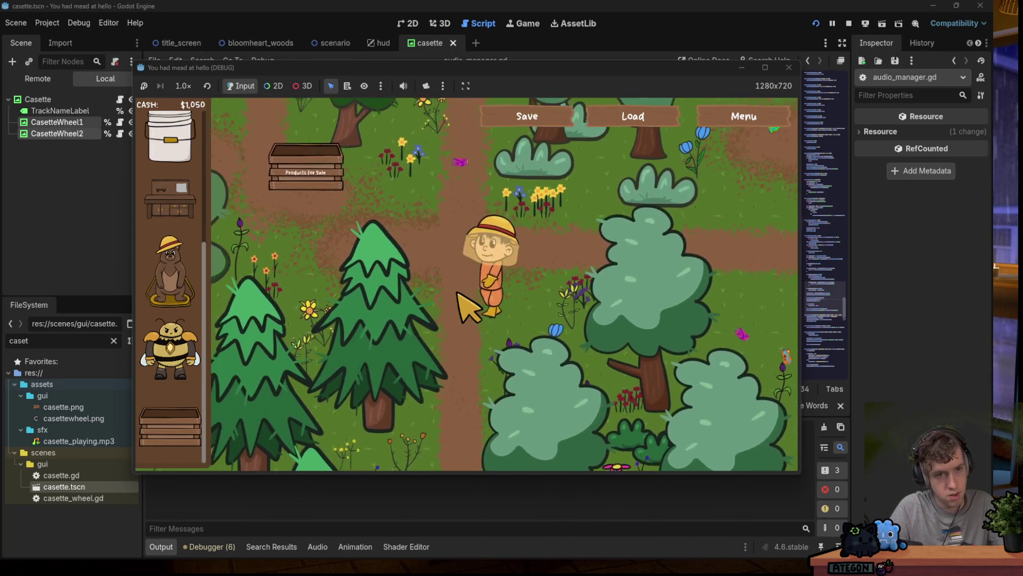
key("w")
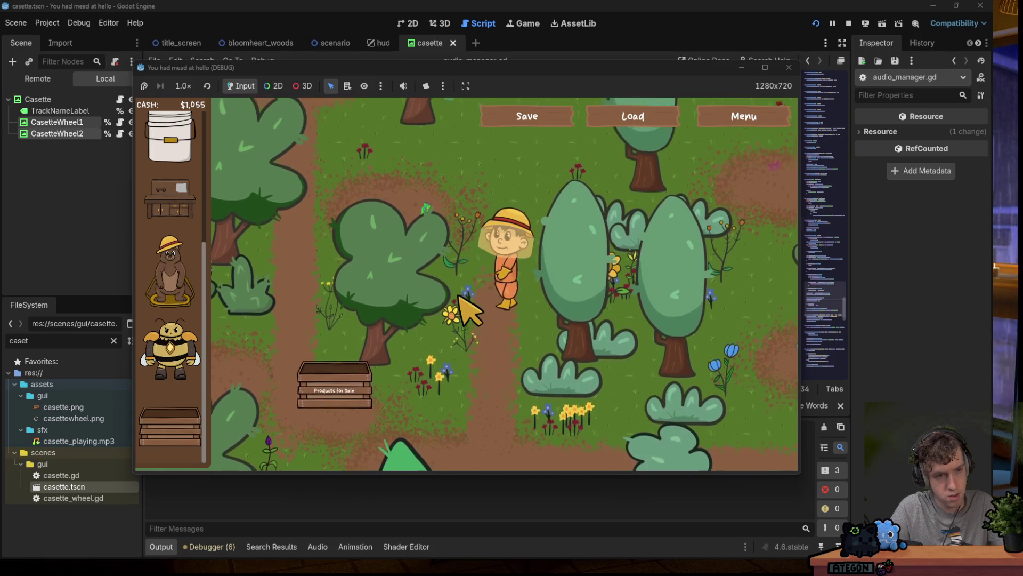
key("a")
key("w")
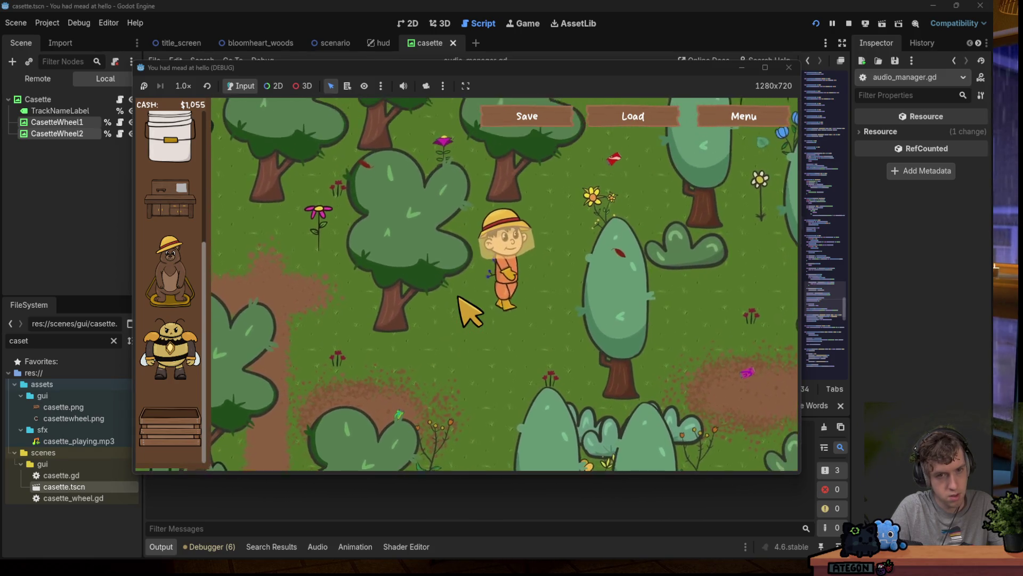
key("w")
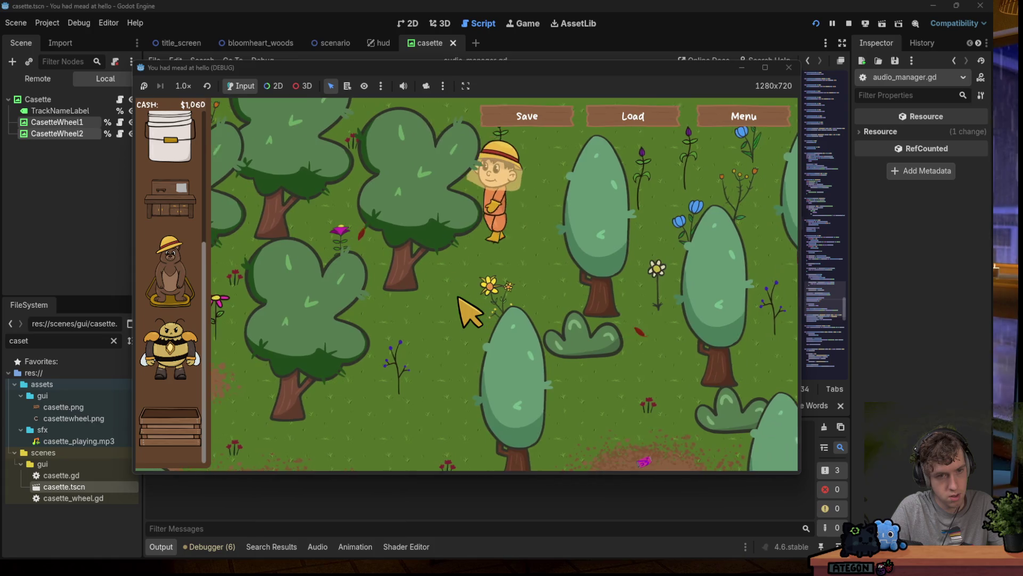
key("a")
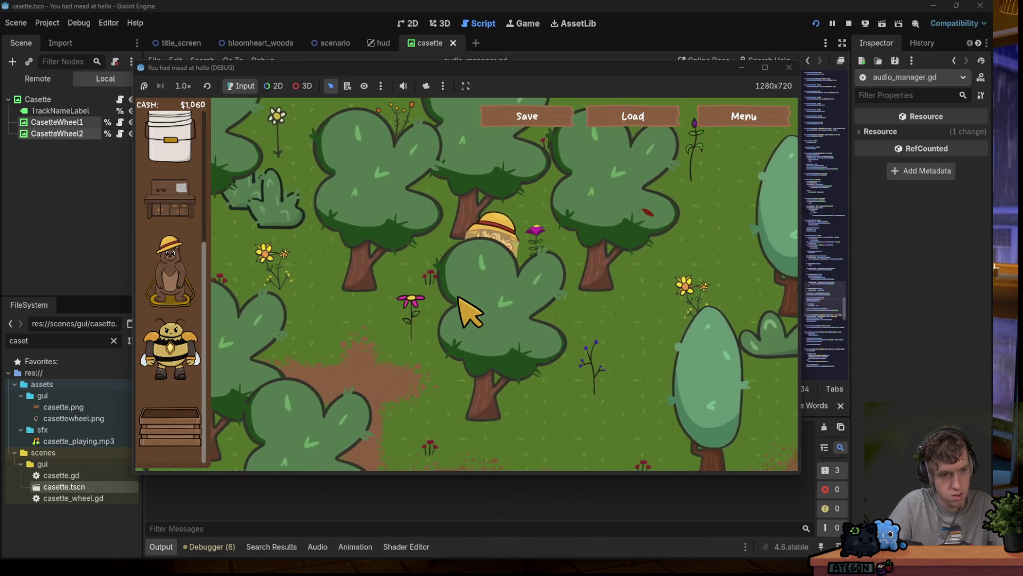
Step: Walk the character down and around a tree, then stop the running game with F8
key("s")
key("a")
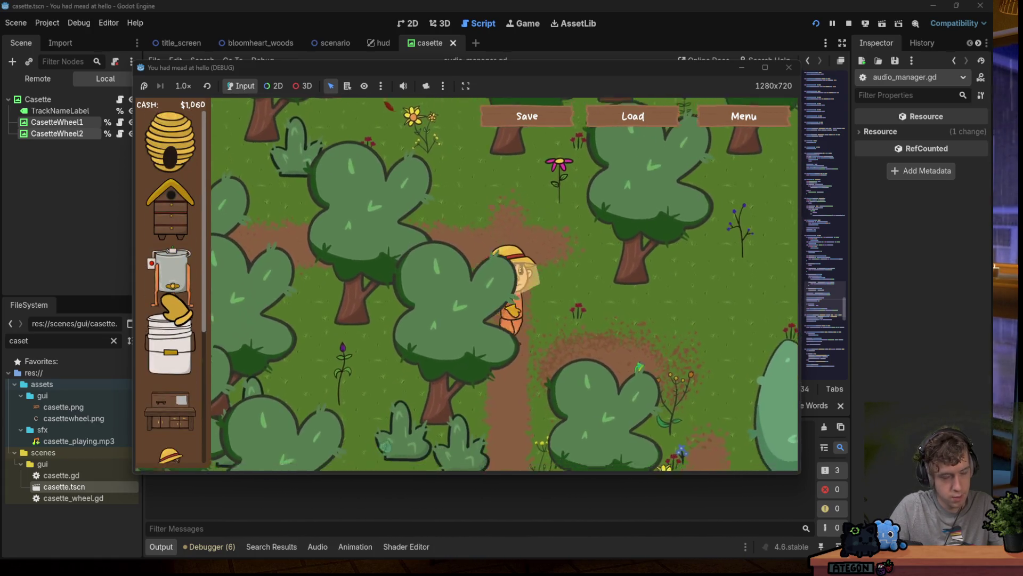
key("s")
key("d")
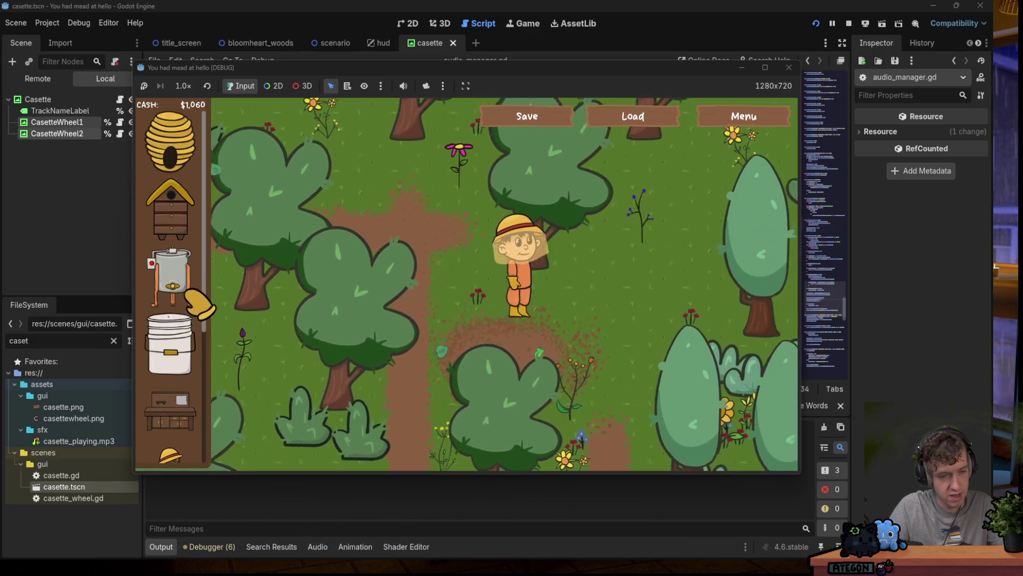
scroll(192, 307, "down", 2)
key("d")
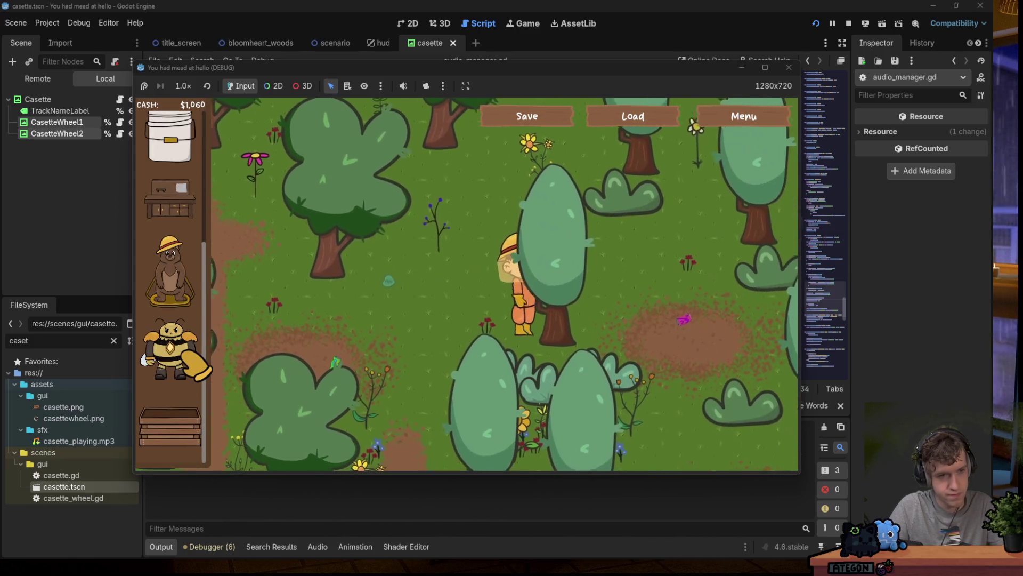
key("w")
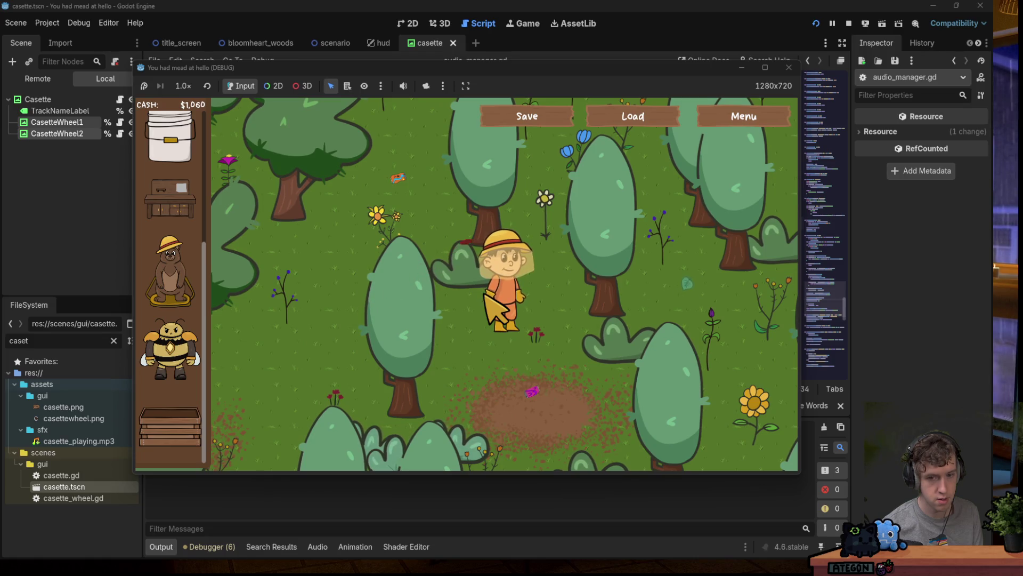
key("s")
key("d")
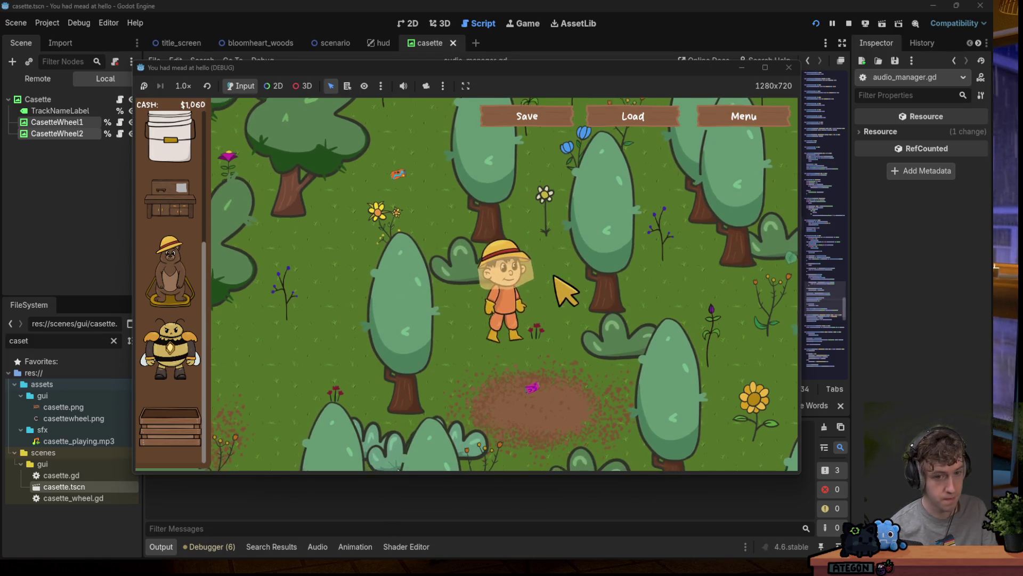
key("F8")
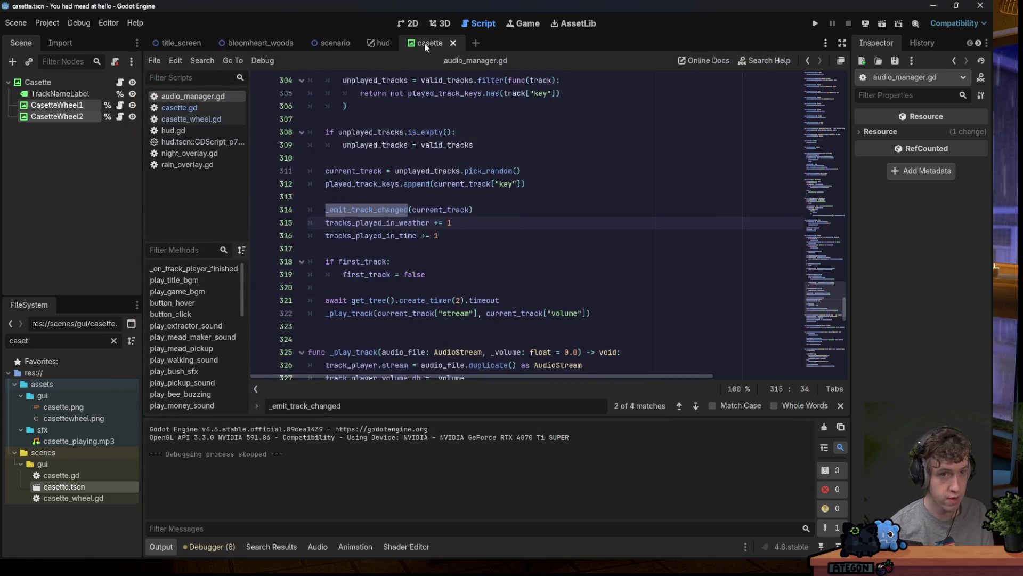
Step: Open casette.gd and find the tween code in hide_track
left_click(179, 107)
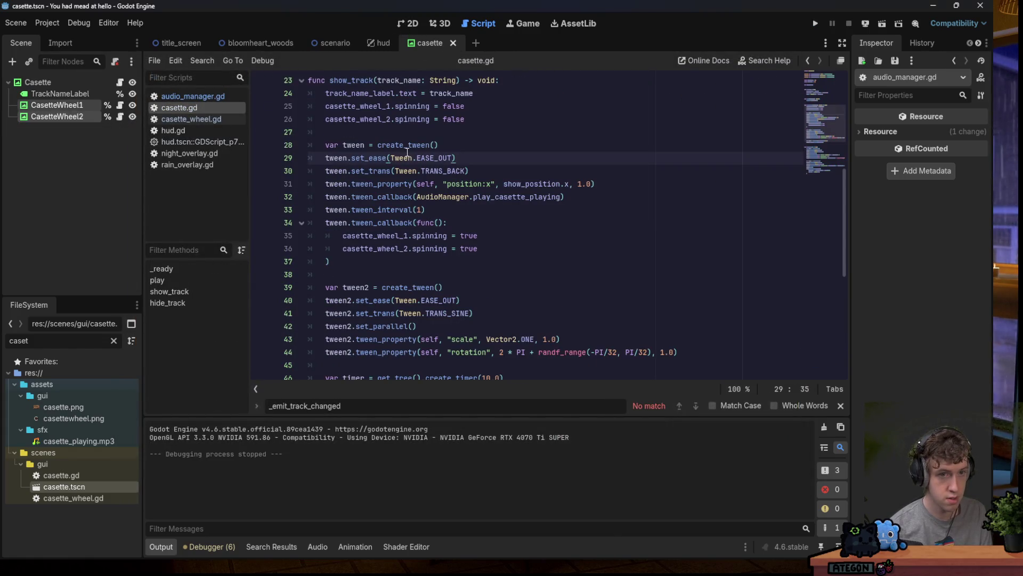
scroll(407, 152, "down", 4)
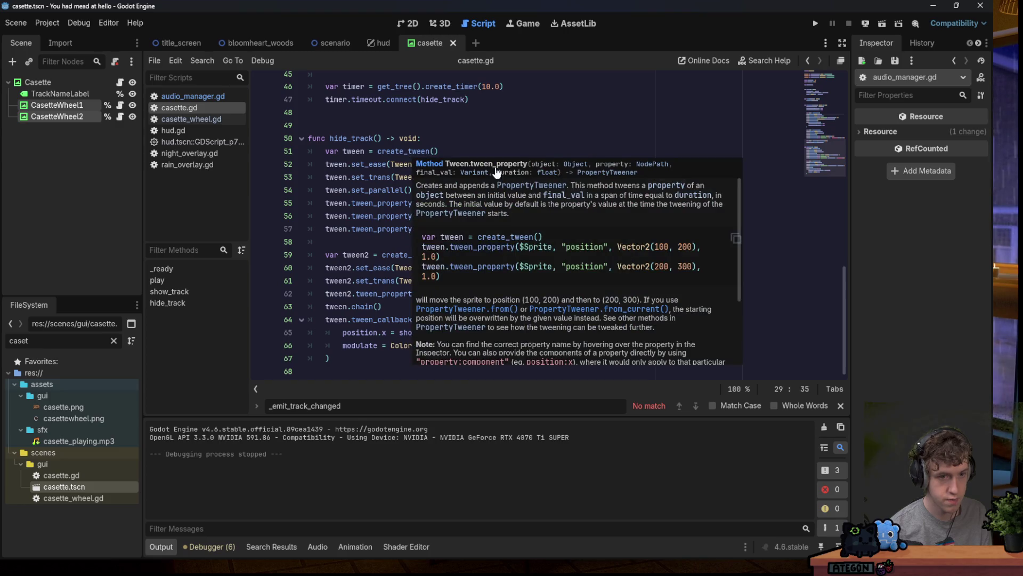
left_click(374, 214)
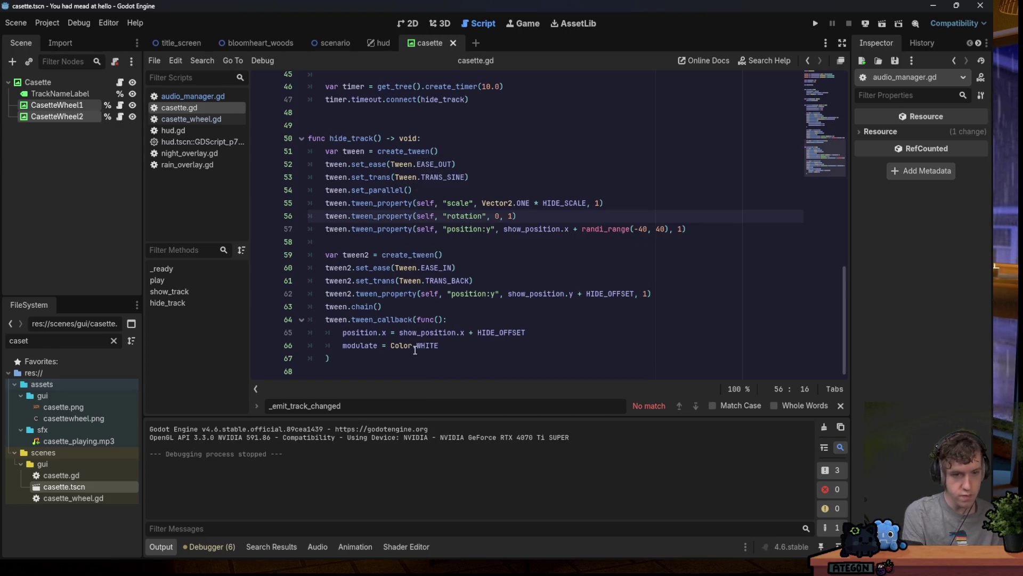
double_click(364, 347)
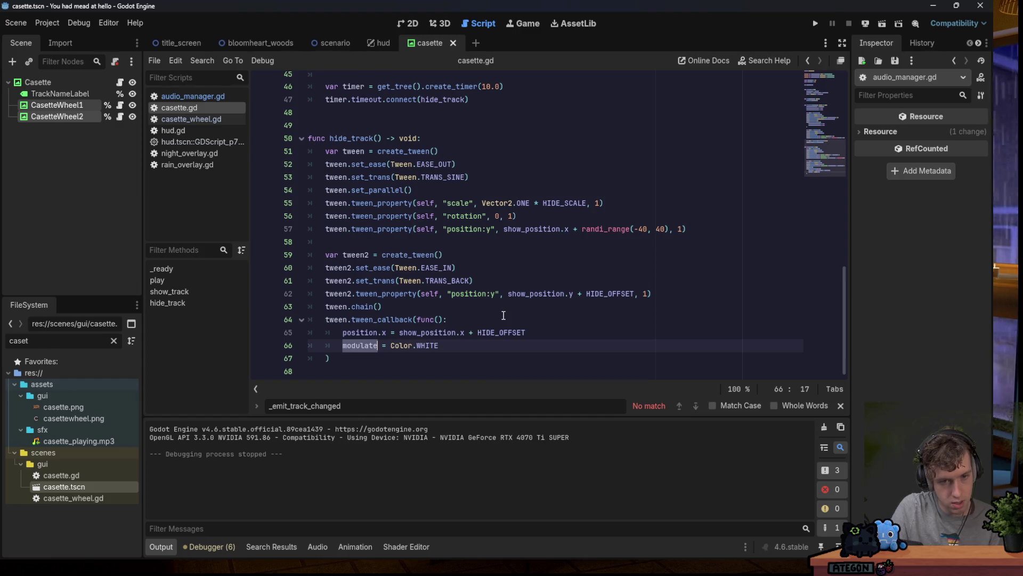
double_click(379, 332)
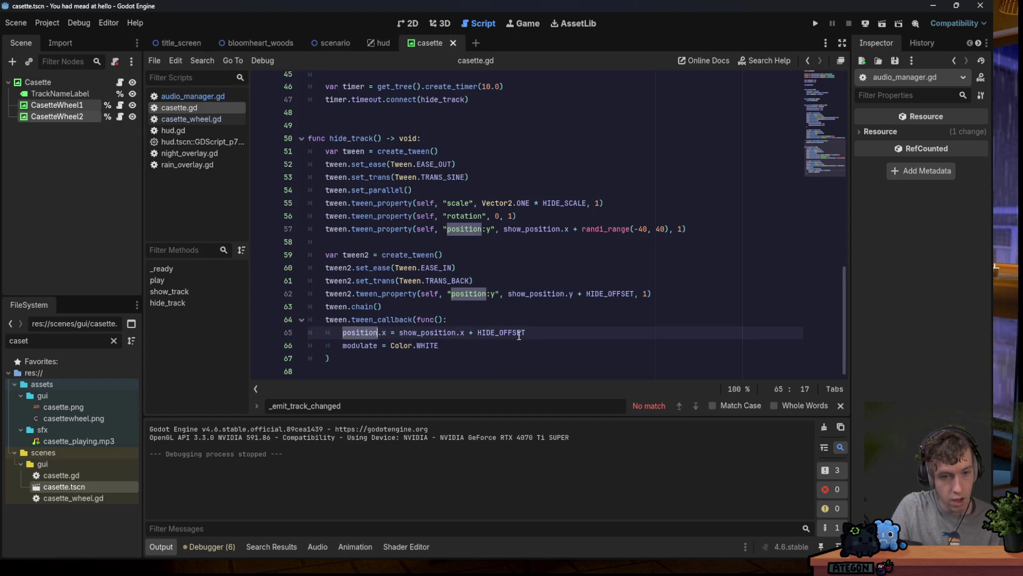
Step: Add 'position.y = show_position.y' below the position.x line in the tween callback
left_click(544, 334)
key("Return")
type("position.")
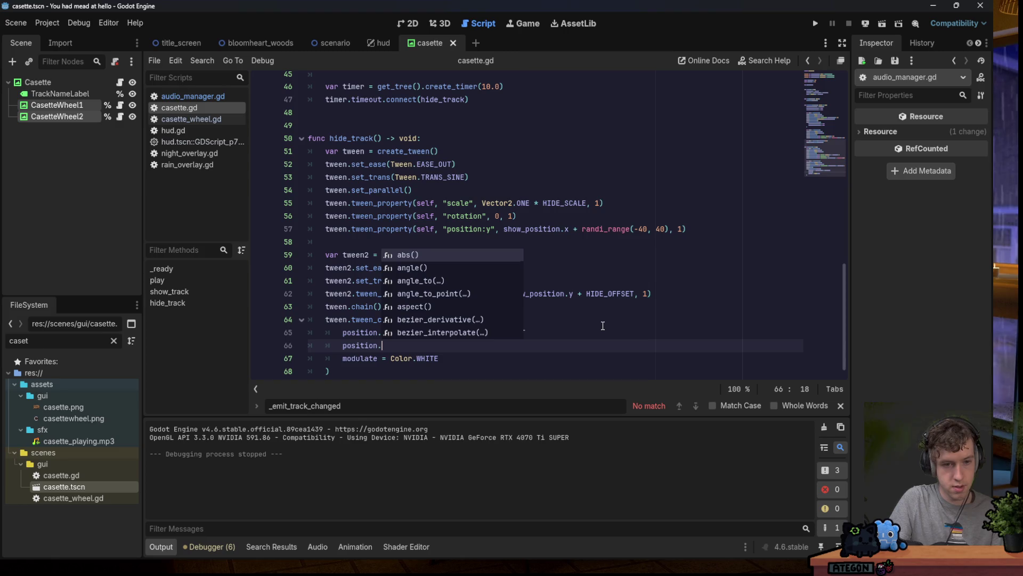
type("y =")
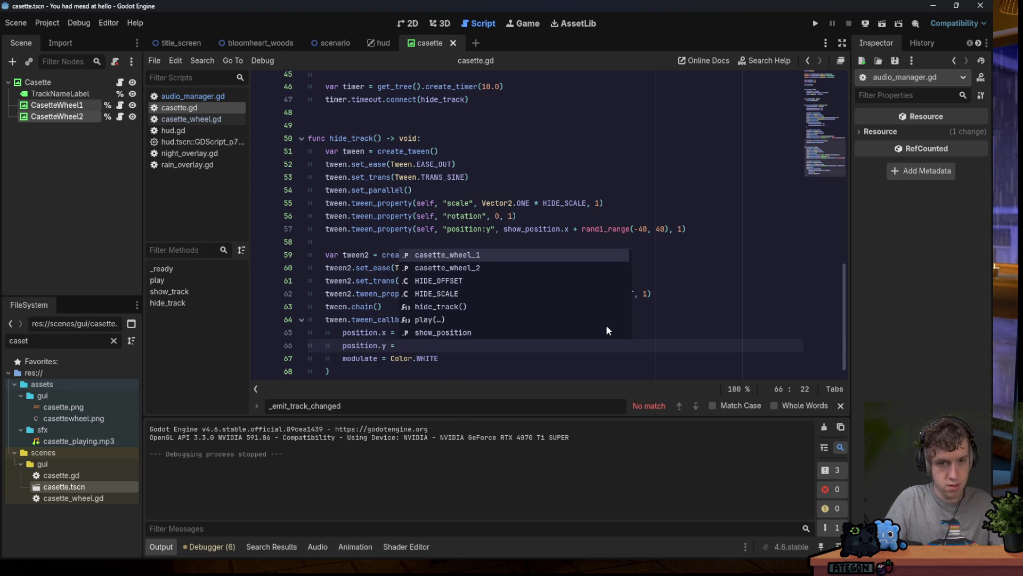
key("Escape")
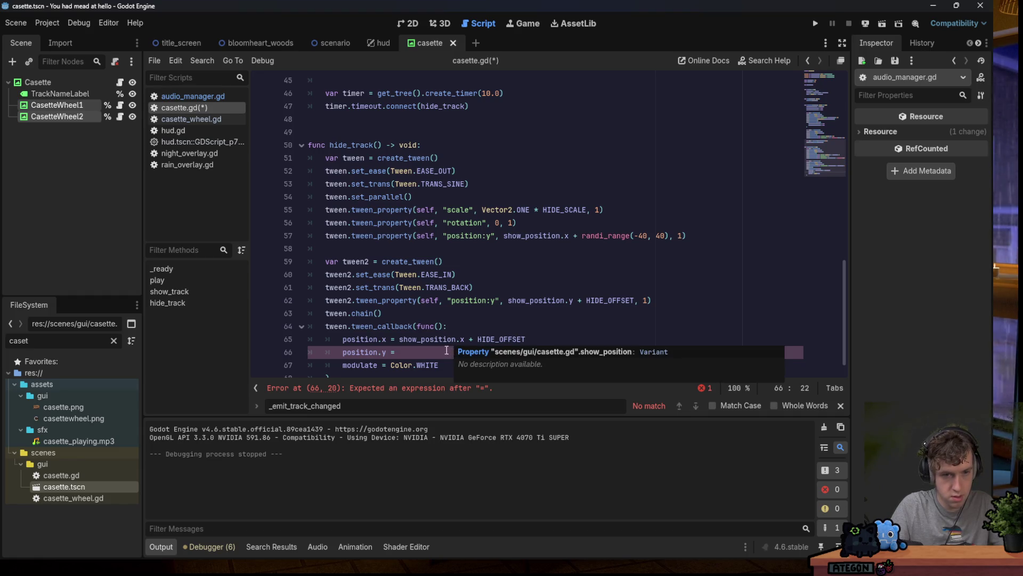
left_click(540, 341)
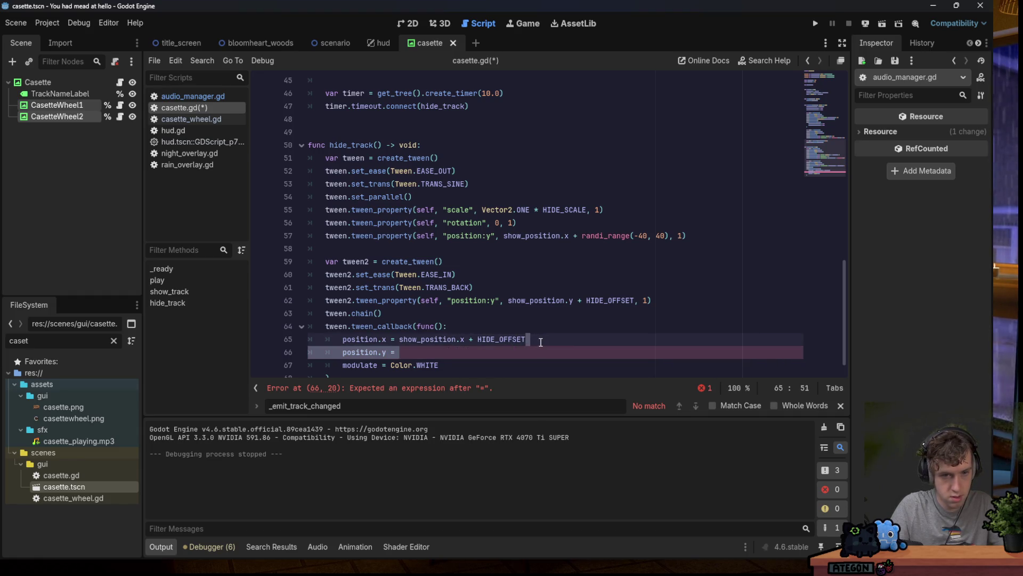
left_click(491, 353)
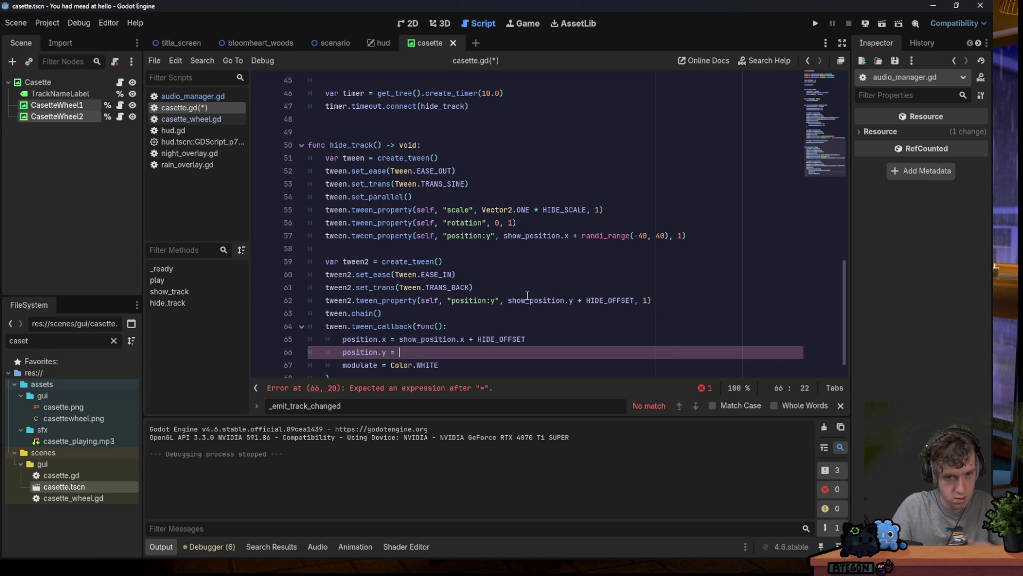
mouse_move(532, 294)
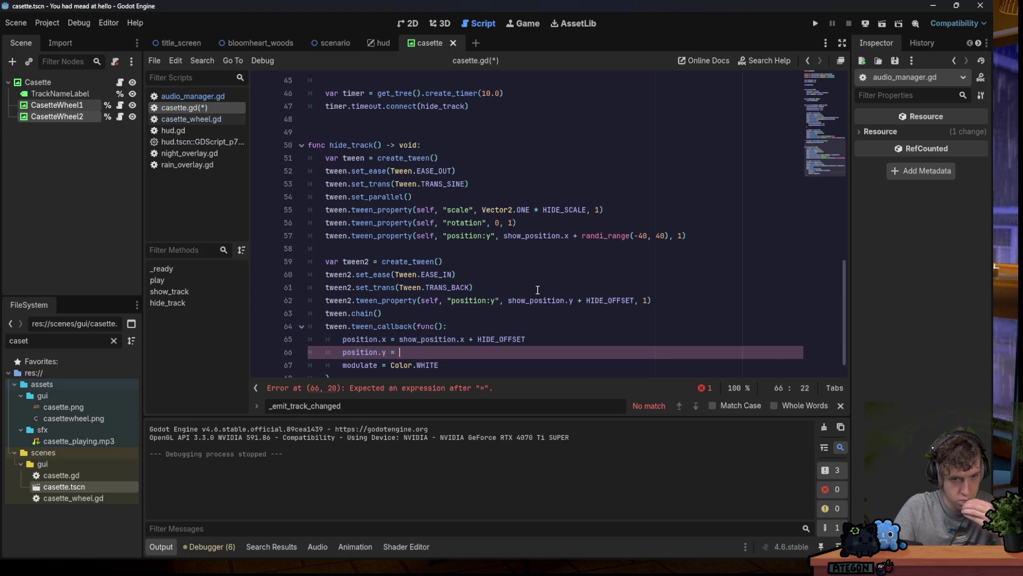
type("show_position.")
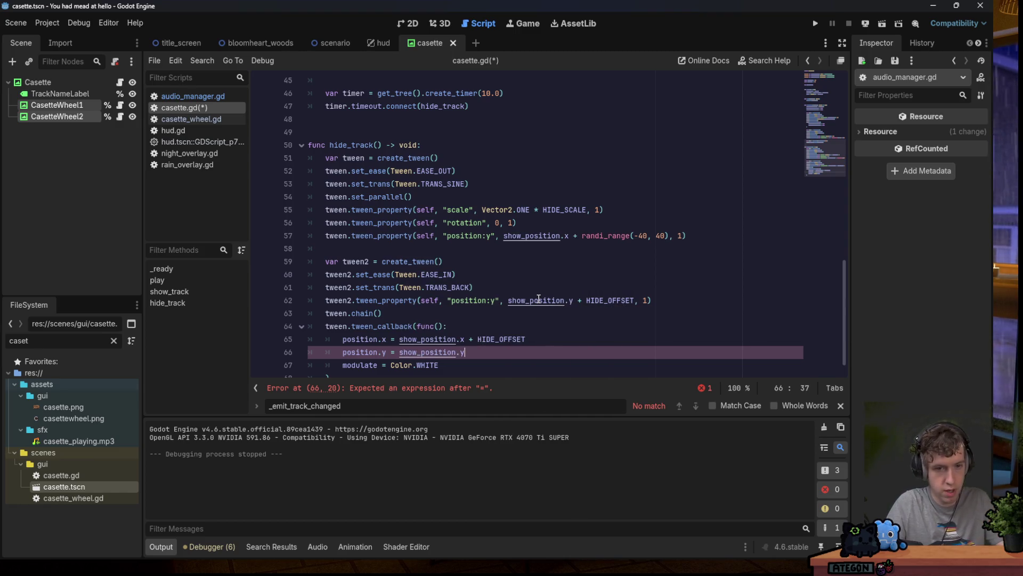
type("y")
Step: Save casette.gd and run the project to test the cassette
key("ctrl+s")
left_click(487, 326)
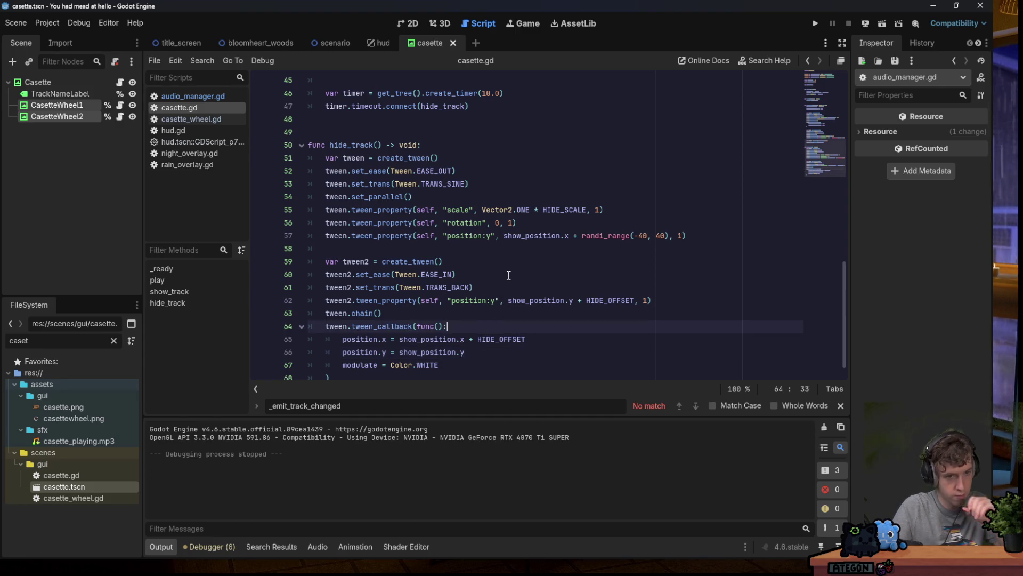
left_click(604, 197)
scroll(740, 97, "down", 1)
left_click(820, 25)
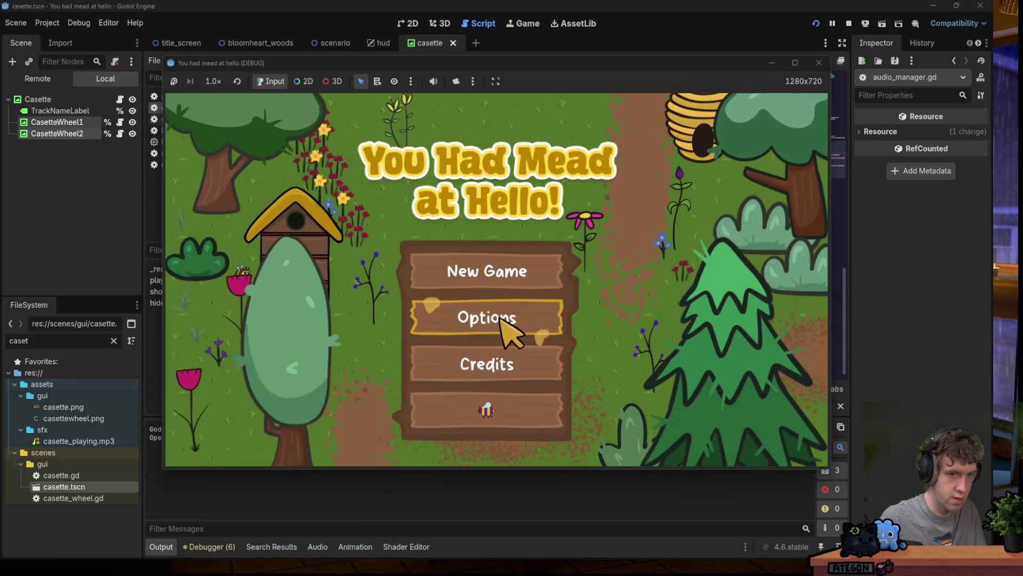
Step: Visit Options and back, start a New Game, and walk the farmer around the farm
left_click(502, 318)
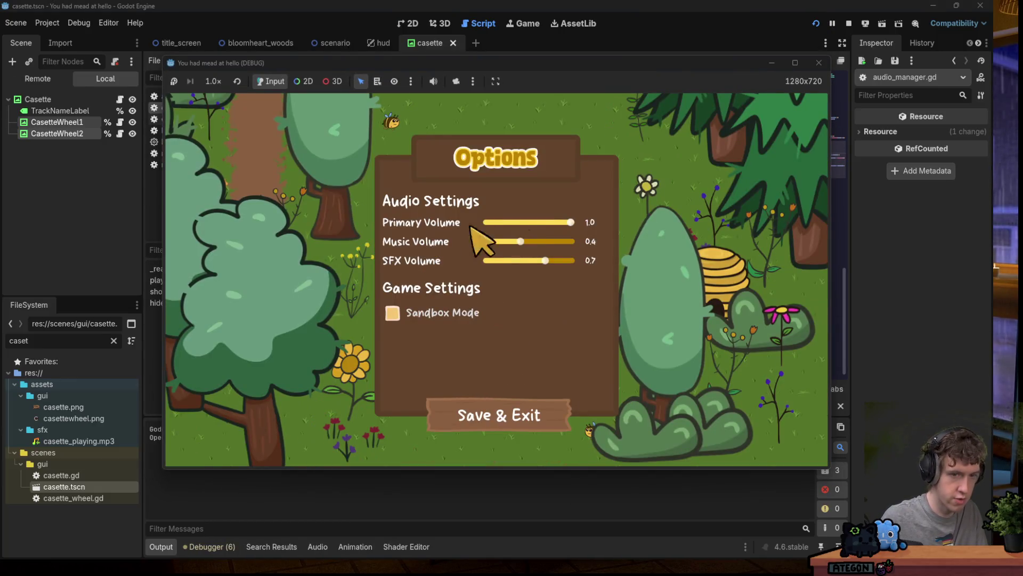
left_click(505, 391)
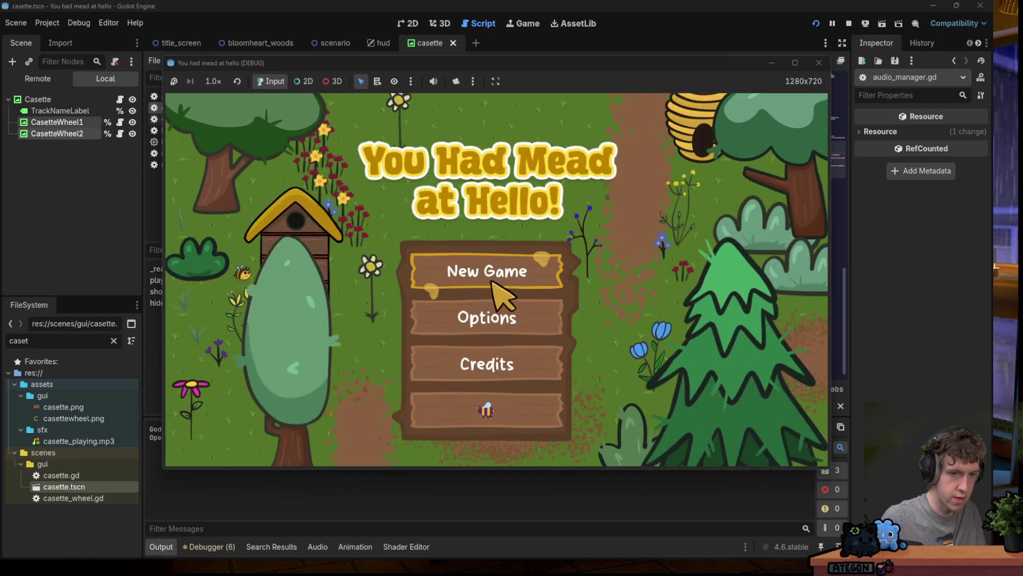
left_click(474, 274)
key("d")
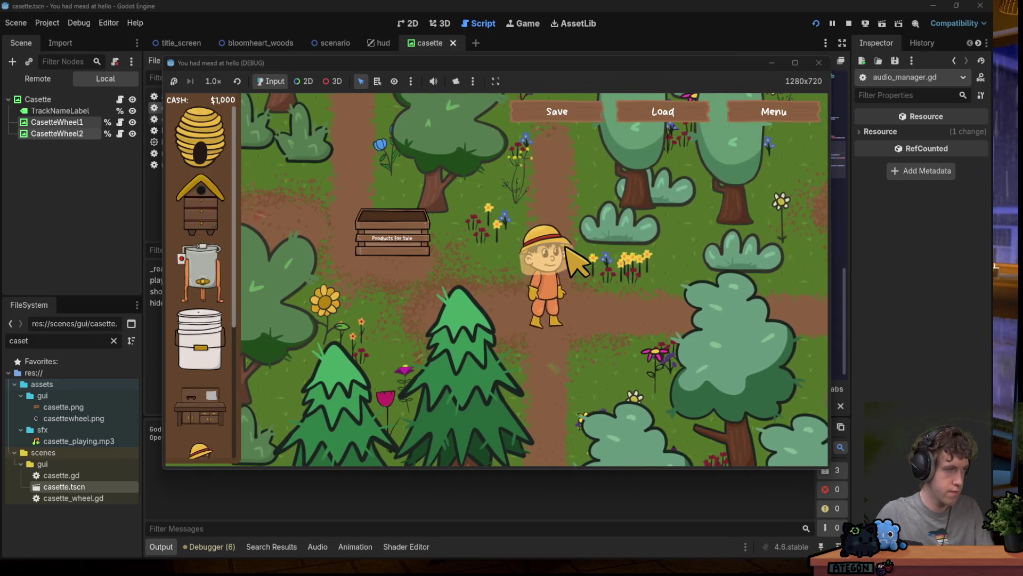
key("w")
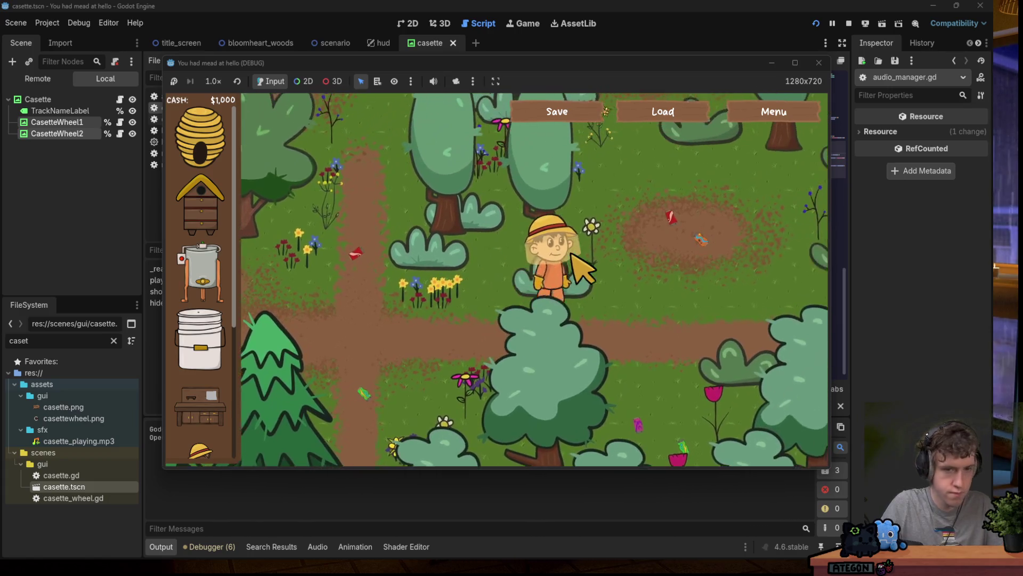
key("w")
key("d")
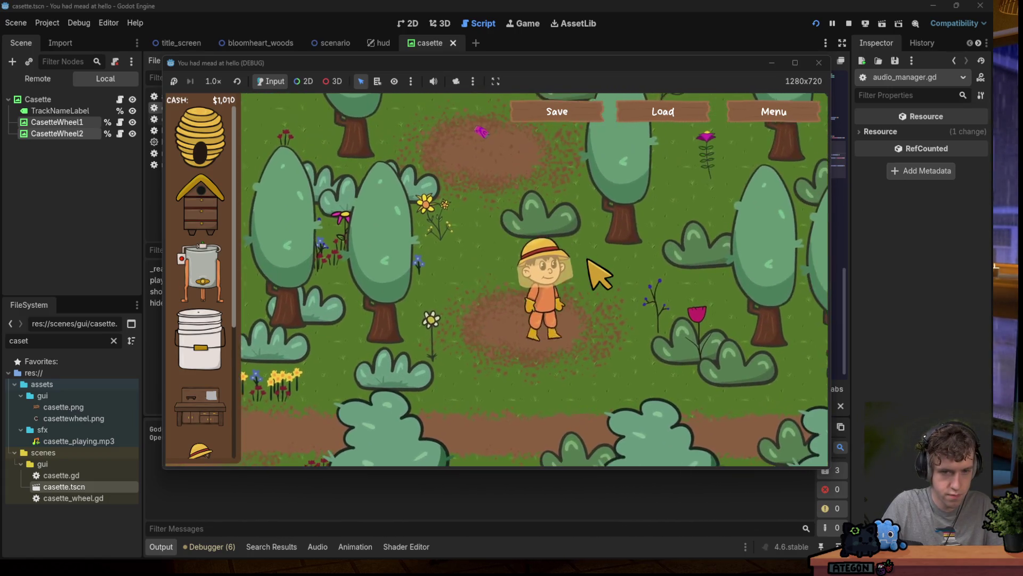
key("w")
key("a")
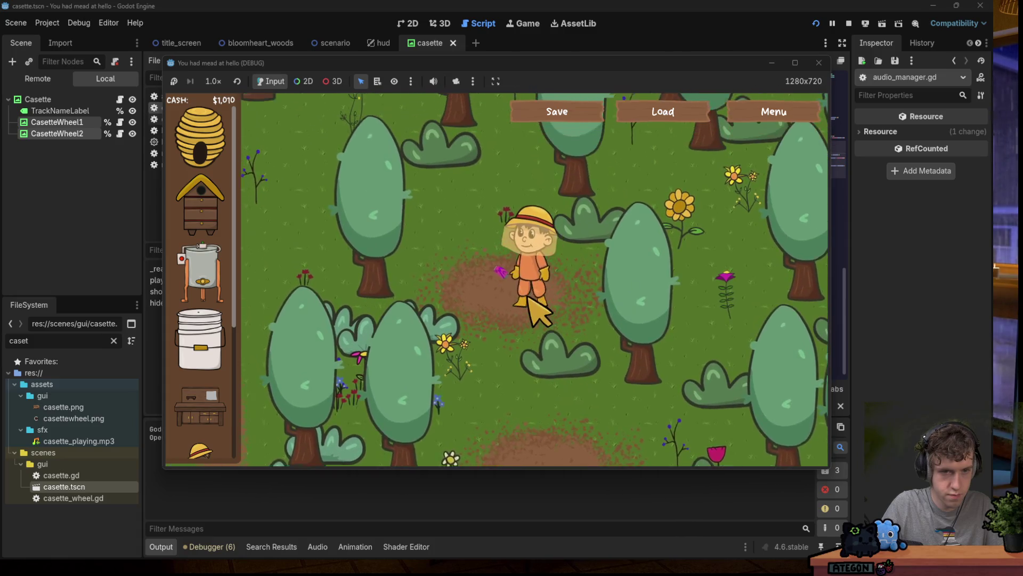
key("s")
key("d")
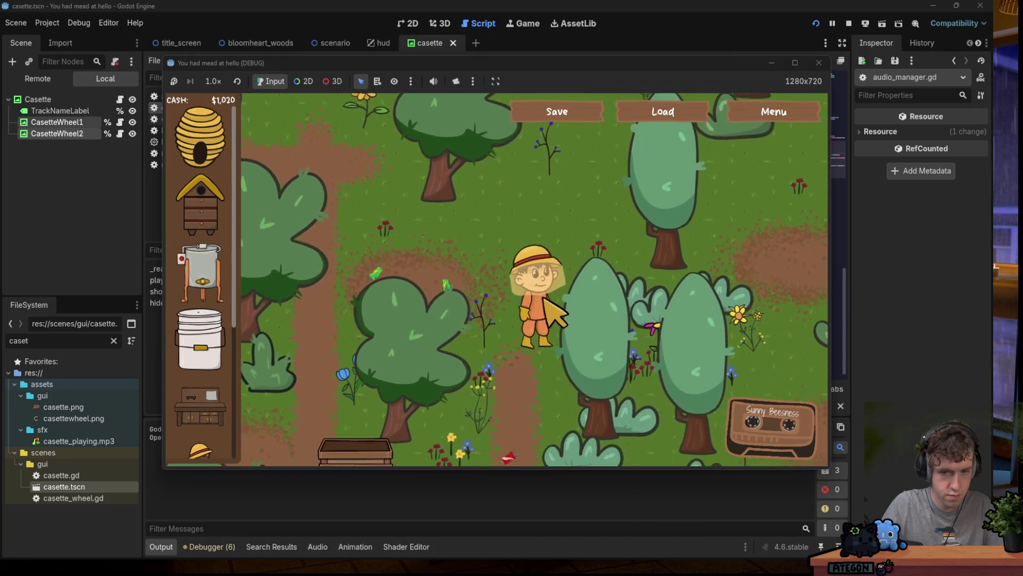
Step: Walk the farmer down, then up behind the trees and around the forest
key("s")
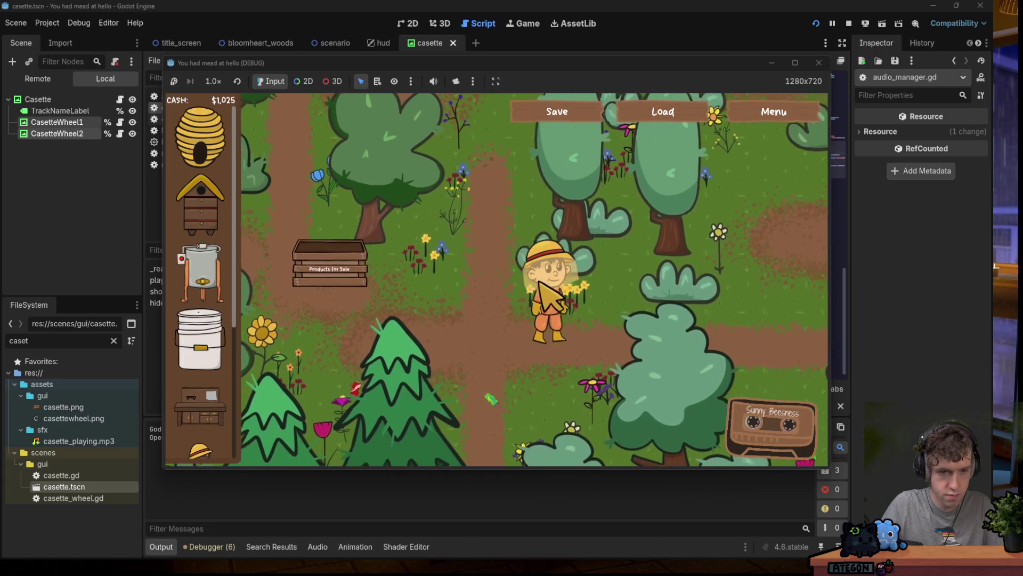
key("s")
key("a")
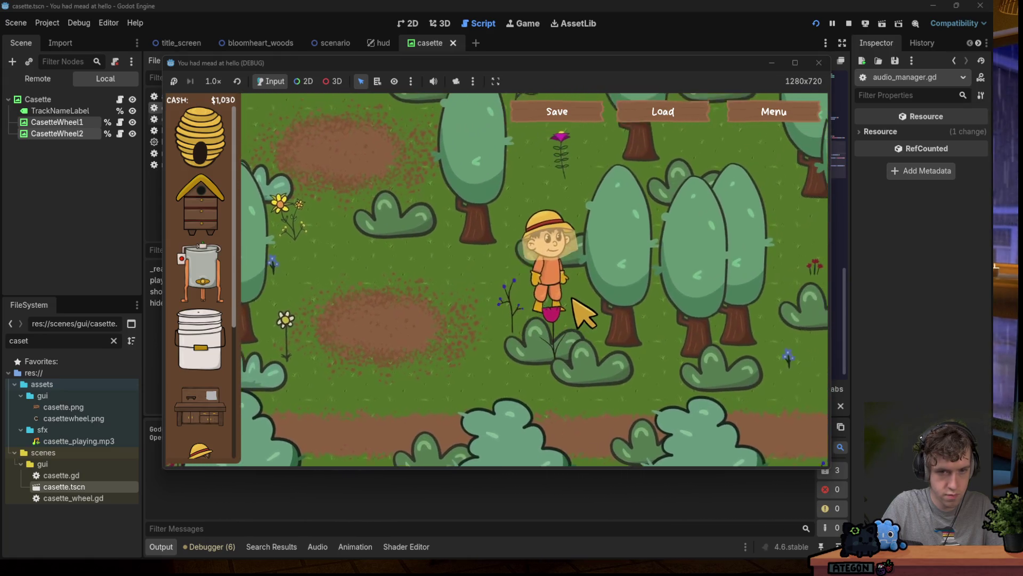
key("w")
key("a")
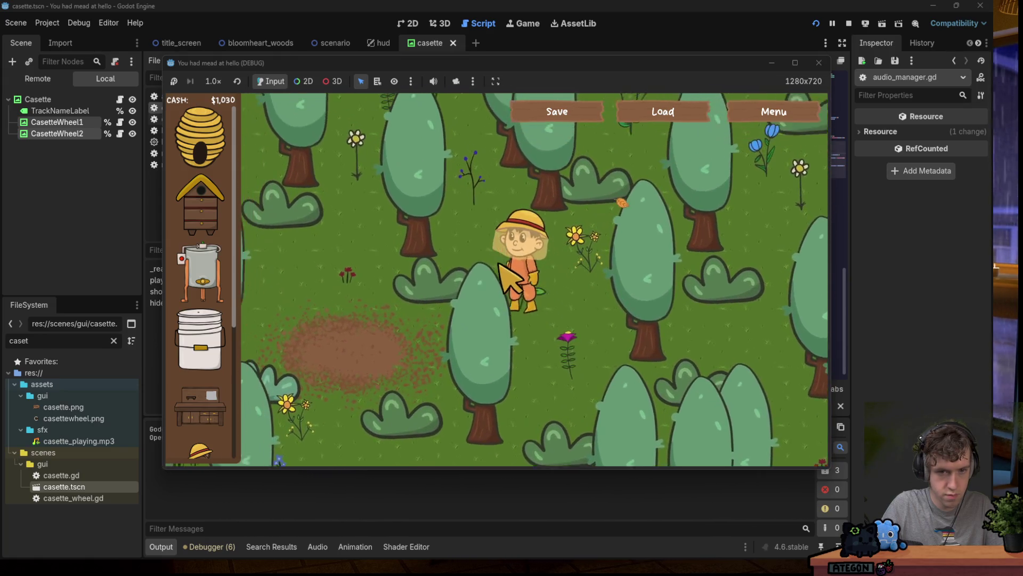
key("w")
key("a")
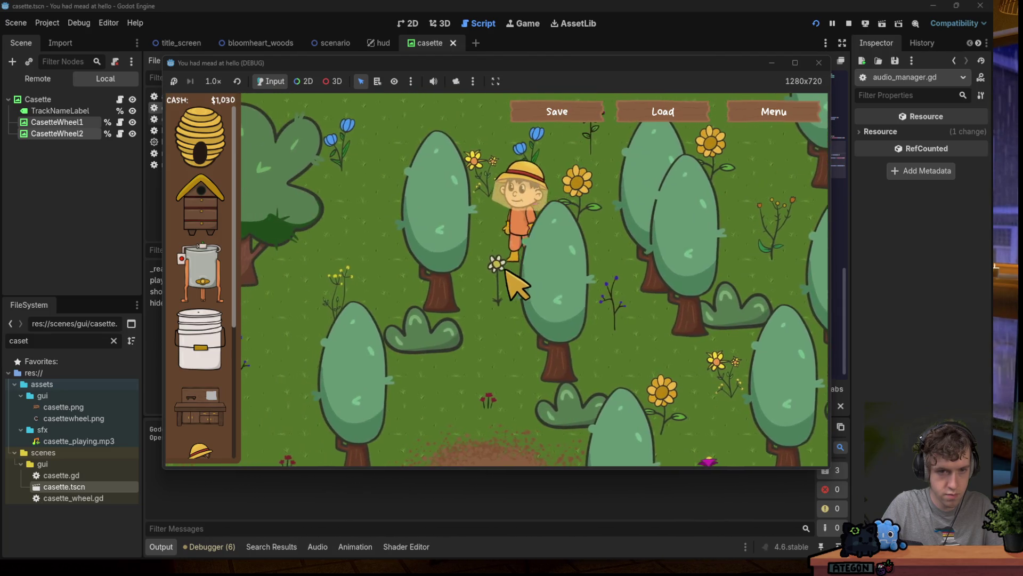
key("a")
key("s")
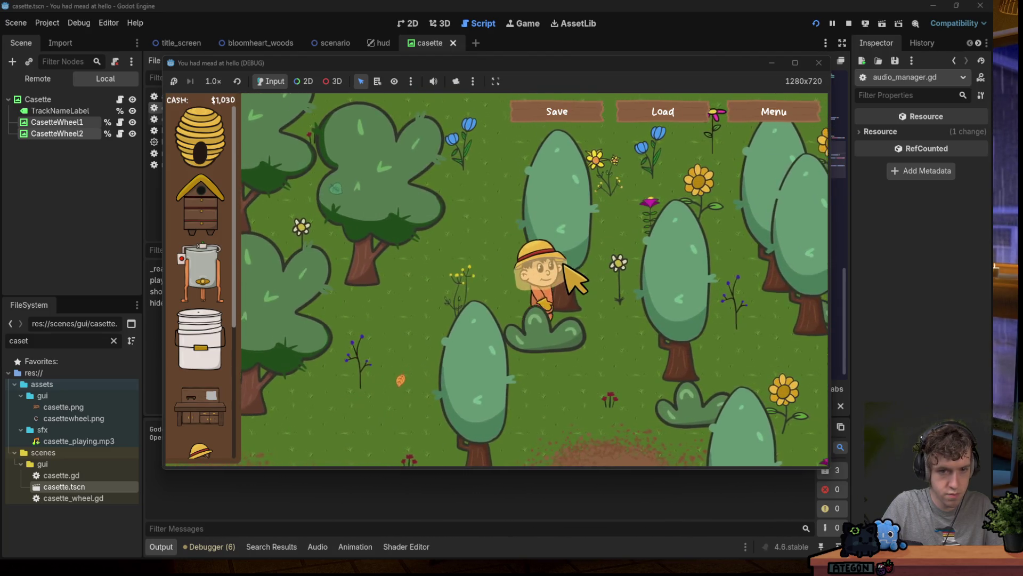
key("s")
key("s")
key("w")
key("a")
key("s")
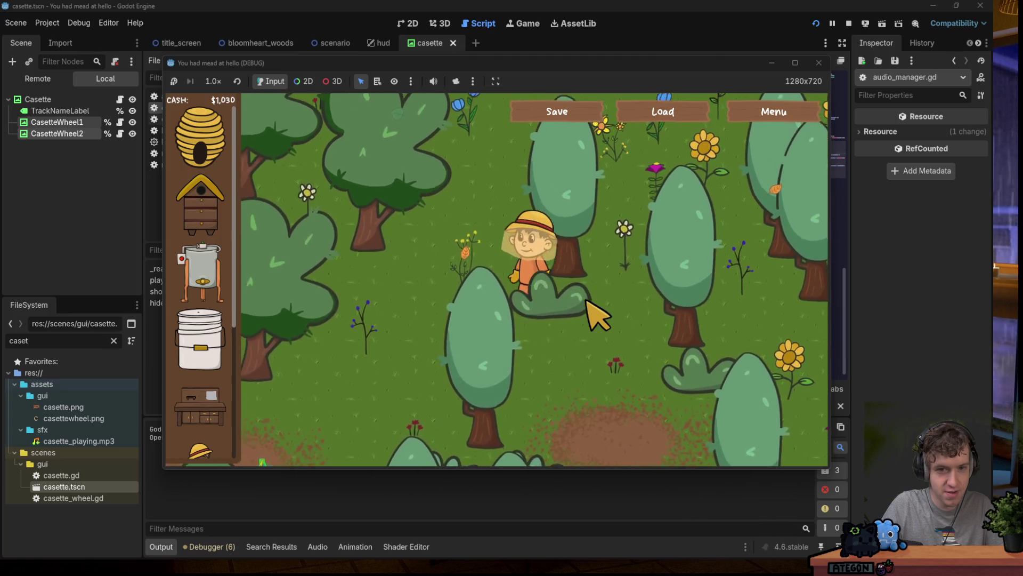
key("d")
key("s")
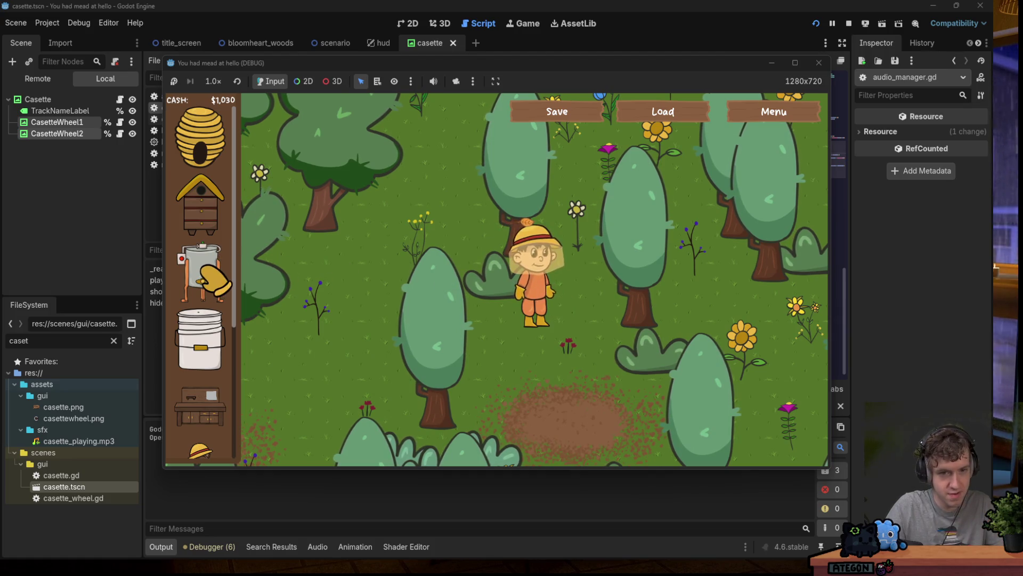
Step: Stop the game, filter FileSystem for 'bush', and open bush_1.tscn in 2D
left_click(819, 62)
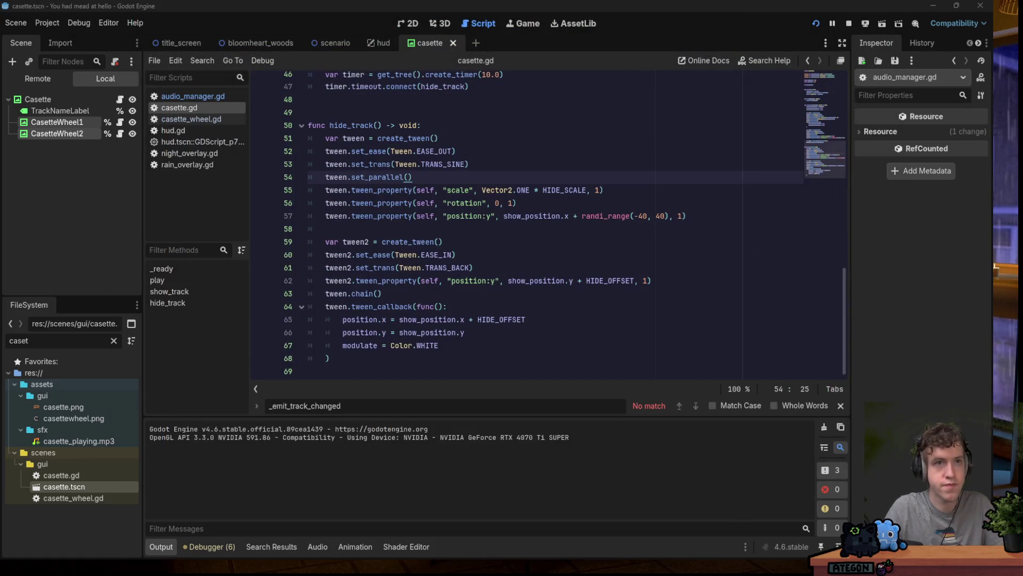
double_click(57, 339)
type("bush")
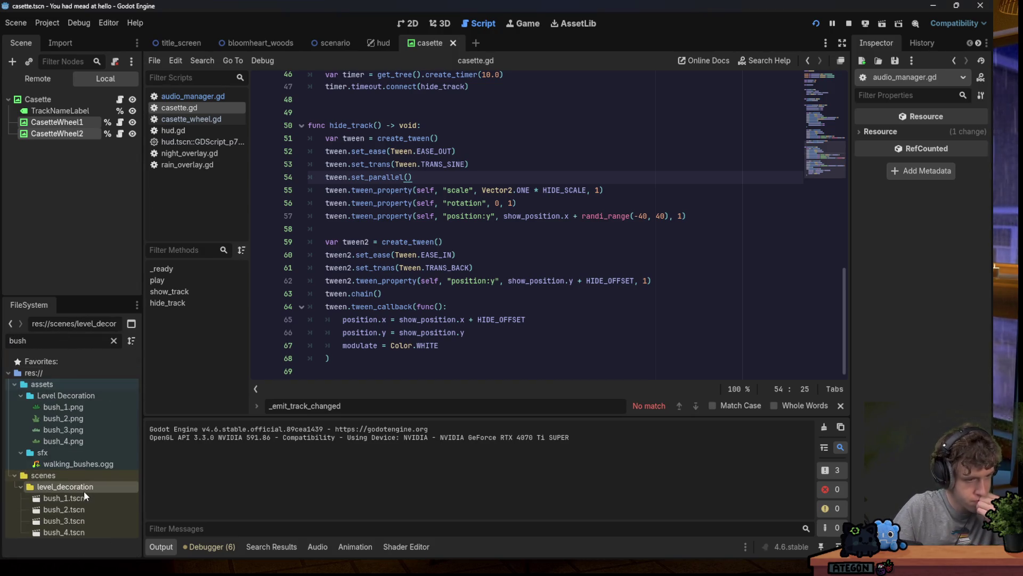
double_click(84, 498)
left_click(412, 24)
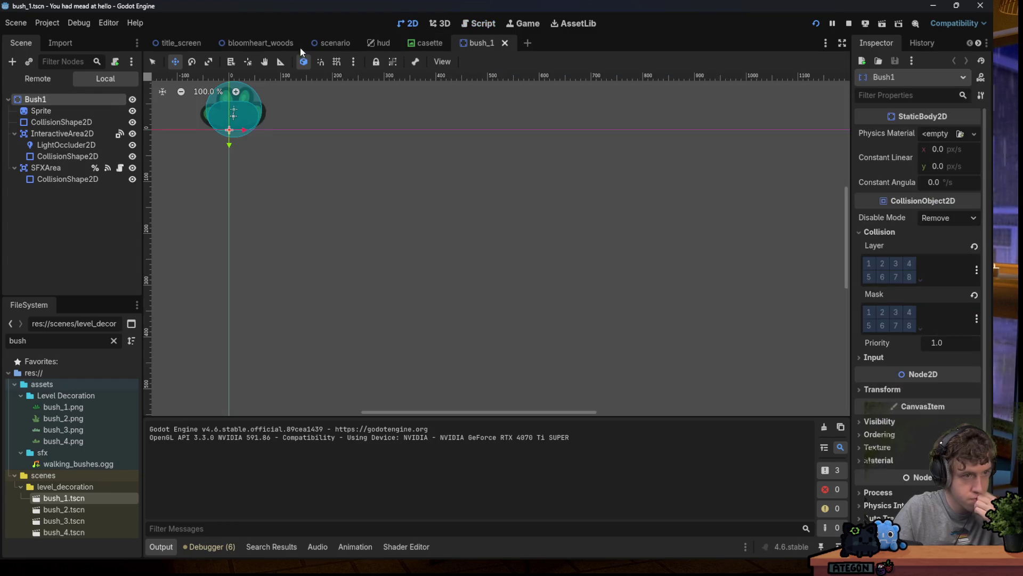
Step: Inspect Bush1's collision shapes and InteractiveArea2D, then save the bush_1 scene
left_click(44, 132)
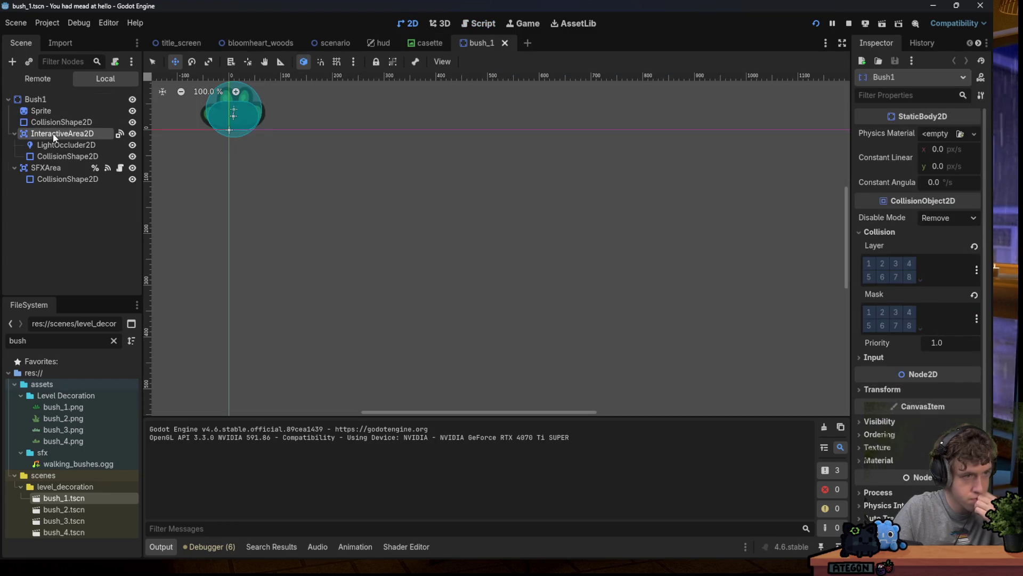
left_click(59, 124)
left_click(62, 157)
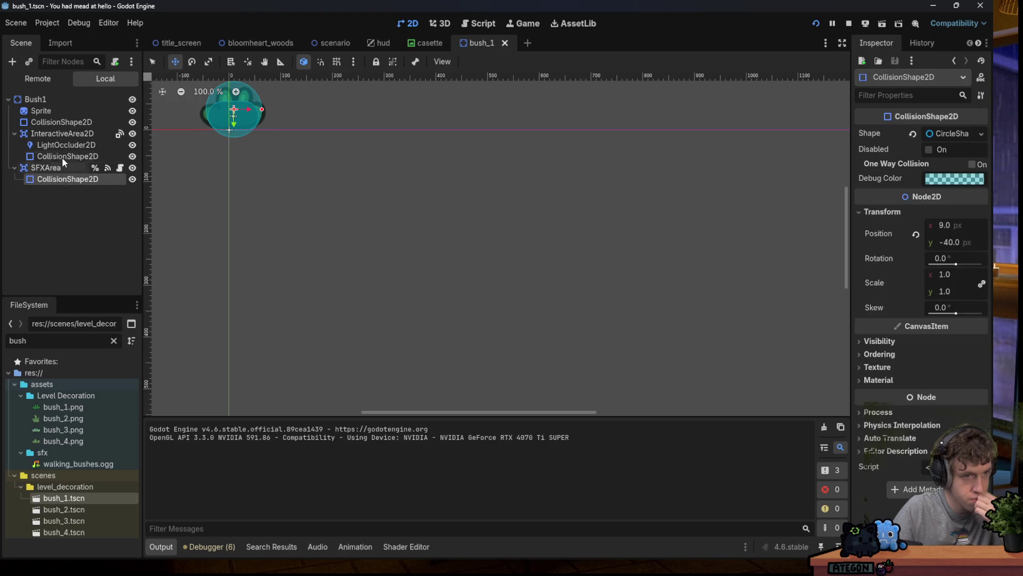
scroll(355, 129, "down", 7)
scroll(355, 129, "up", 19)
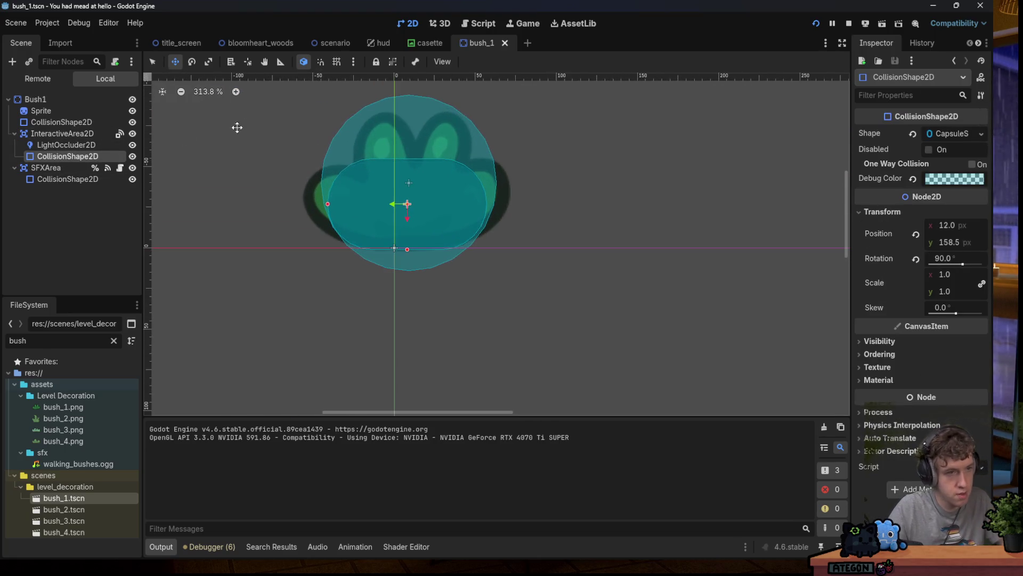
left_click(68, 147)
left_click(68, 157)
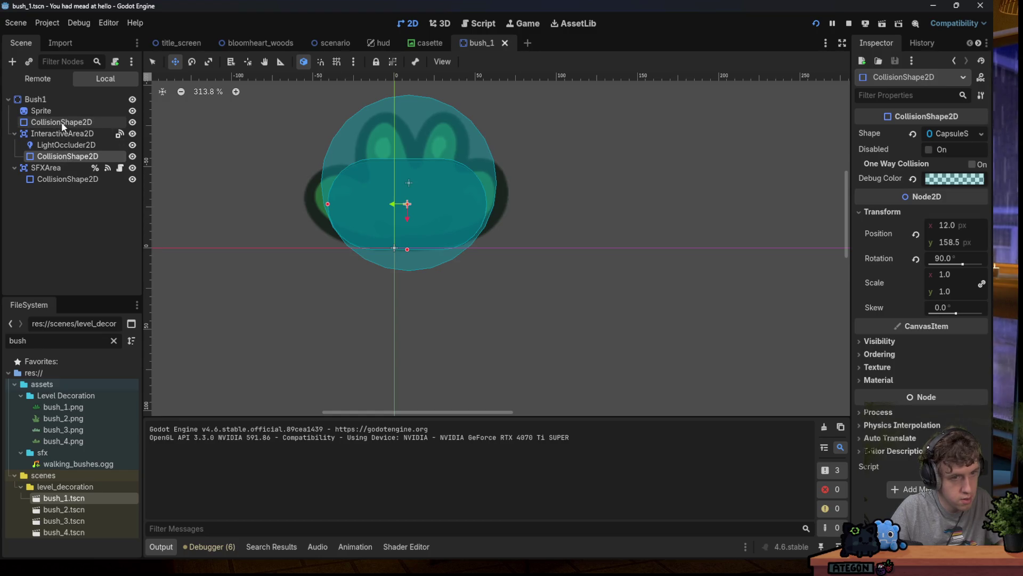
left_click(80, 122)
left_click(133, 133)
left_click(132, 133)
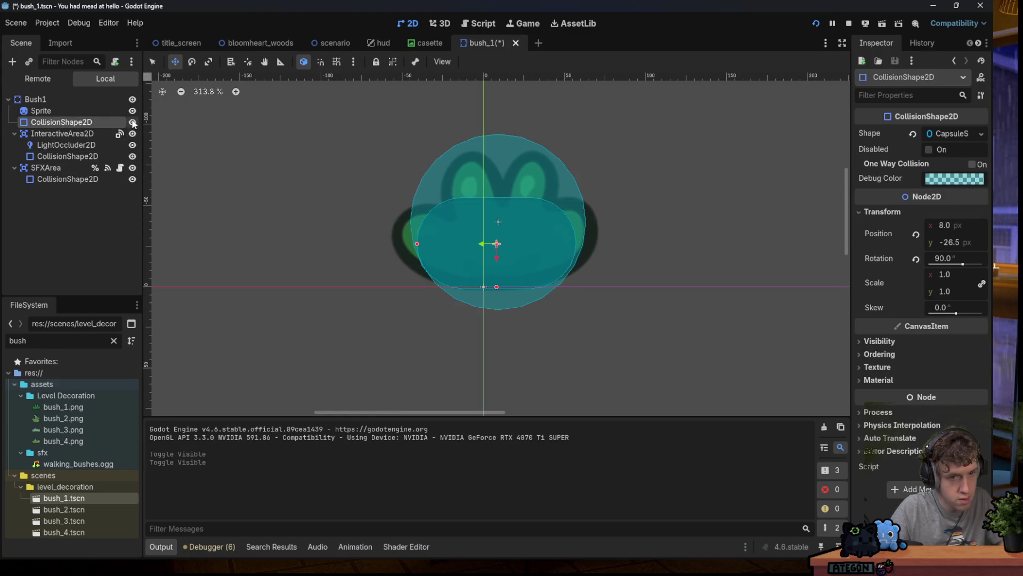
key("ctrl+s")
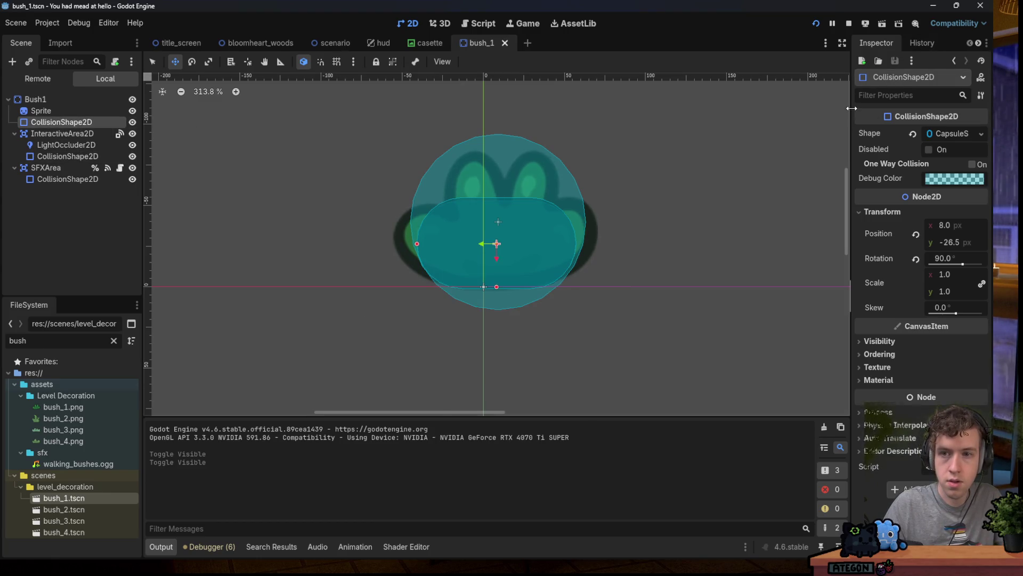
Step: Widen the Inspector dock, show the Signals tab, and attach a script to Bush1
left_click_drag(851, 295, 697, 90)
left_click(810, 43)
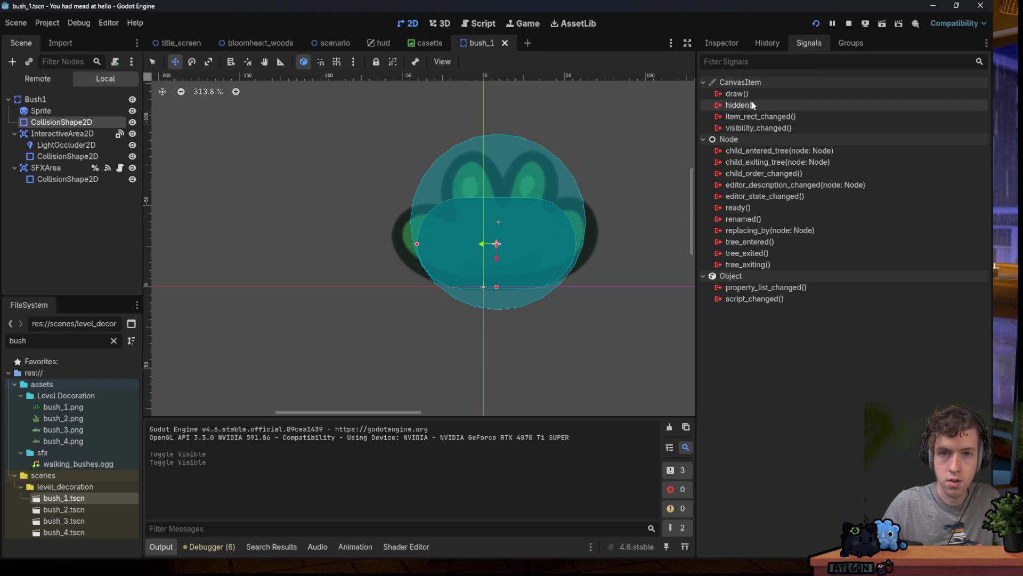
left_click(87, 98)
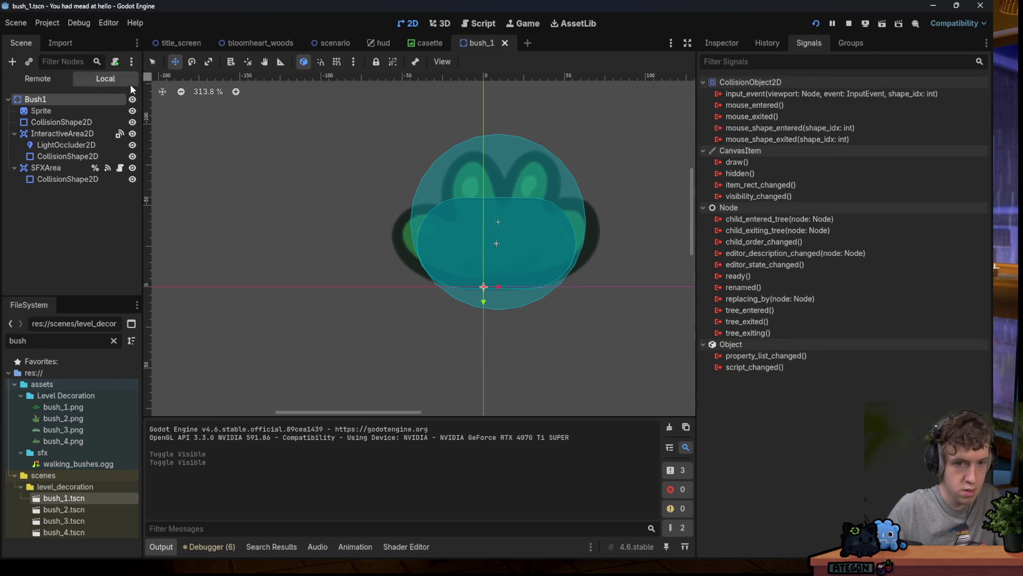
left_click(116, 62)
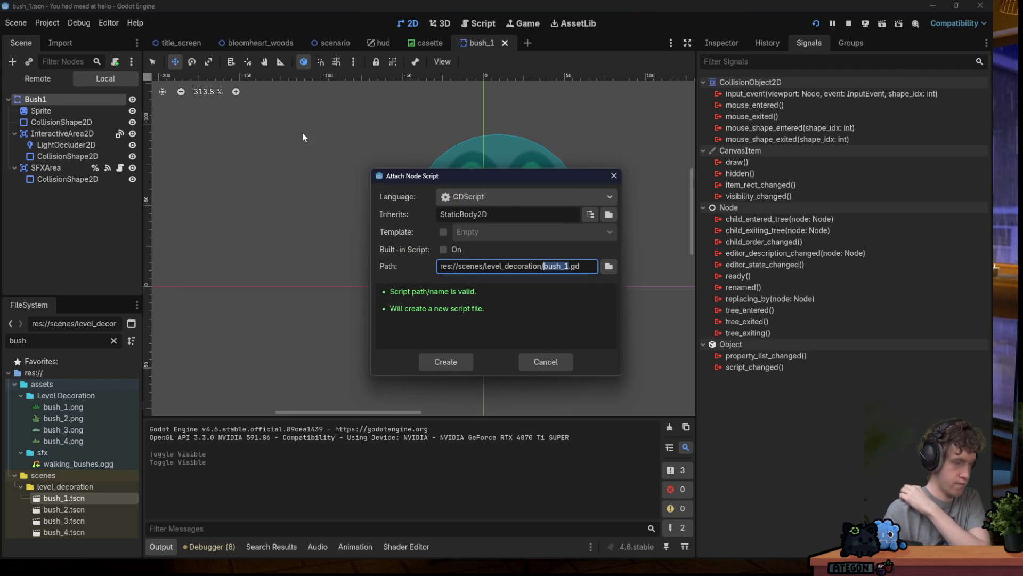
Step: Create the new script as foliage.gd
type("foliage")
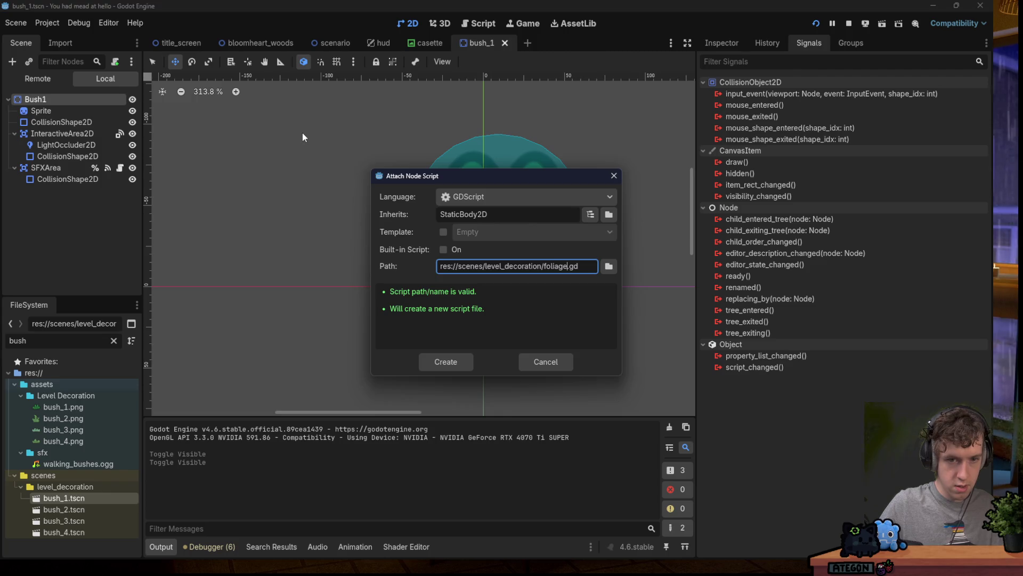
key("Return")
left_click(424, 131)
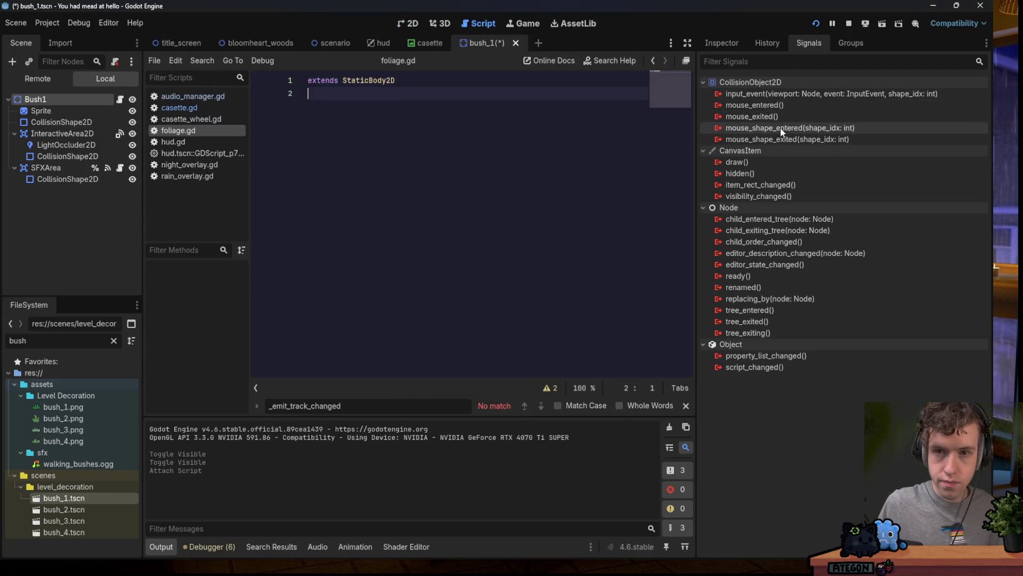
Step: Check the signals of Bush1's child nodes and settle on SFXArea
left_click(74, 122)
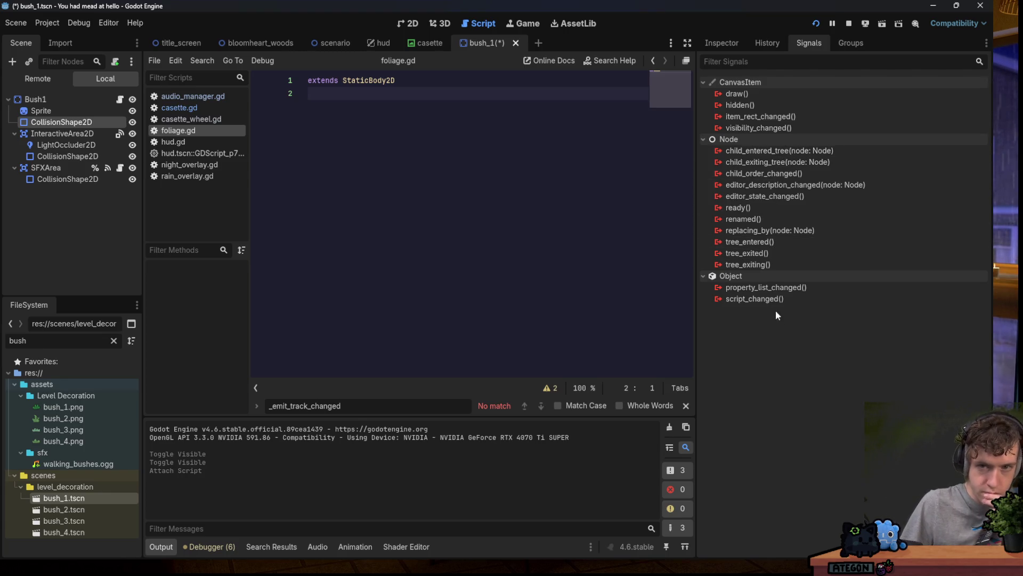
left_click(35, 100)
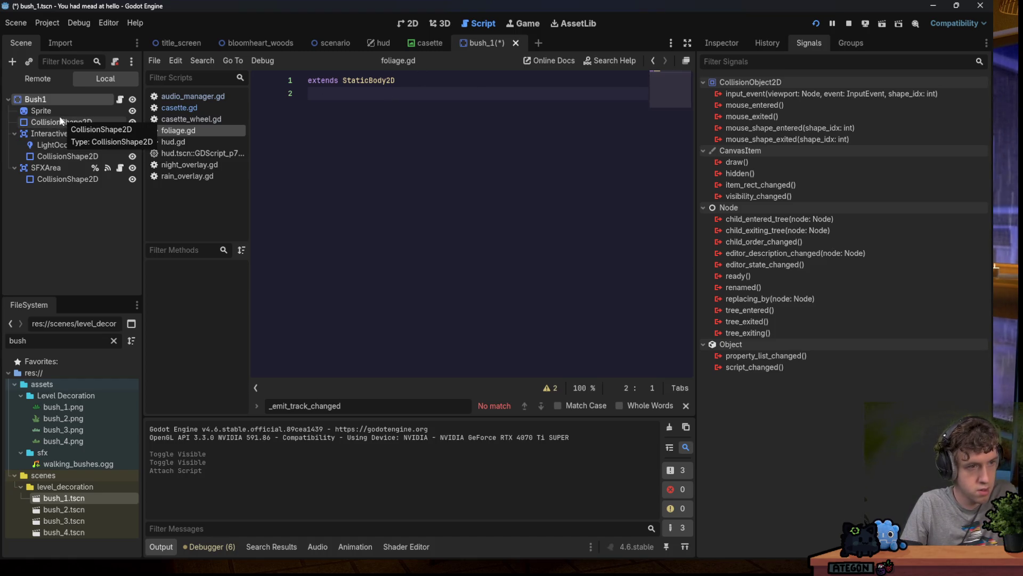
left_click(72, 133)
left_click(64, 168)
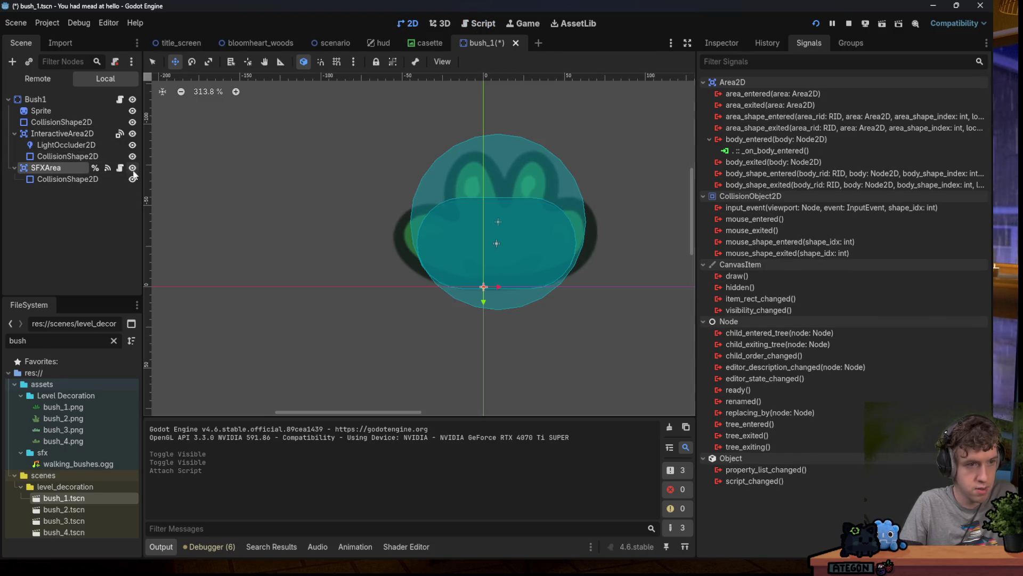
left_click(132, 167)
left_click(133, 167)
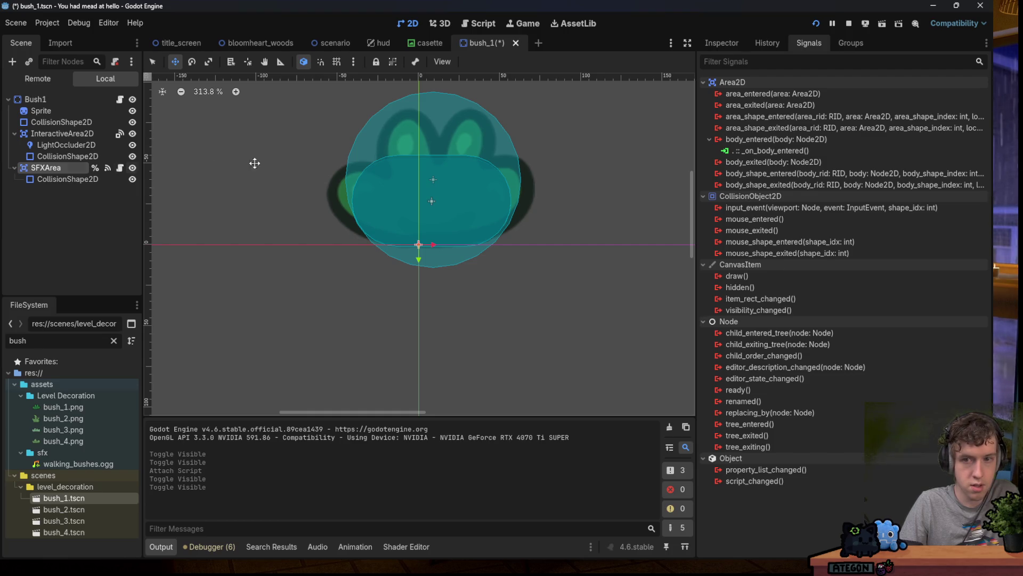
Step: Connect SFXArea's body_entered to a new foliage.gd handler and delete its pass line
right_click(763, 140)
left_click(788, 149)
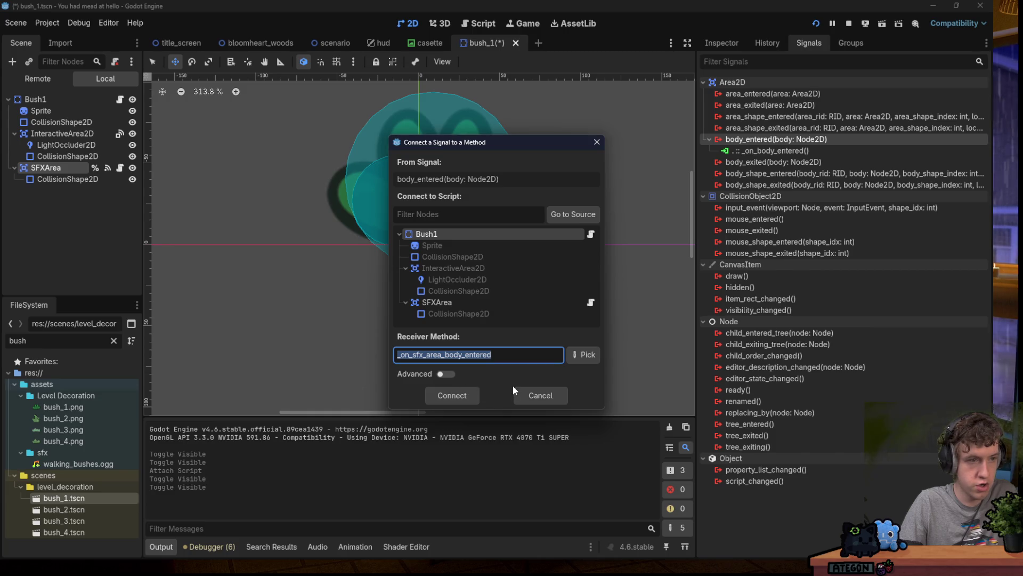
left_click(468, 393)
left_click(498, 133)
key("shift+Home")
key("BackSpace")
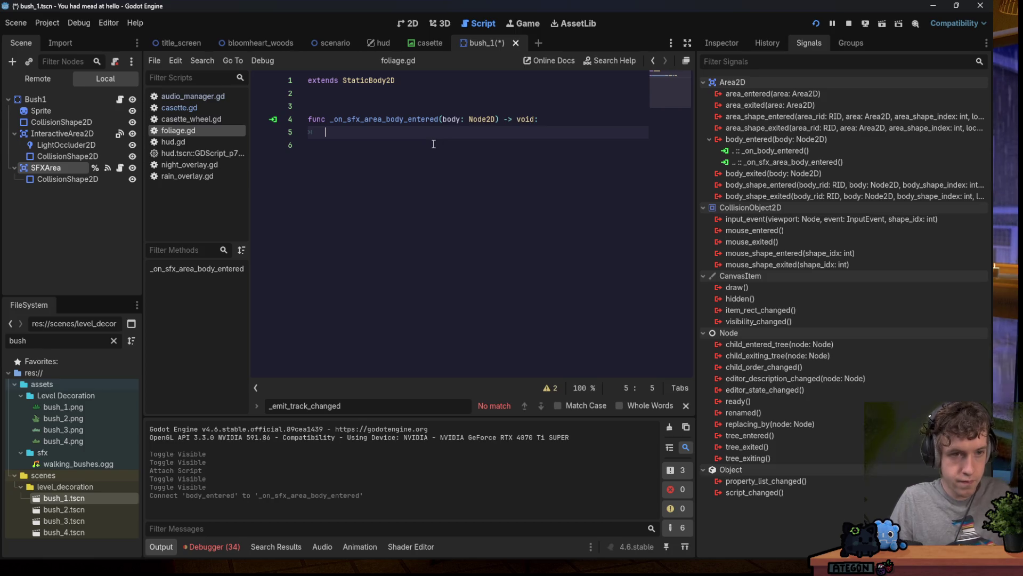
Step: Start a tween variable declaration above the handler function
key("Up")
key("Home")
key("Return")
key("Up")
key("Up")
type("var")
Step: Write 'if tween: tween.kill()' and begin 'tween = create_tween()' in the handler
left_click(433, 144)
type("if twee")
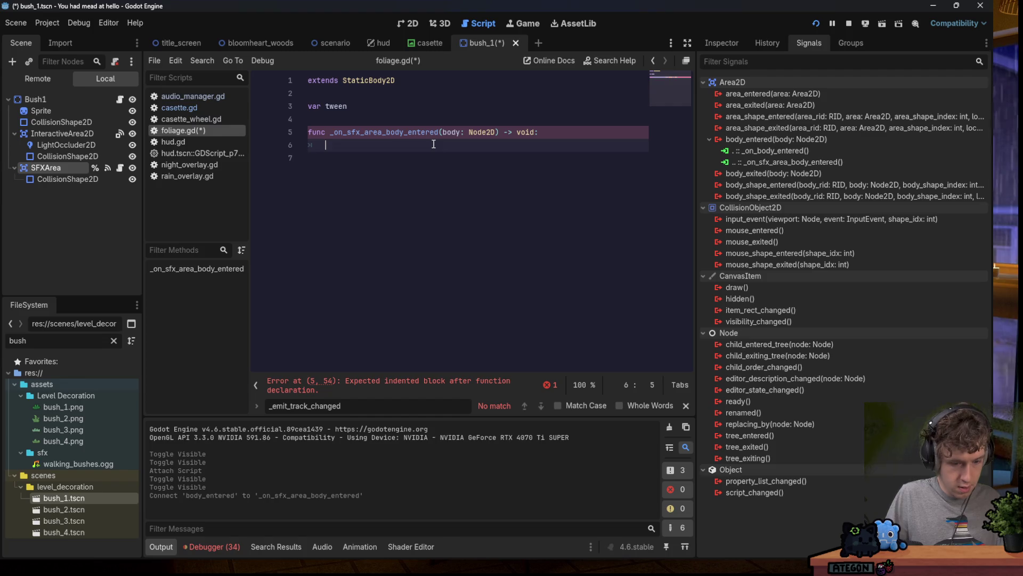
type("n:")
key("Return")
type("tween.kill()")
key("Return")
key("Return")
key("BackSpace")
type("tween = crea")
key("Return")
Step: Begin a tween.tween_property call with self as the target
key("Down")
type("tween.t")
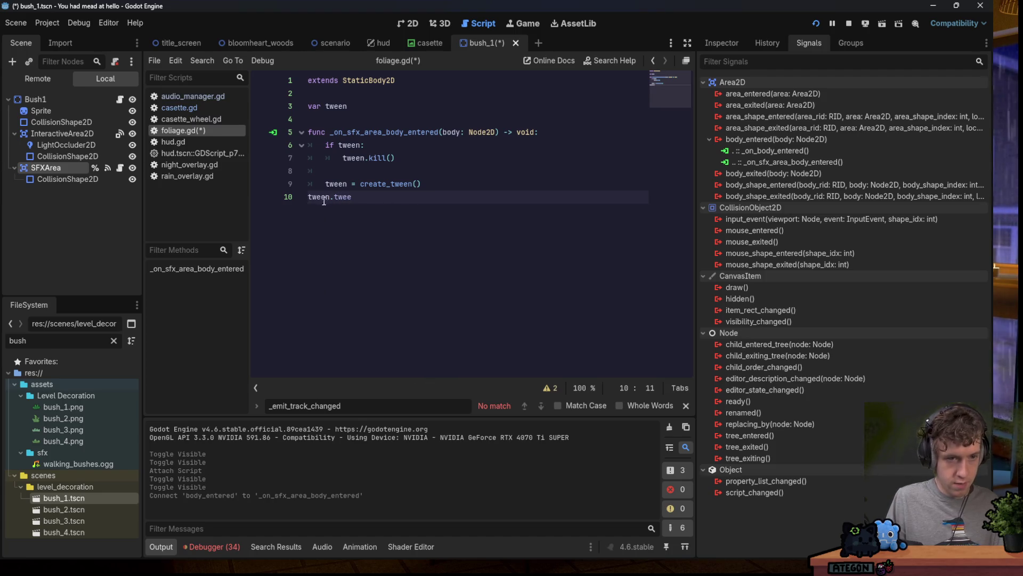
key("Tab")
left_click(374, 196)
type("n_pre")
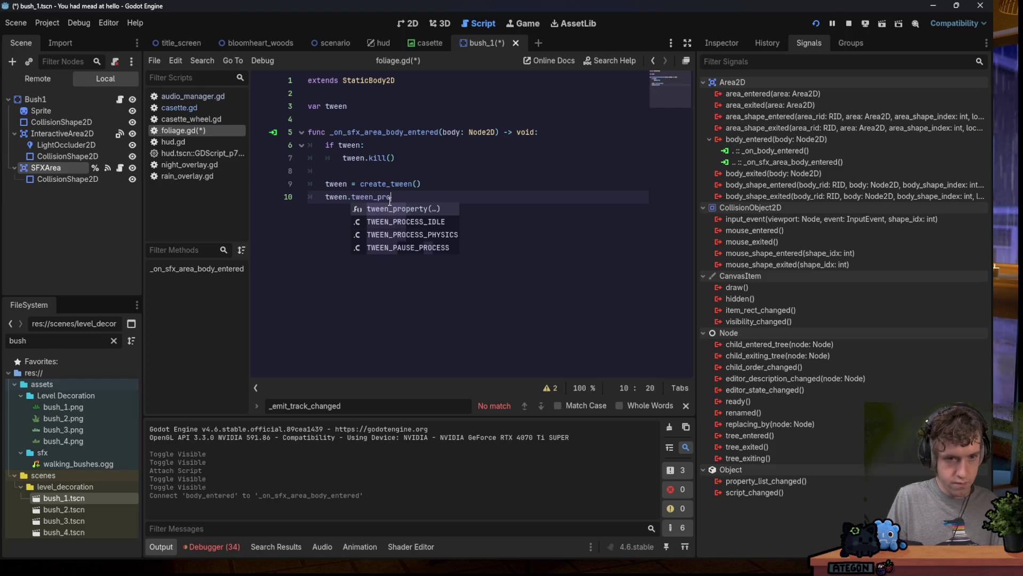
key("Return")
type("self, \"")
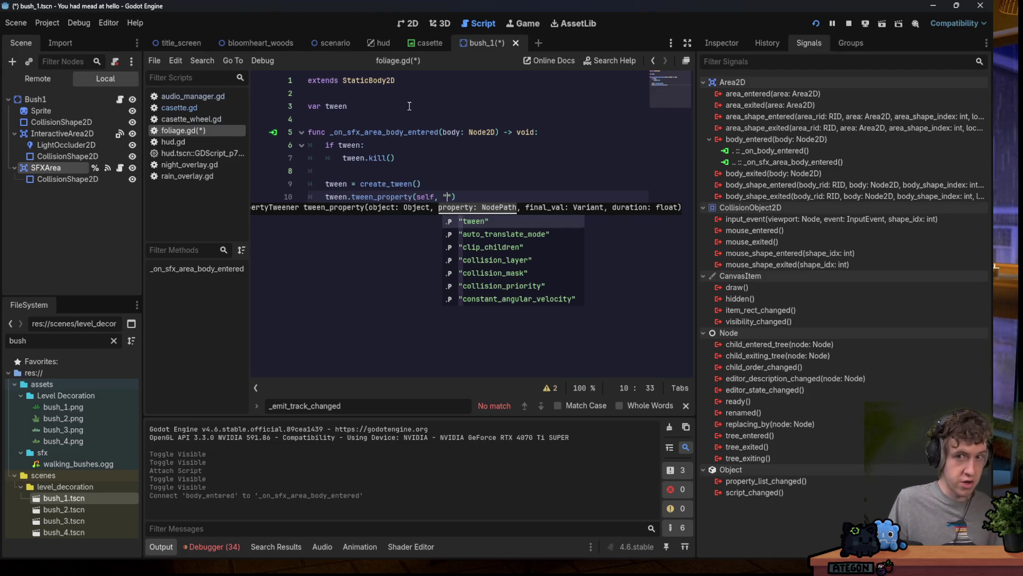
Step: Give Sprite a scene-unique name and drag it into the script as a reference
left_click(705, 47)
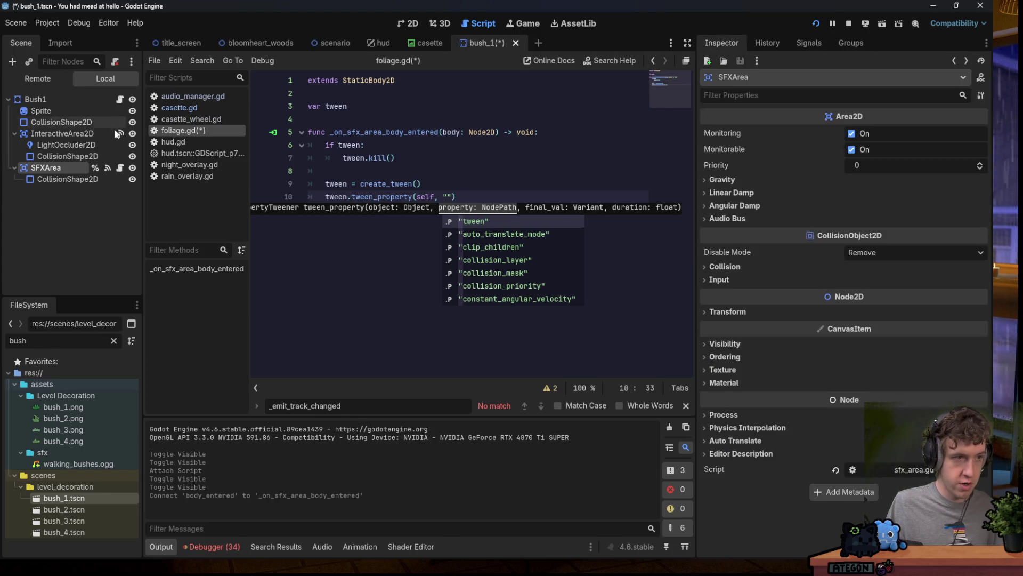
left_click(47, 99)
left_click(58, 110)
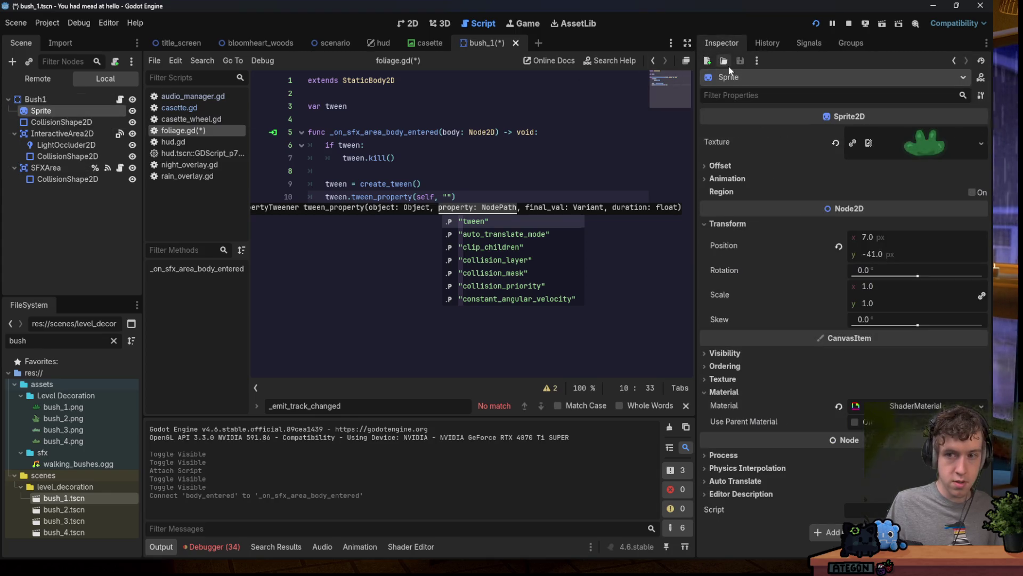
double_click(423, 197)
right_click(64, 113)
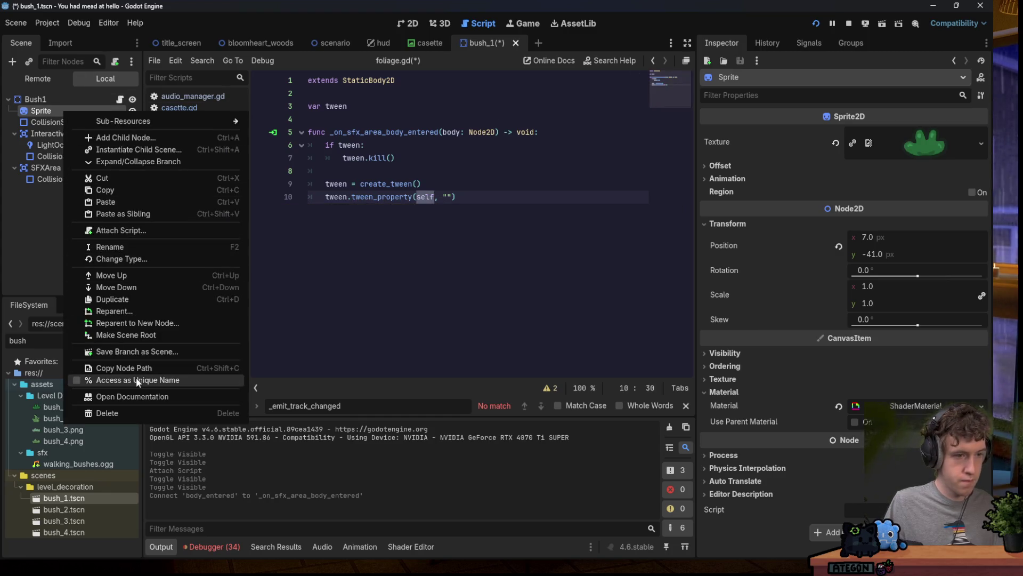
left_click(137, 381)
mouse_move(58, 111)
left_mouse_down()
mouse_move(442, 85)
mouse_move(382, 109)
left_mouse_up()
Step: Replace self with sprite as the tween_property target
double_click(377, 108)
key("ctrl+c")
left_click(454, 224)
double_click(425, 223)
key("ctrl+v")
left_click(460, 223)
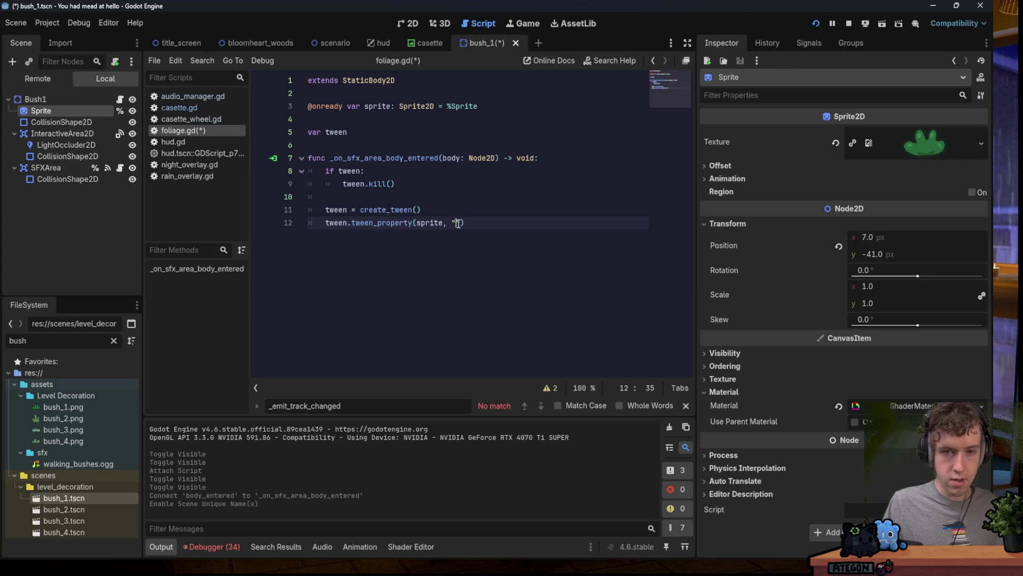
left_click(465, 48)
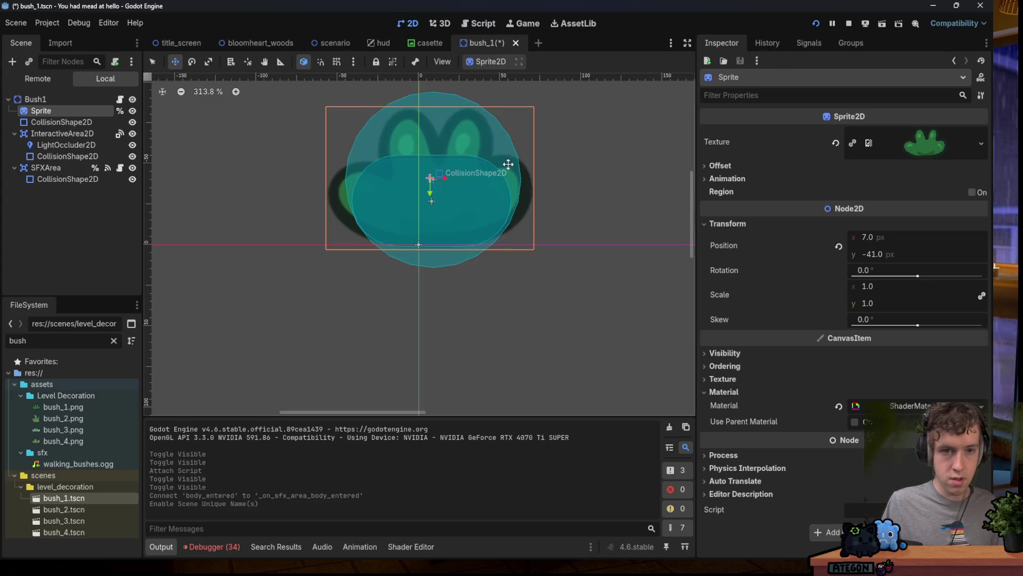
Step: Expand the bush_1 Sprite's ShaderMaterial and open its wind shader in the Shader Editor
scroll(532, 152, "up", 2)
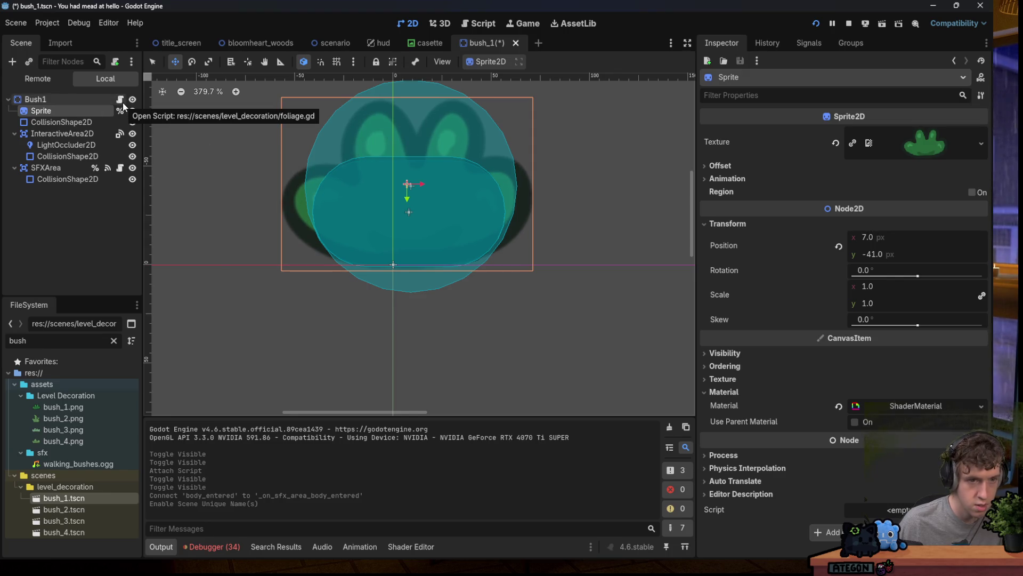
scroll(418, 110, "up", 5)
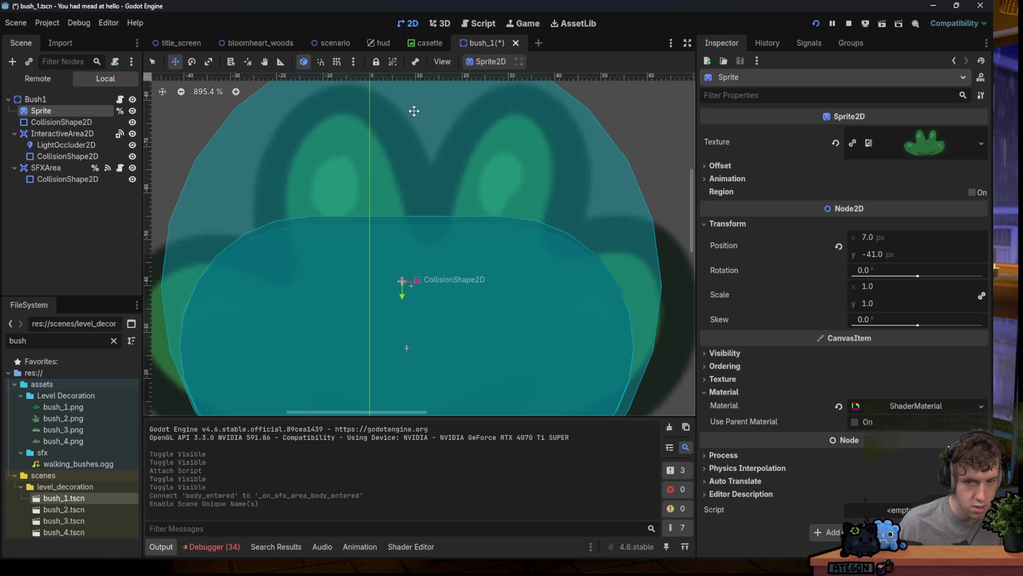
scroll(419, 110, "down", 4)
left_click(897, 405)
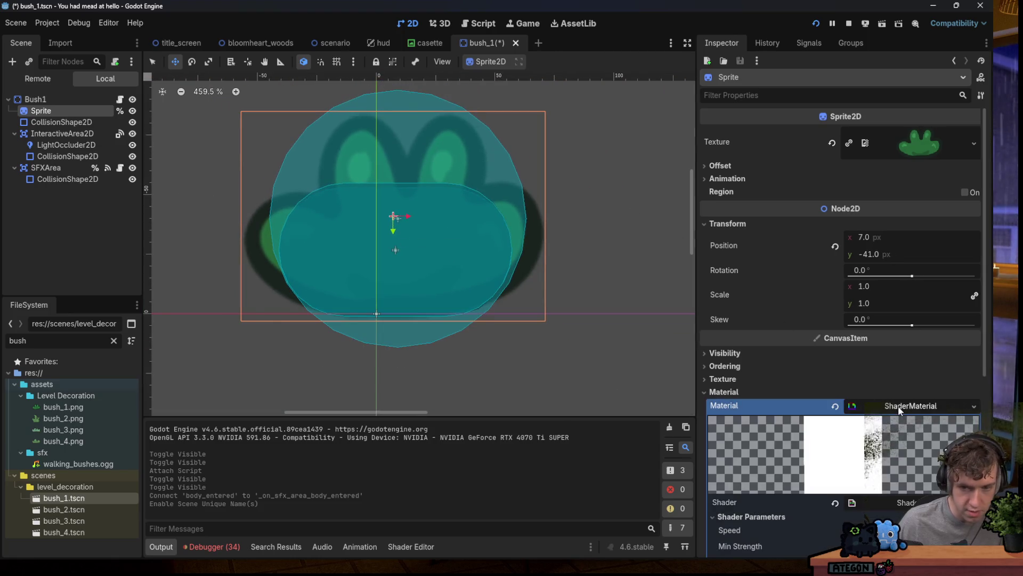
scroll(875, 452, "down", 4)
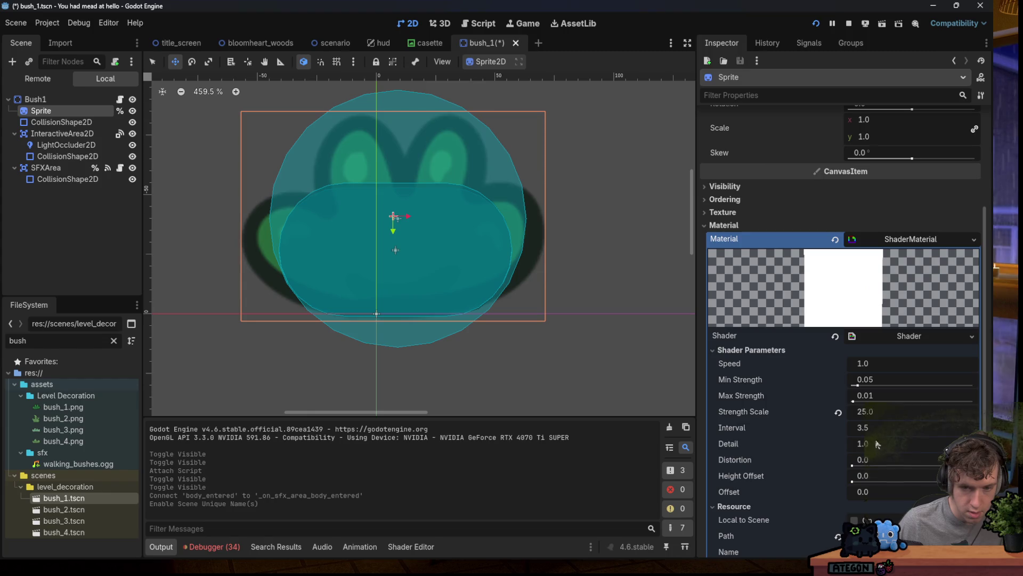
left_click(888, 337)
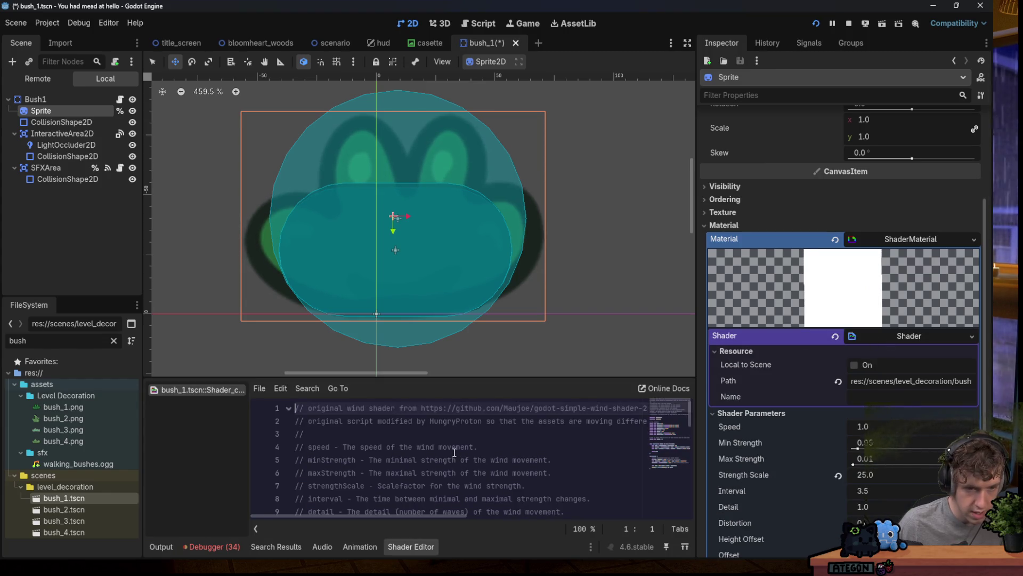
Step: Read through the wind shader code beside its Strength Scale 25.0 and Interval 3.5 parameters
scroll(455, 450, "down", 3)
scroll(454, 447, "down", 9)
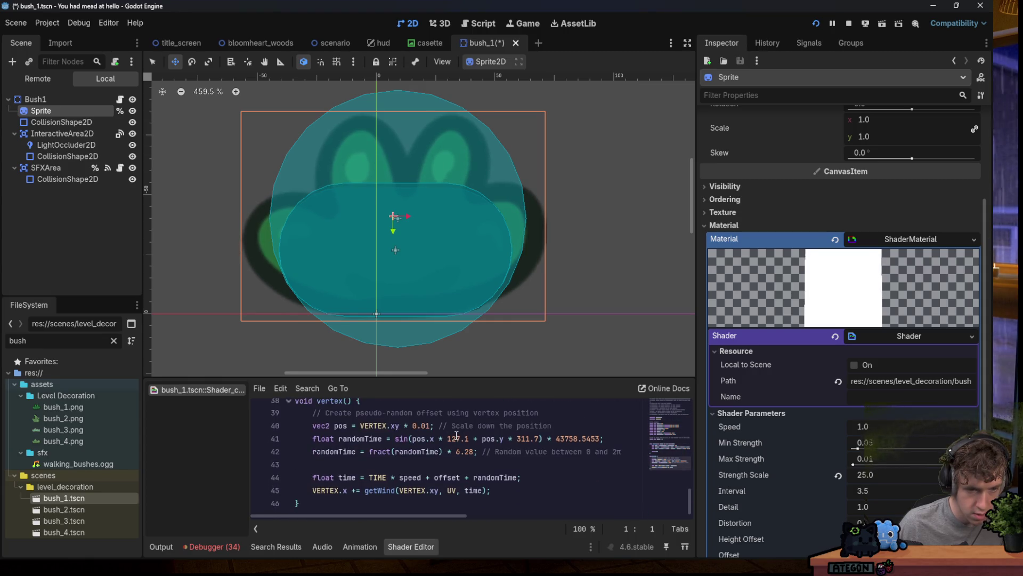
scroll(457, 435, "up", 12)
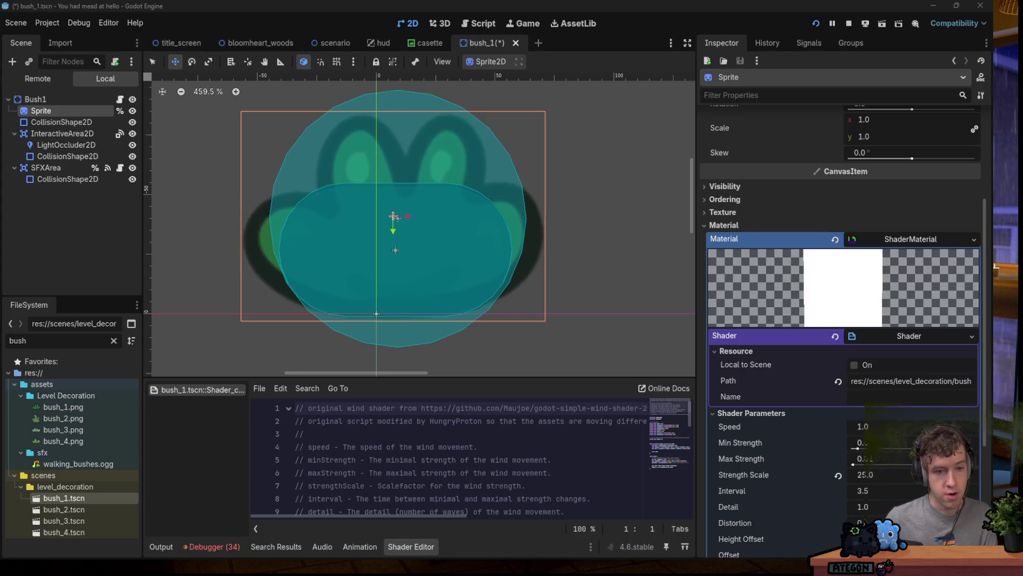
left_click(514, 436)
key("ctrl+a")
left_click(513, 436)
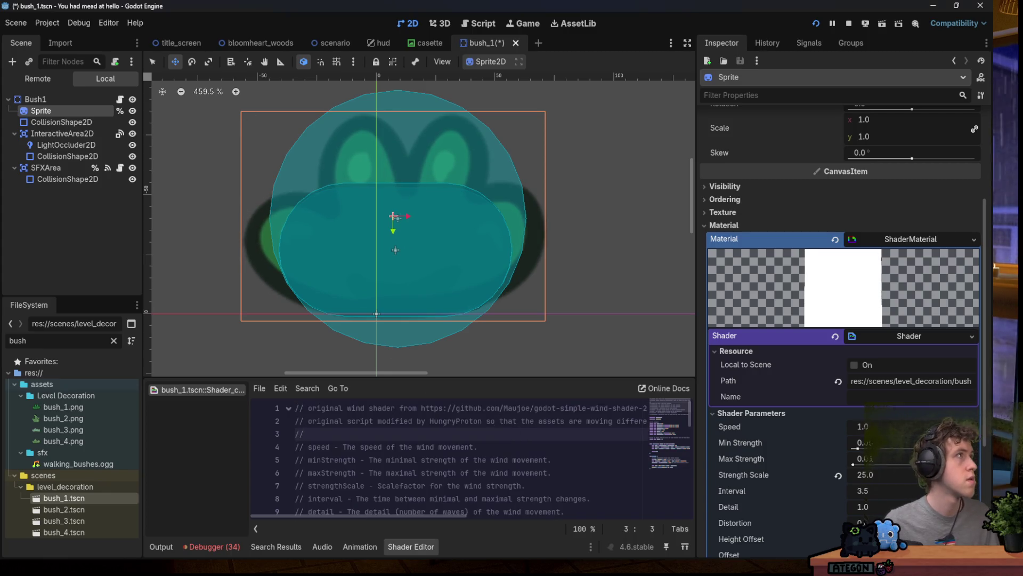
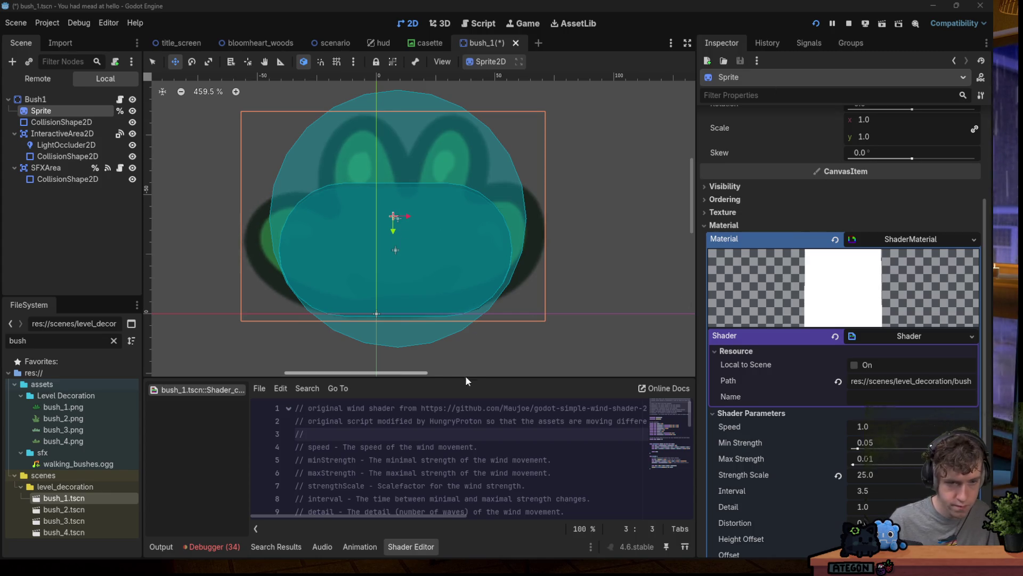
Step: Add uniforms shear_amount = 0.0 and shear_direction = 1.0 below the offset uniform
left_click_drag(467, 379, 463, 218)
scroll(443, 375, "down", 3)
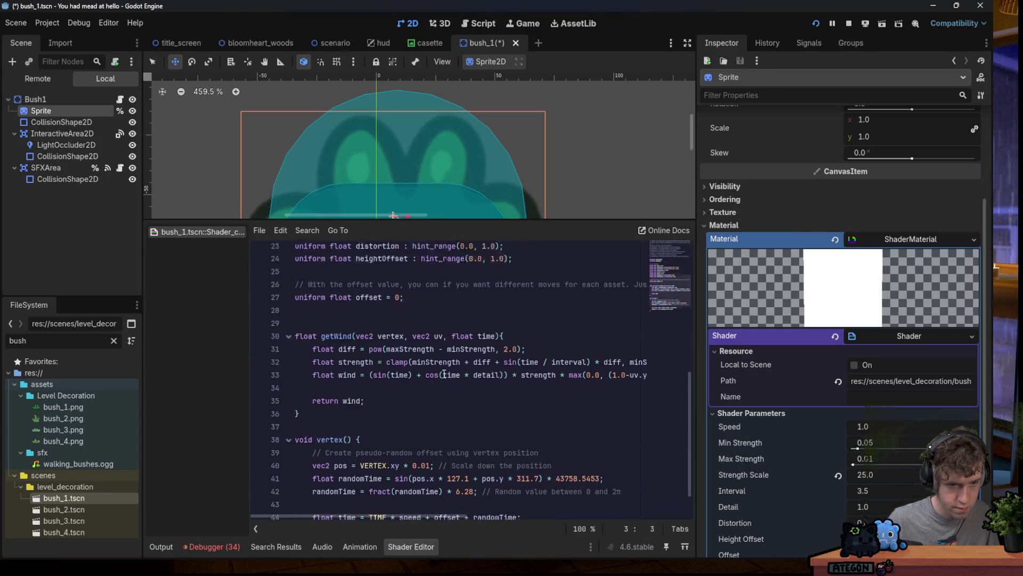
left_click(439, 289)
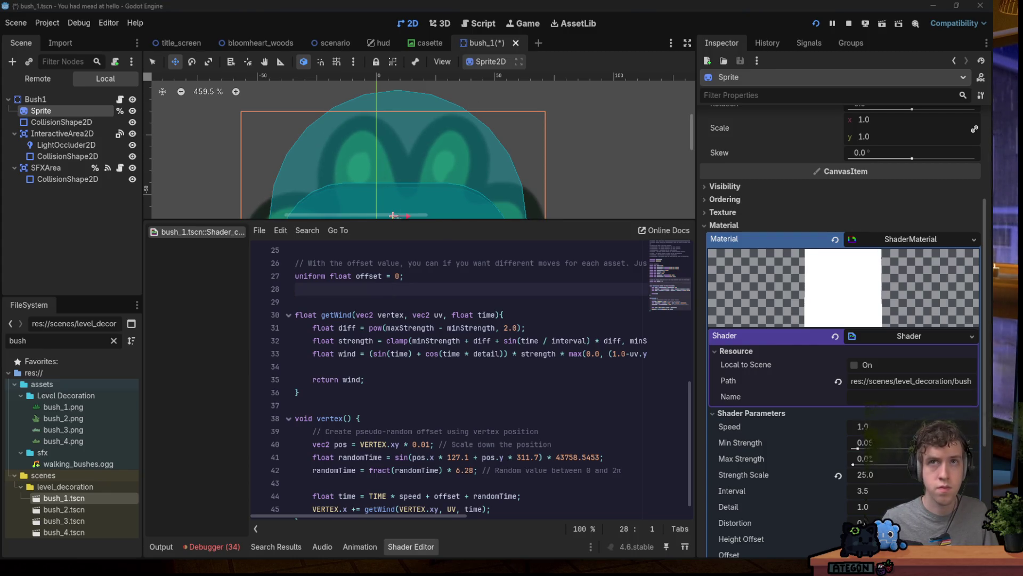
left_click(342, 291)
key("Return")
key("Return")
type("uniform float ")
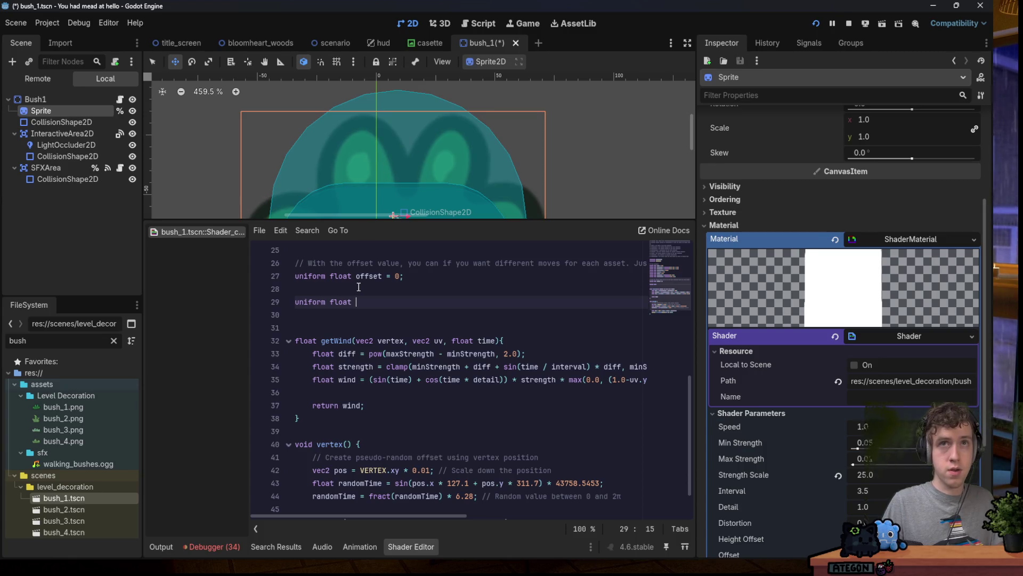
type("shear_amoun")
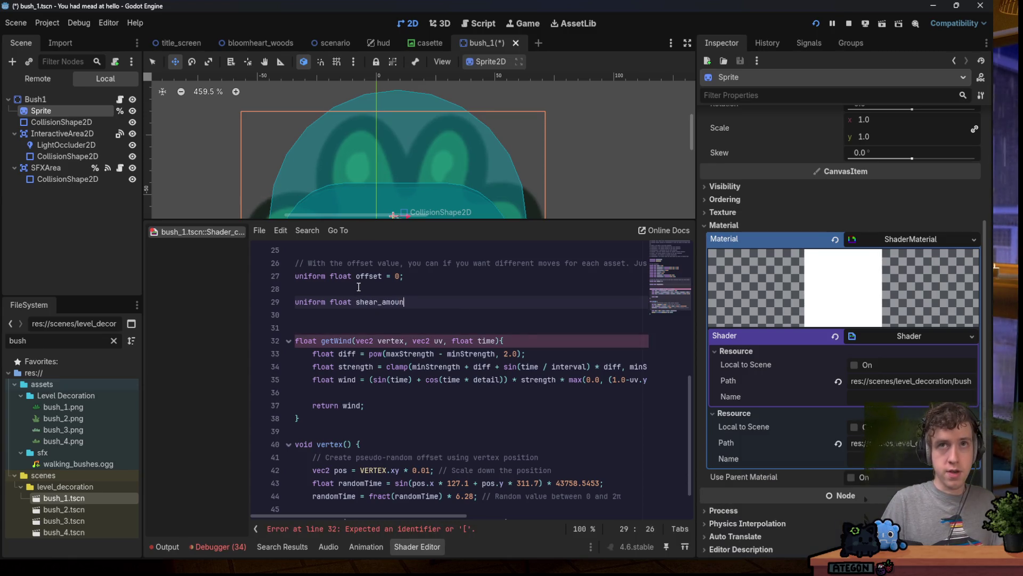
type("t = 0.0;")
key("Return")
type("uniform float shear_")
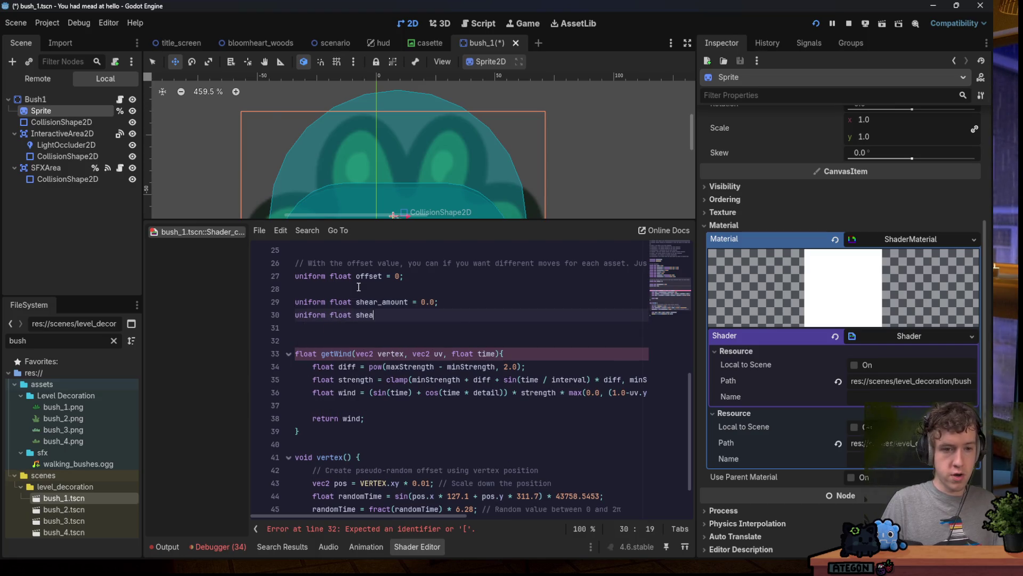
type("direction = 1.0;")
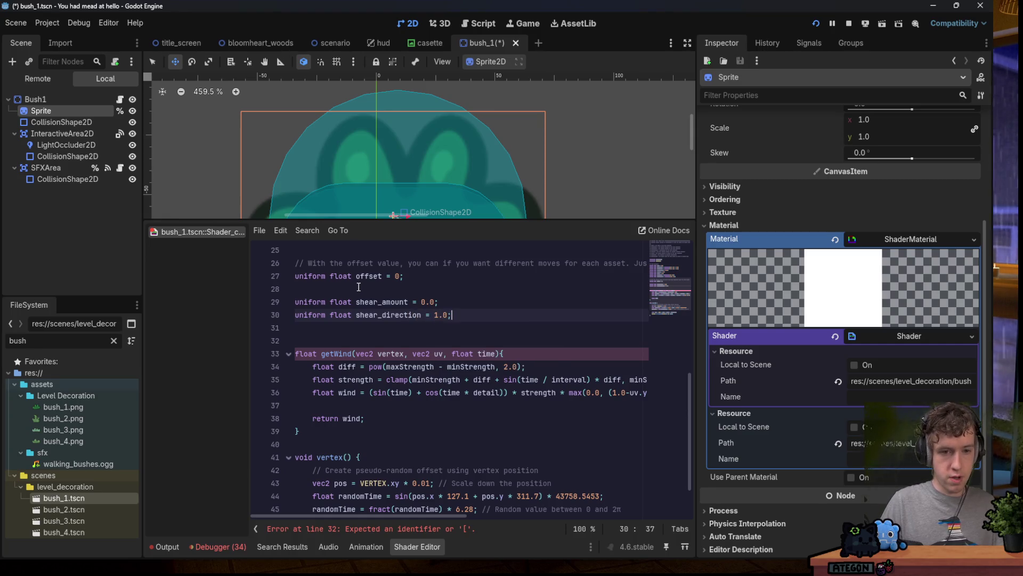
key("Return")
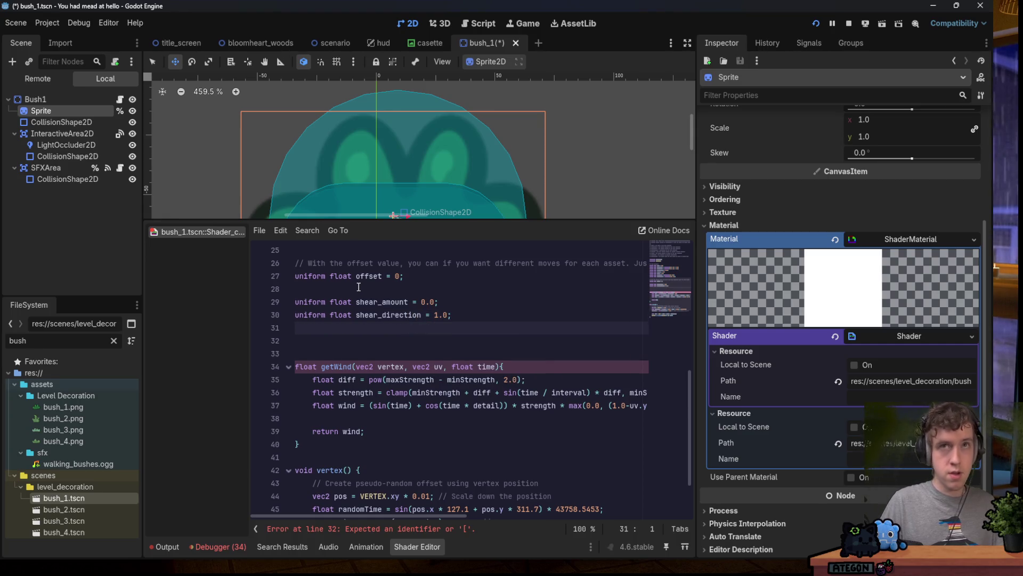
Step: Add a shear_falloff = 1.5 uniform with hint_range(0.1, 5.0) and save the scene
type("uniform fl")
key("Return")
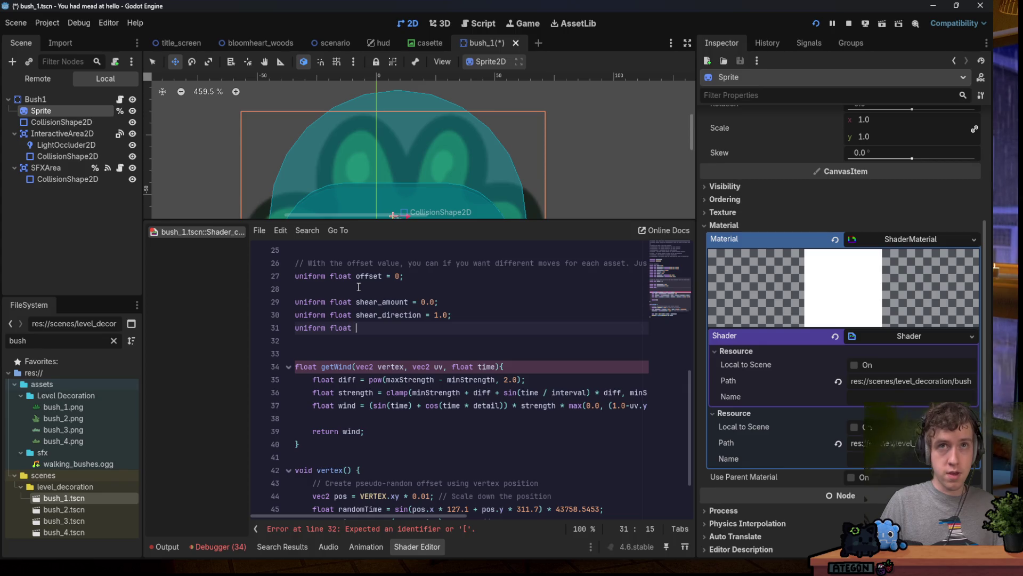
type("shear_falloff")
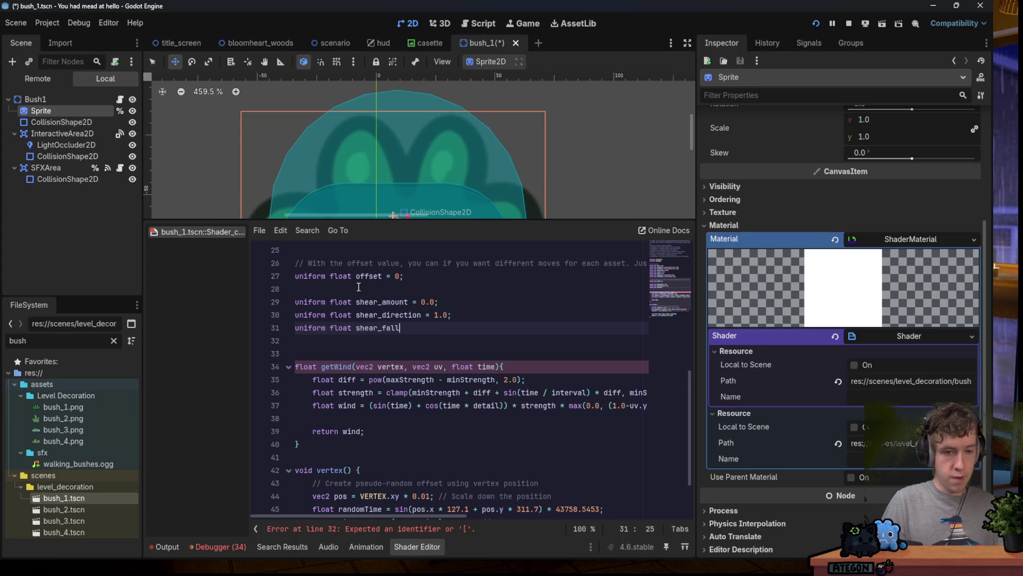
type(" = ")
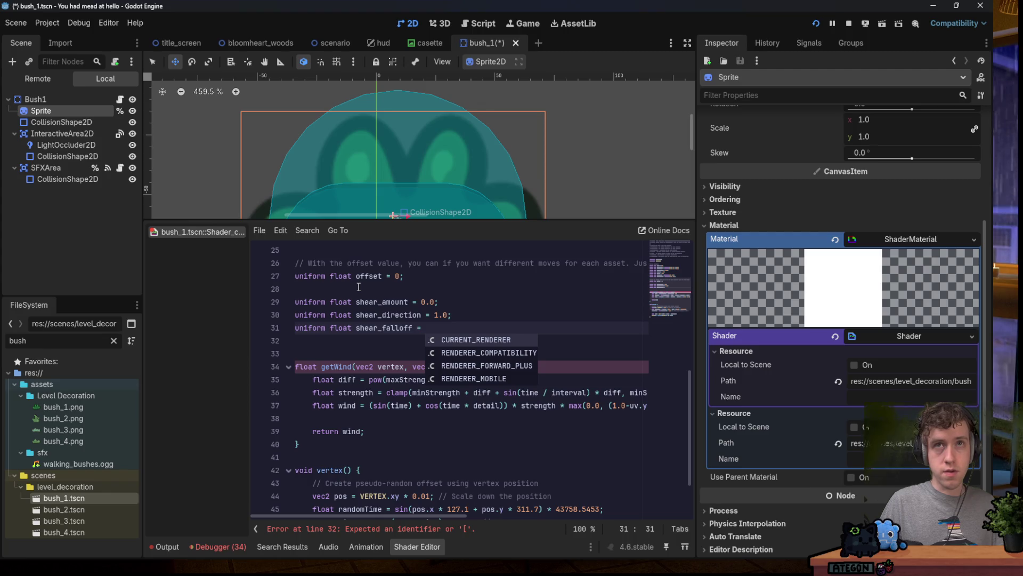
type("1.5")
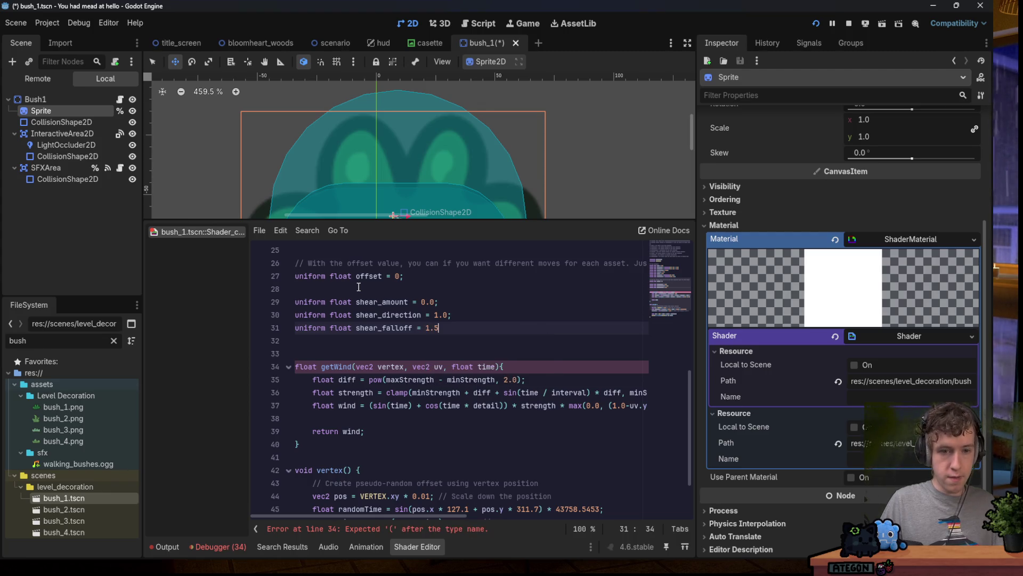
key("Left")
key("Left")
type(": hint_range(0.0, 1.0, 0.1)")
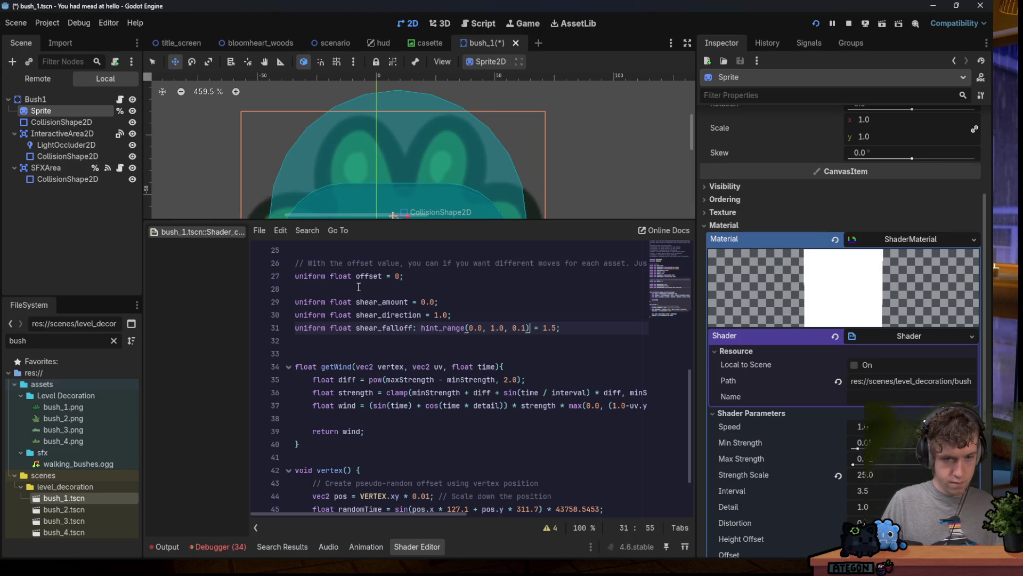
key("BackSpace")
key("BackSpace")
key("BackSpace")
type("0.5, 1.5")
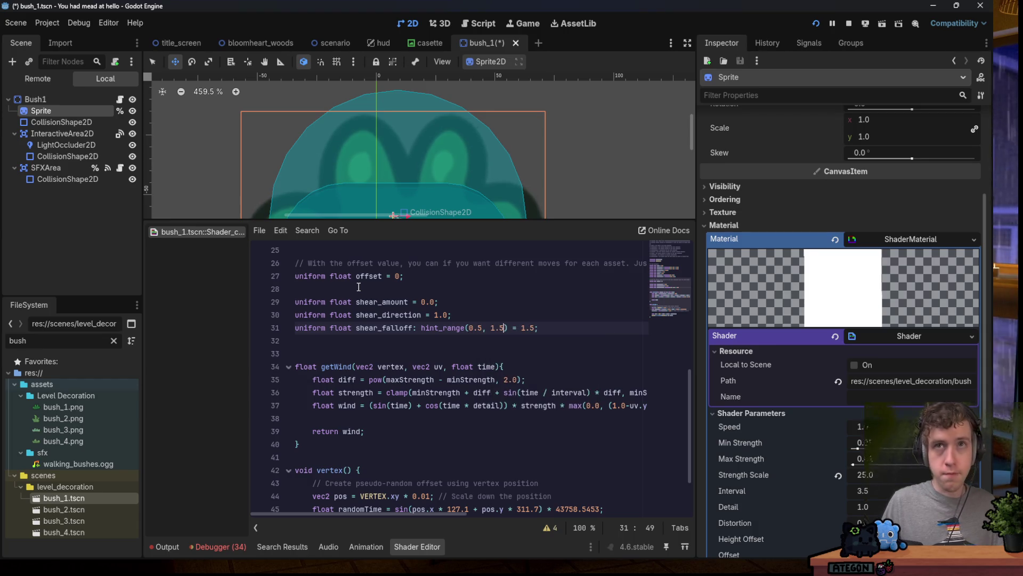
key("BackSpace")
key("BackSpace")
key("BackSpace")
type("5.0")
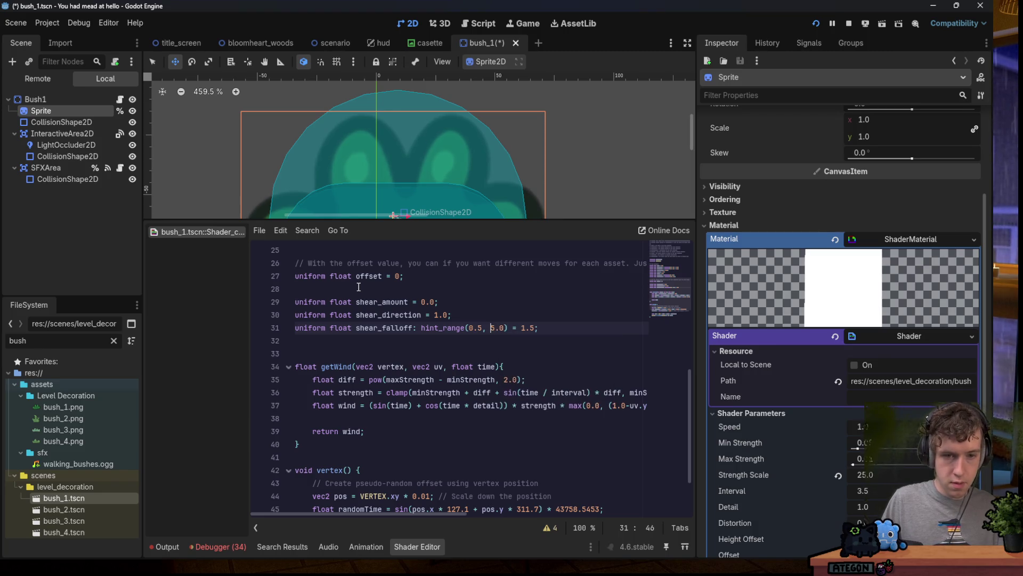
key("BackSpace")
type("1")
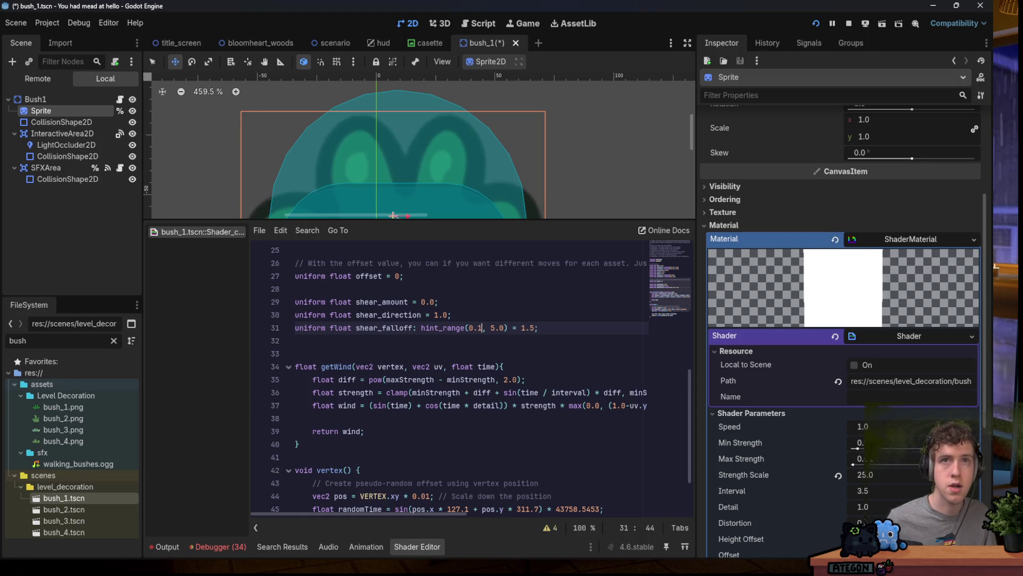
key("ctrl+s")
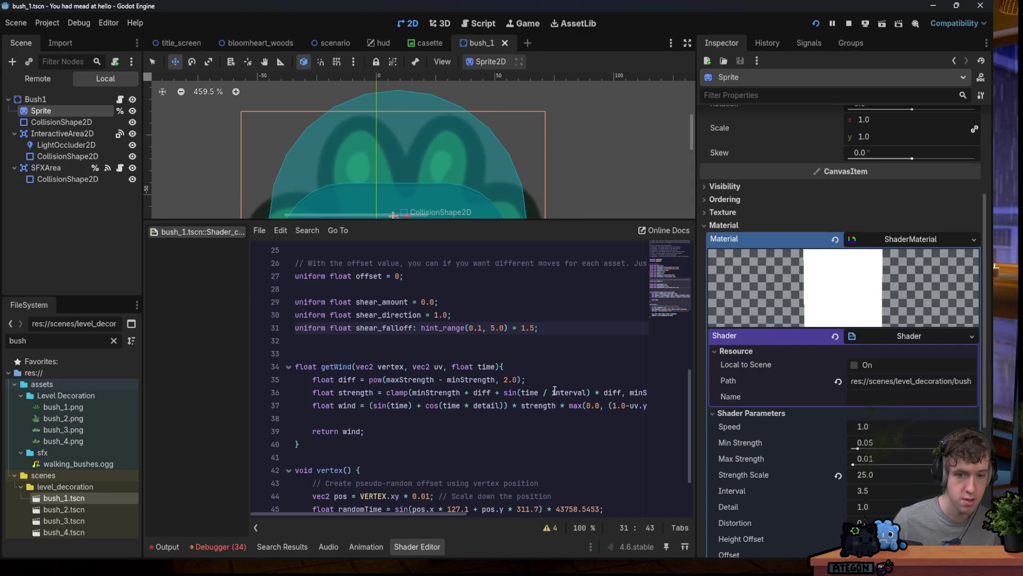
left_click_drag(594, 392, 692, 389)
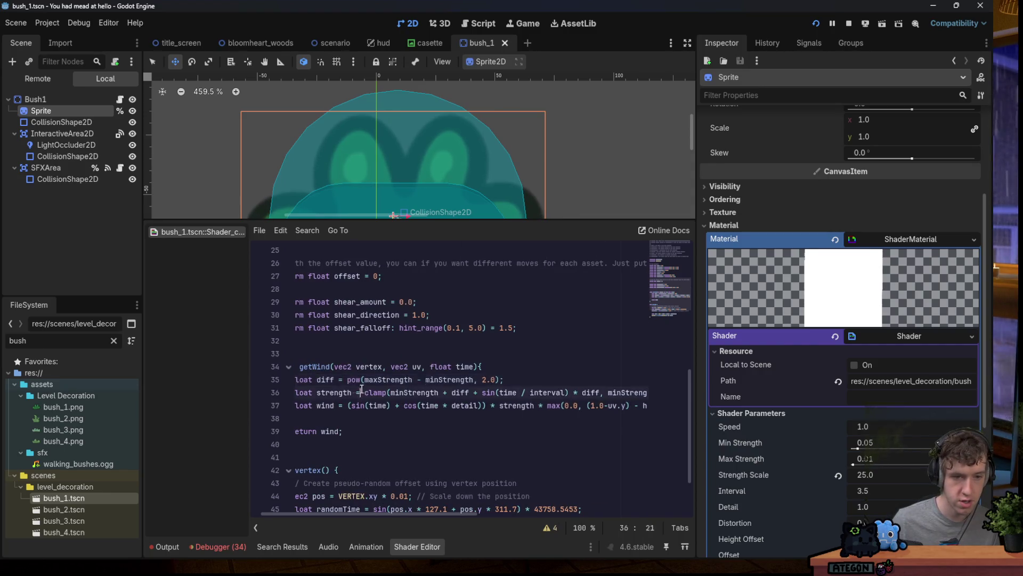
left_click_drag(382, 393, 326, 392)
left_click(373, 383)
scroll(341, 366, "down", 2)
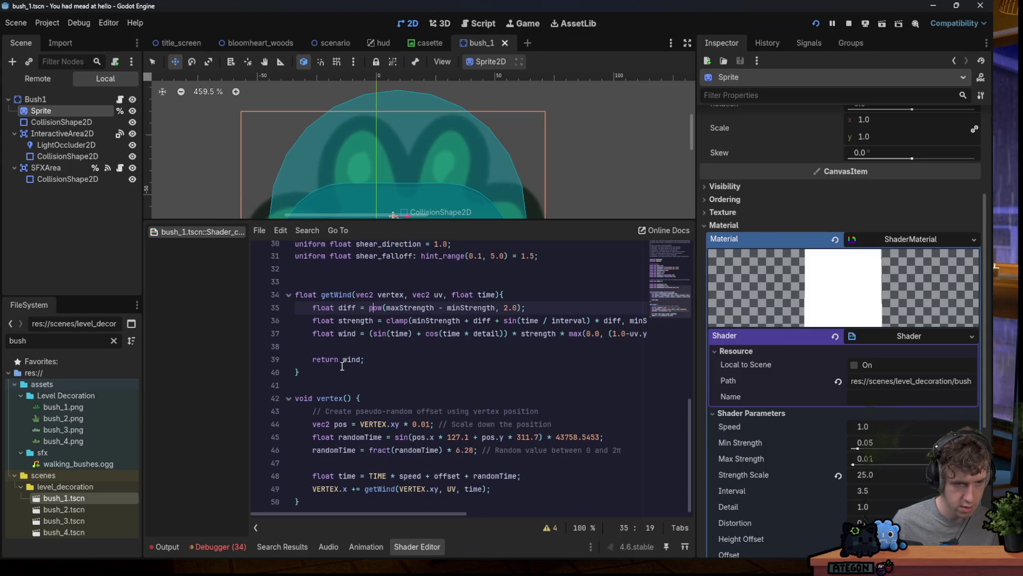
double_click(330, 398)
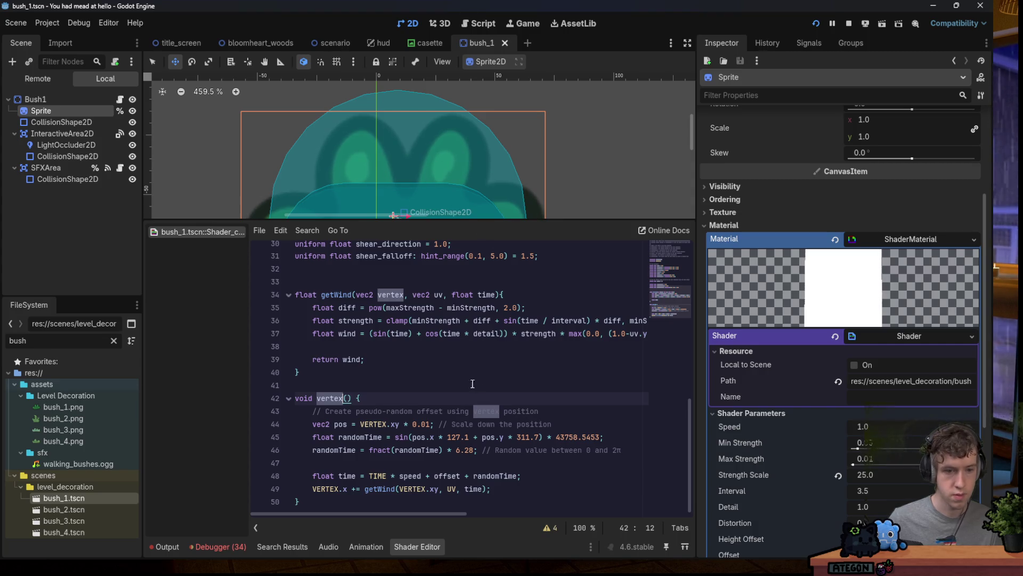
left_click(513, 488)
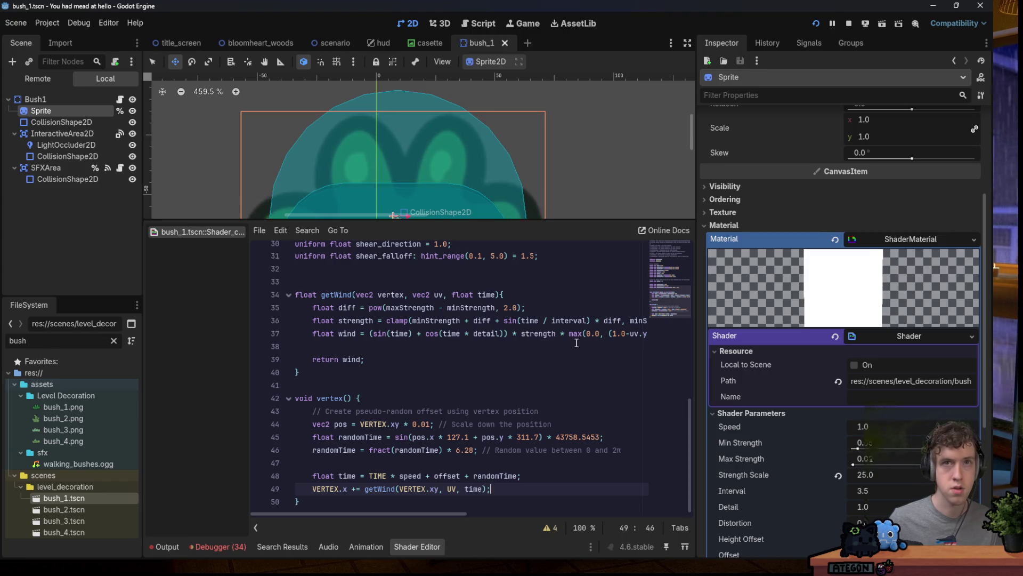
key("Return")
key("Return")
Step: Add an // Interaction block in vertex() with height_mask, shear_mask and the VERTEX.x shear lines
type("// Interaction")
key("Return")
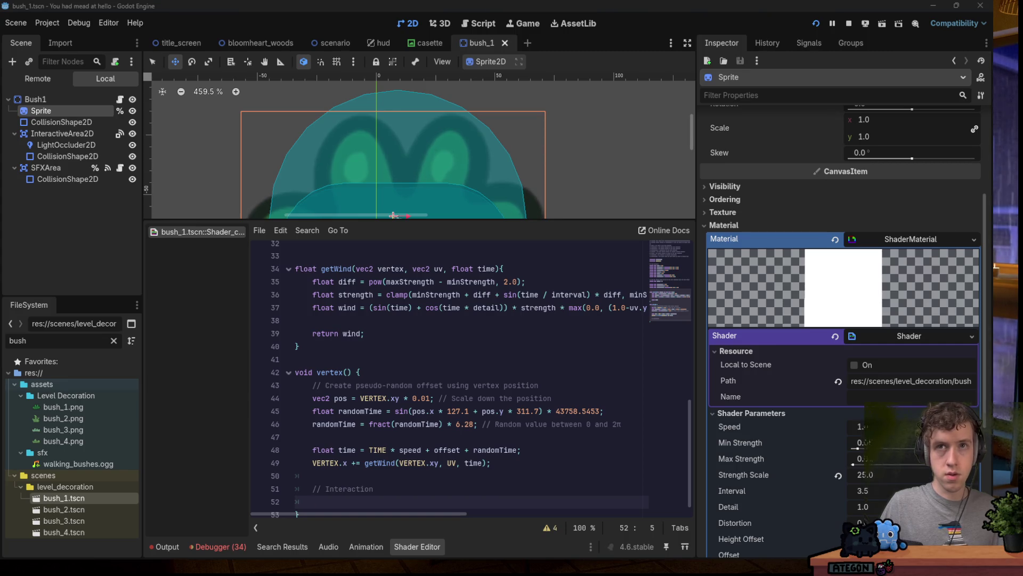
type("float shear_mask = pow(height_mask, shear_falloff); \tVERTEX.x += shear_amount * shear_direction * shear_mask;")
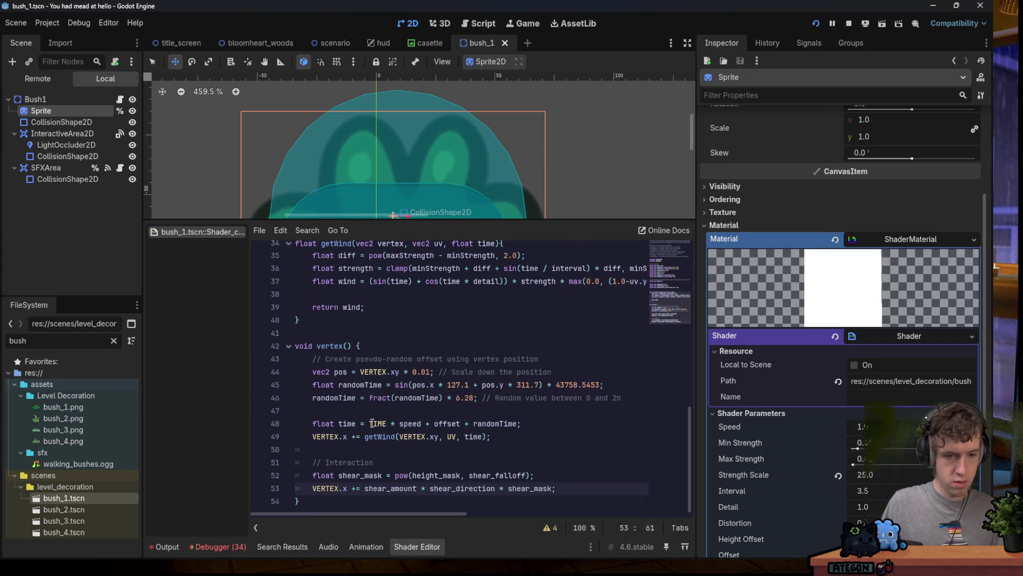
double_click(373, 483)
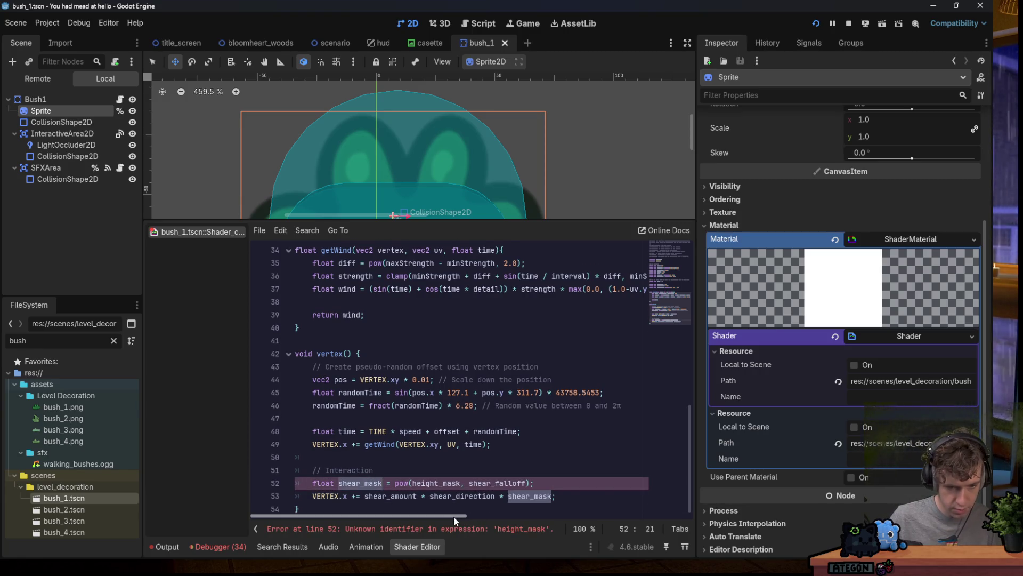
double_click(438, 483)
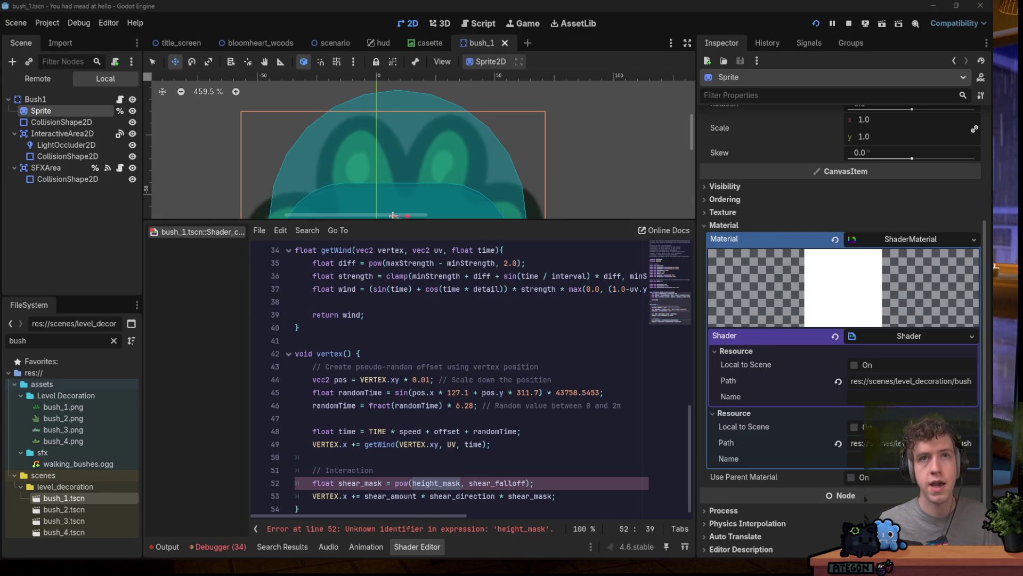
left_click(513, 443)
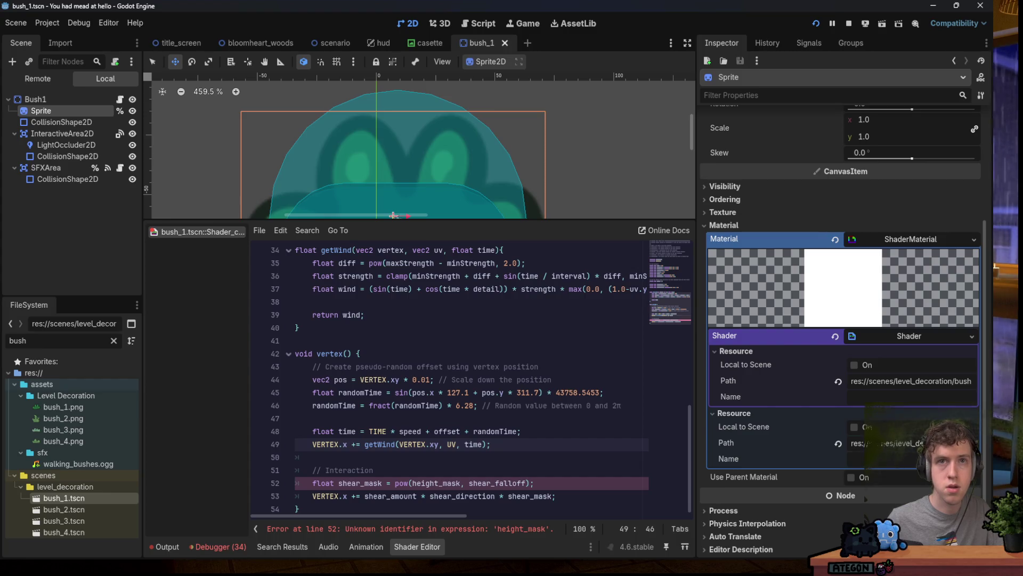
left_click(504, 469)
key("Return")
type("float height_mask = max(0.0, (1.0 - UV.y) - heightOffset);")
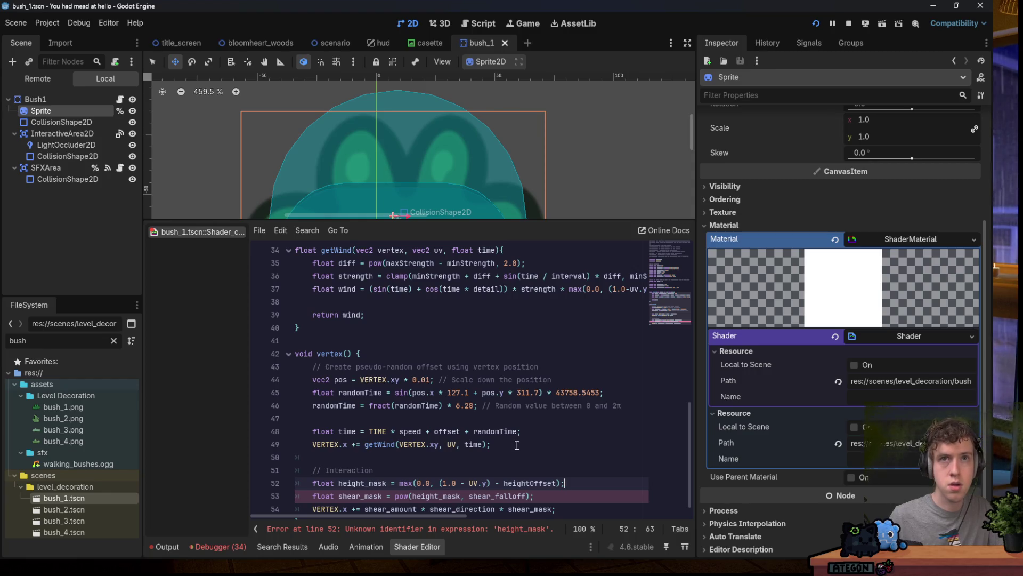
left_click(502, 459)
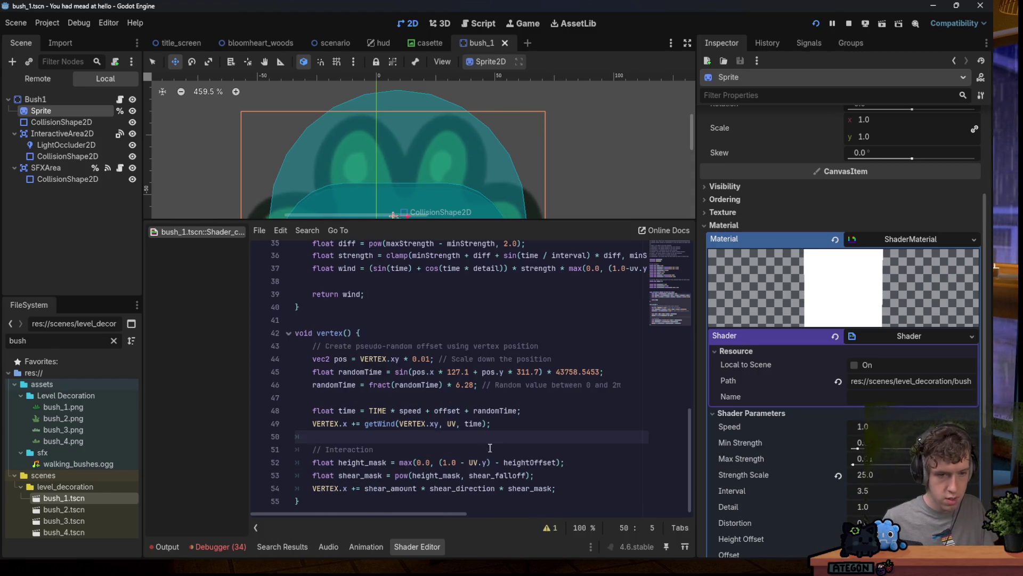
scroll(469, 373, "up", 4)
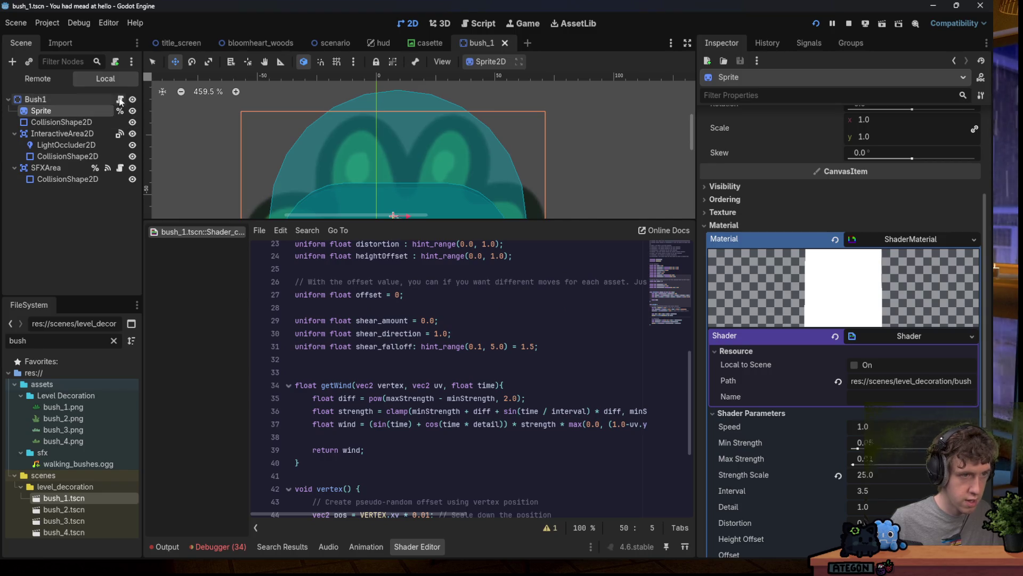
Step: Bring up foliage.gd in the Script workspace at line 12
left_click(120, 99)
left_click_drag(410, 213, 395, 318)
left_click(479, 223)
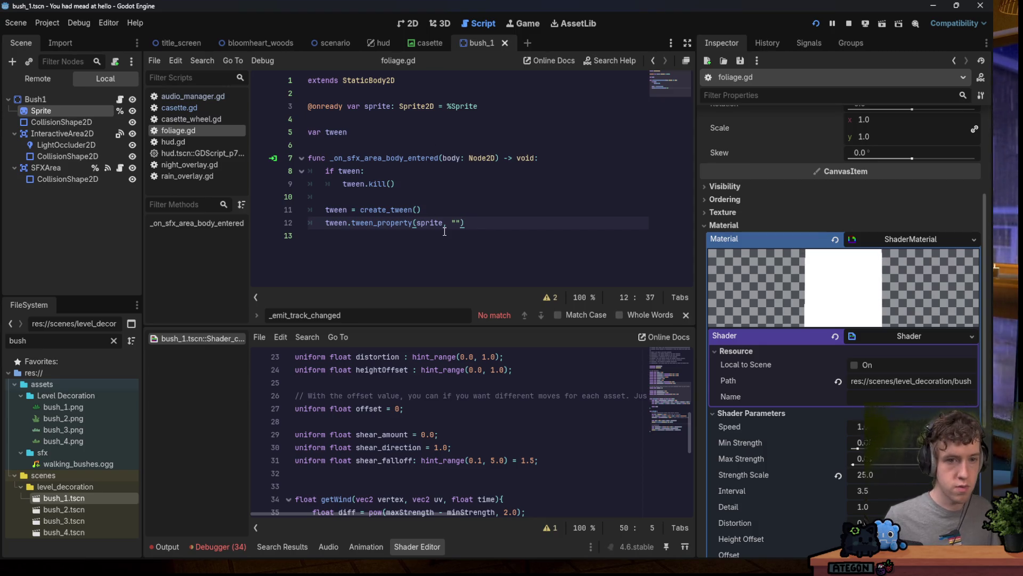
Step: Retarget the tween to sprite.material "shader_parameter/shear_amount", 30.0 over 0.08
double_click(431, 223)
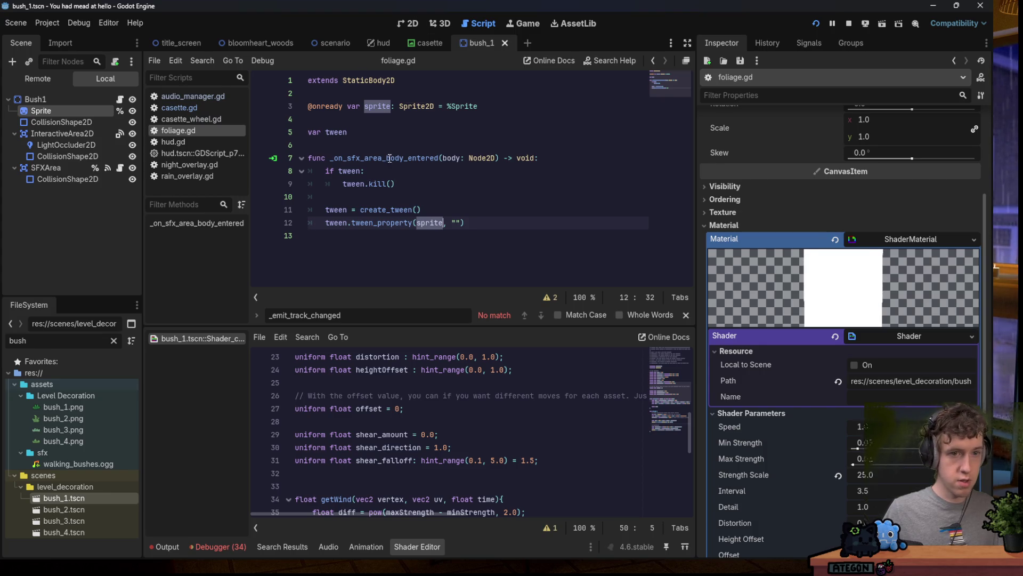
left_click_drag(479, 107, 460, 95)
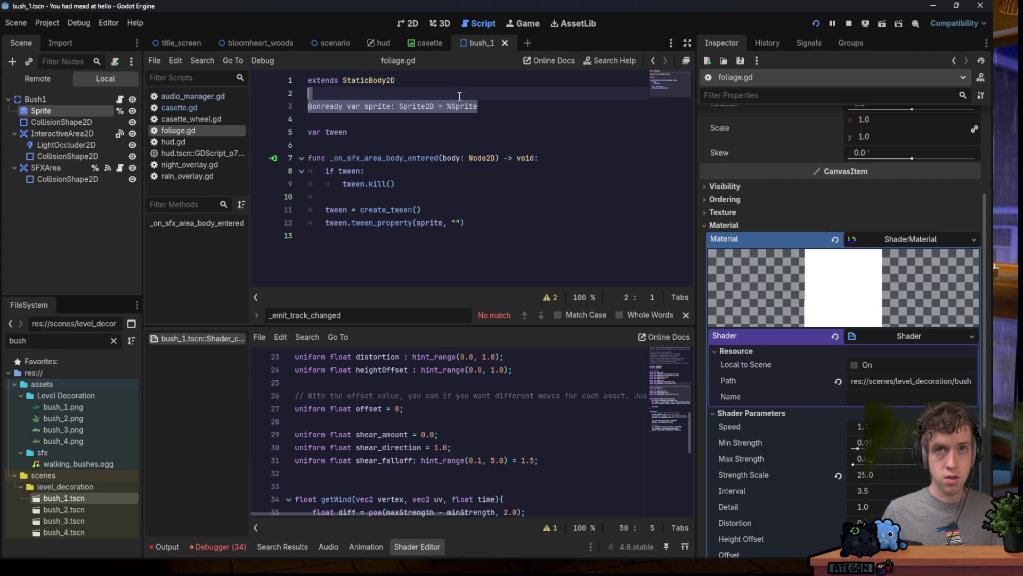
double_click(376, 106)
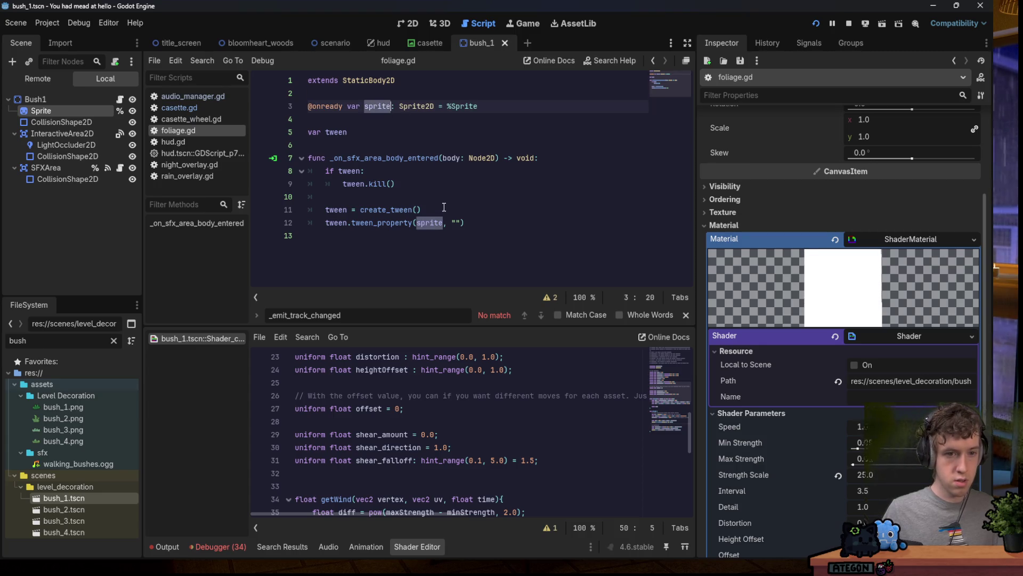
left_click(456, 223)
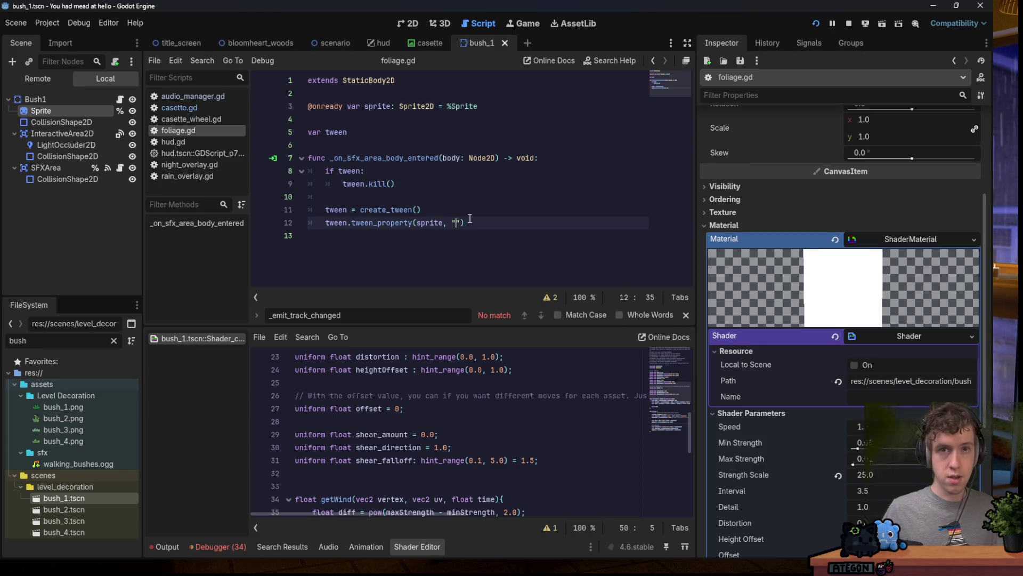
left_click(442, 223)
type(".mat")
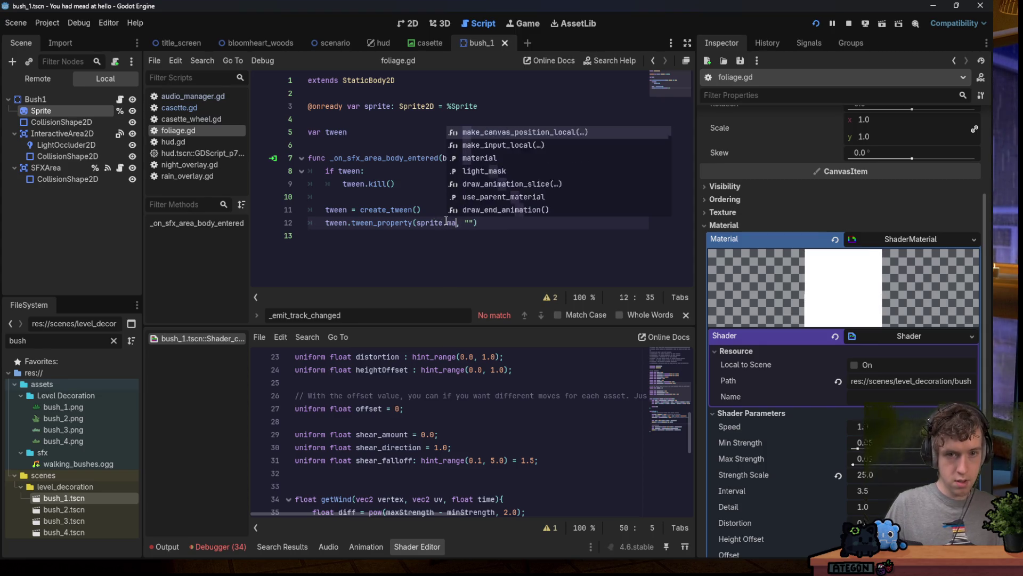
key("Return")
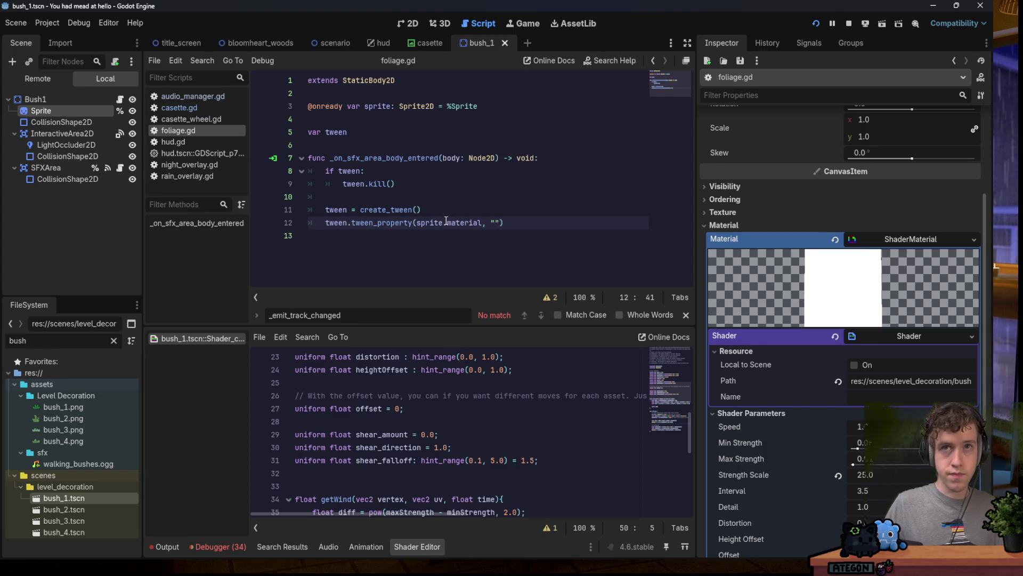
key("Right")
key("Right")
key("Right")
key("Down")
key("Up")
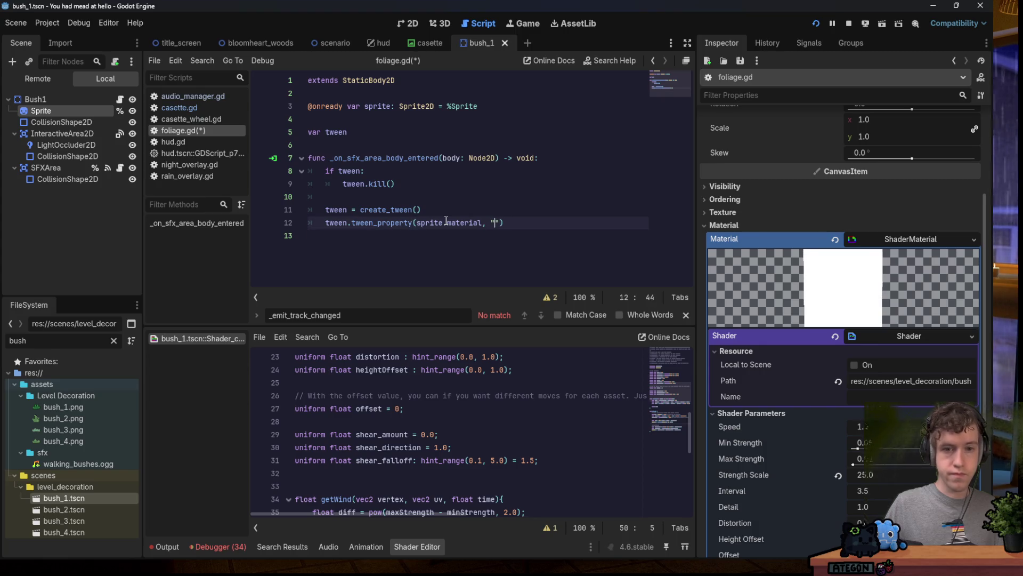
type("shader_parame")
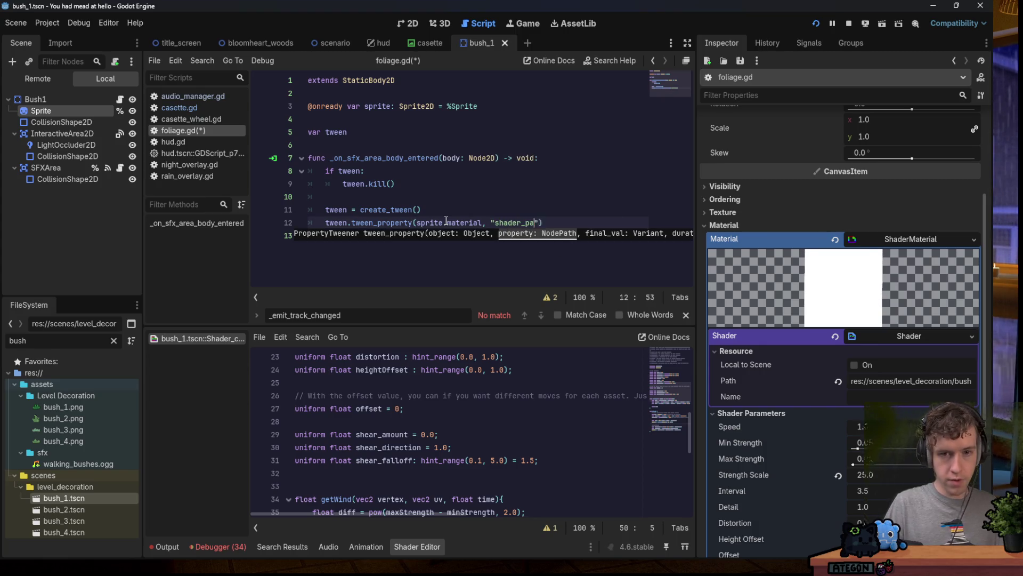
type("ter/")
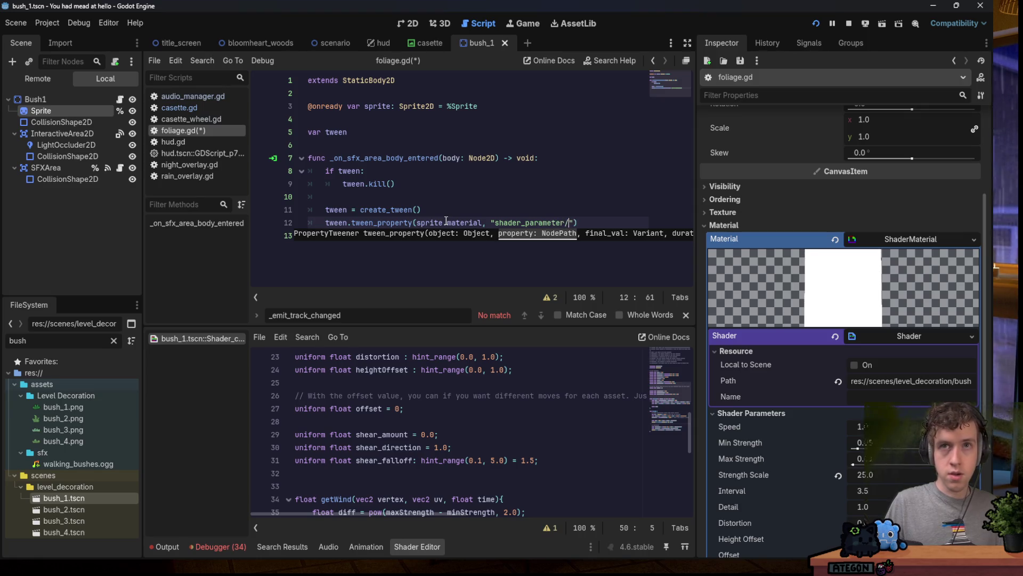
type("shear_amount")
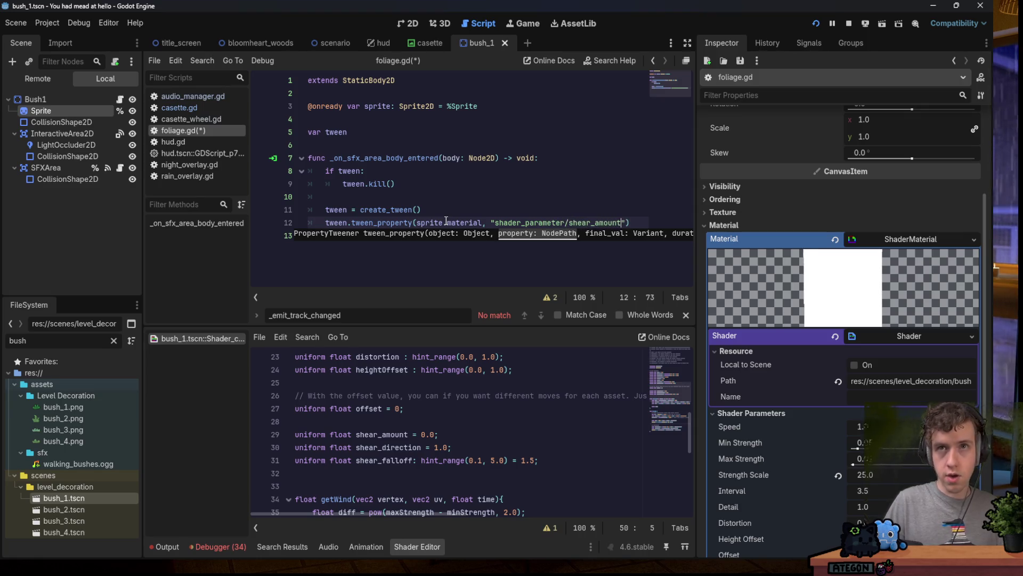
type("\", 30.0")
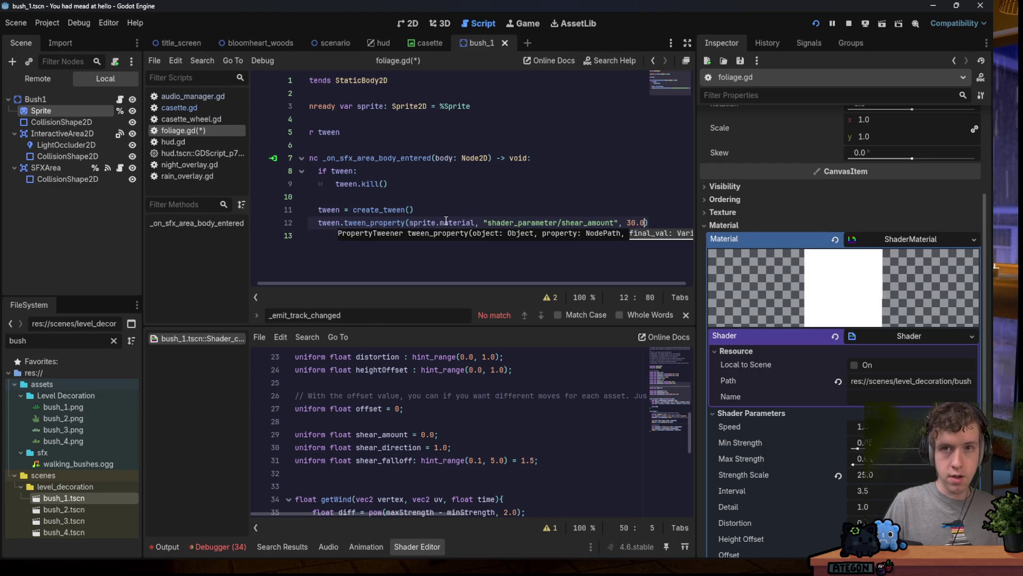
type(", ")
type("0.08)")
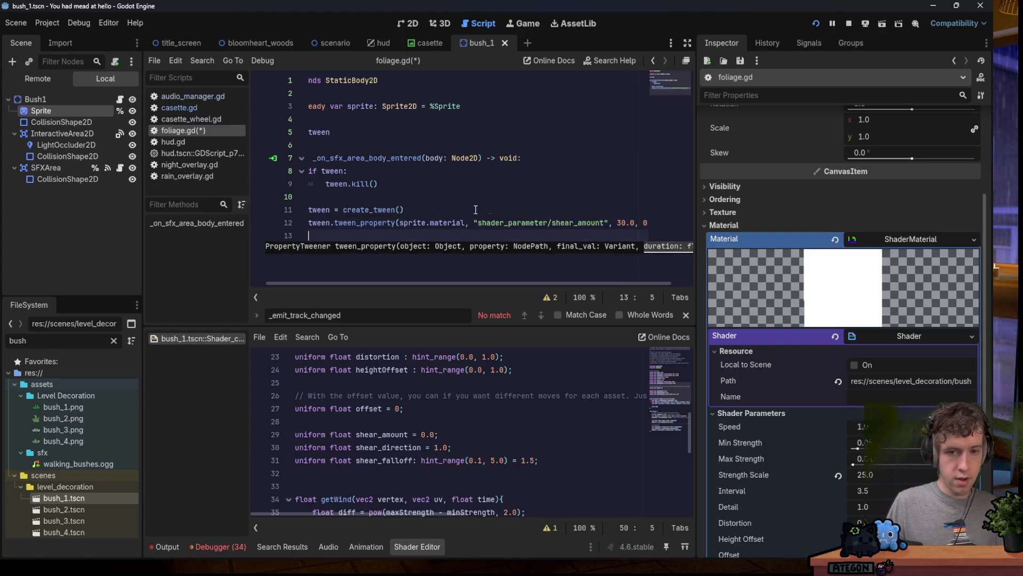
Step: Duplicate the tween_property call onto line 13 with a target value of 0.0
mouse_move(615, 223)
left_mouse_down()
mouse_move(646, 222)
mouse_move(319, 211)
mouse_move(342, 234)
left_mouse_up()
key("ctrl+c")
left_click(341, 233)
key("ctrl+v")
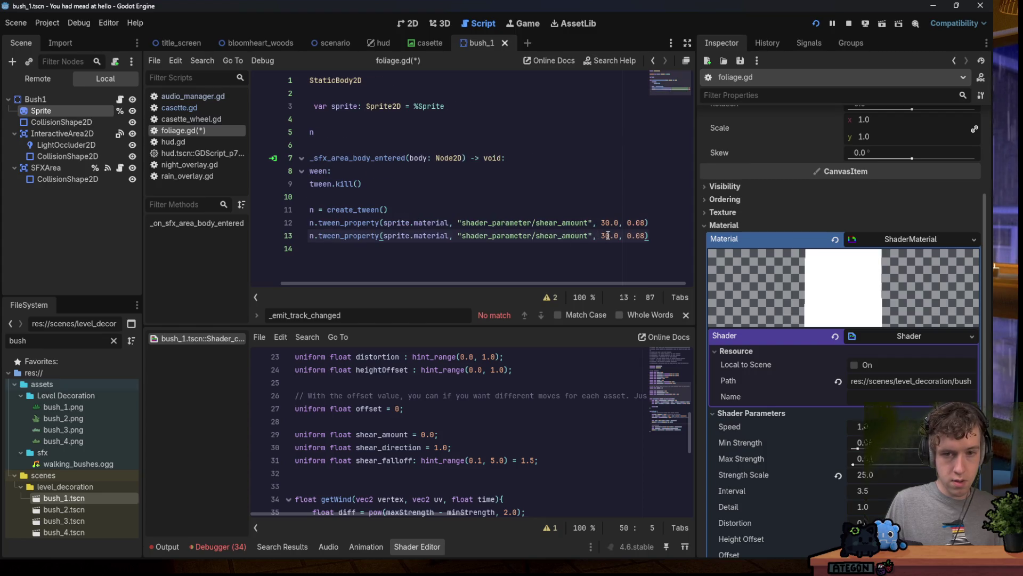
key("BackSpace")
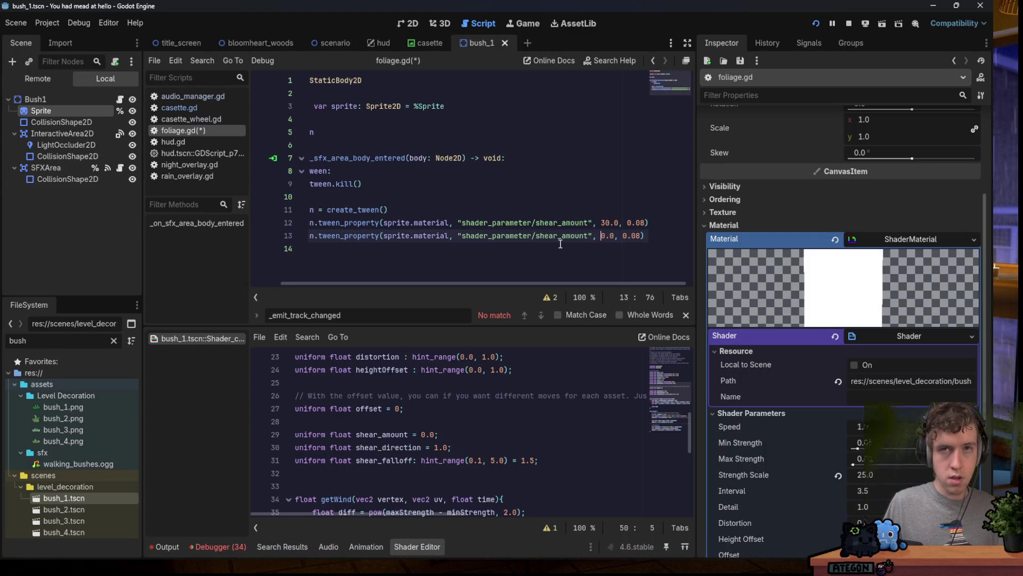
left_click(640, 236)
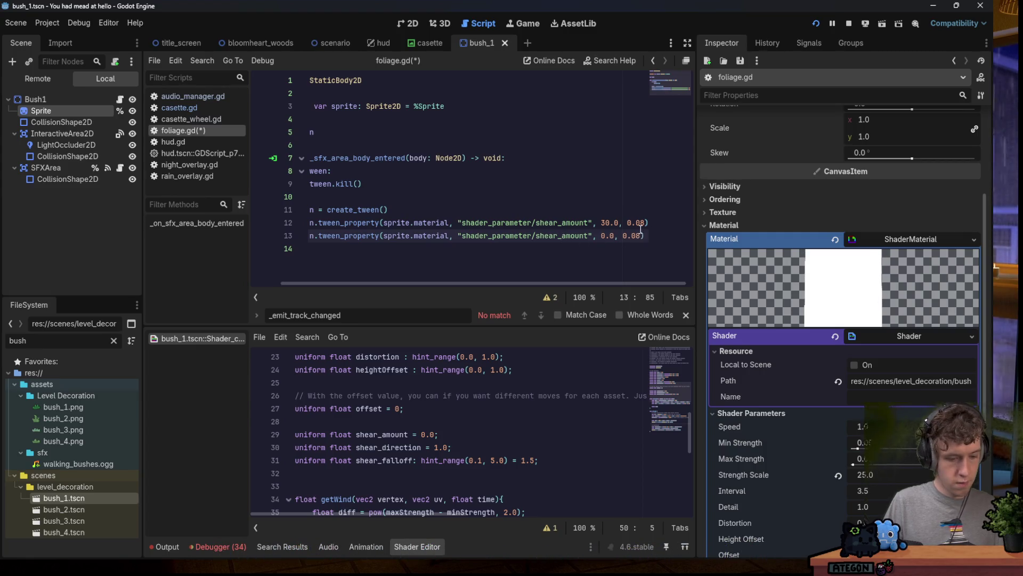
left_click(395, 223)
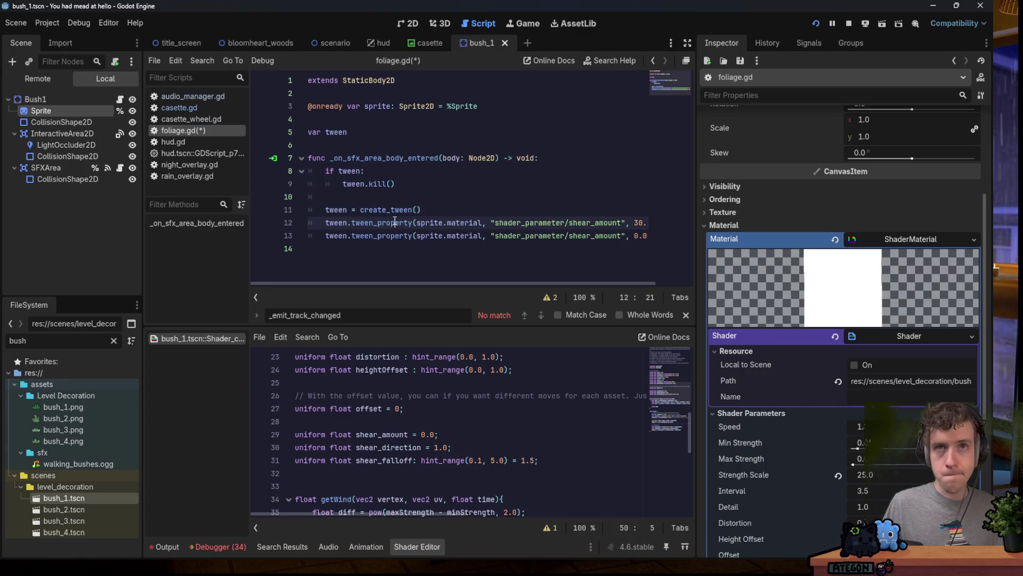
Step: Add tween.set_ease(Tween.EASE_OUT) below the create_tween() line
left_click(438, 209)
key("Return")
type("tween.set_ease(")
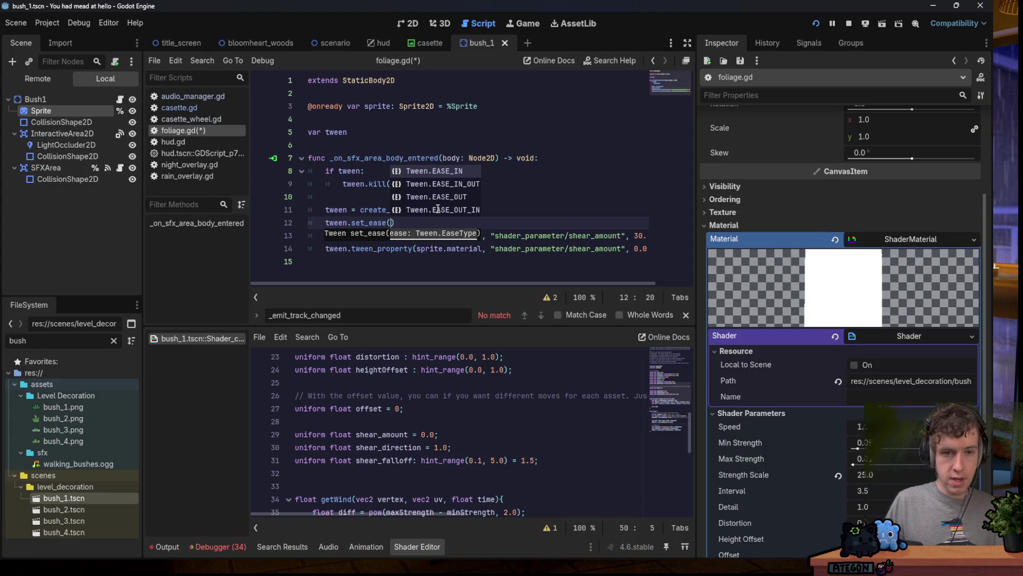
type("EA")
key("BackSpace")
key("BackSpace")
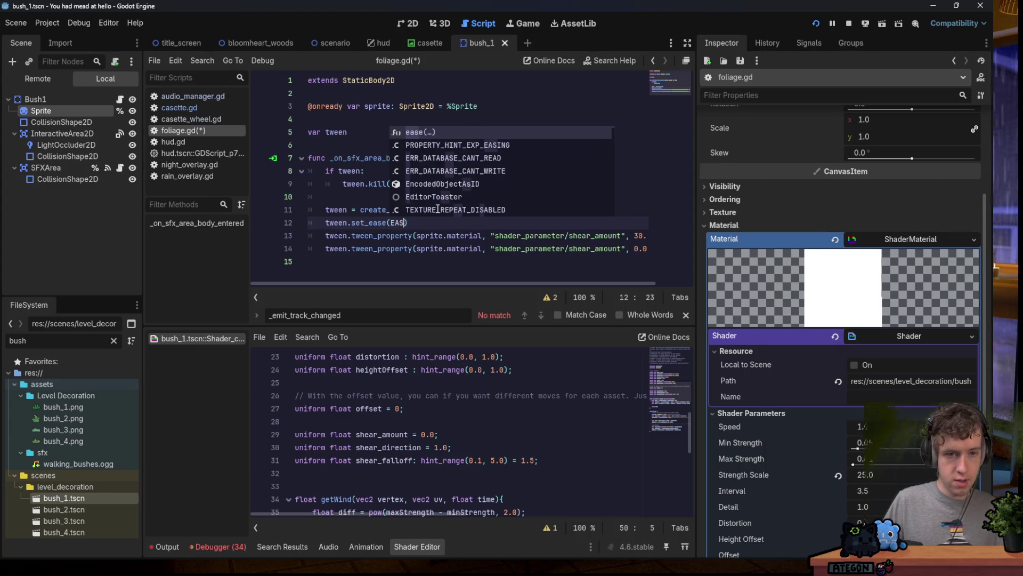
type("Tween.E")
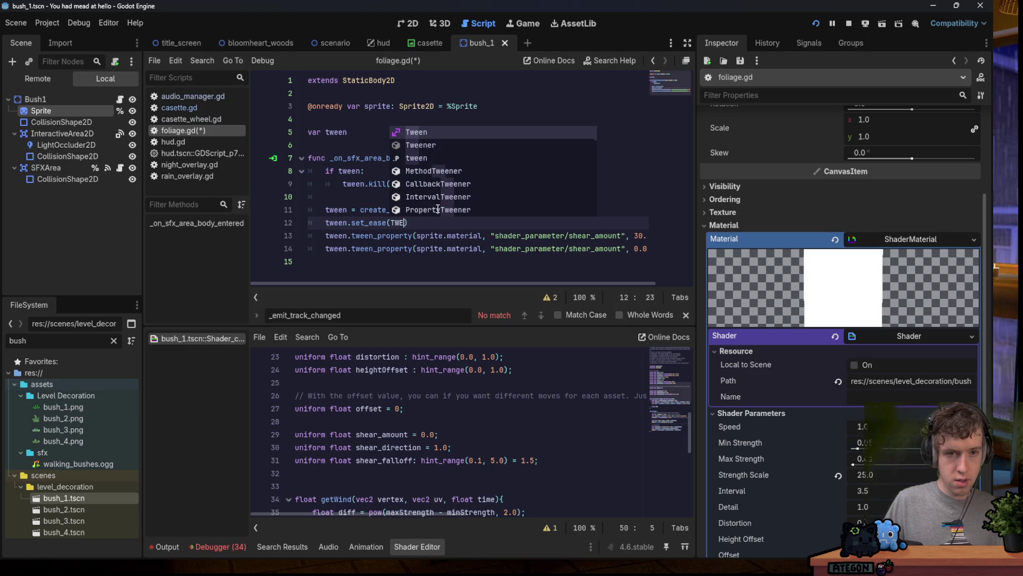
key("Down")
key("Down")
key("Down")
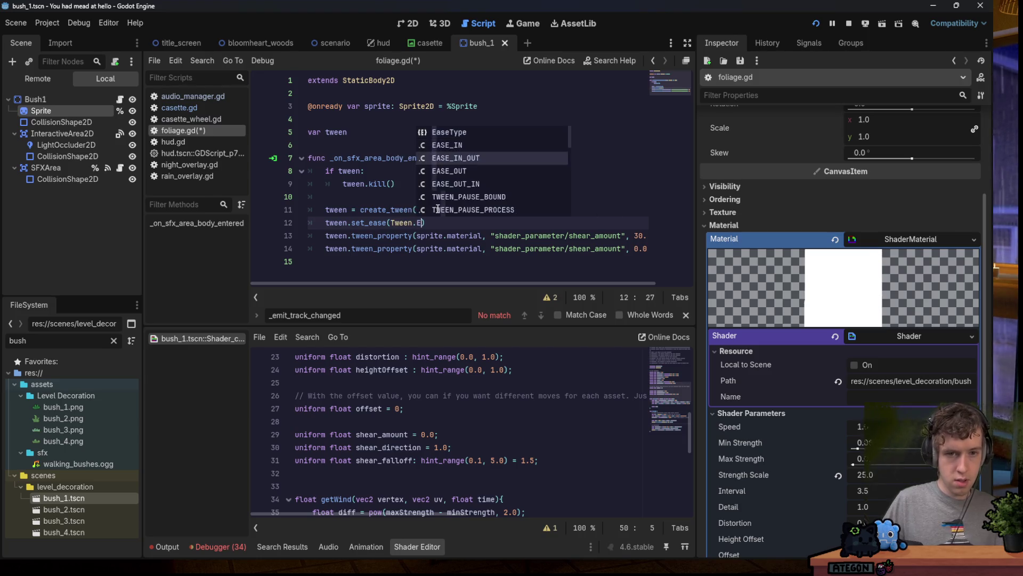
key("Return")
Step: Add tween.set_trans(Tween.TRANS_ELASTIC) and save foliage.gd
key("End")
key("Return")
type("tween.set_tran")
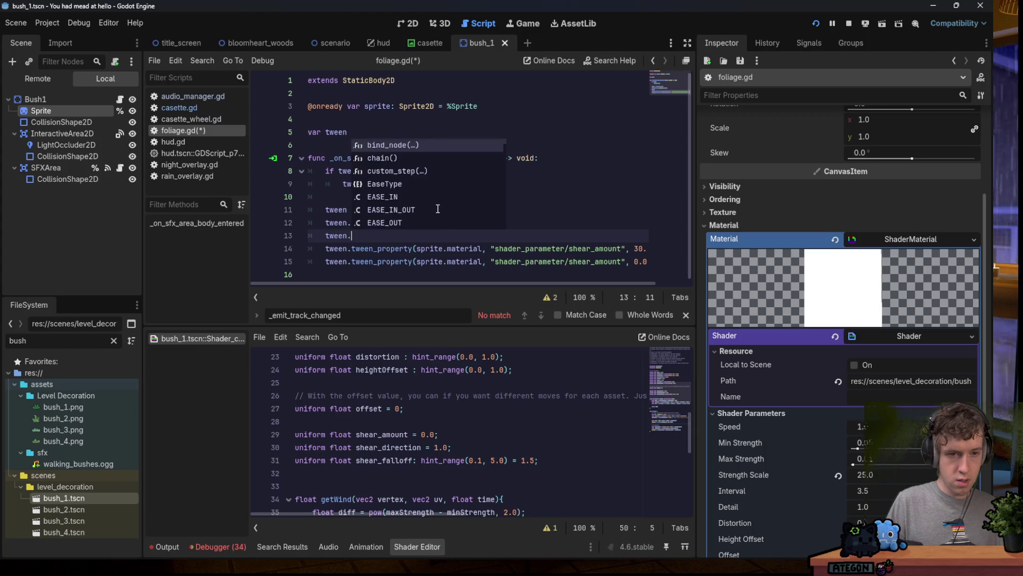
key("Return")
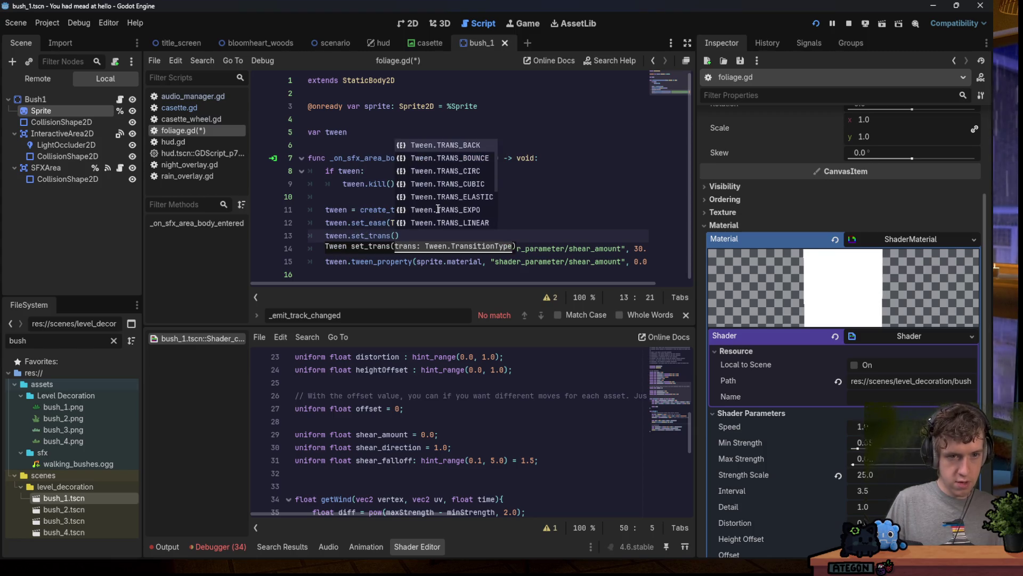
key("Down")
key("Down")
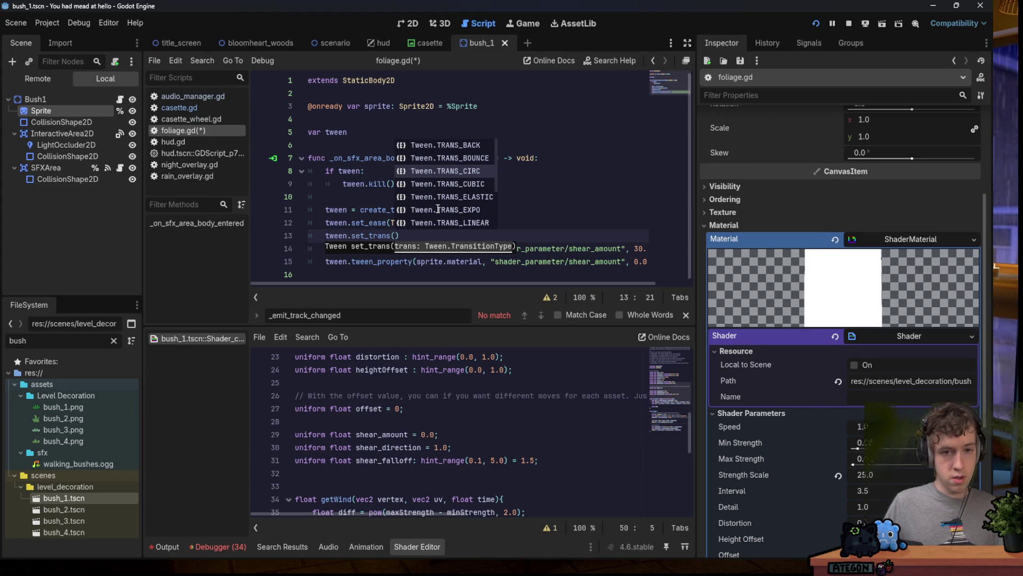
key("Down")
key("Up")
key("Up")
key("Up")
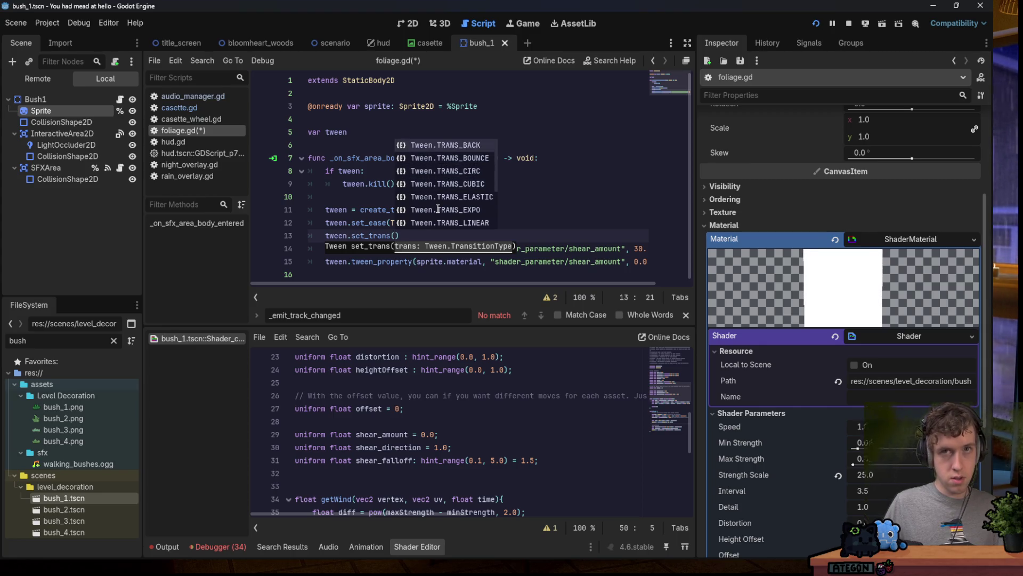
key("Down")
key("Down")
key("Down")
key("Return")
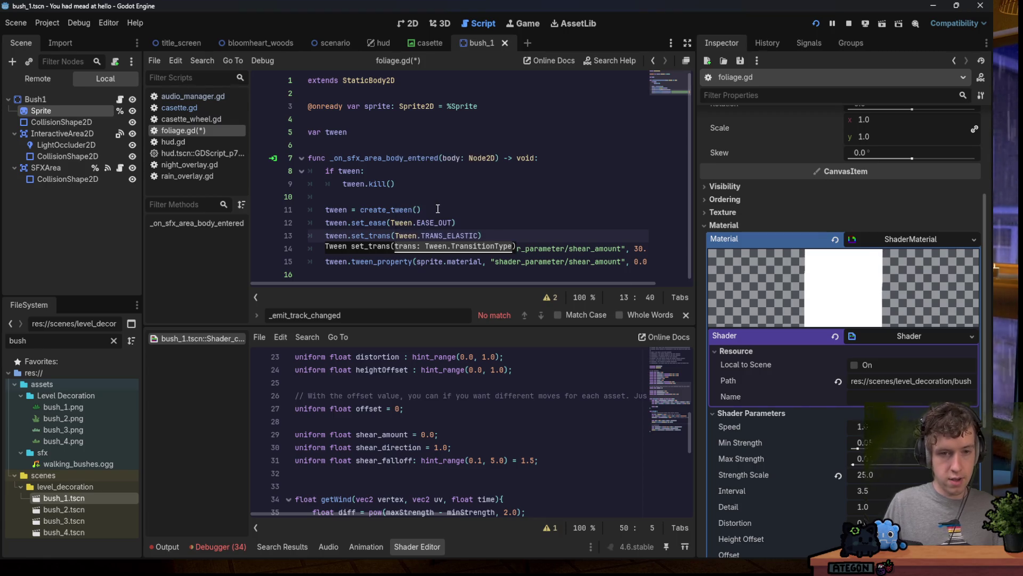
key("ctrl+s")
Step: Run the game to test the bush shear
left_click(438, 209)
mouse_move(771, 552)
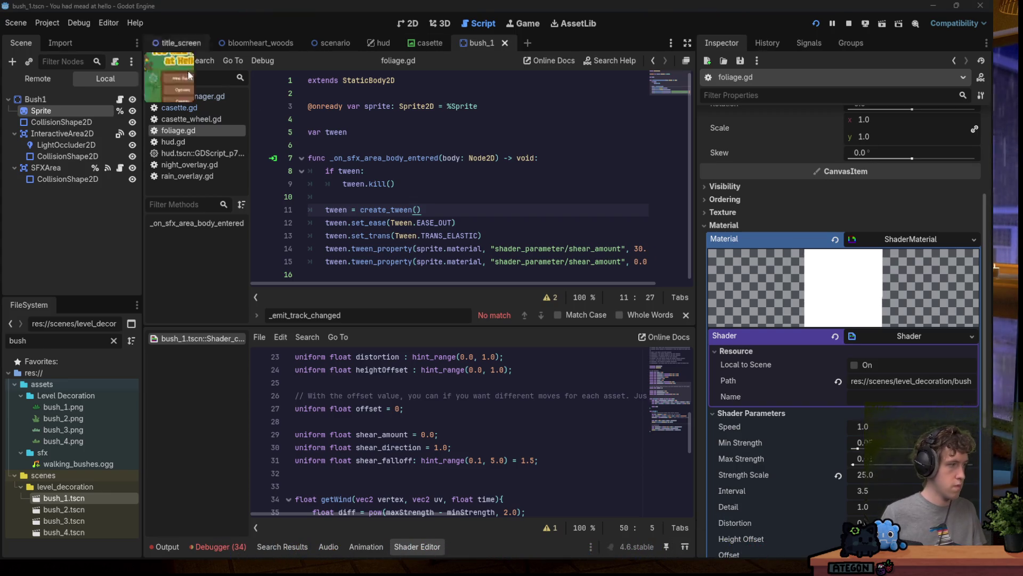
mouse_move(346, 187)
left_click(453, 159)
left_click(457, 171)
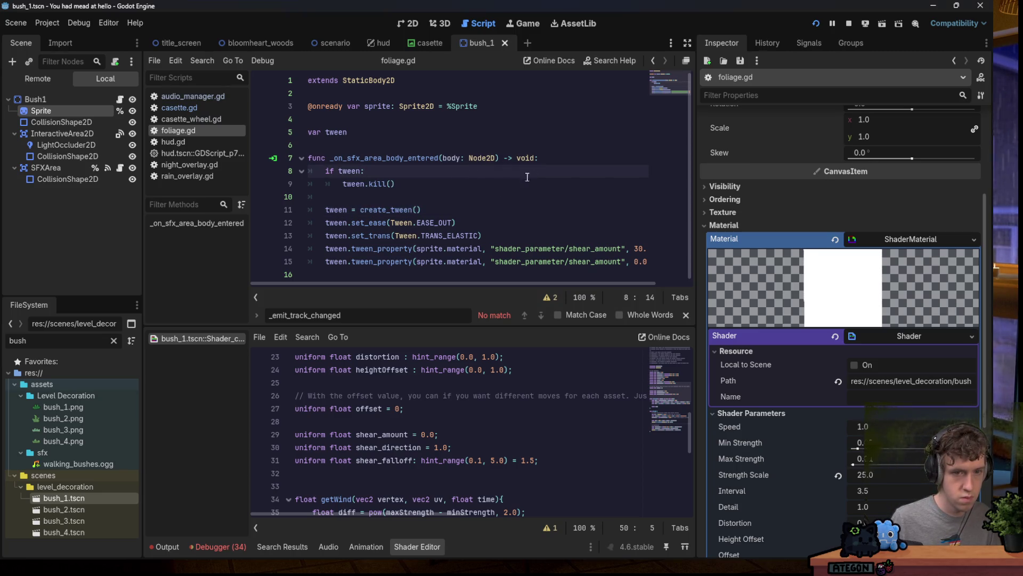
left_click(817, 23)
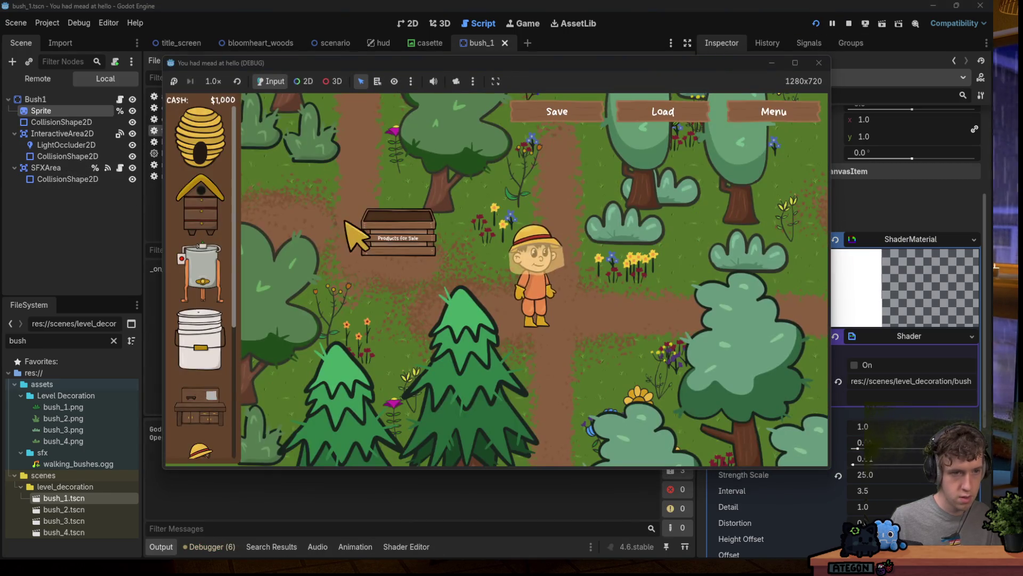
Step: Raise the Music Volume in the game's settings panel
key("Escape")
left_click(532, 242)
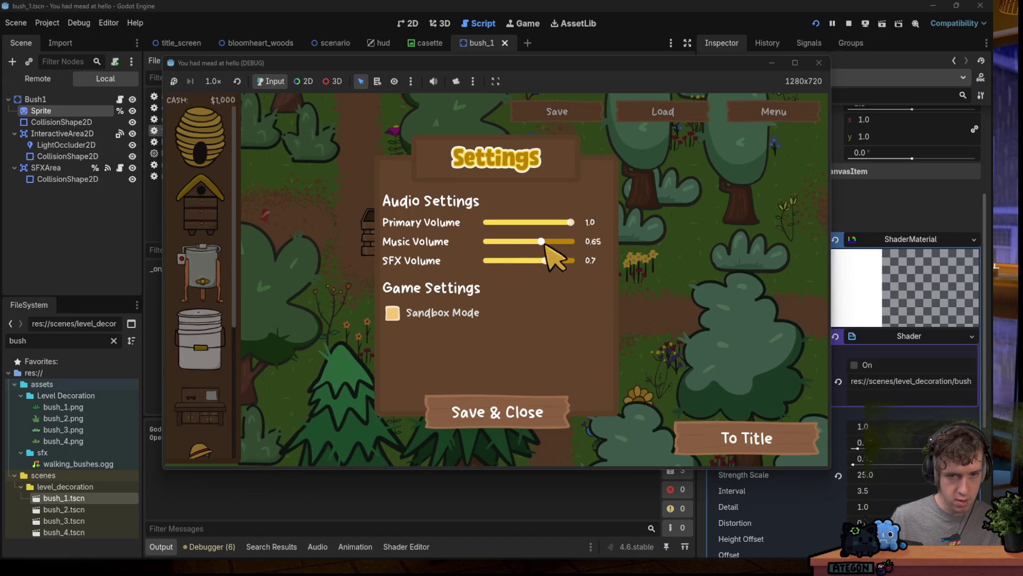
key("Escape")
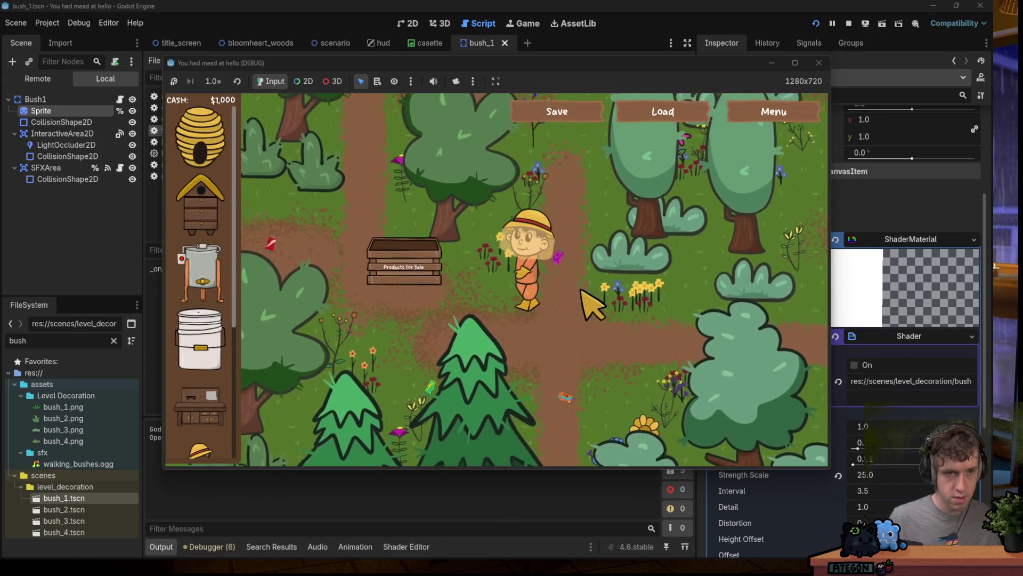
Step: Walk the character back and forth through the bushes with WASD, then stop the game
key("a")
key("s")
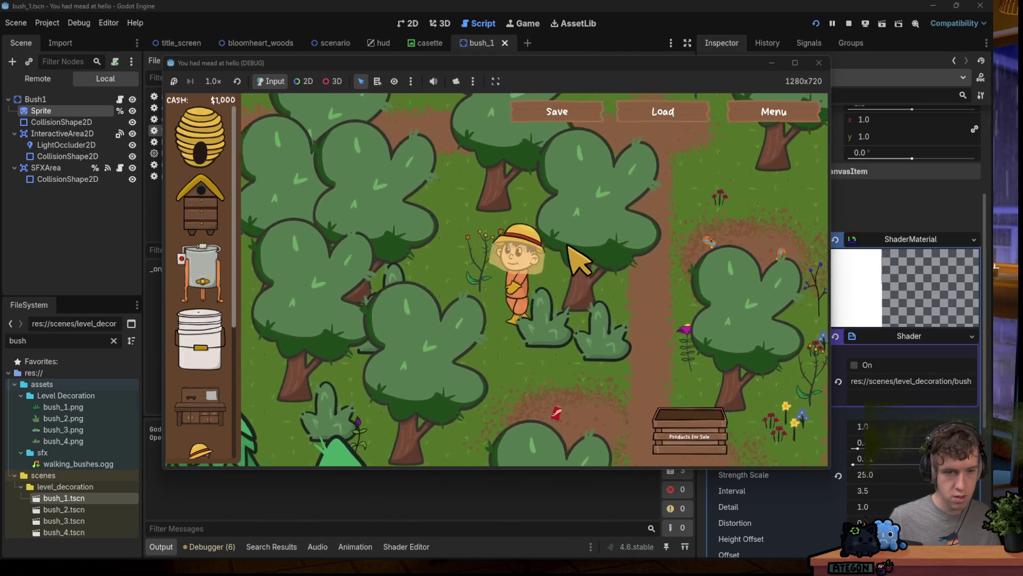
key("a")
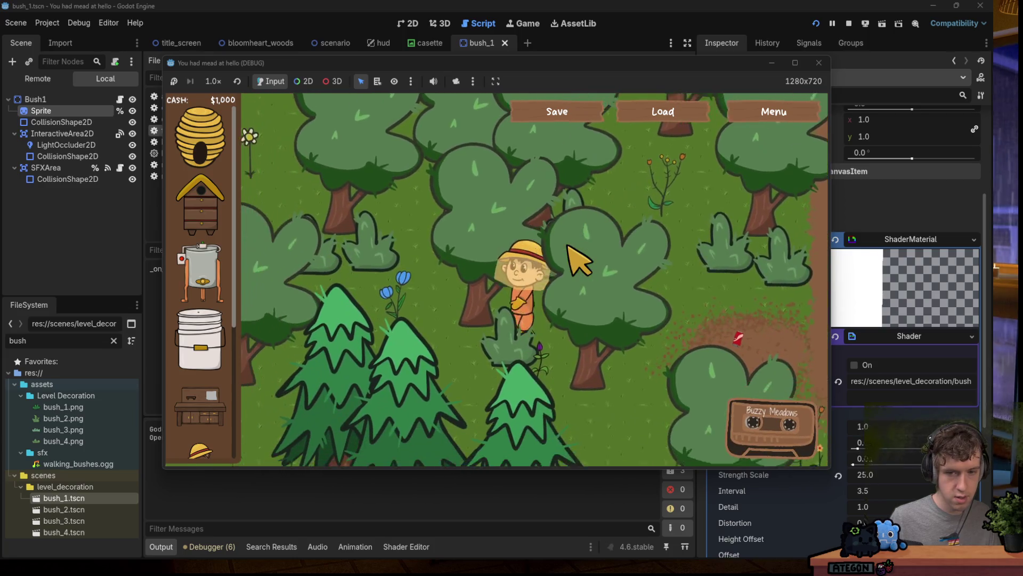
key("w")
key("a")
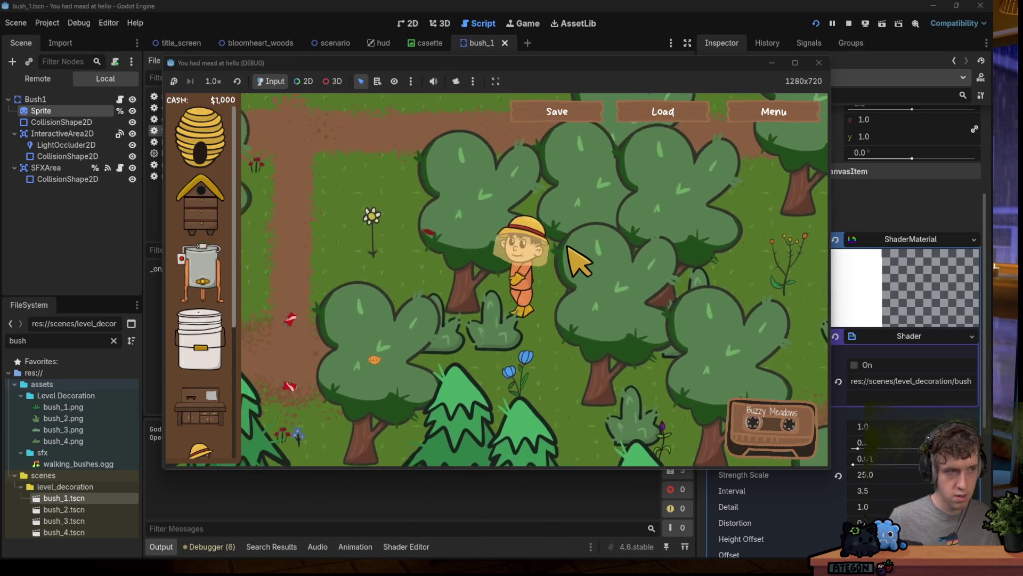
key("s")
key("a")
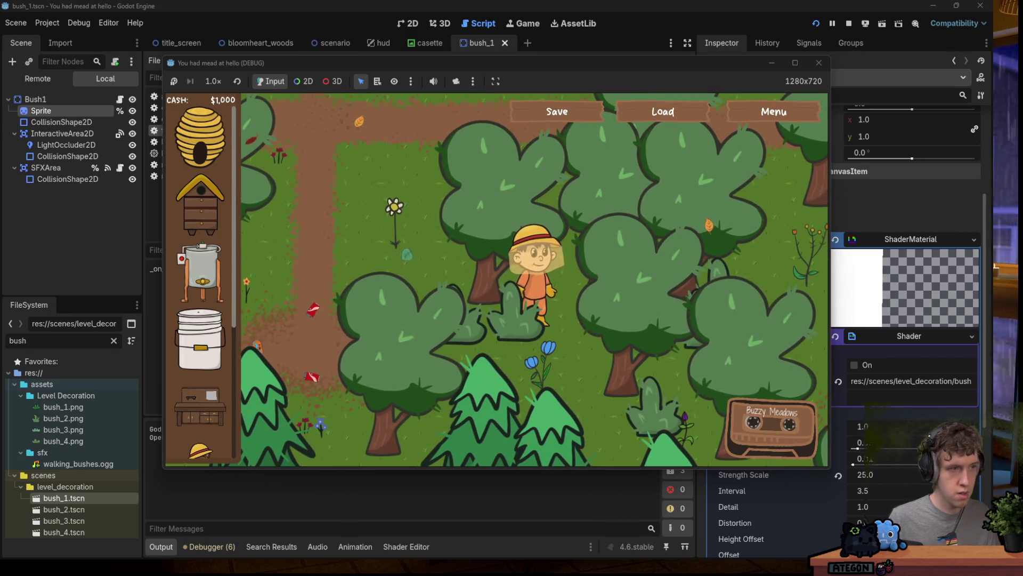
key("a")
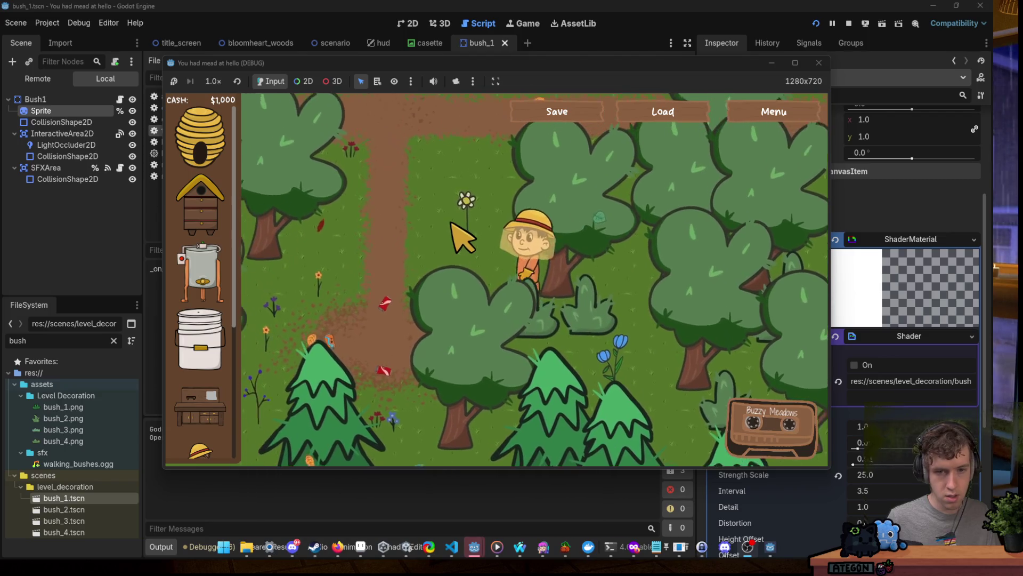
key("s")
key("a")
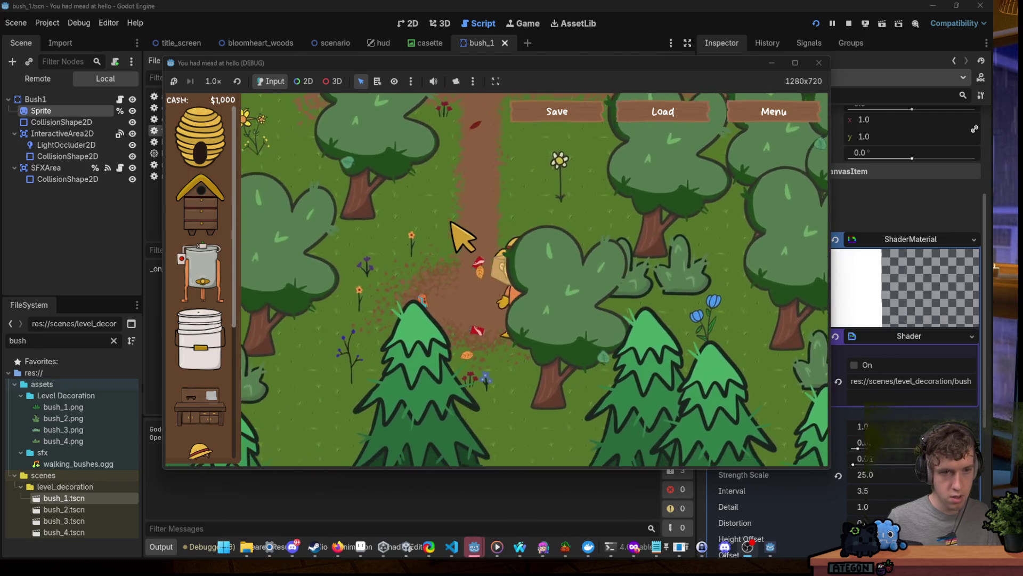
key("s")
key("a")
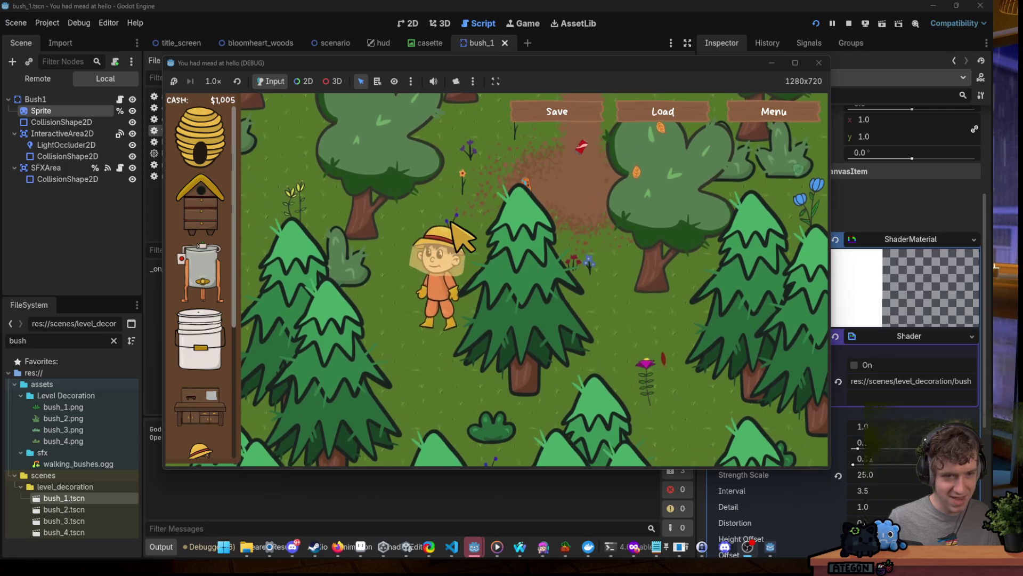
key("s")
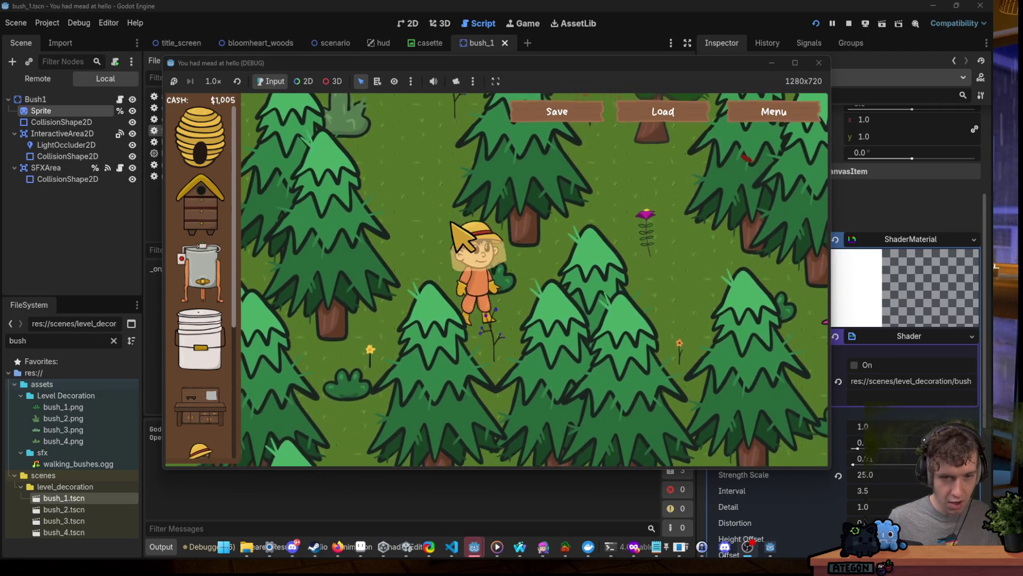
key("s")
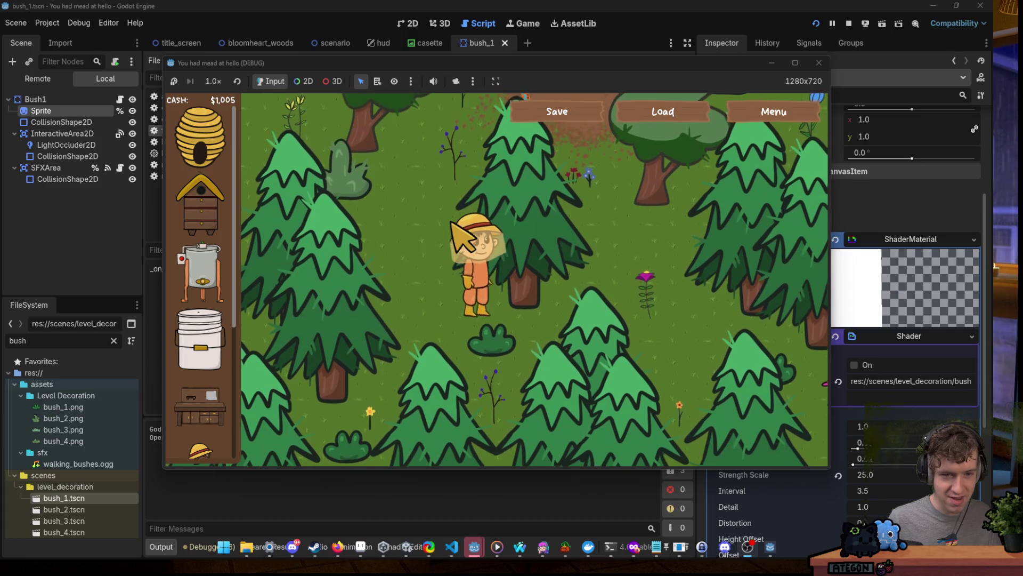
key("w")
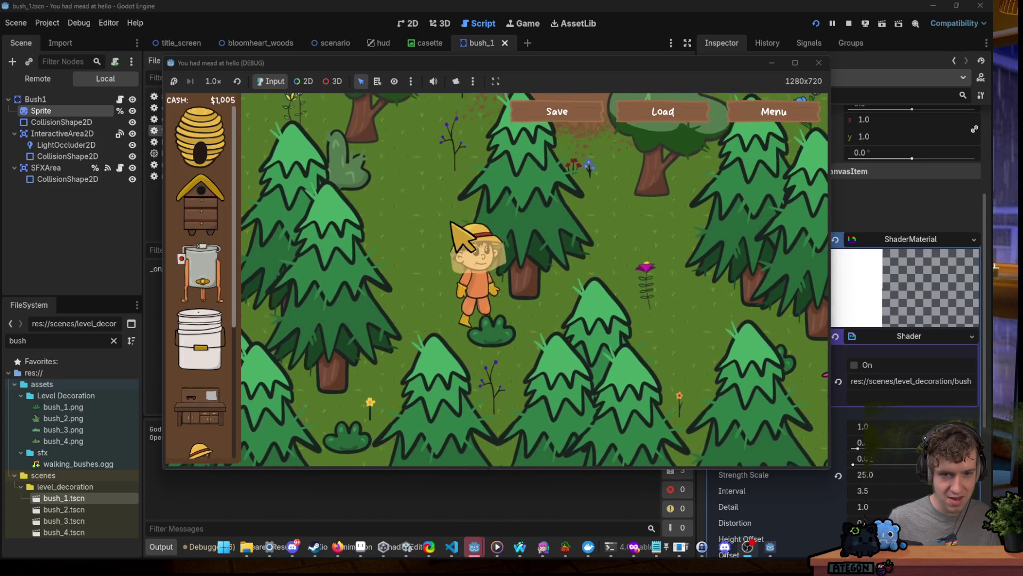
key("d")
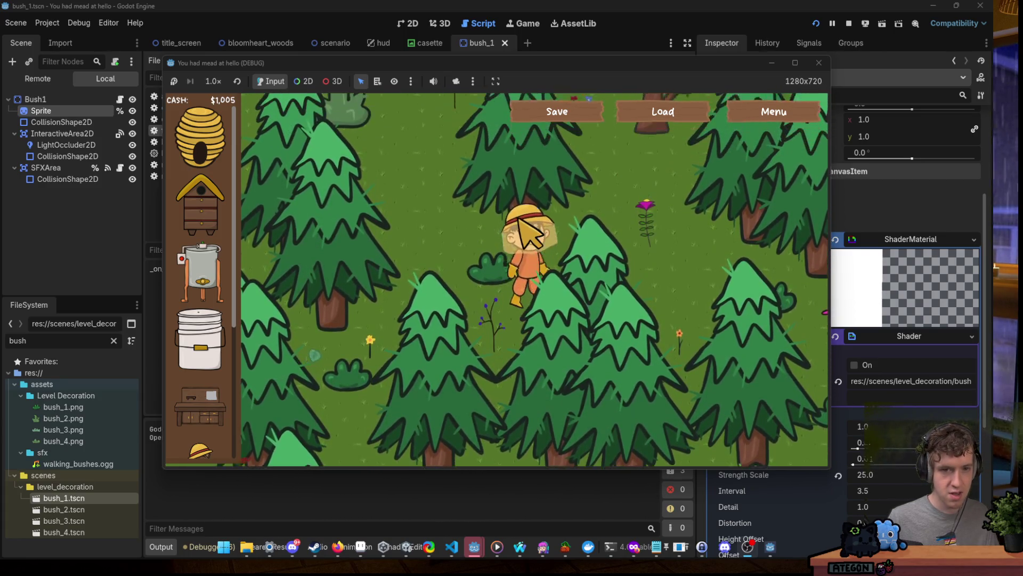
key("w")
key("a")
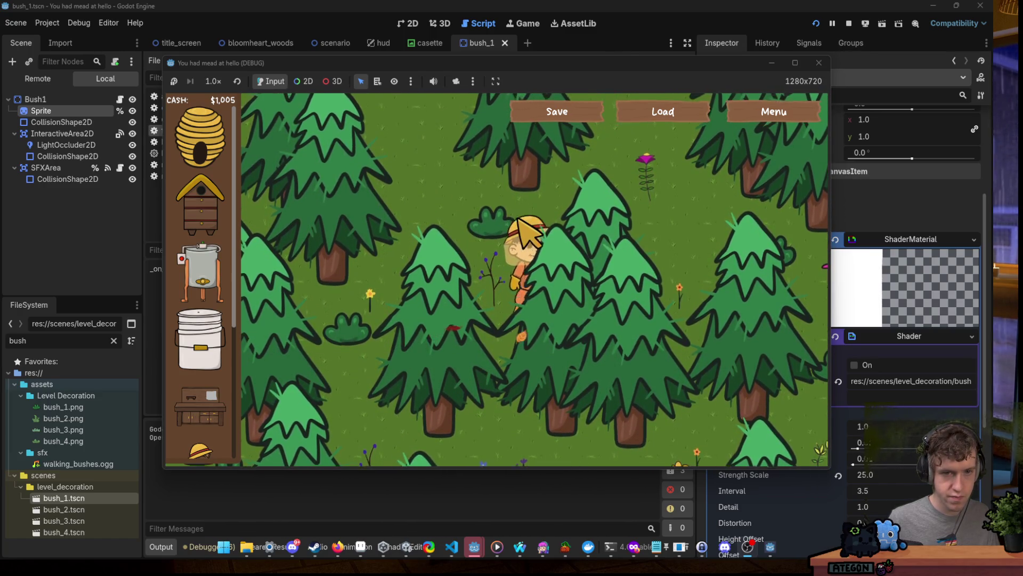
key("w")
key("s")
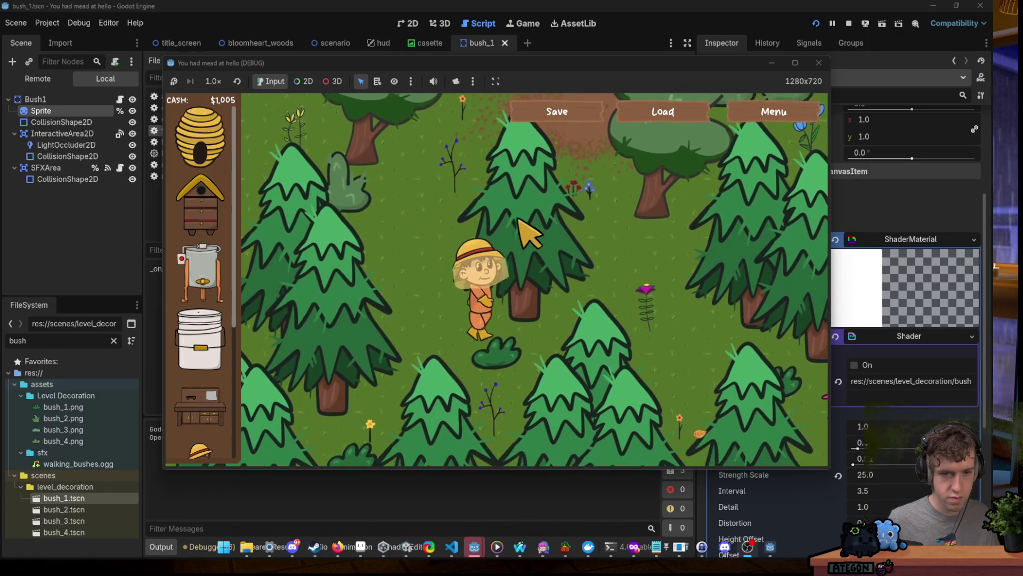
key("s")
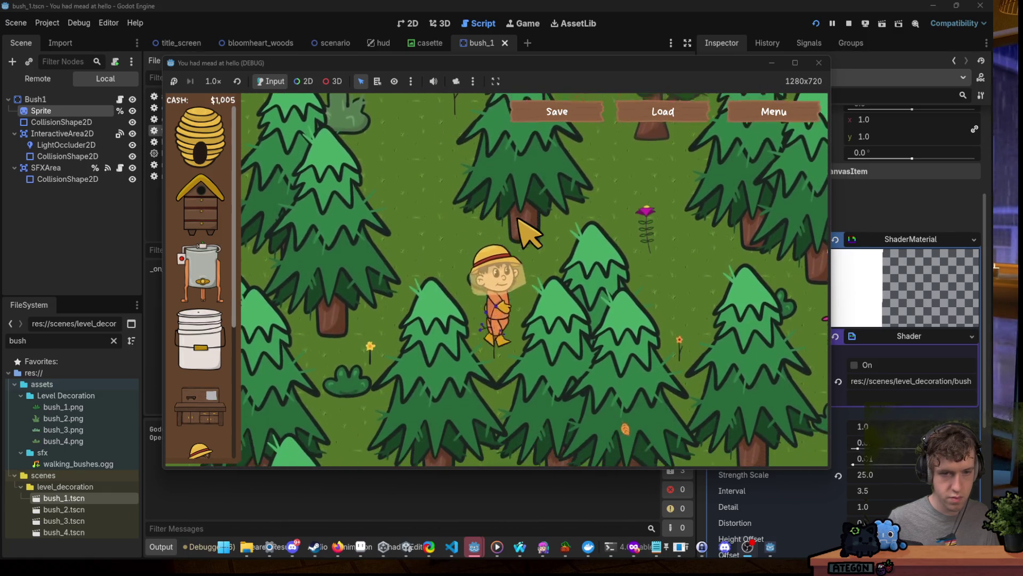
key("w")
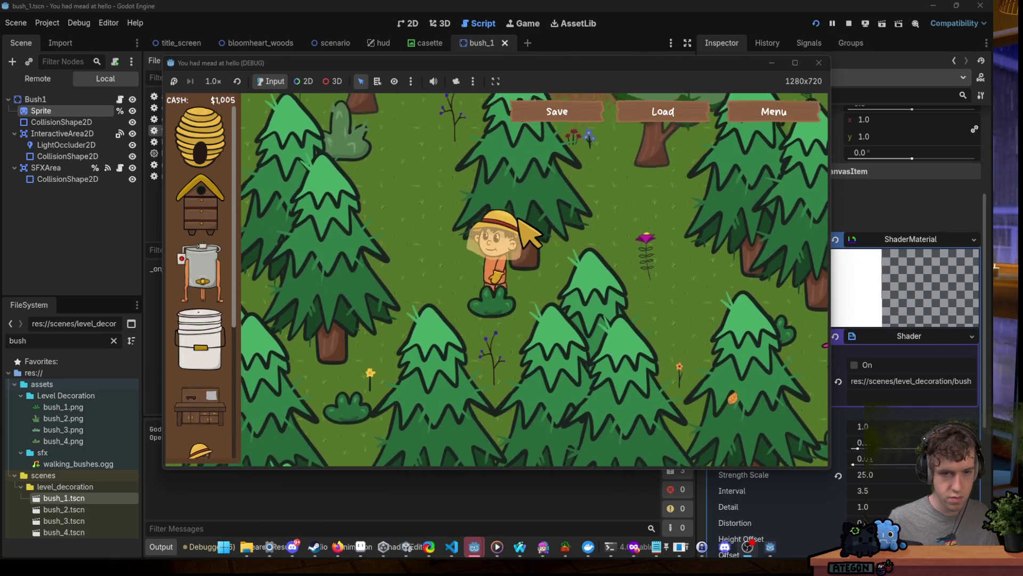
key("d")
key("a")
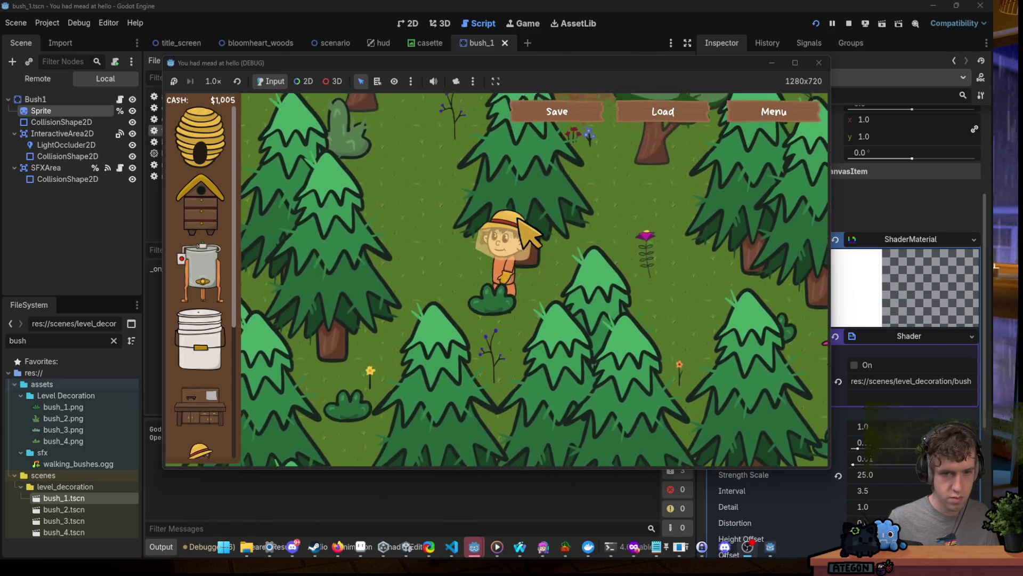
key("w")
left_click(820, 63)
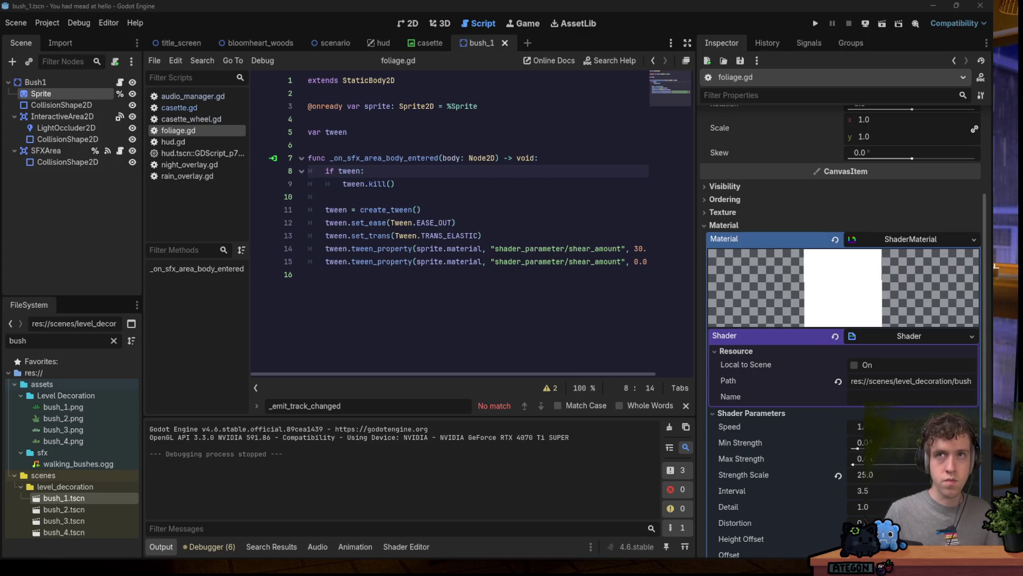
Step: Open the bush shader's code and select the height_mask max(...) expression on line 52
left_click(493, 235)
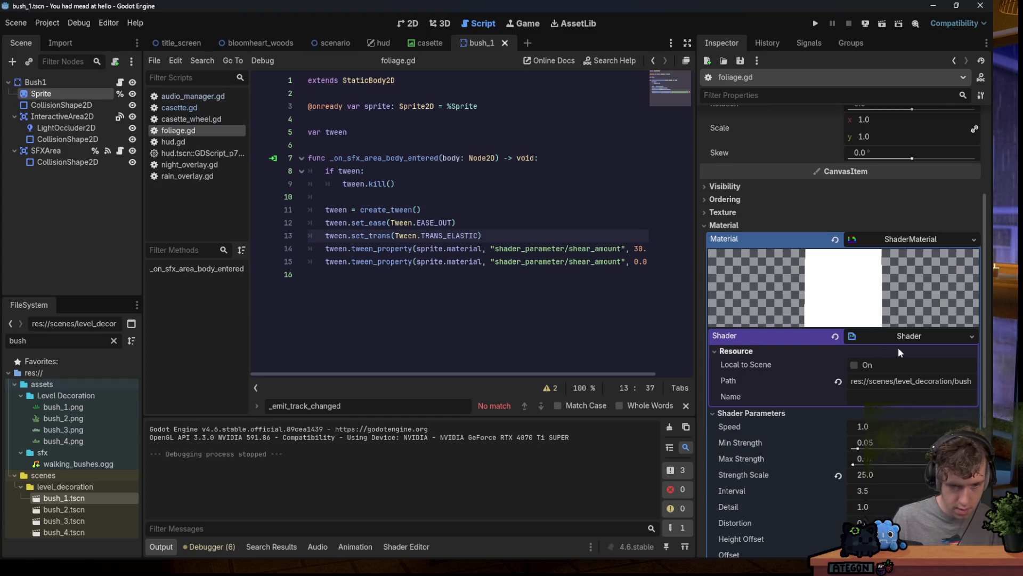
left_click(910, 336)
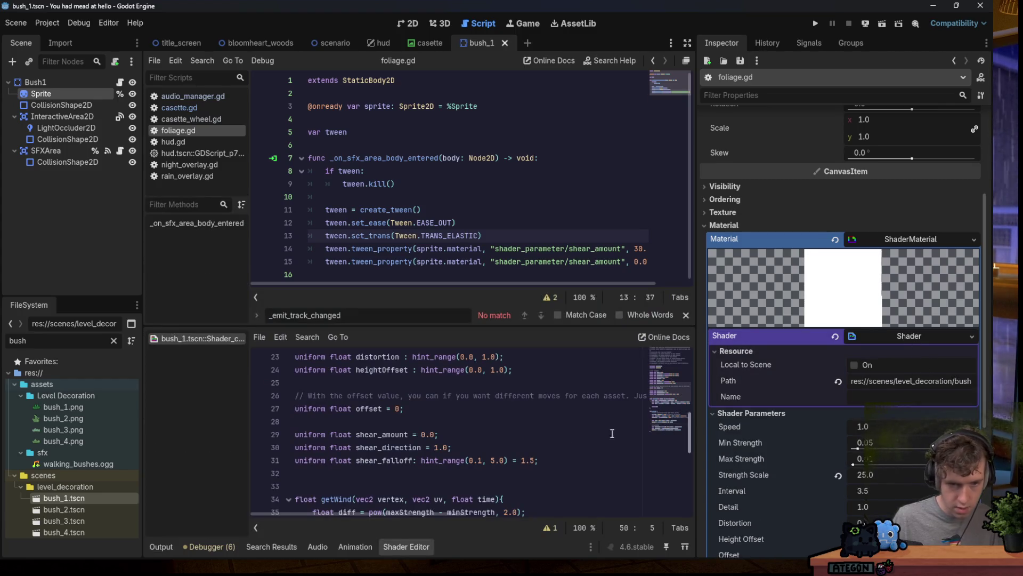
scroll(666, 429, "down", 5)
scroll(448, 431, "up", 5)
scroll(448, 431, "down", 5)
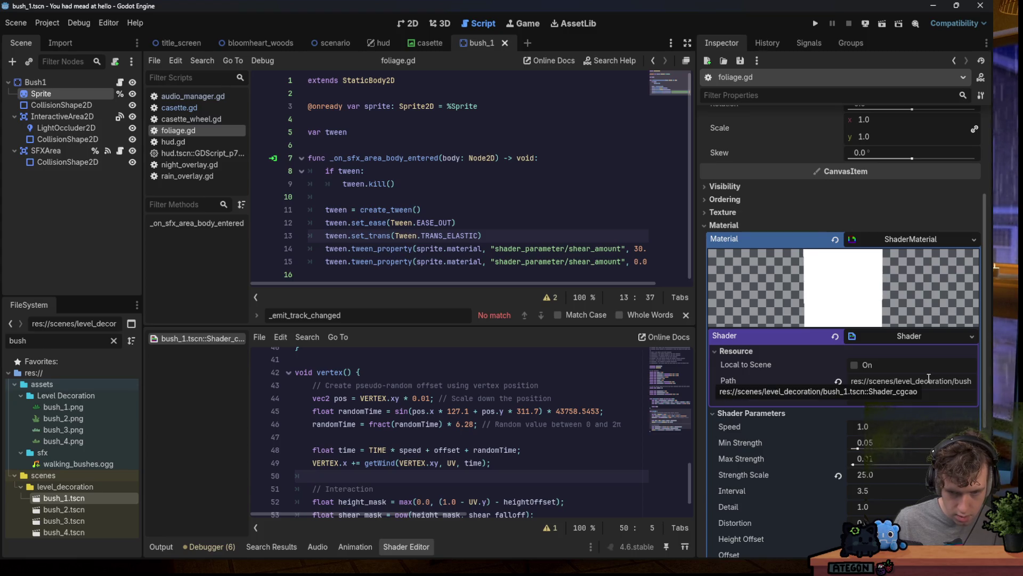
scroll(518, 441, "down", 1)
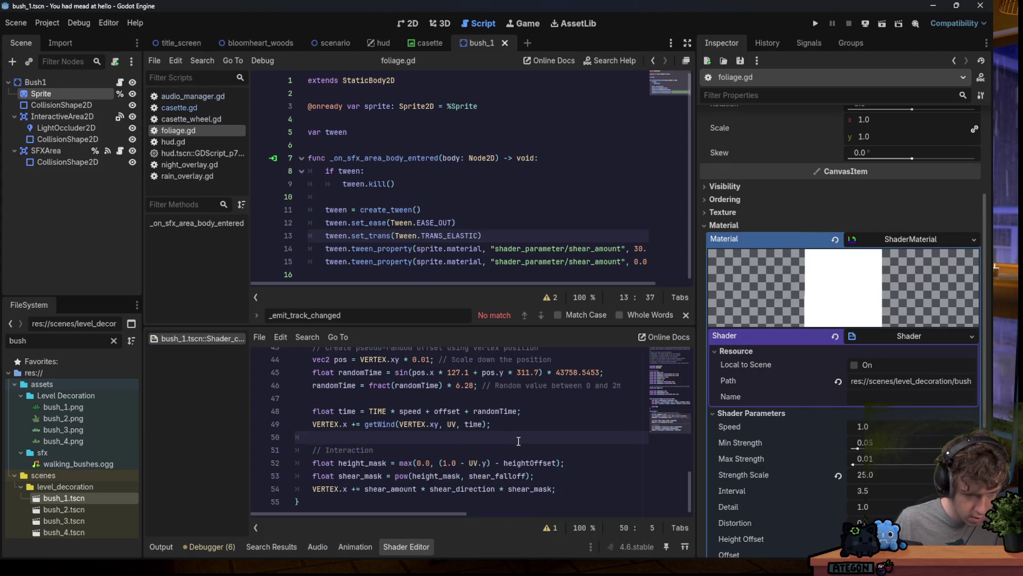
double_click(366, 475)
double_click(370, 463)
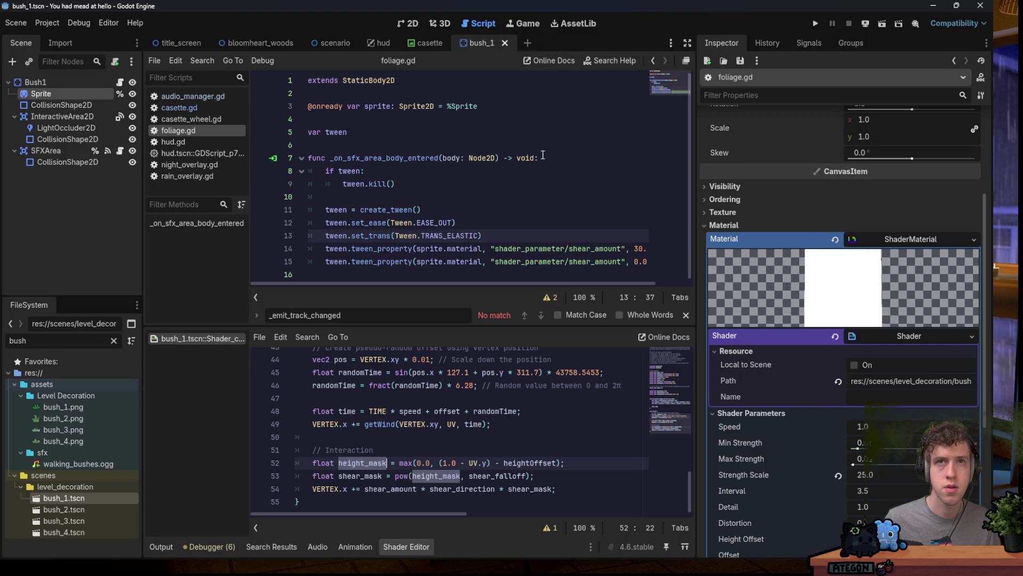
left_click(439, 462)
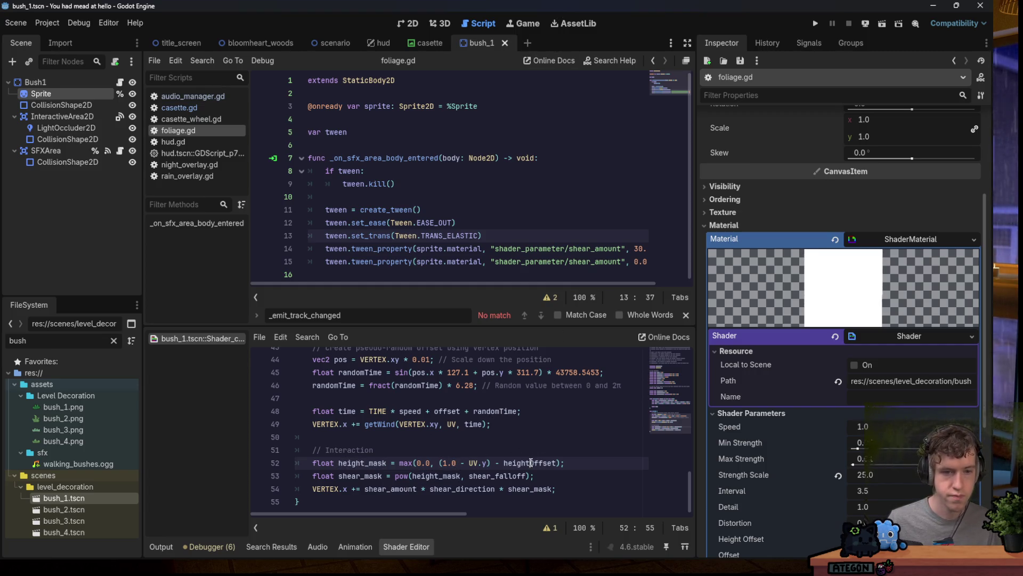
double_click(531, 463)
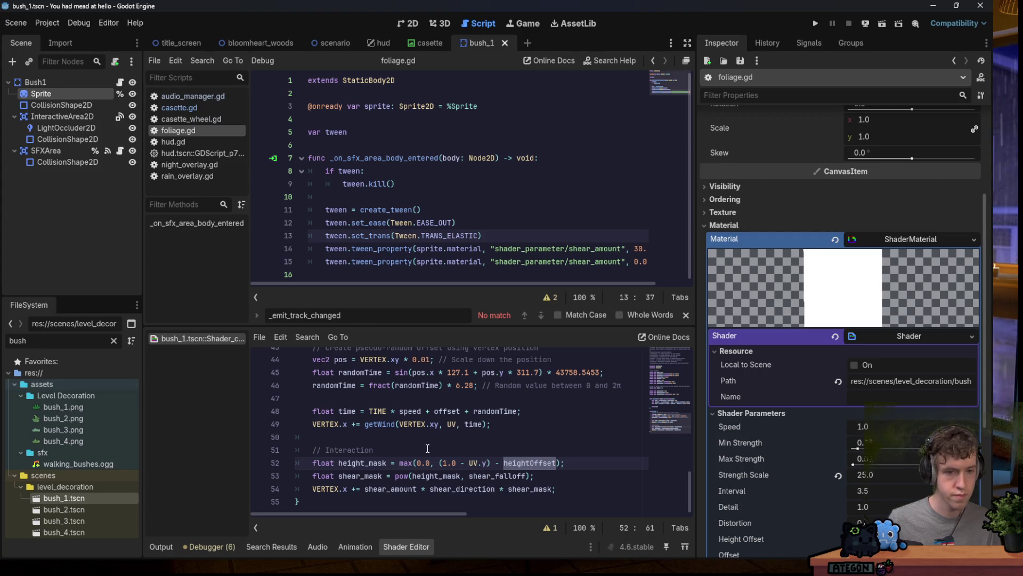
left_click_drag(400, 463, 560, 462)
Step: Rewrite height_mask as smoothstep(heightOffset, 1.0, 1.0 - uv.y) and save the shader
type("smooth")
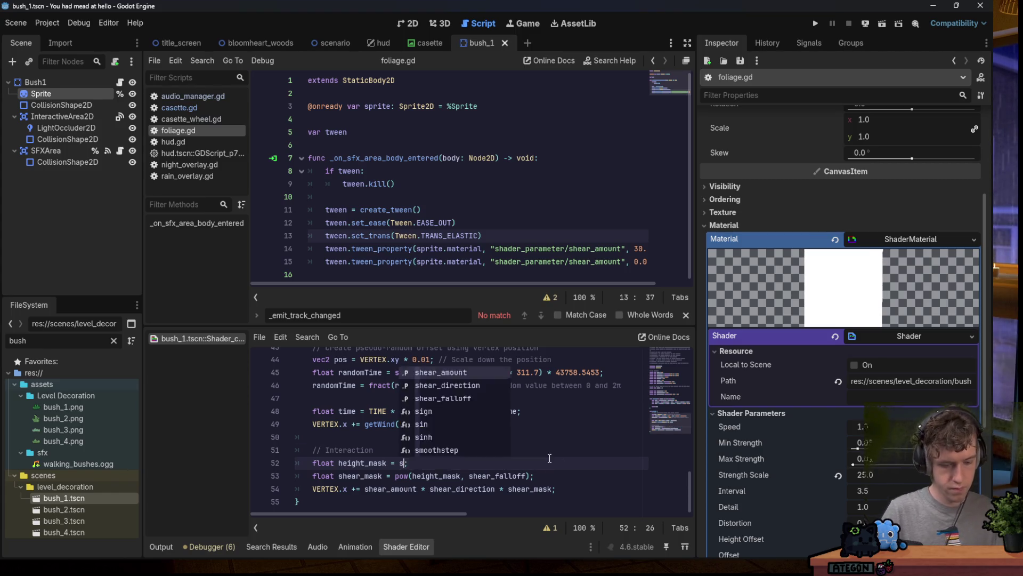
key("Return")
key("BackSpace")
key("BackSpace")
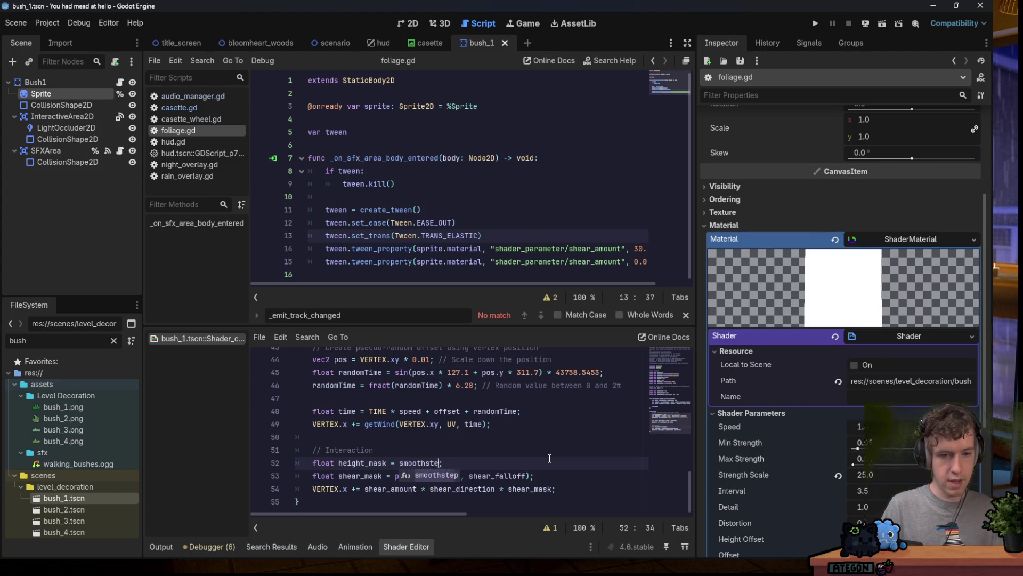
key("Return")
type("heightOffset.")
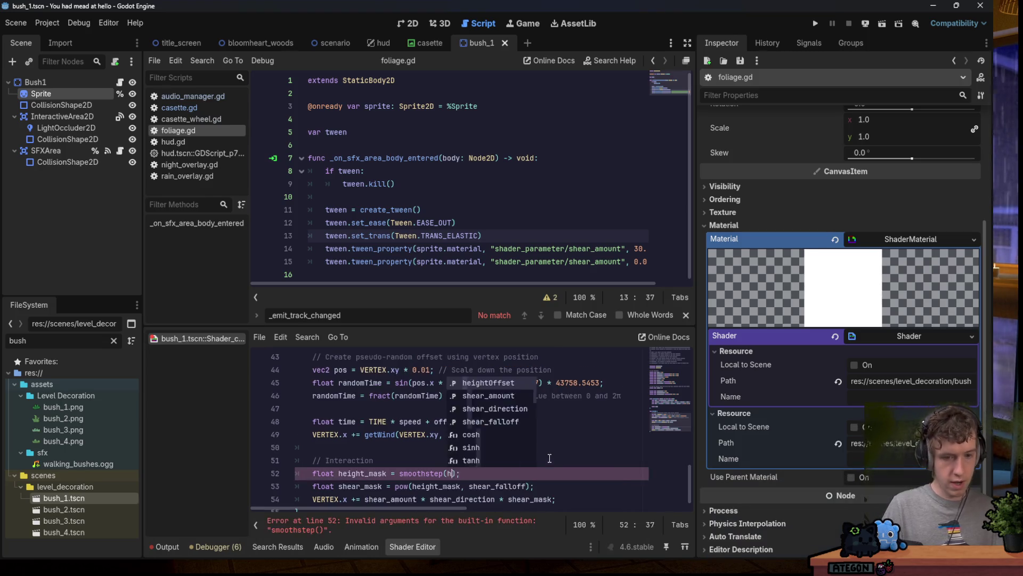
key("BackSpace")
type(", ")
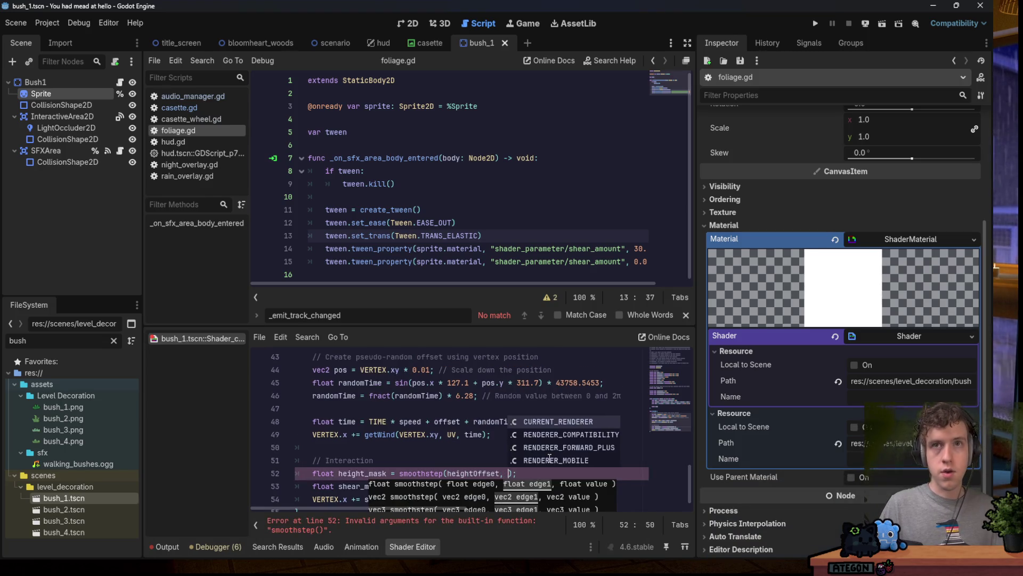
type("1.0, 1.0")
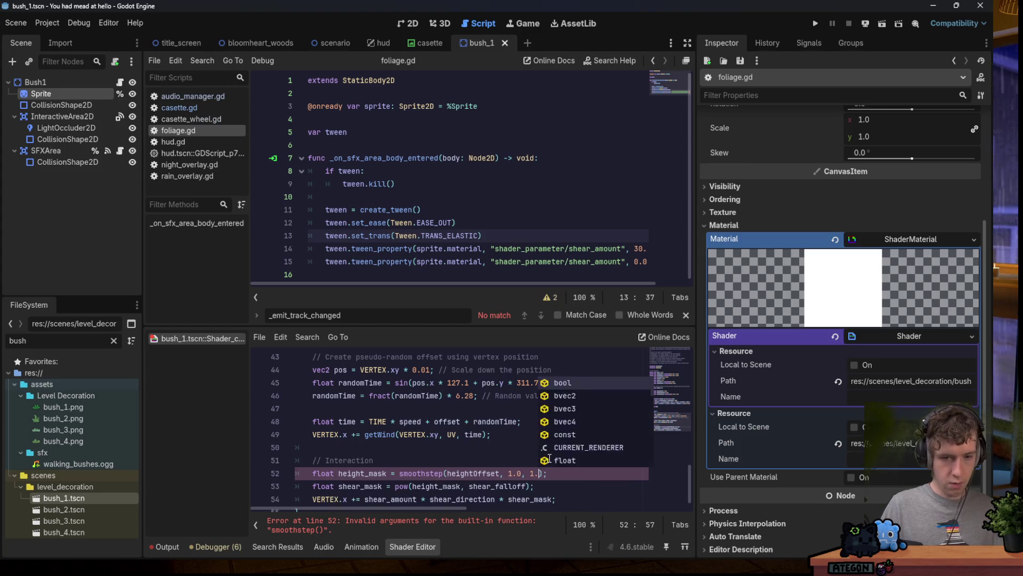
type(" - uv.")
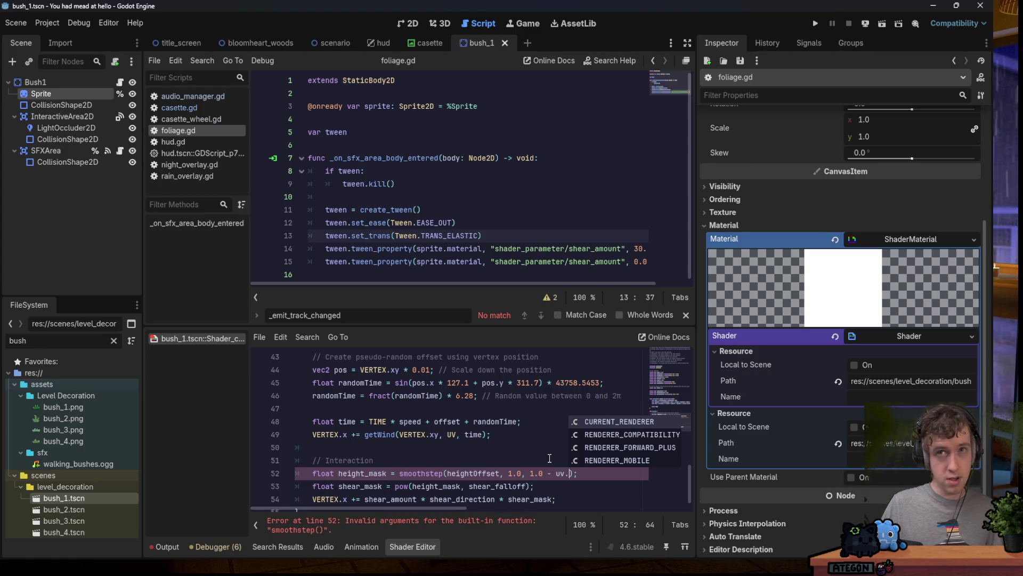
type("y")
key("ctrl+s")
Step: Replace the unknown lowercase uv with UV on line 52 so the shader compiles
left_click(549, 458)
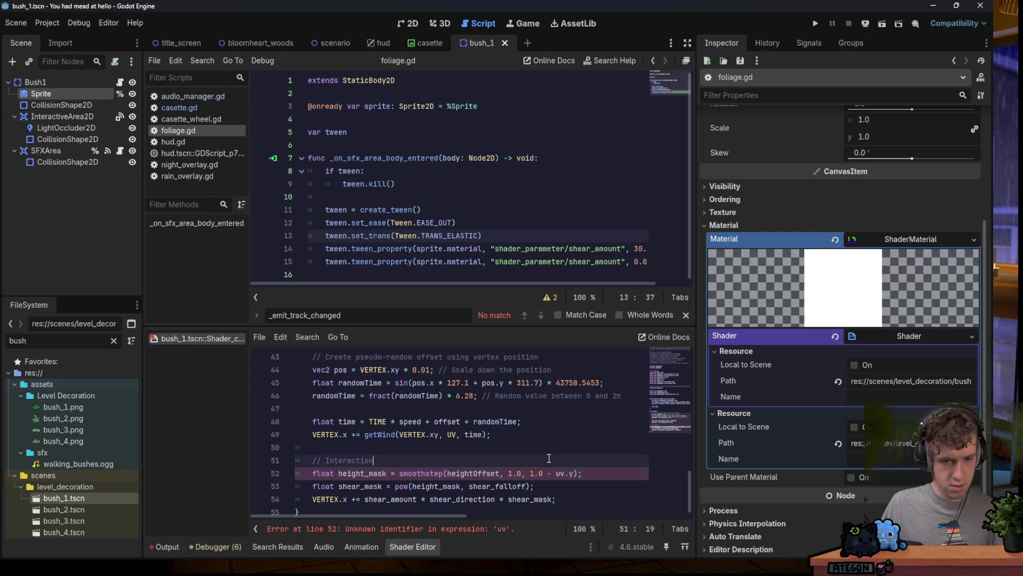
double_click(561, 474)
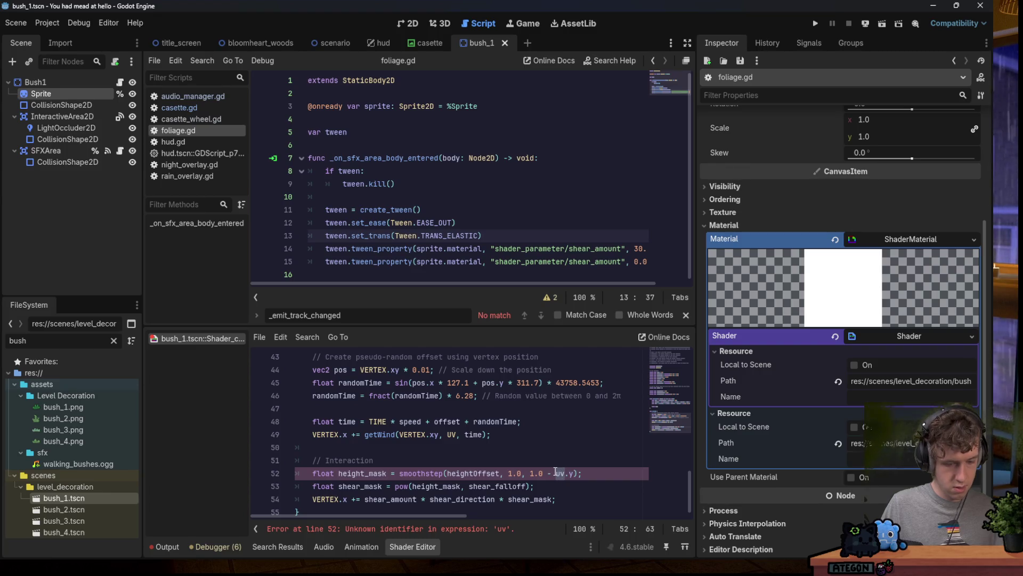
type("UV")
left_click(528, 458)
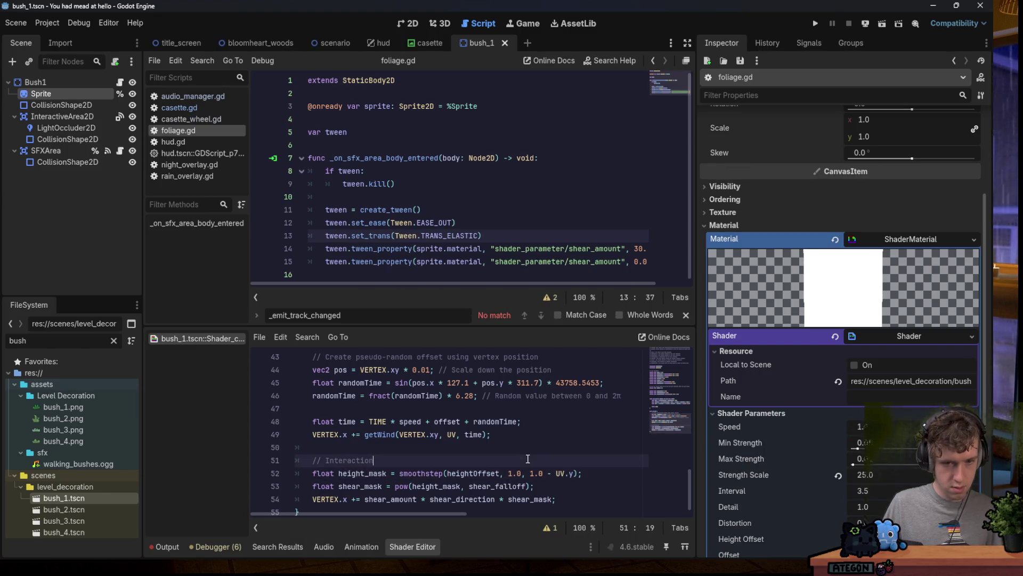
key("Up")
key("Up")
key("End")
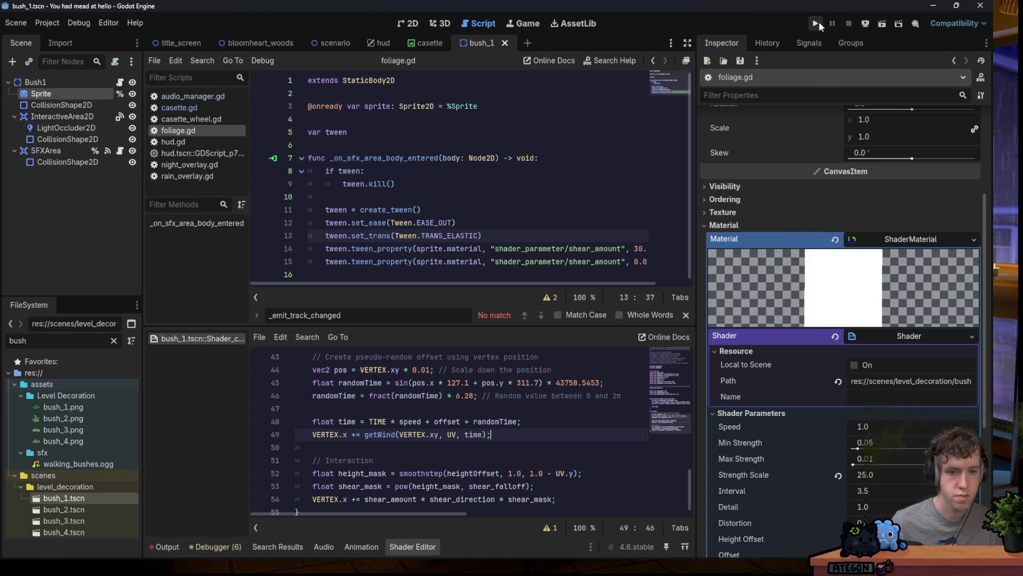
Step: Launch the game, start a New Game and lower the SFX volume slightly
left_click(815, 23)
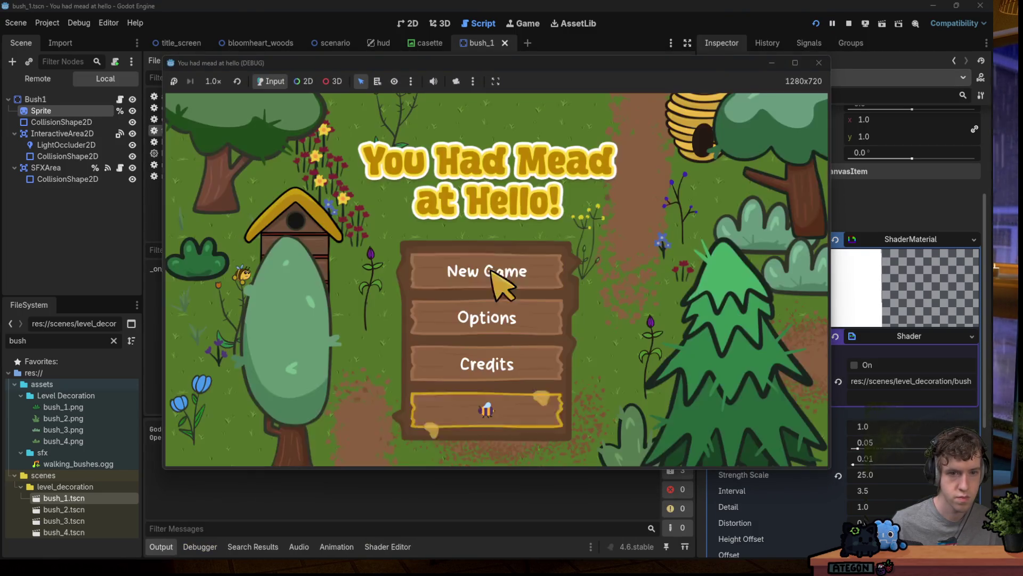
left_click(488, 272)
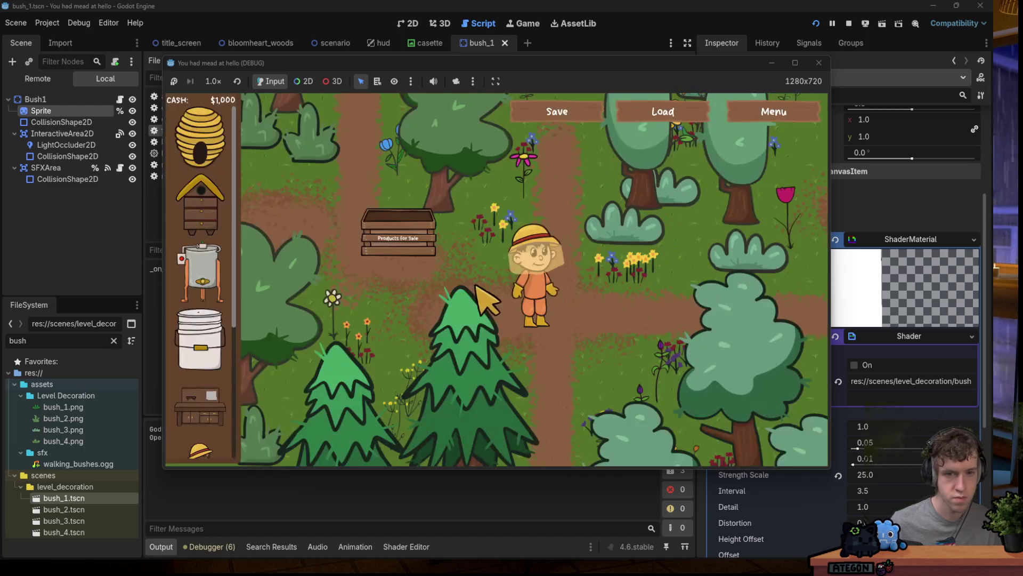
key("Escape")
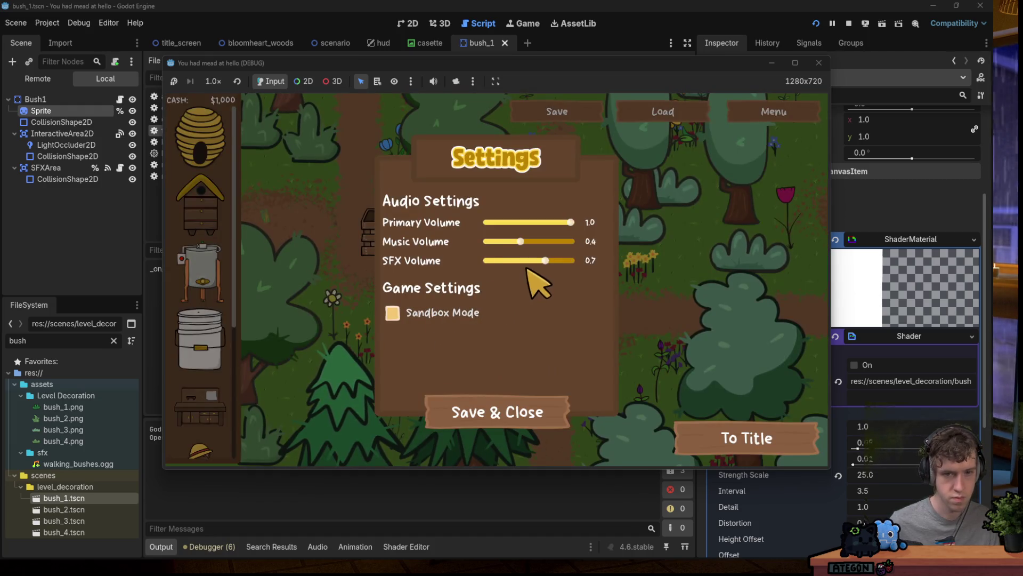
left_click(563, 261)
key("Escape")
Step: Walk the farmer back and forth through the forest bushes, then stop the game
key("a")
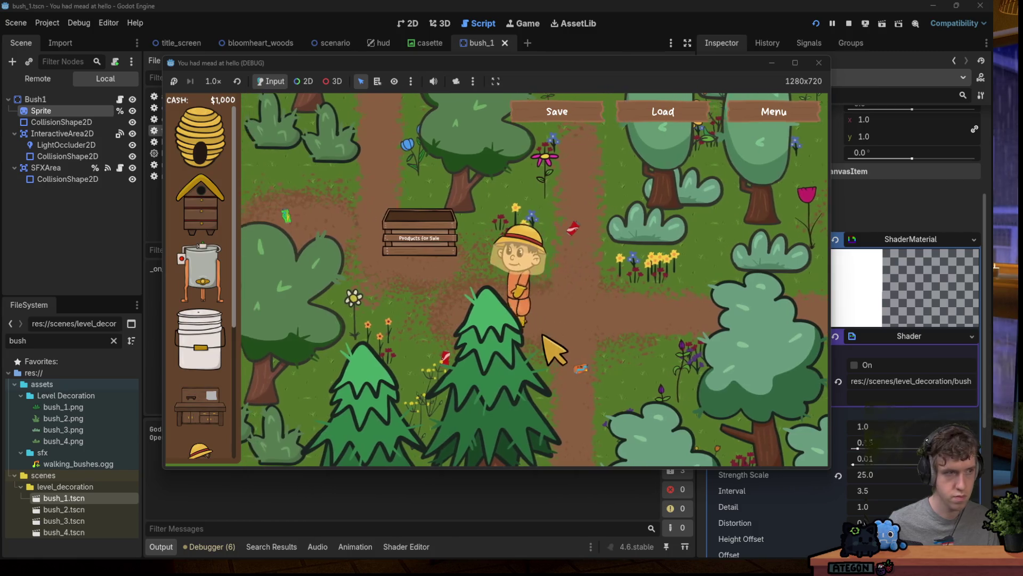
key("s")
key("s")
key("a")
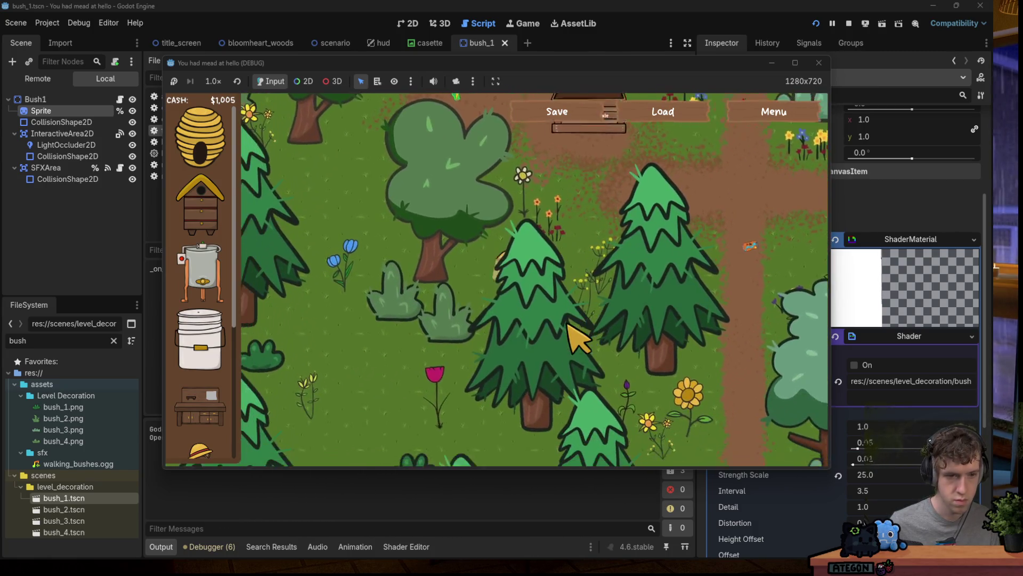
key("s")
key("a")
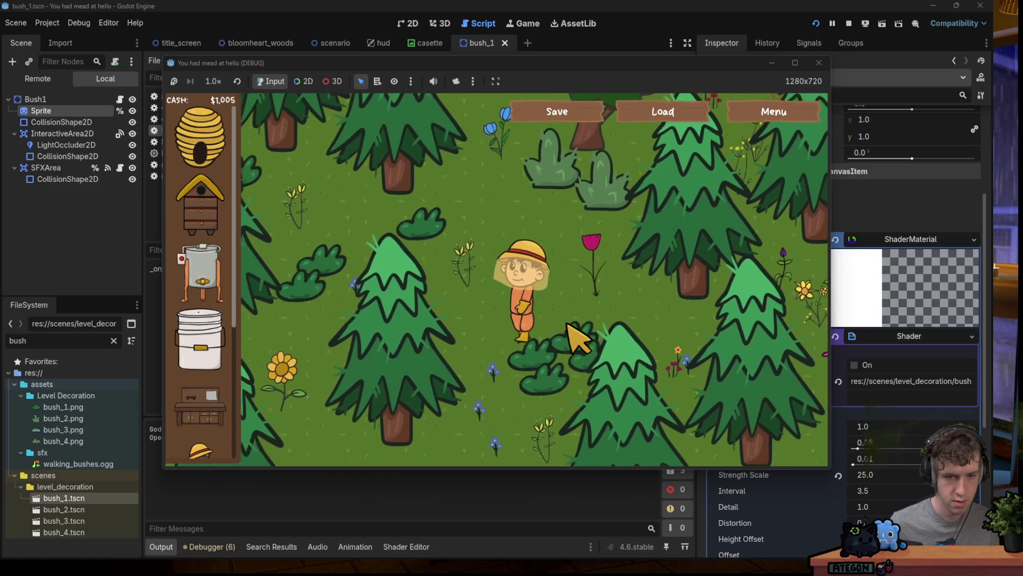
key("w")
key("a")
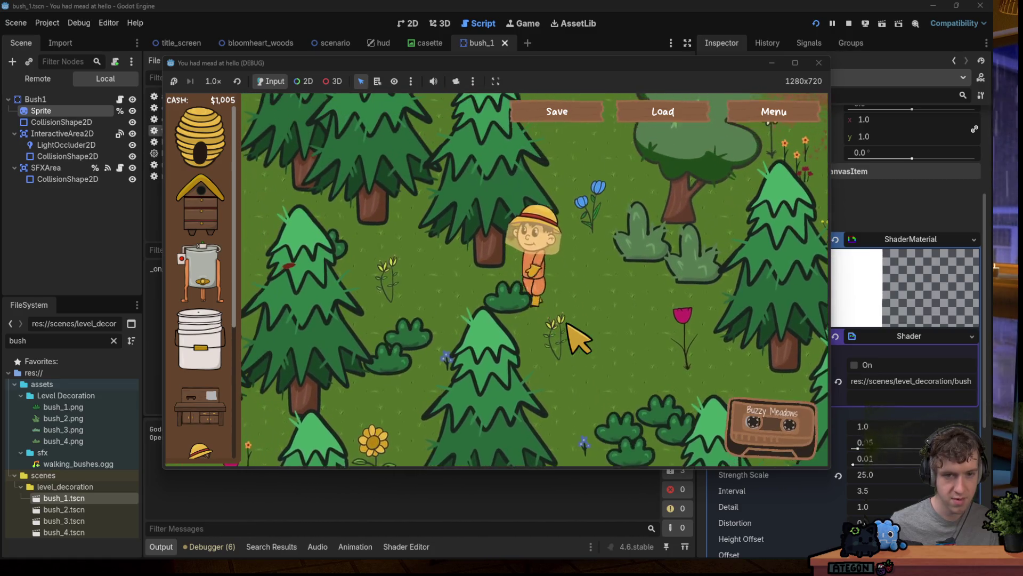
key("w")
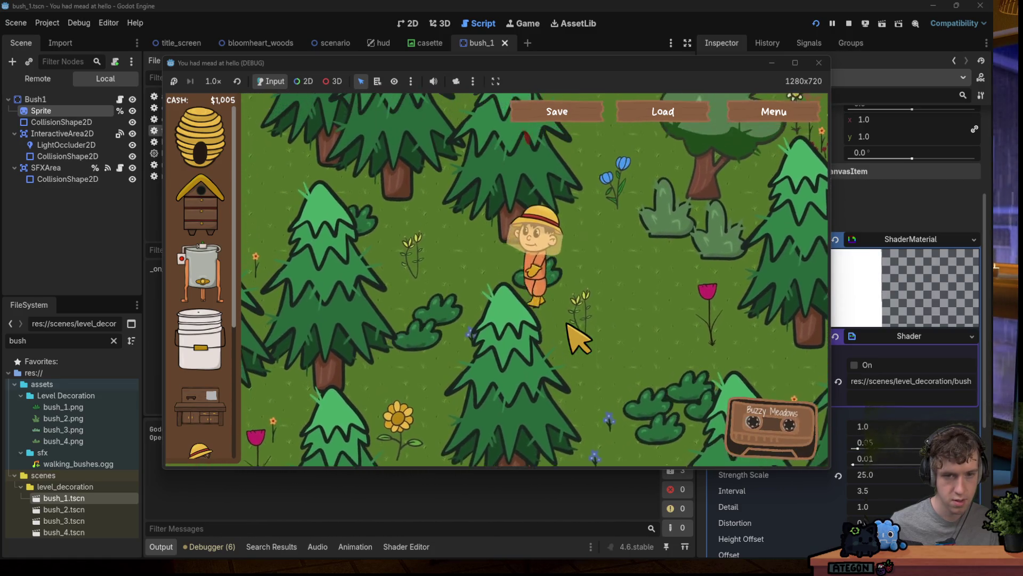
key("d")
key("s")
key("a")
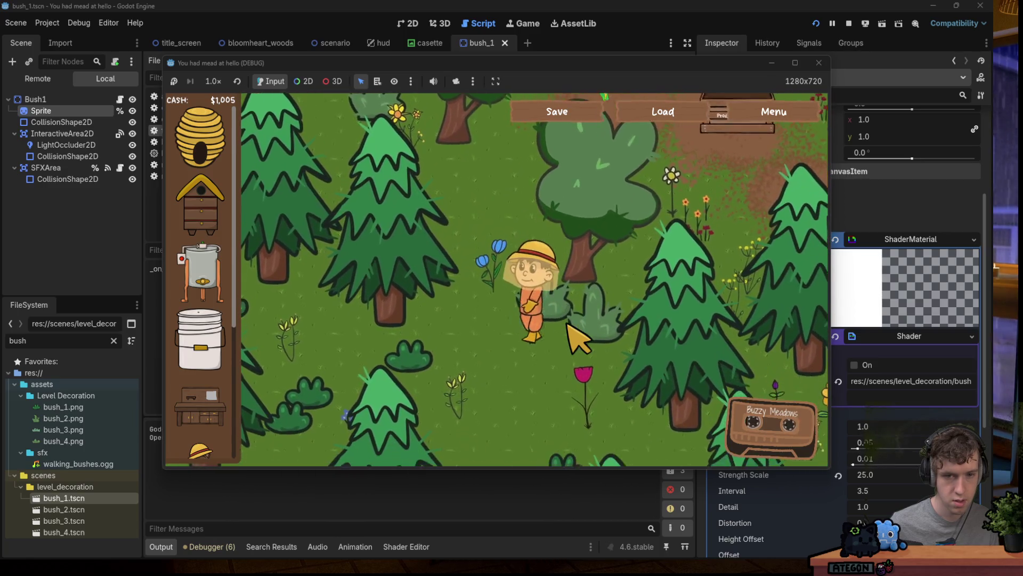
key("s")
key("a")
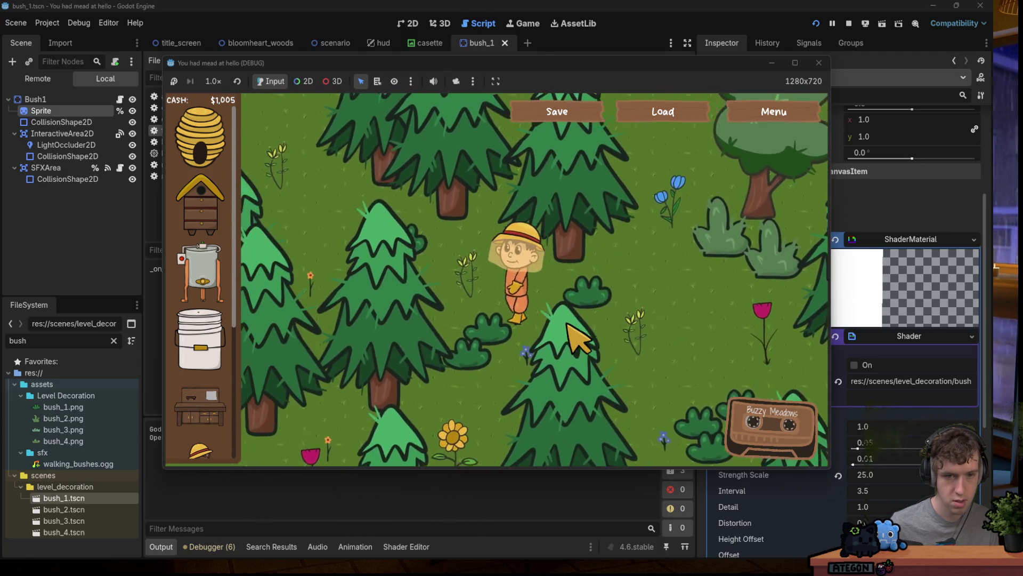
key("w")
key("d")
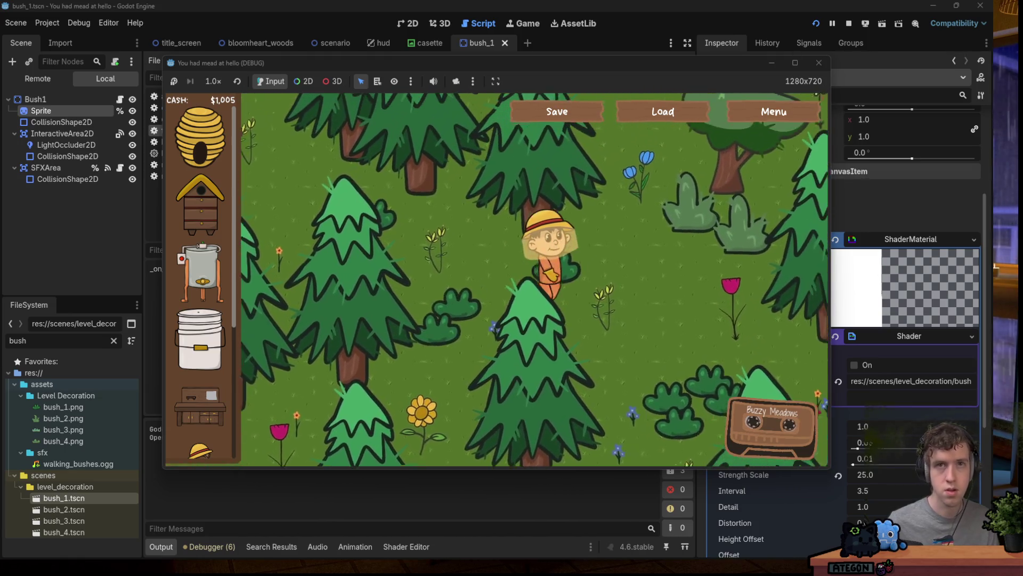
key("s")
key("d")
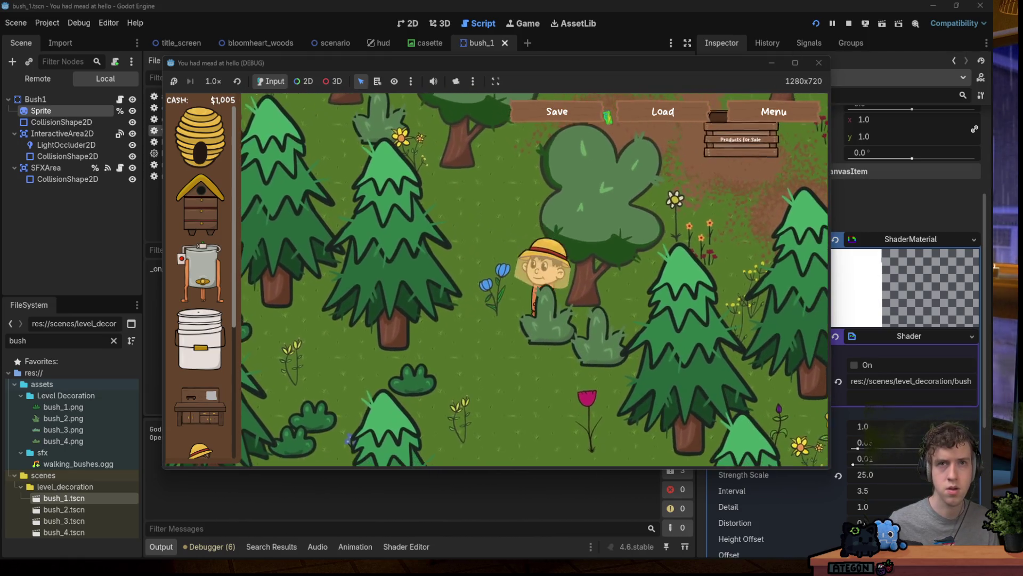
key("a")
key("s")
key("d")
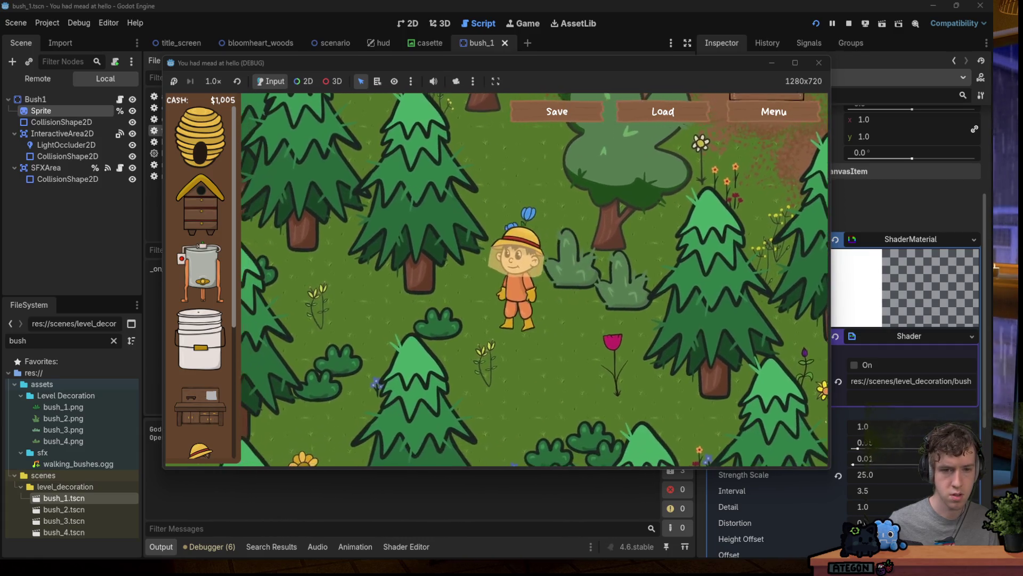
key("s")
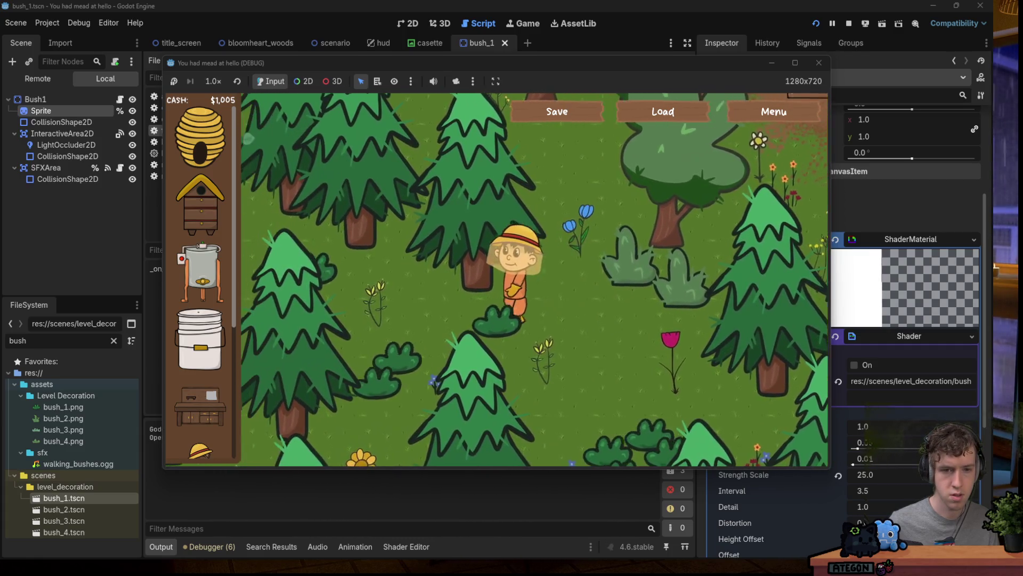
key("a")
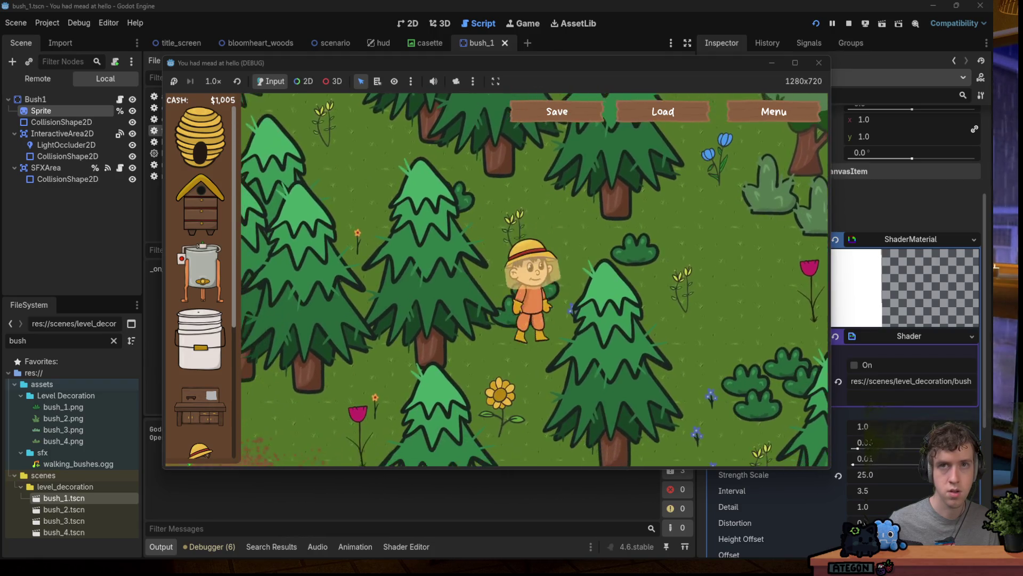
key("d")
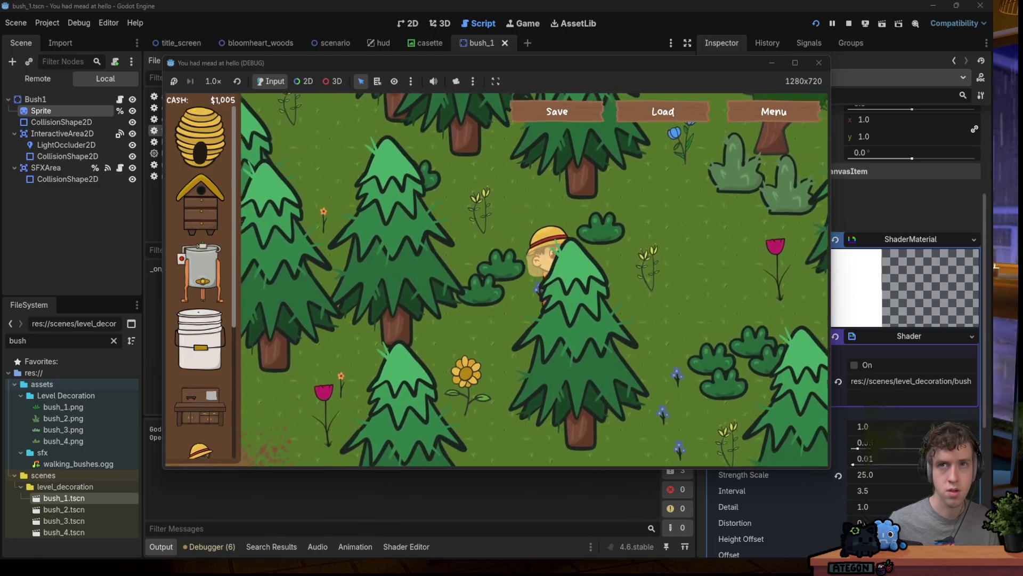
key("w")
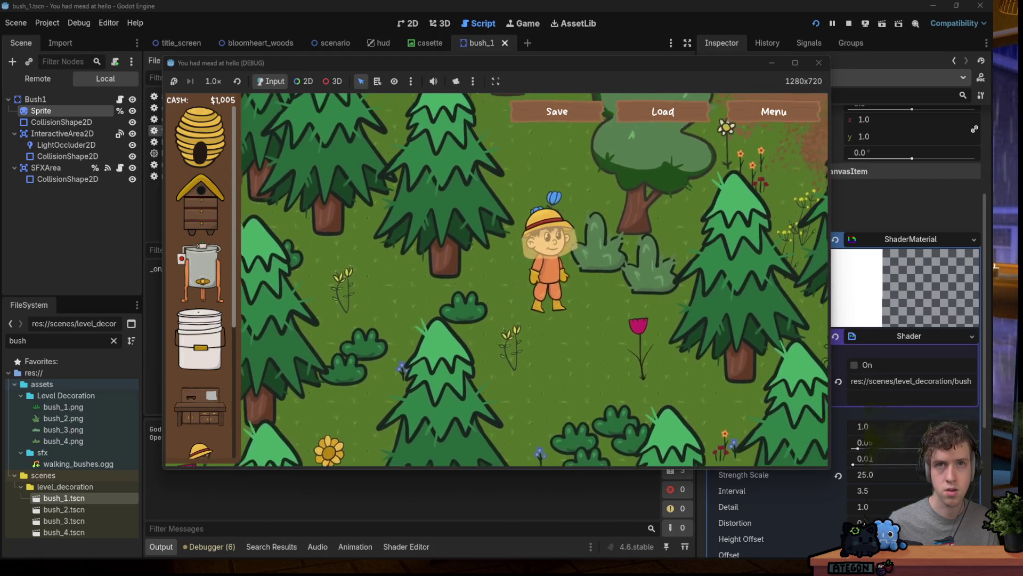
key("s")
key("a")
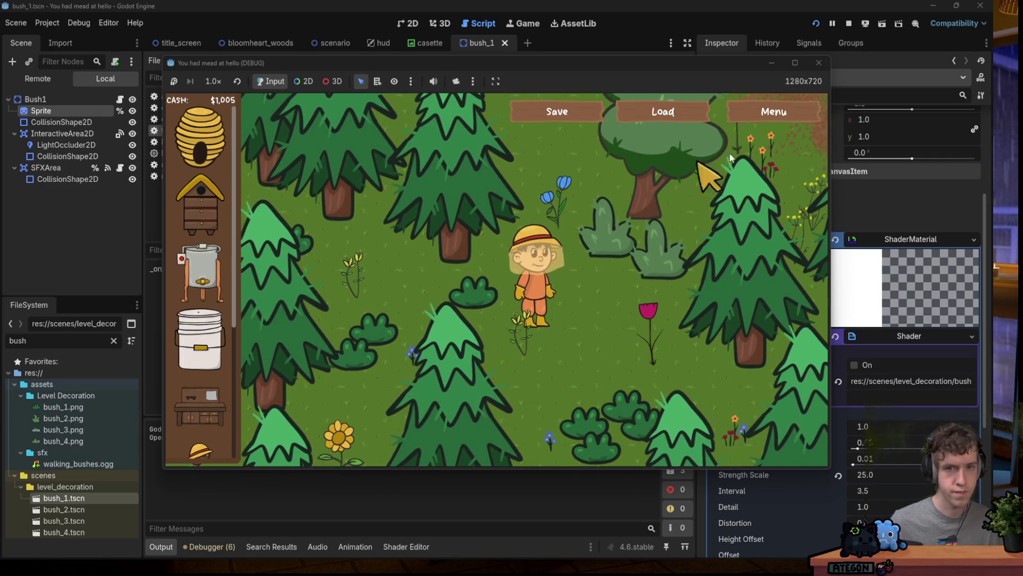
left_click(818, 62)
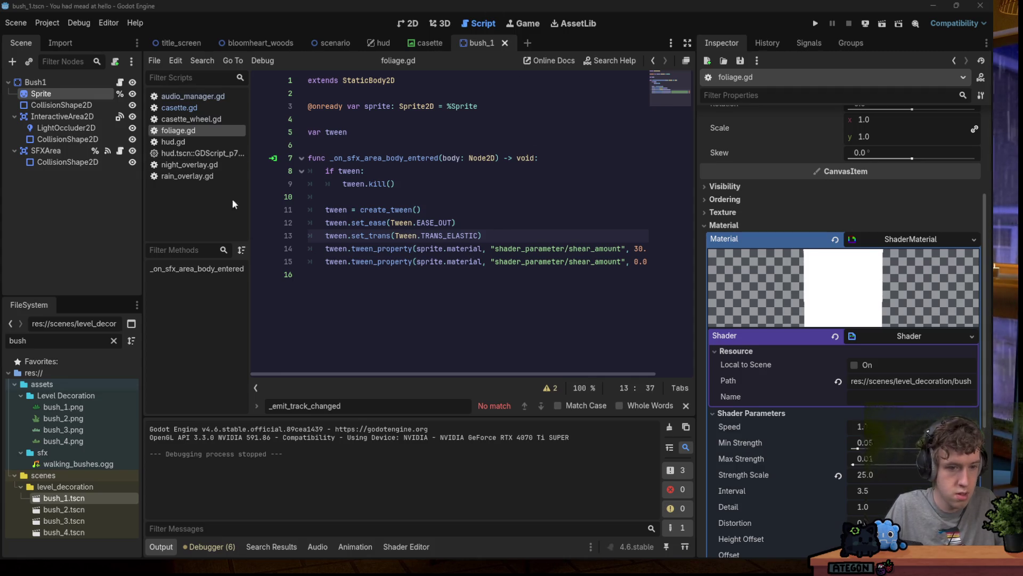
Step: Prefix the bush shader's shear_amount uniform with 'instance' and save the shader
left_click(909, 337)
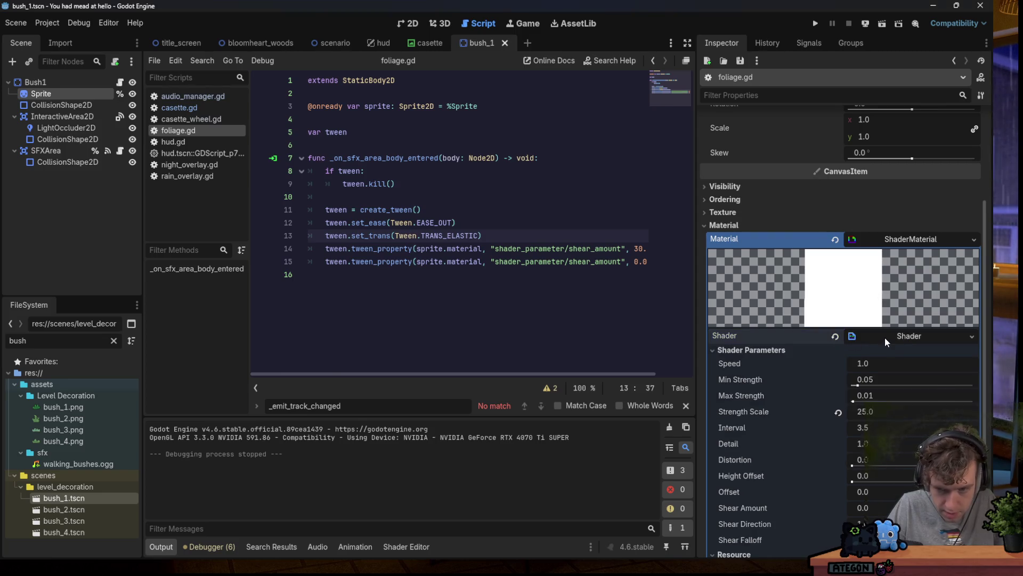
left_click(886, 342)
scroll(359, 457, "down", 9)
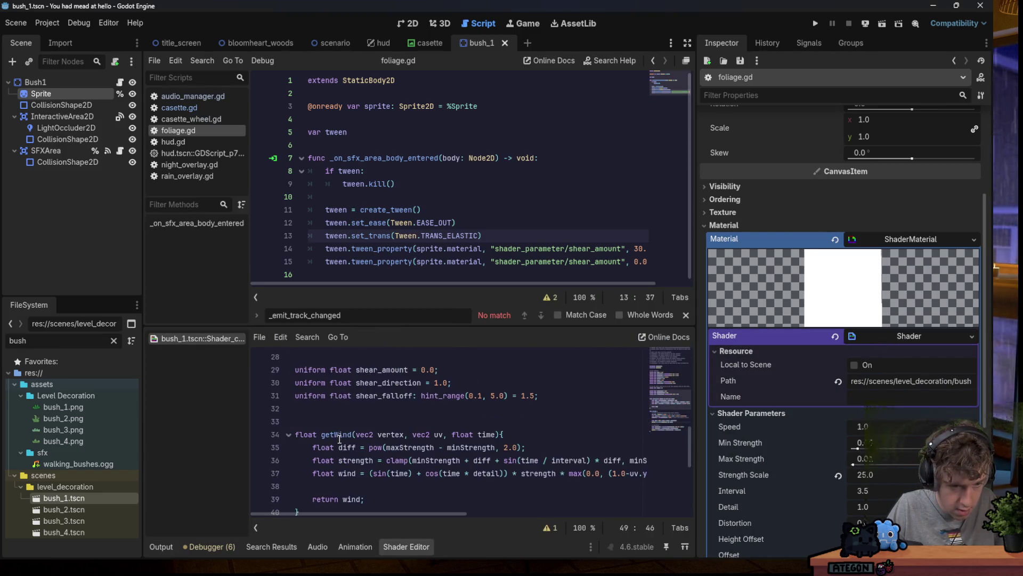
left_click(306, 370)
type("instance")
key("ctrl+s")
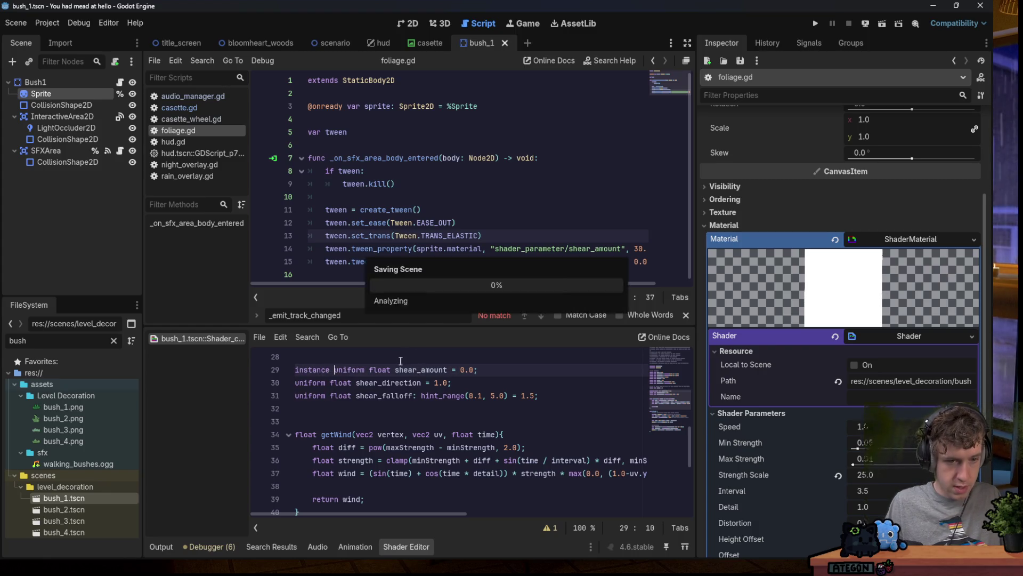
Step: Look up where shear_direction is used in the shader, then save the scene
double_click(423, 370)
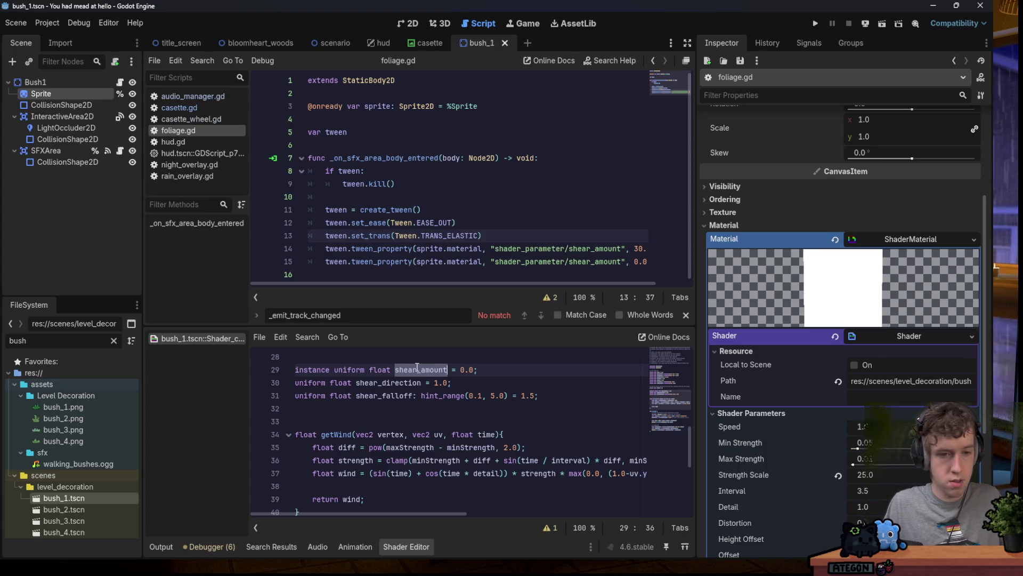
double_click(386, 383)
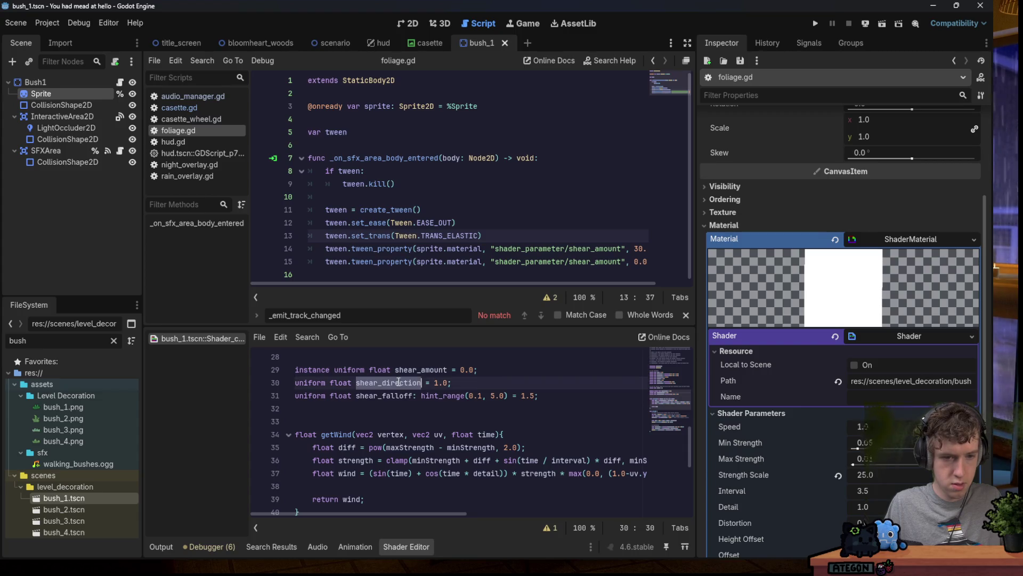
key("ctrl+f")
key("Return")
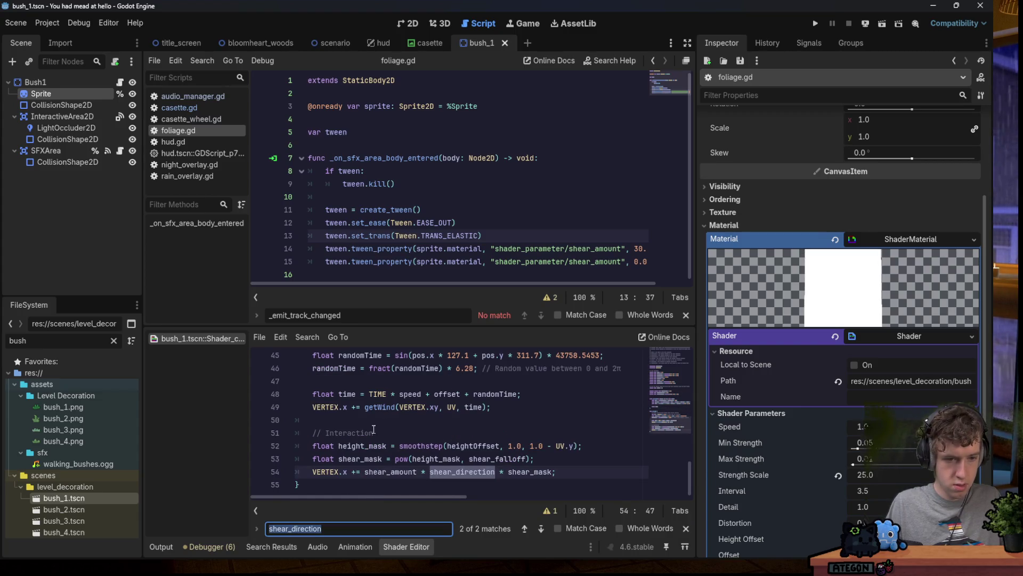
left_click(399, 433)
key("ctrl+s")
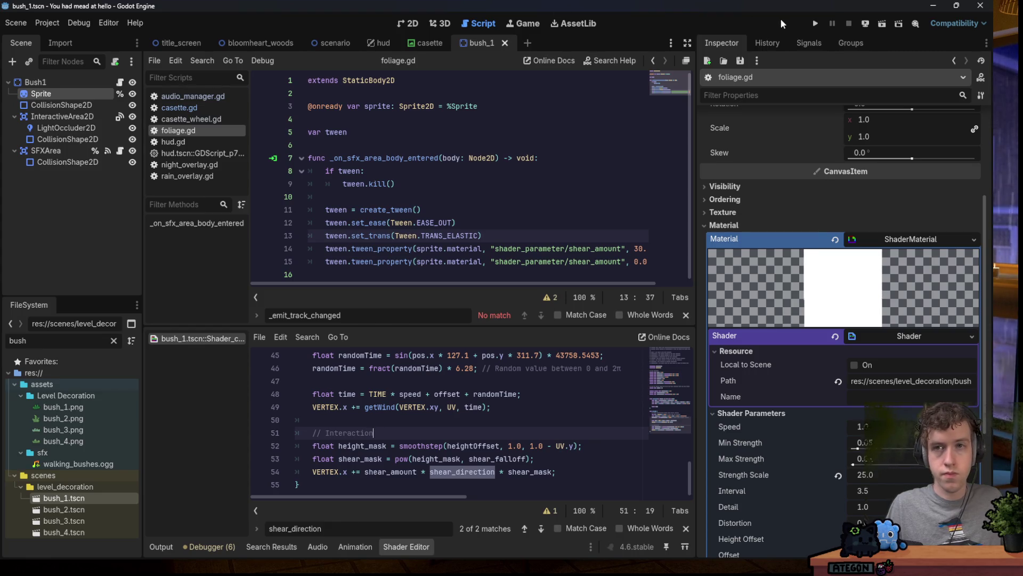
Step: Re-run the game, start a new game, then stop it with F8
left_click(811, 20)
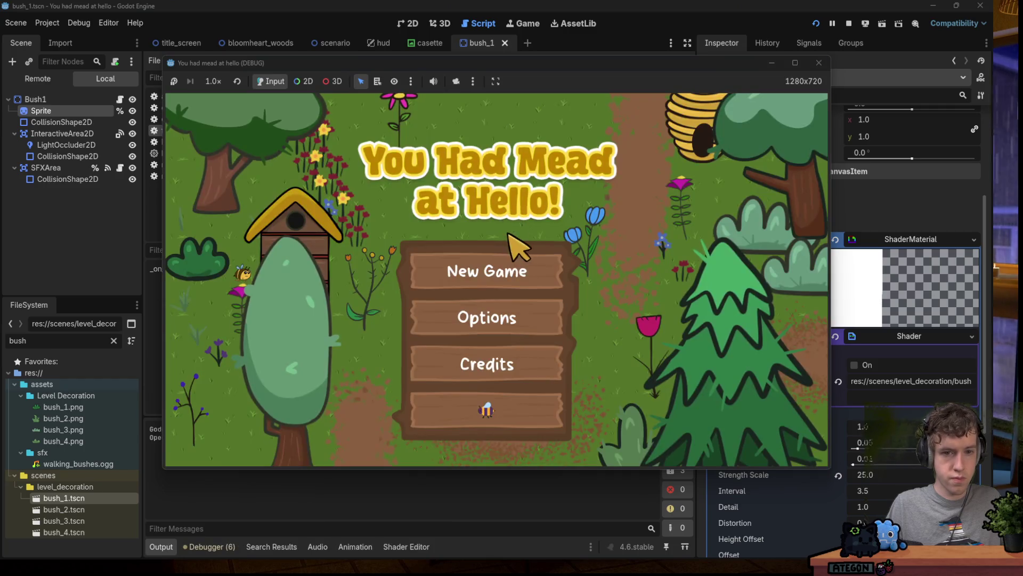
left_click(509, 267)
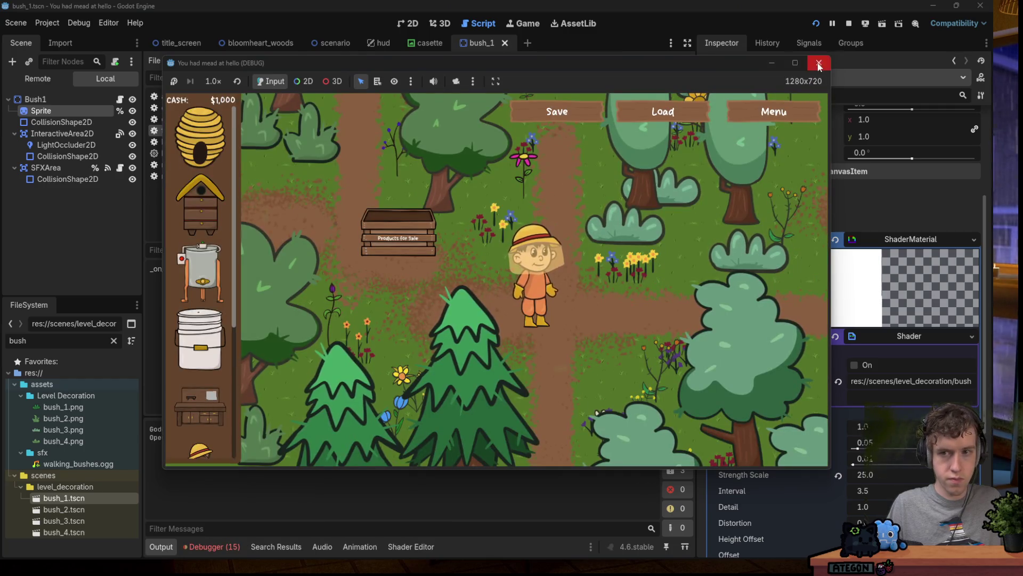
key("F8")
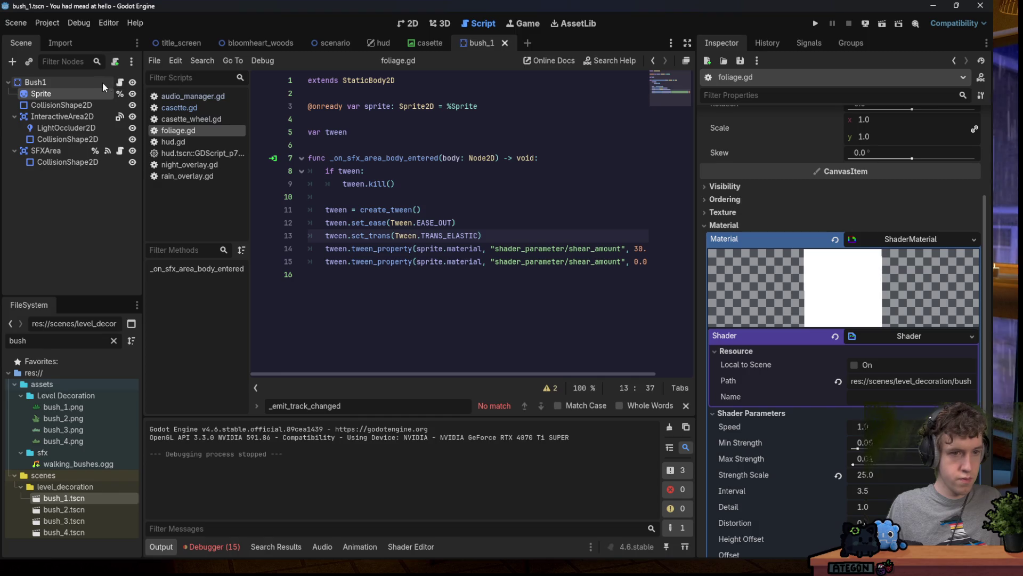
Step: Add a tween.tween_method call on a new line after the elastic transition setting
left_click(481, 237)
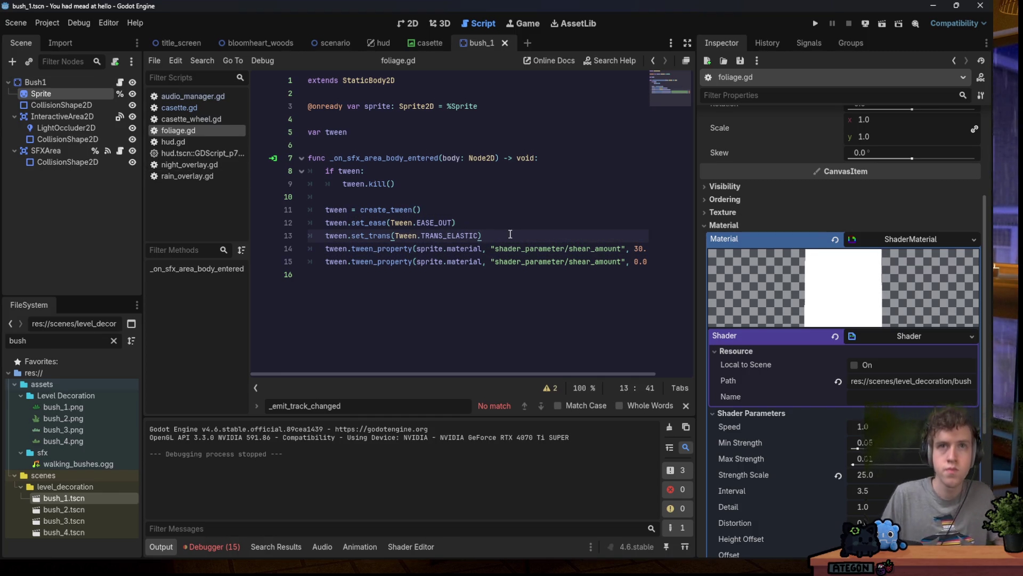
key("Return")
type("tween.twe")
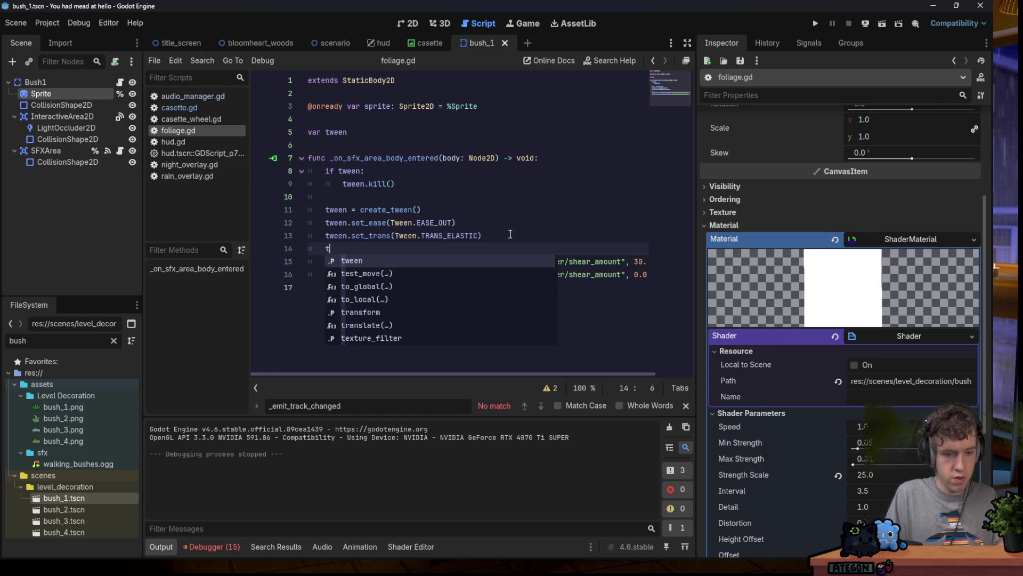
type("e")
key("Down")
key("Down")
key("Return")
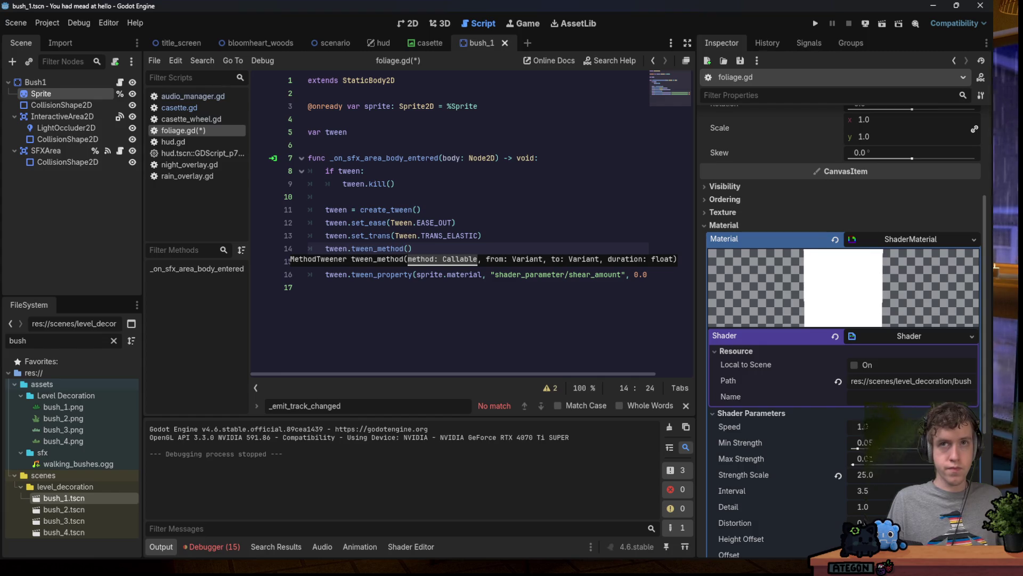
left_click(443, 166)
left_click(420, 287)
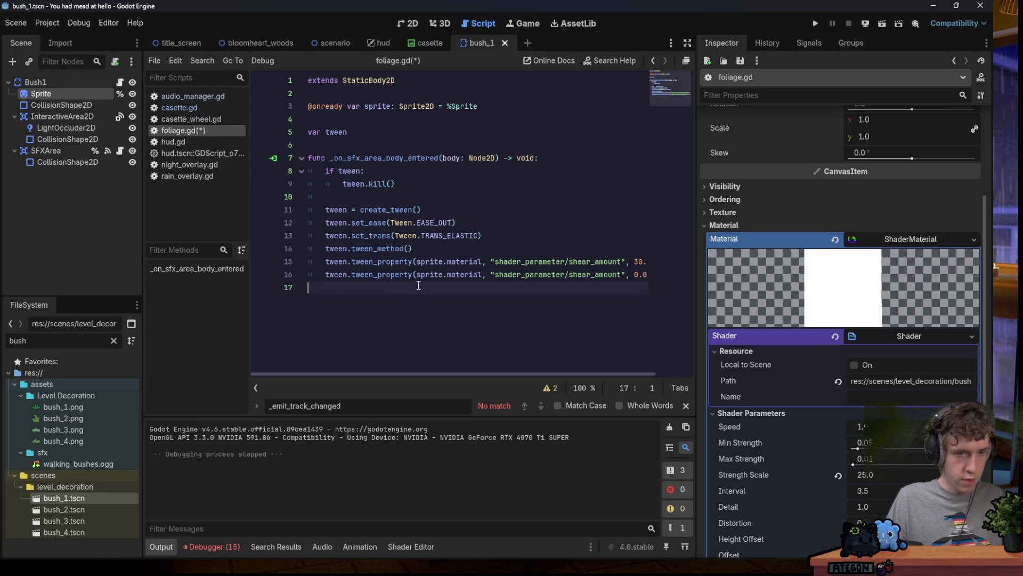
left_click(408, 248)
Step: Pass a lambda setting the sprite's shear_amount instance parameter, with 0.0, 8.0, 0.08, and save
type("func(")
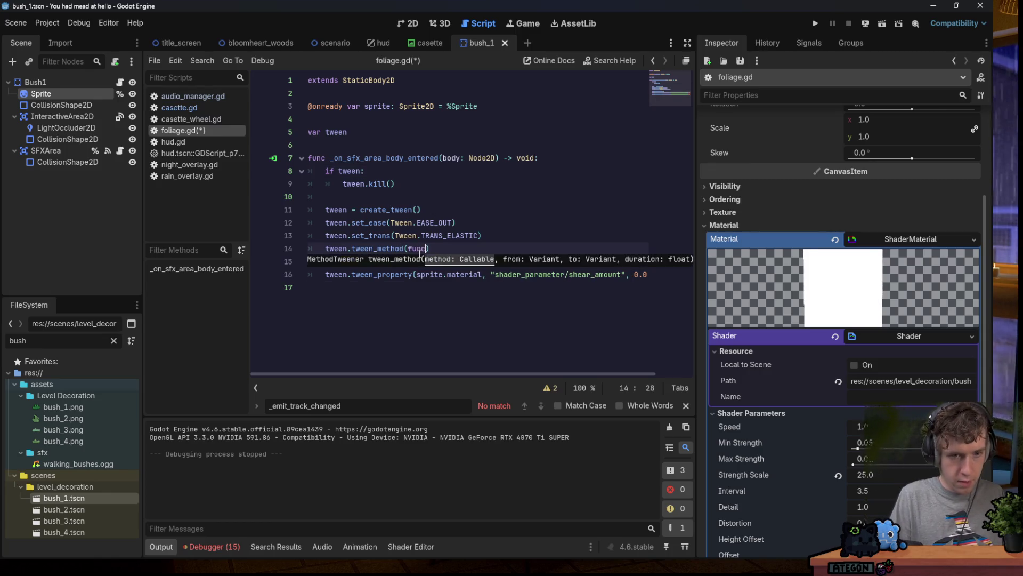
type("):")
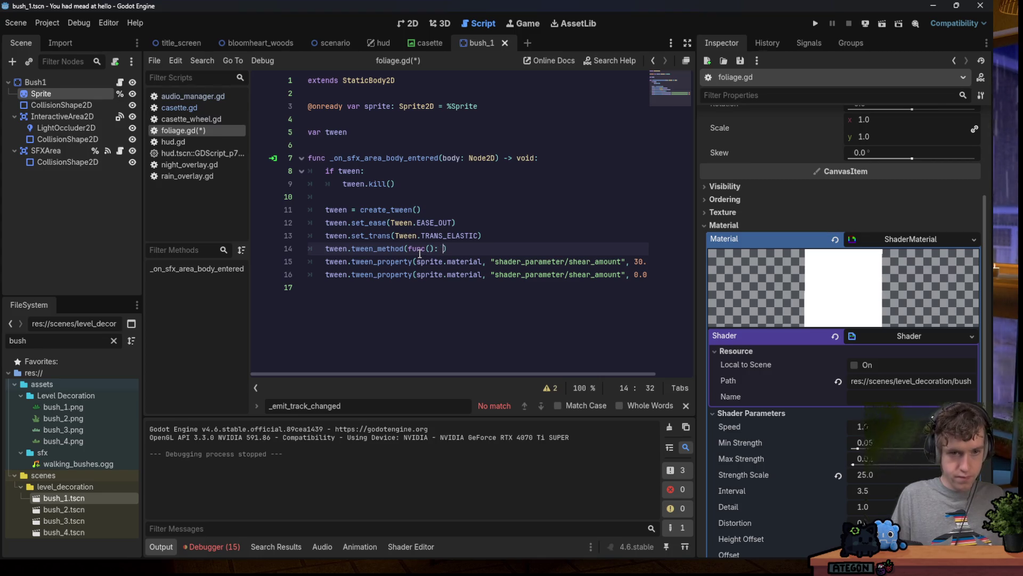
key("Left")
key("Left")
type("v")
key("Right")
key("Right")
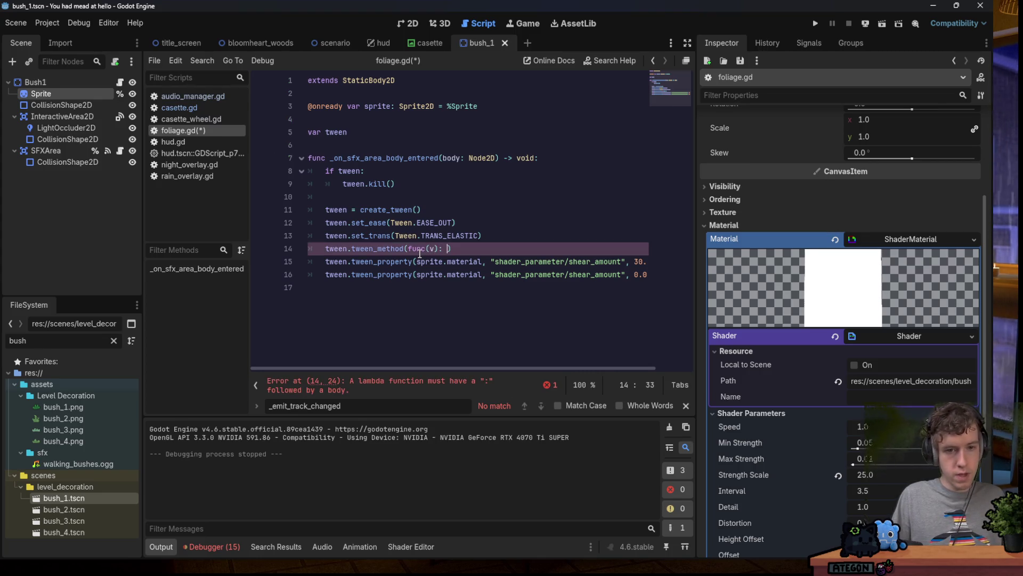
type("sprite.set")
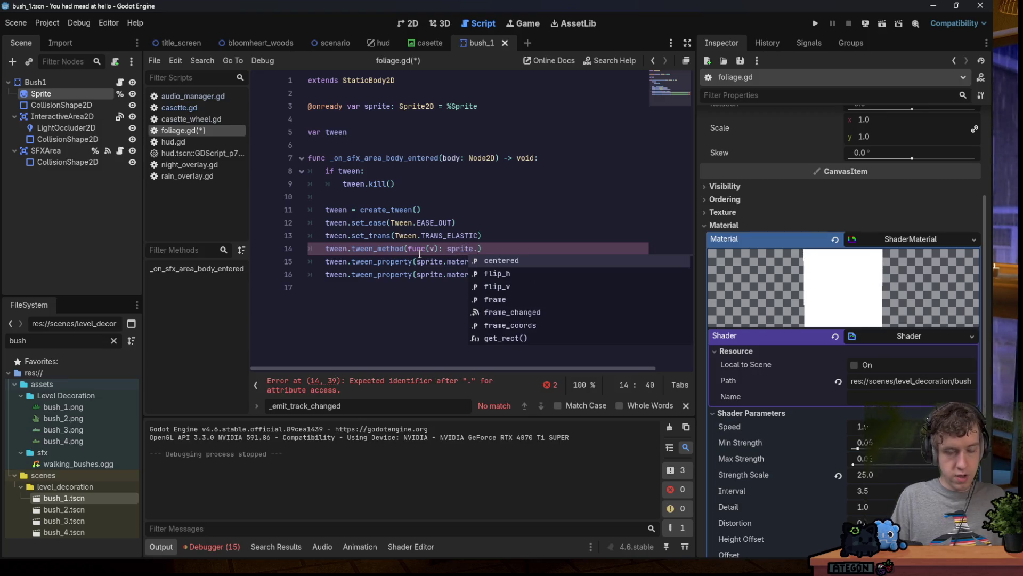
key("Return")
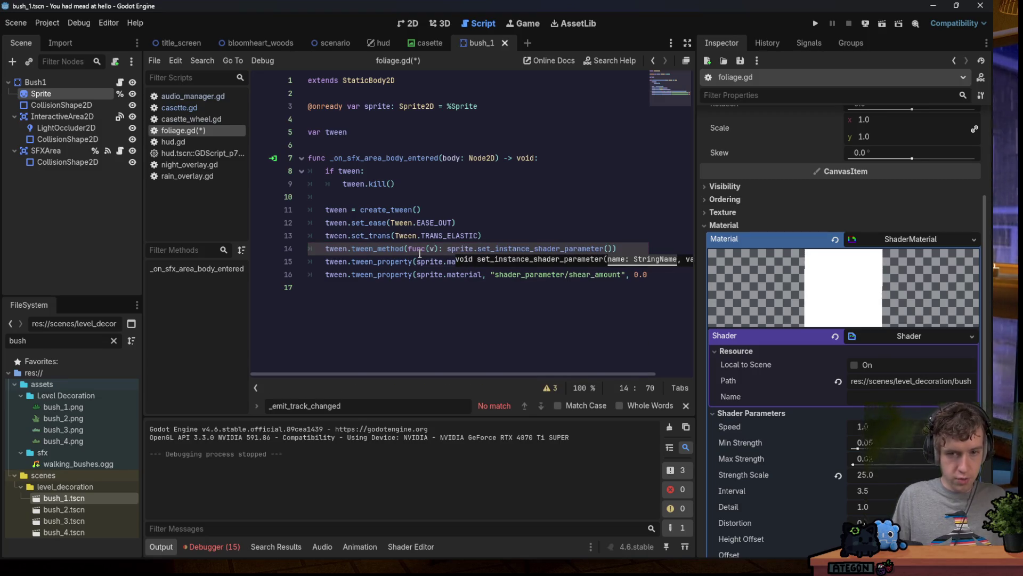
type("shear")
type("_amount")
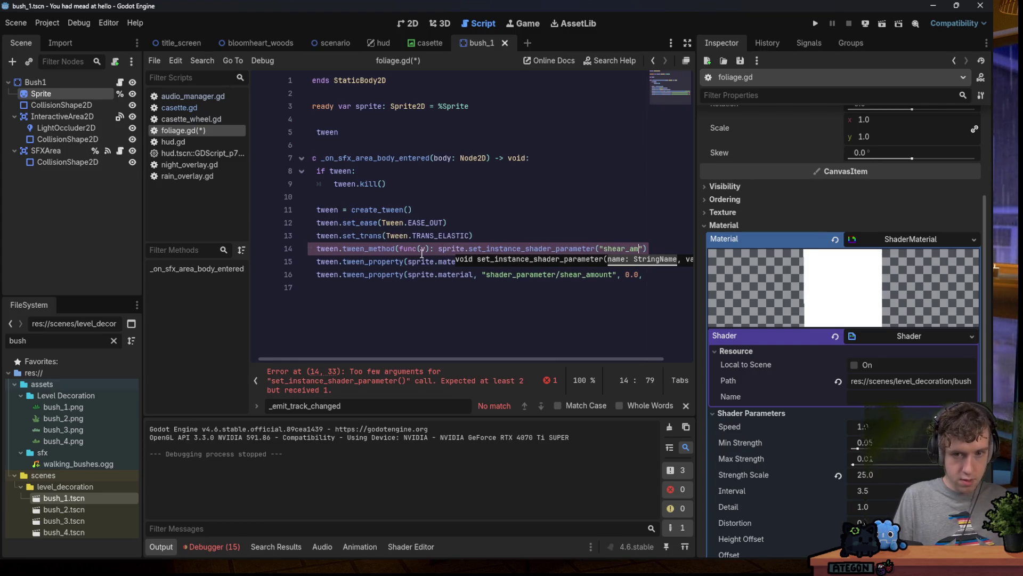
key("Down")
key("Up")
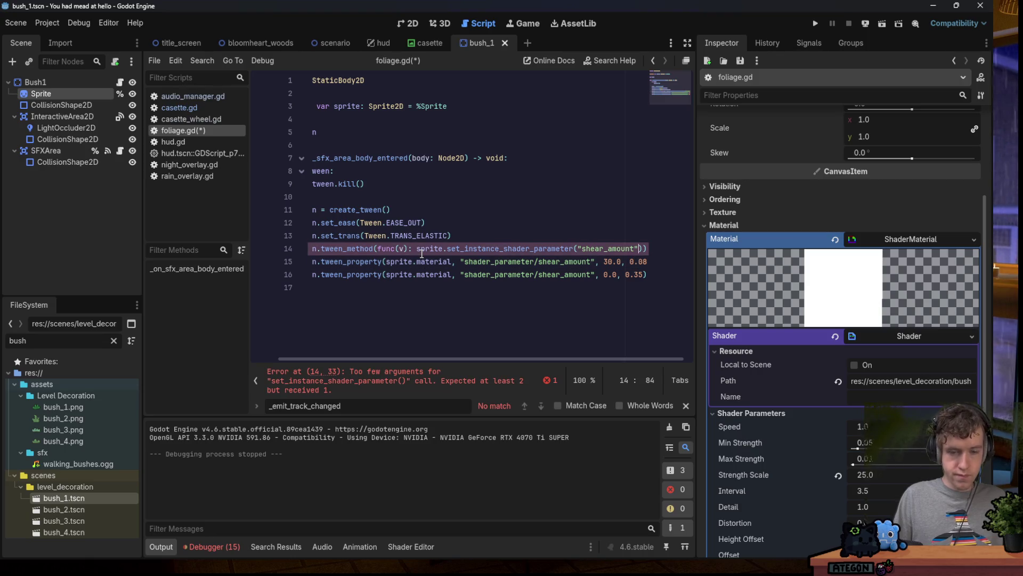
type(", v), ")
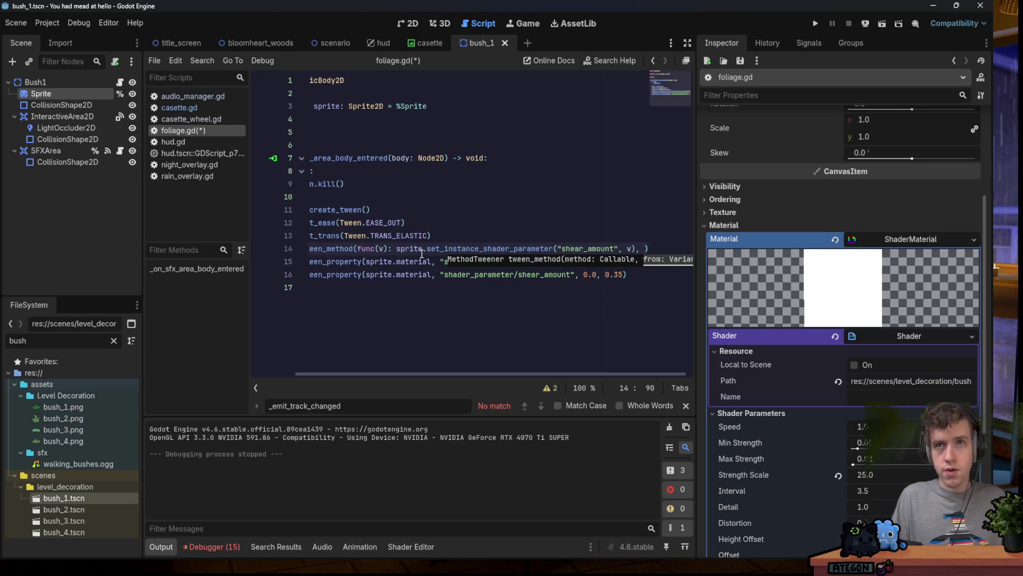
type("0.0, 8.0,")
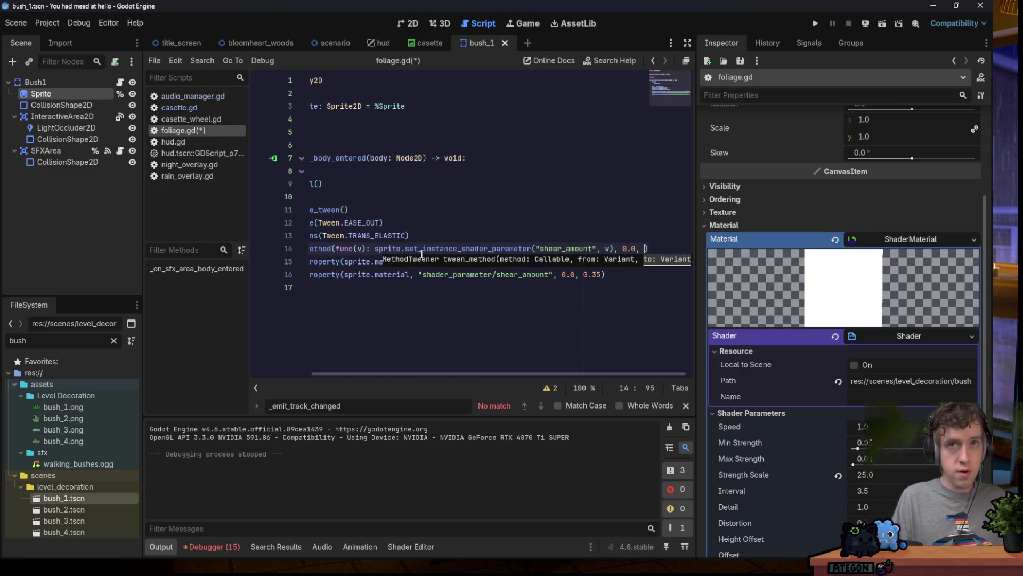
type(" 0.08")
key("ctrl+s")
key("Home")
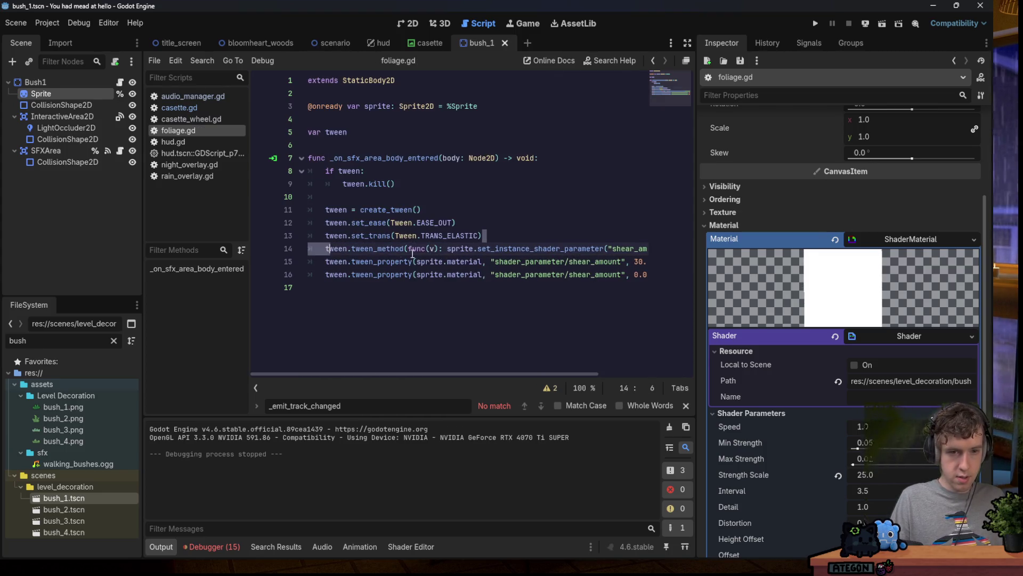
Step: Spread the tween_method call's lambda and 0.0, 8.0, 0.08 arguments over separate lines and save
left_click(422, 250)
key("Return")
key("End")
key("Left")
key("Return")
triple_click(432, 260)
key("Tab")
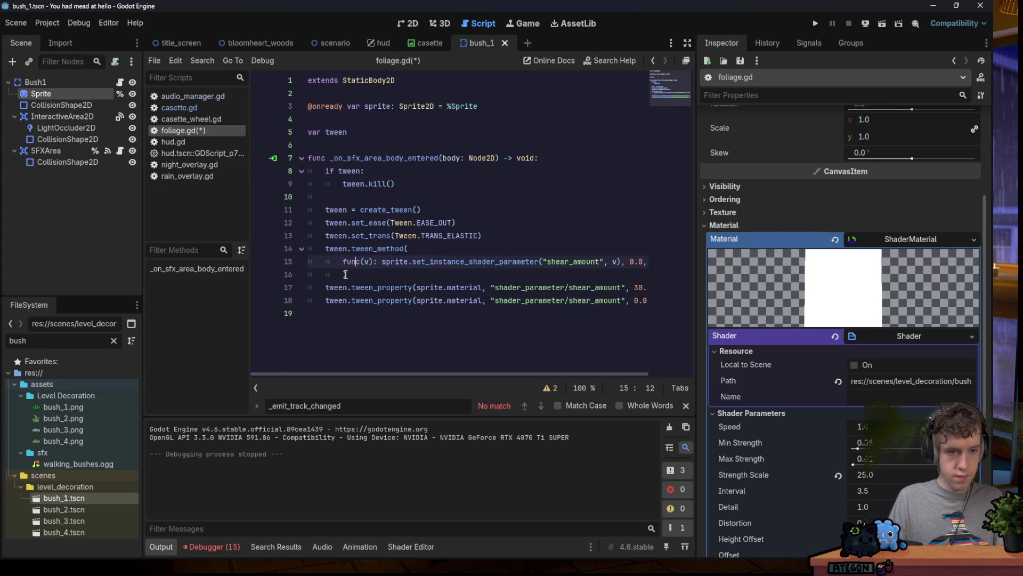
left_click(383, 261)
key("Return")
left_click(608, 274)
key("Return")
key("Return")
left_click(382, 300)
key("Return")
left_click(413, 248)
key("ctrl+s")
Step: Delete the two tween_property lines and add a second tween_method block lasting 0.35, then save
mouse_move(467, 320)
left_mouse_down()
mouse_move(470, 339)
mouse_move(647, 353)
left_mouse_up()
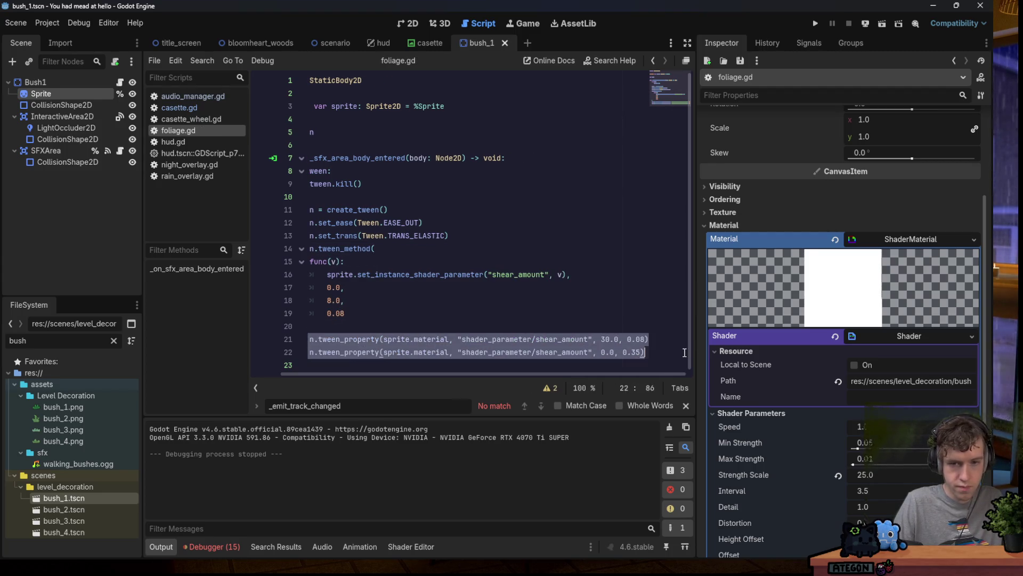
key("BackSpace")
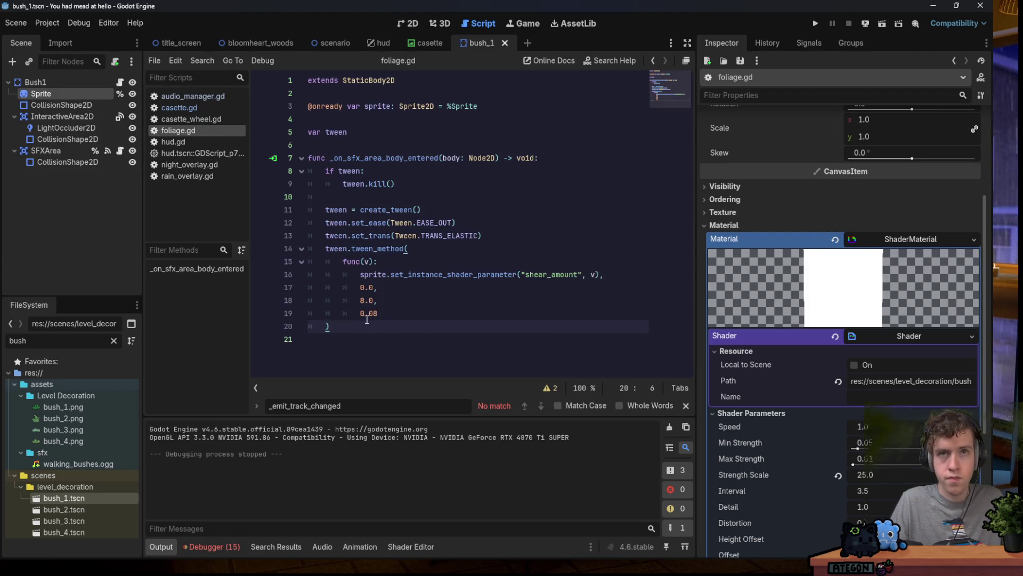
left_click_drag(349, 327, 326, 250)
key("ctrl+c")
left_click(341, 336)
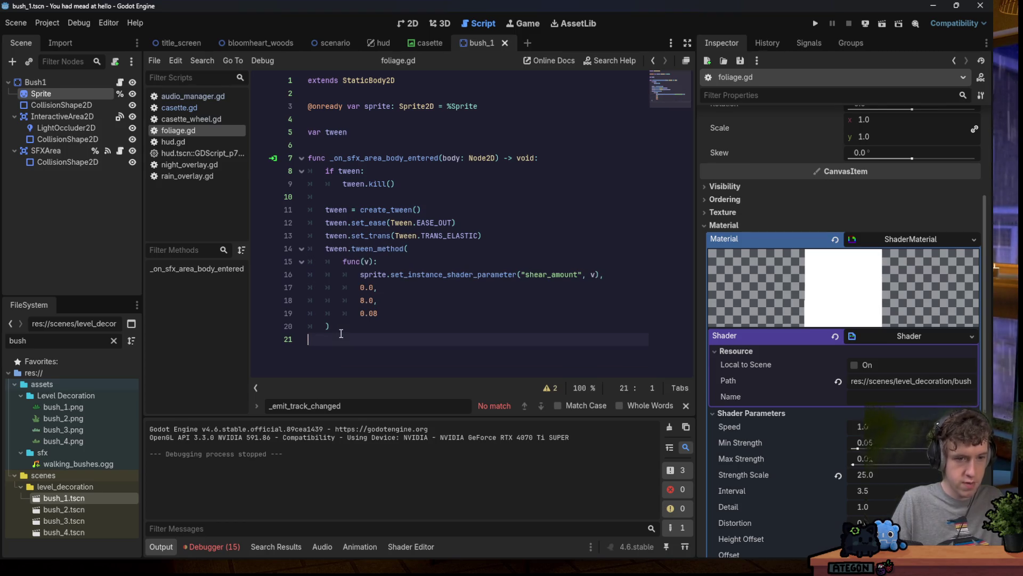
key("ctrl+v")
key("Up")
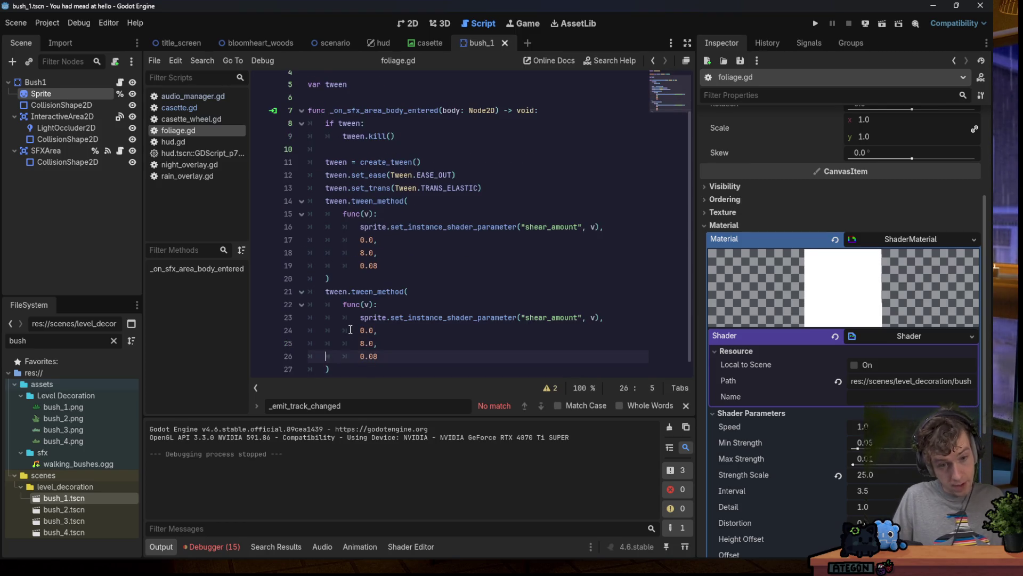
type("08")
key("BackSpace")
type("35")
key("ctrl+s")
left_click(482, 265)
Step: Launch the game, enter it from the title menu and set Music Volume to 1.0
left_click(814, 26)
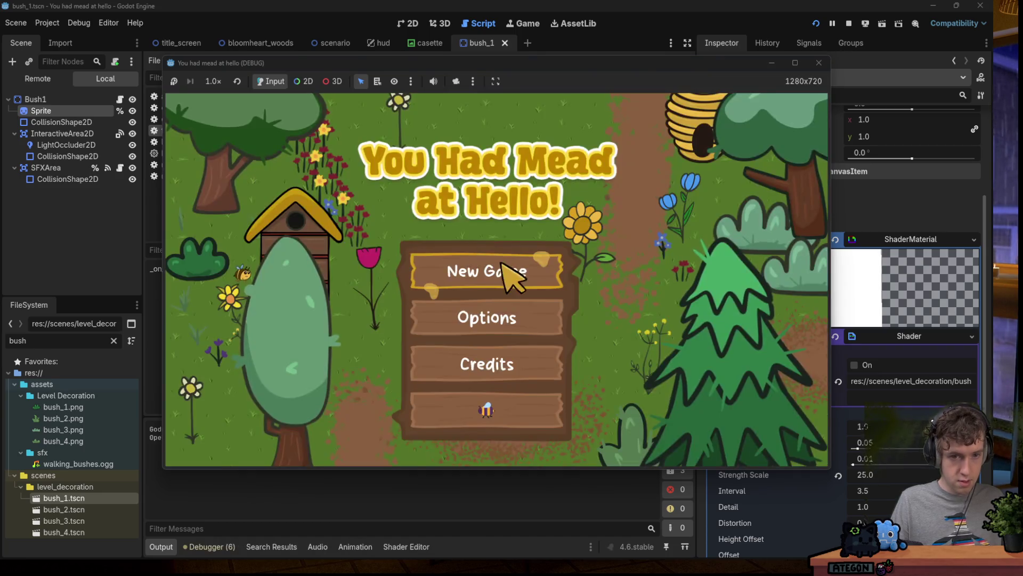
left_click(504, 265)
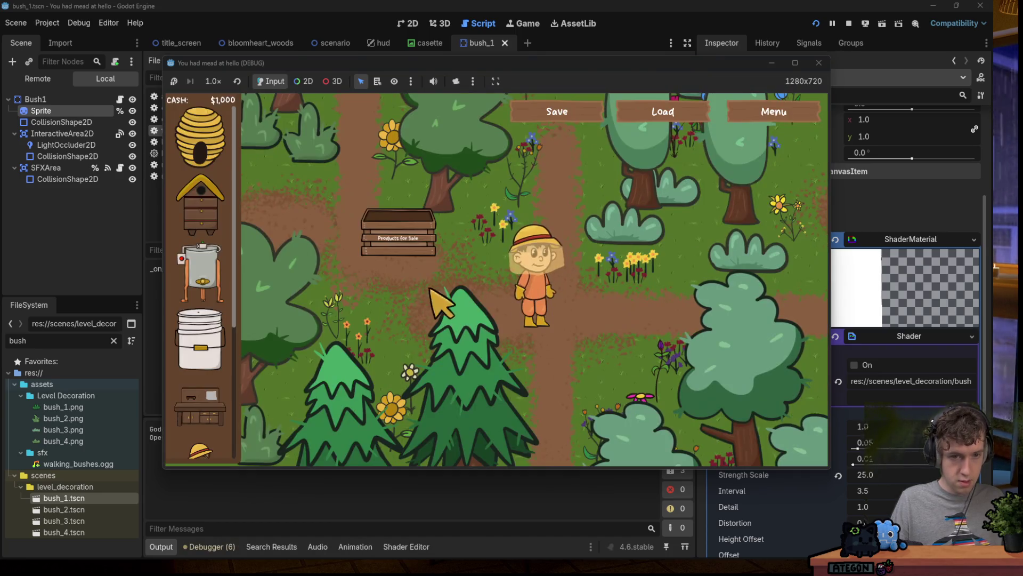
key("Escape")
left_click_drag(519, 241, 574, 241)
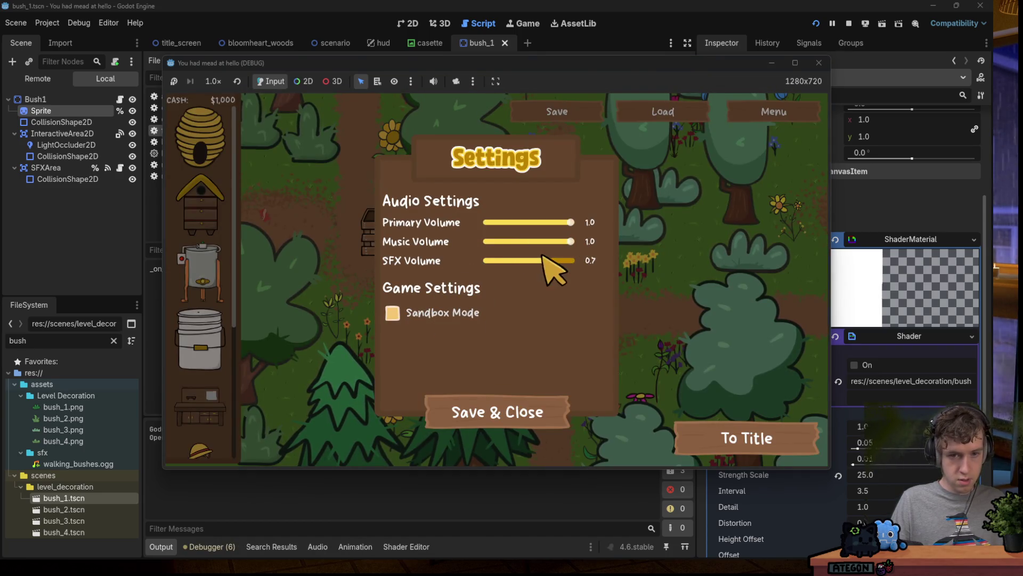
key("Escape")
Step: Walk the farmer through the forest bushes in several directions to watch them shear
key("s")
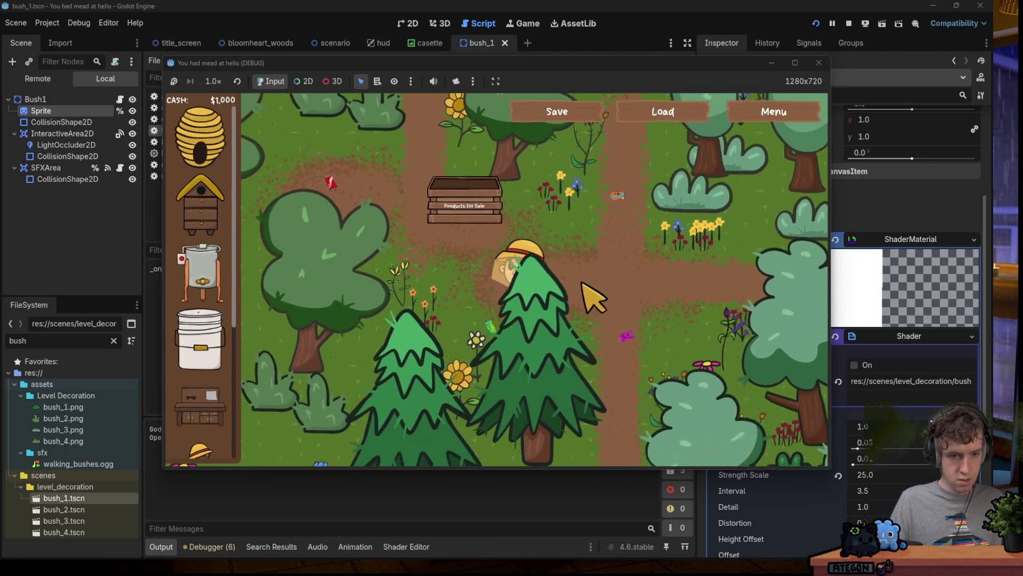
key("s")
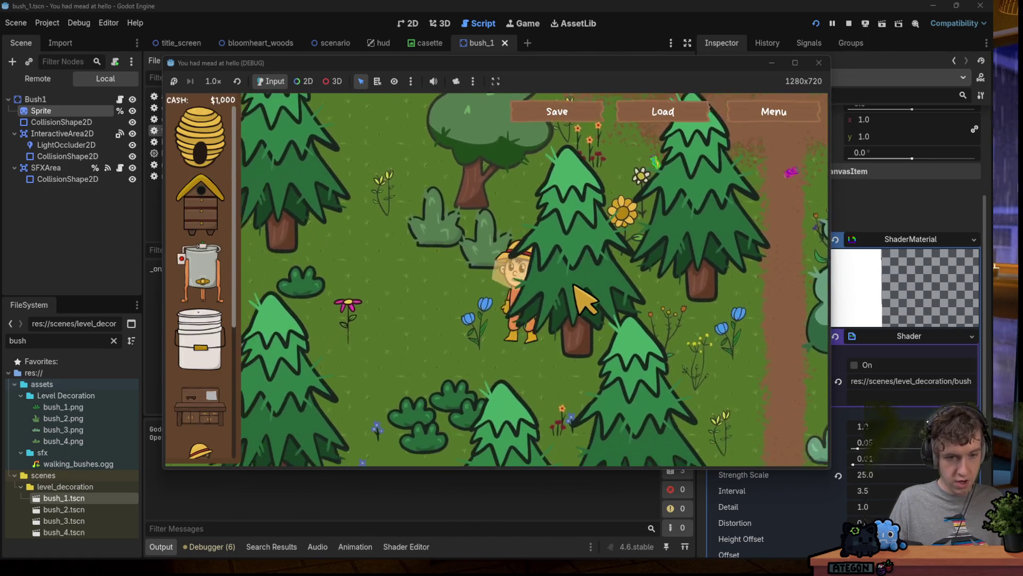
key("a")
key("w")
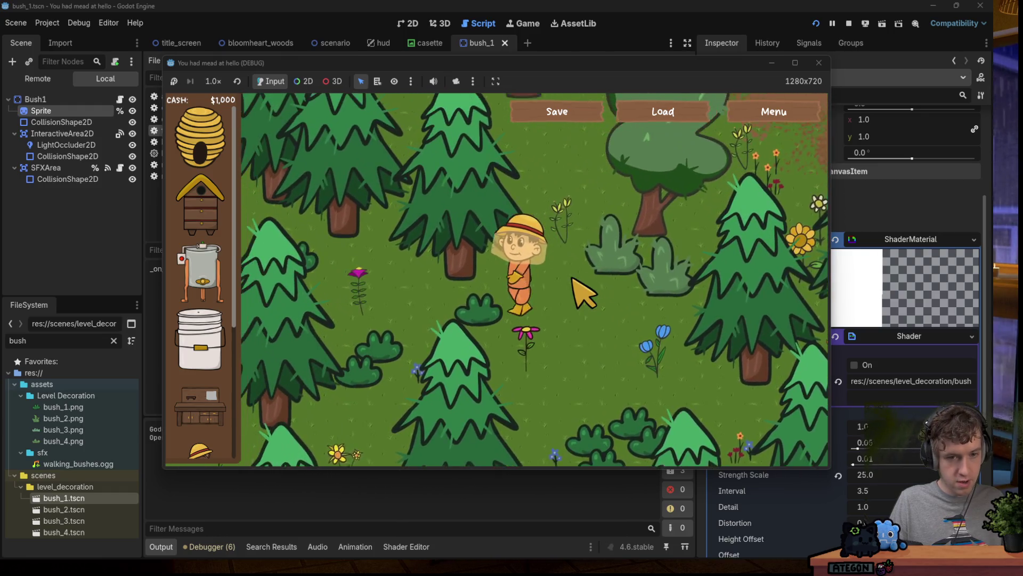
key("a")
key("s")
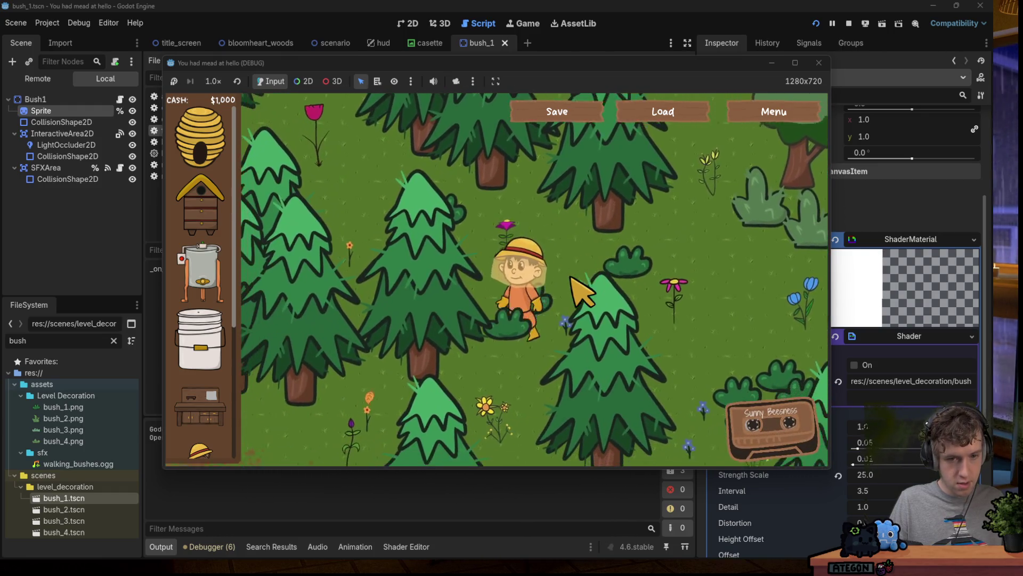
key("d")
key("w")
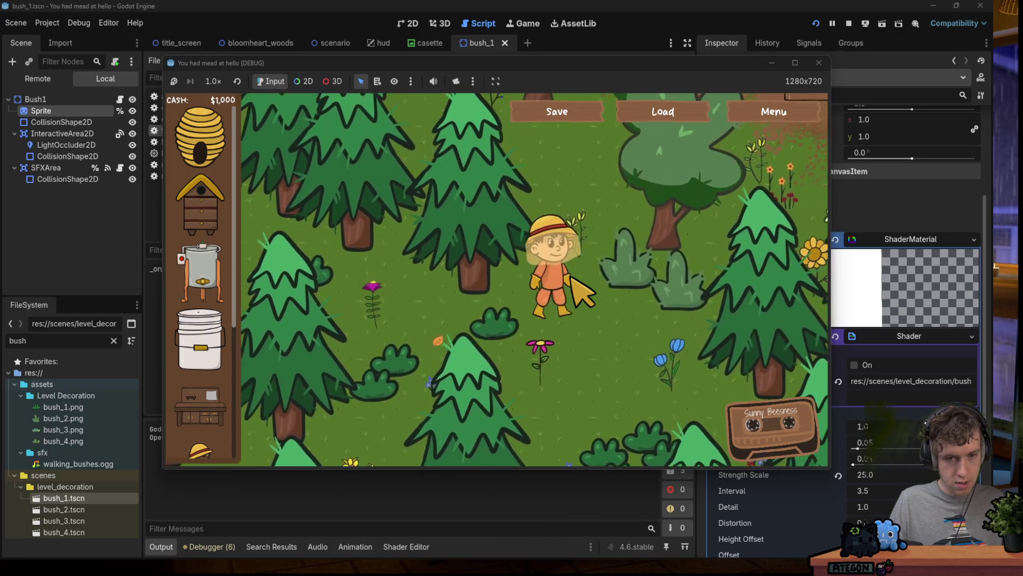
key("s")
key("d")
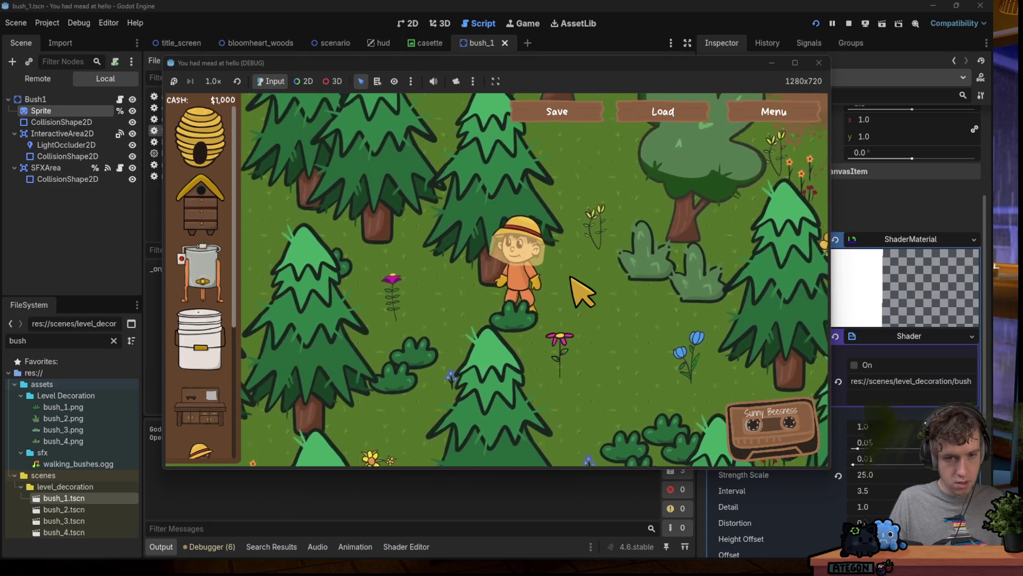
key("s")
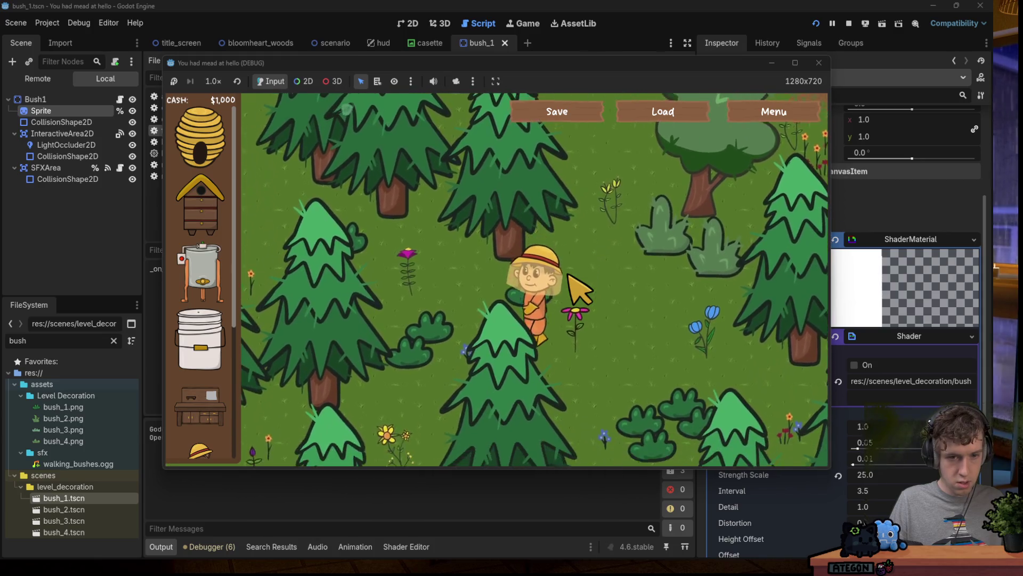